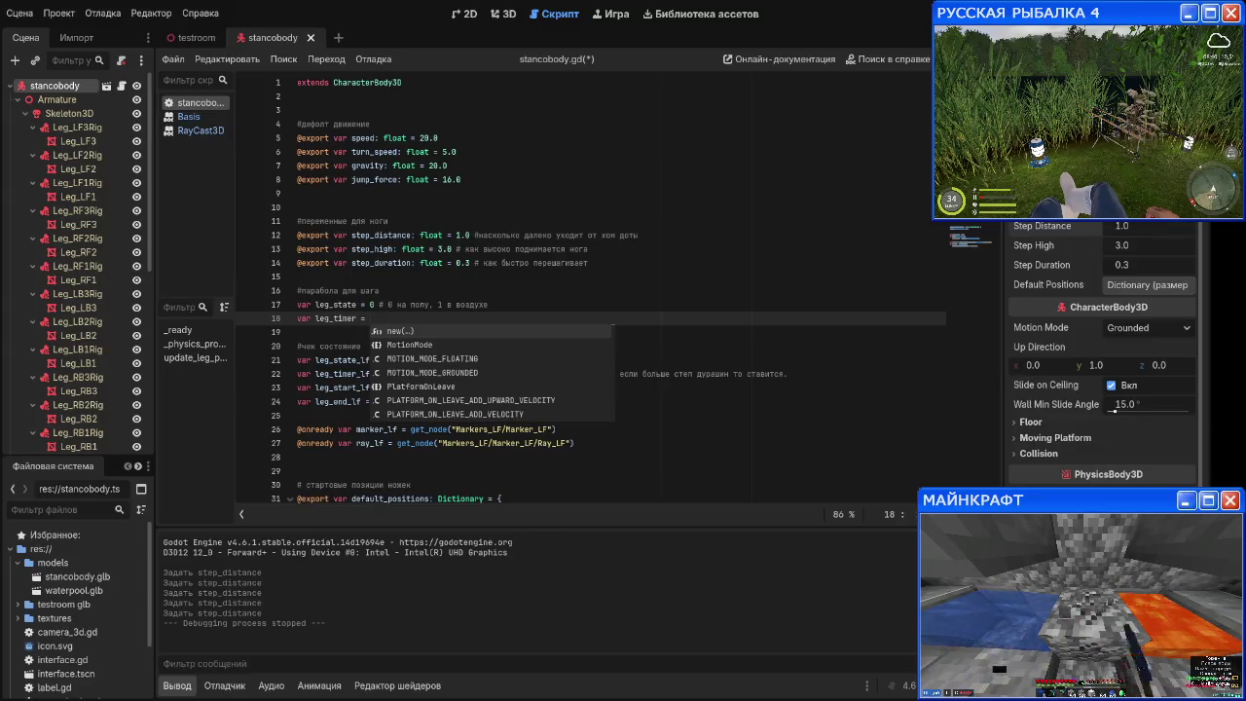
# Step: Finish the leg_timer = 0.0 declaration and add leg_start = Vector3.ZERO
pyautogui.write('0.0')
pyautogui.press('Return')
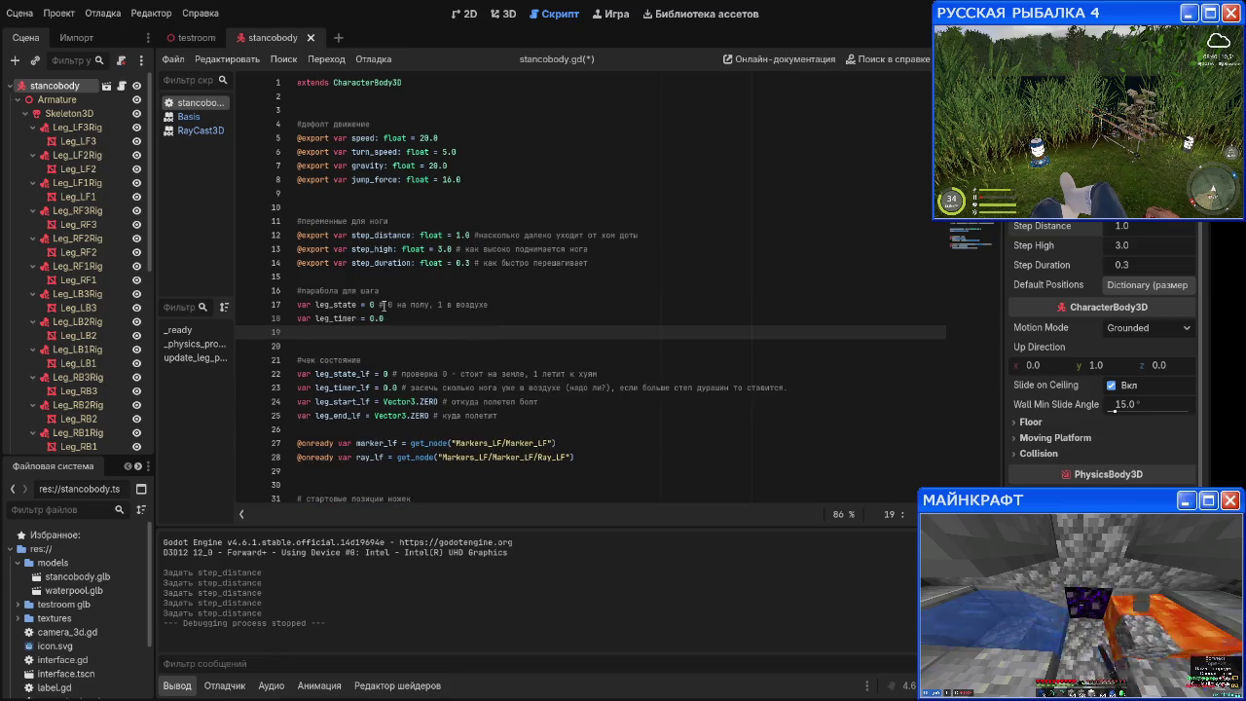
pyautogui.write('var leg_')
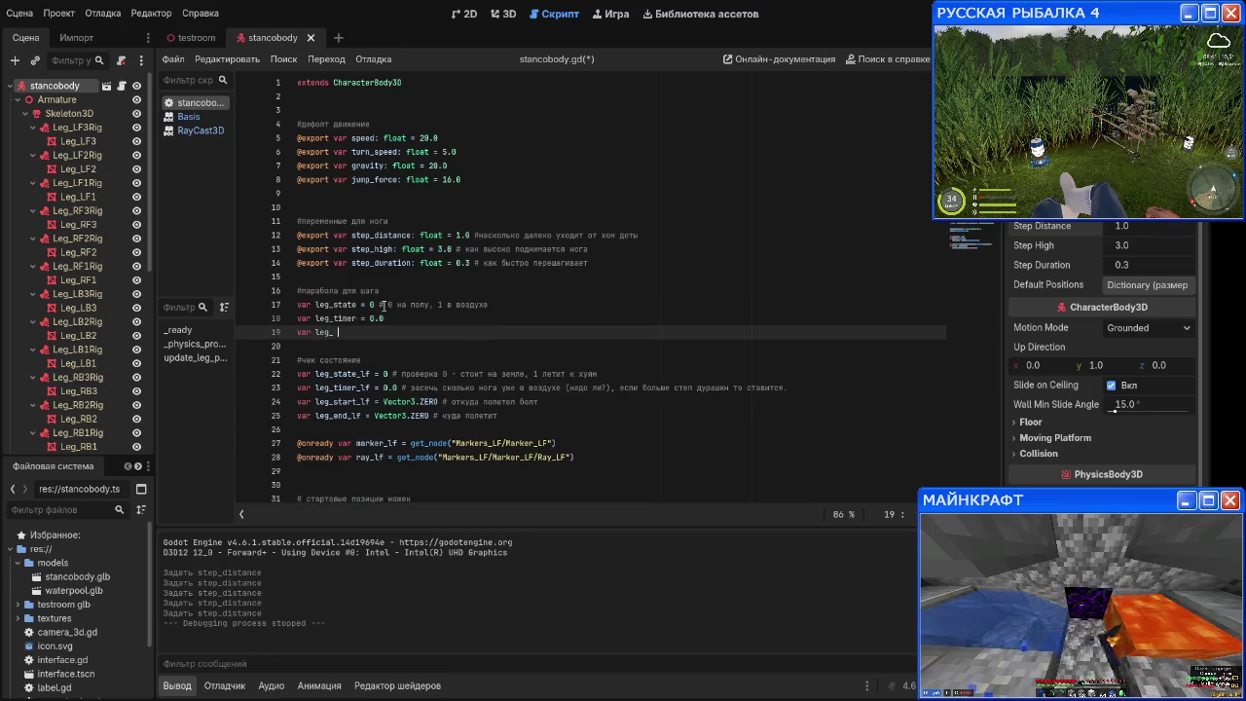
pyautogui.write('start = Vec')
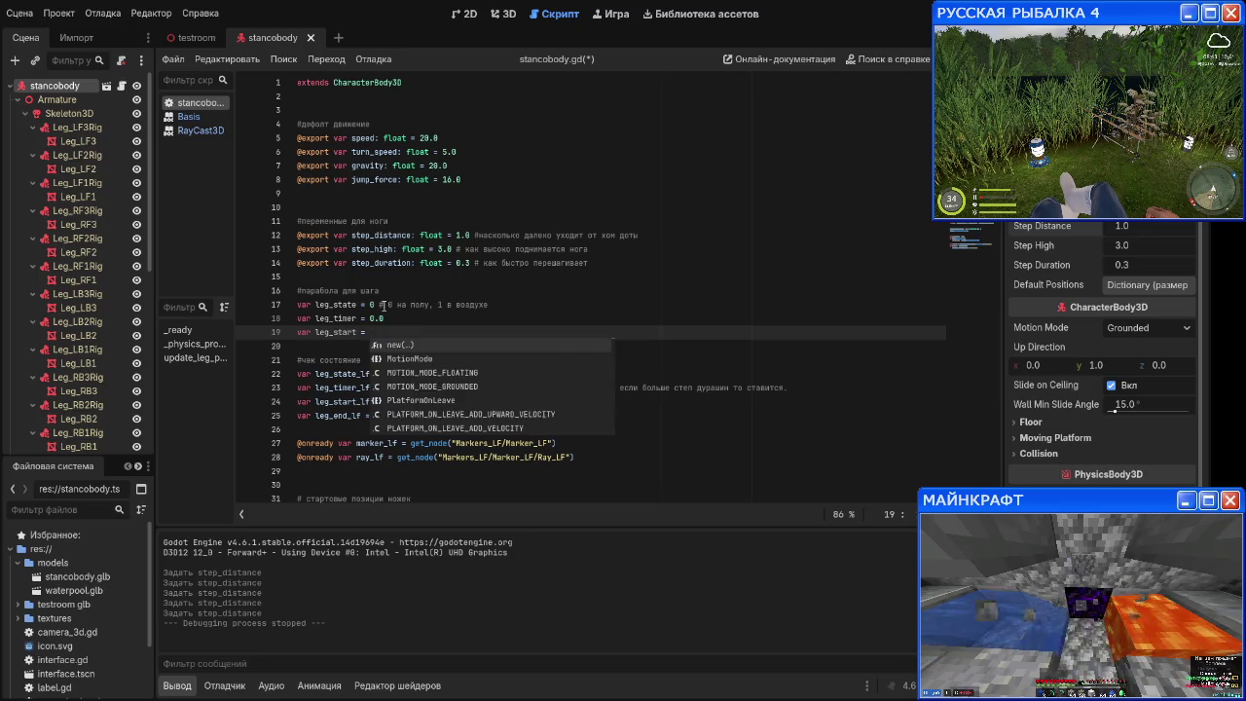
pyautogui.press('Down')
pyautogui.press('Down')
pyautogui.press('Return')
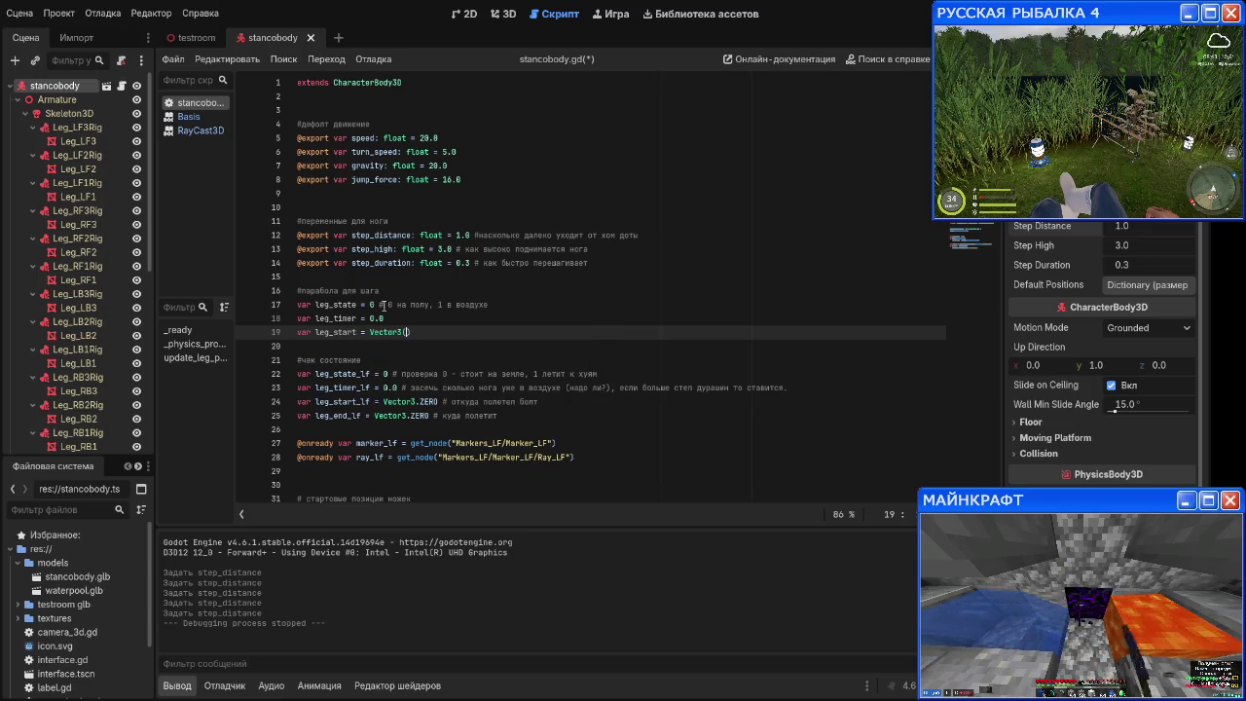
pyautogui.write('.Z')
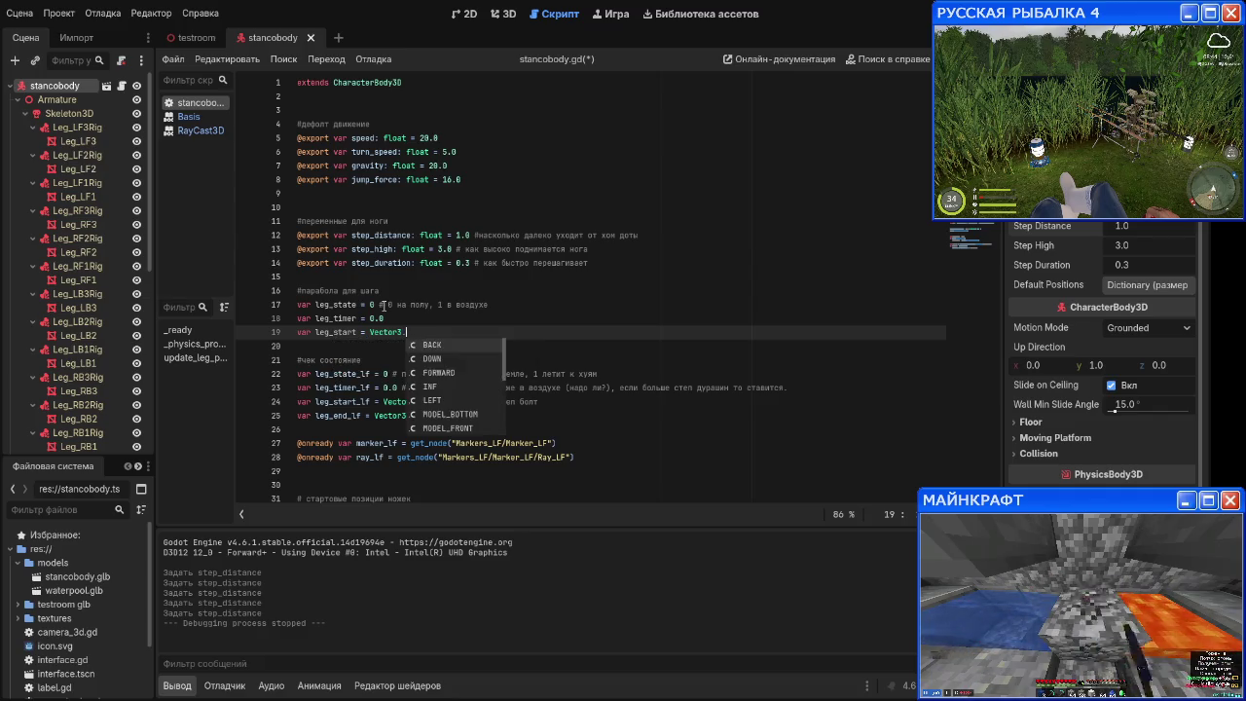
pyautogui.press('Return')
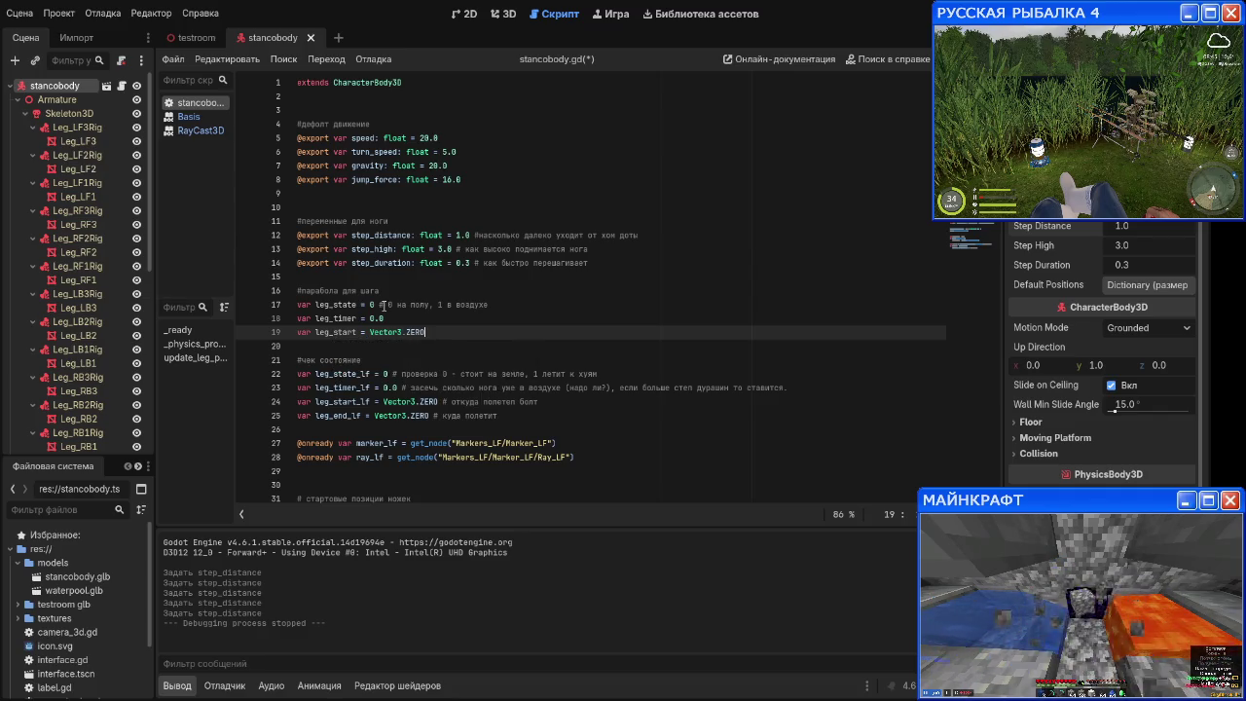
pyautogui.press('Return')
# Step: Declare leg_end = Vector3.ZERO on the next line
pyautogui.write('var ')
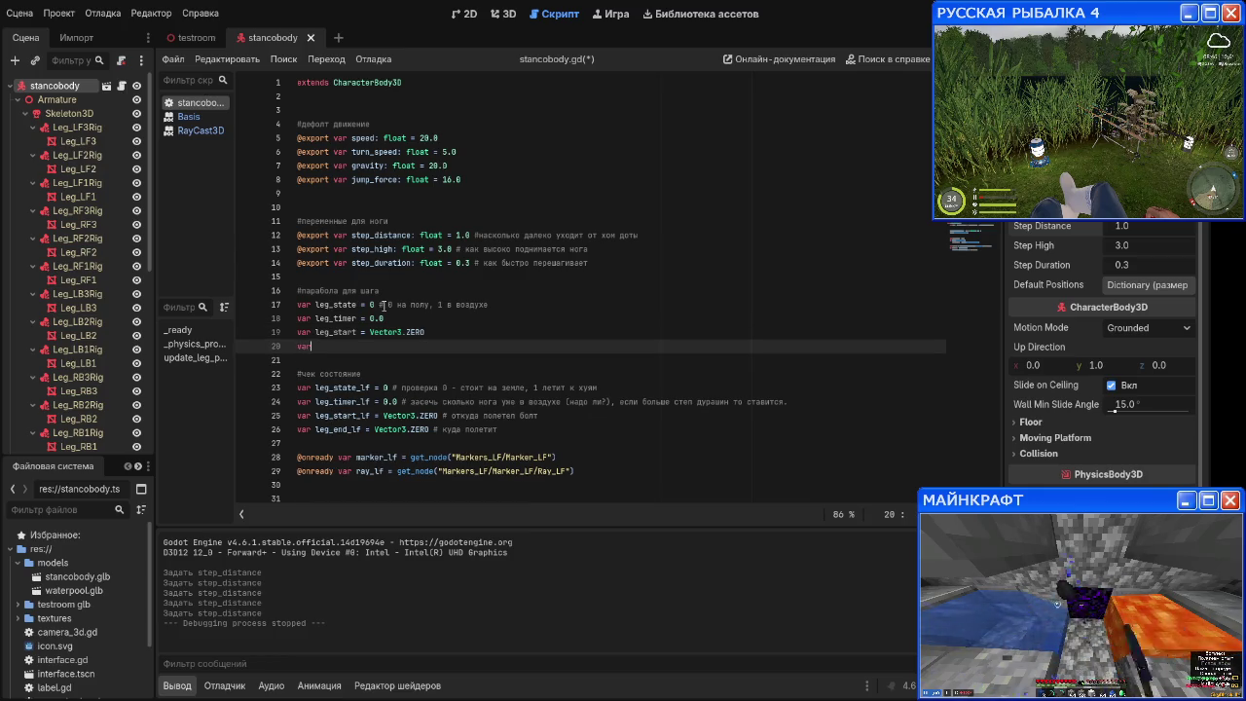
pyautogui.write('leg_end ')
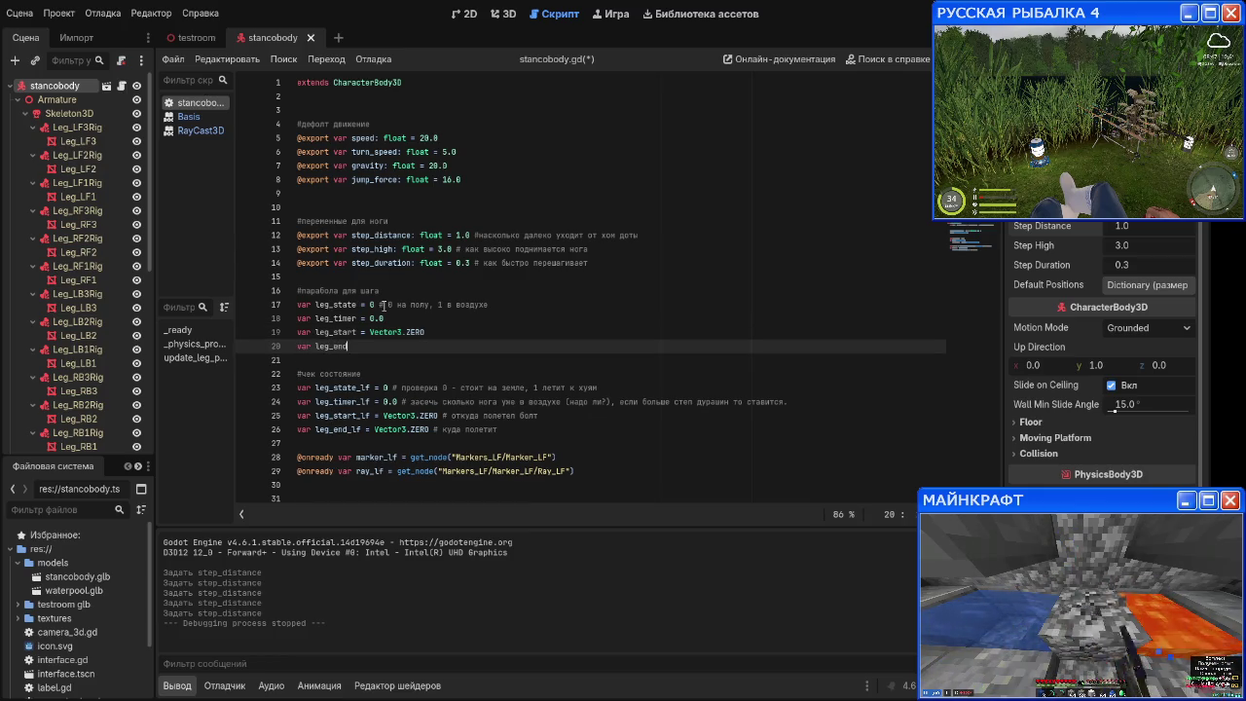
pyautogui.write('= ')
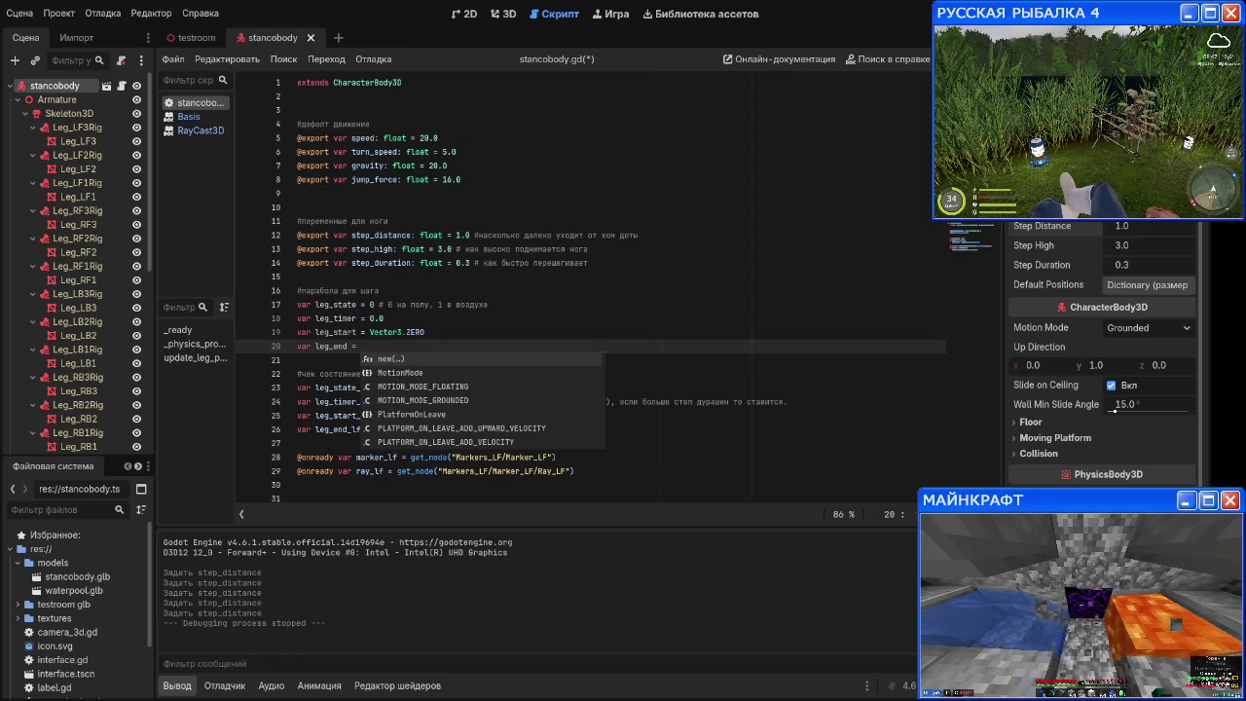
pyautogui.write('Vector')
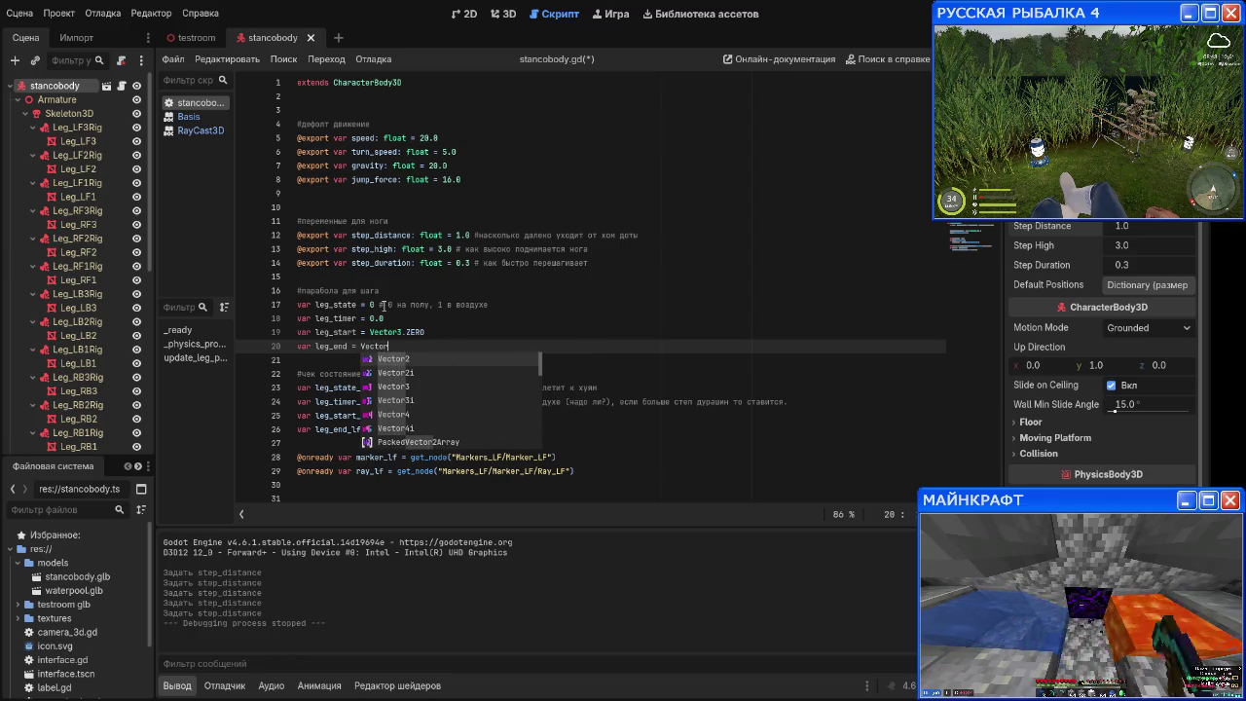
pyautogui.write('3.Zero')
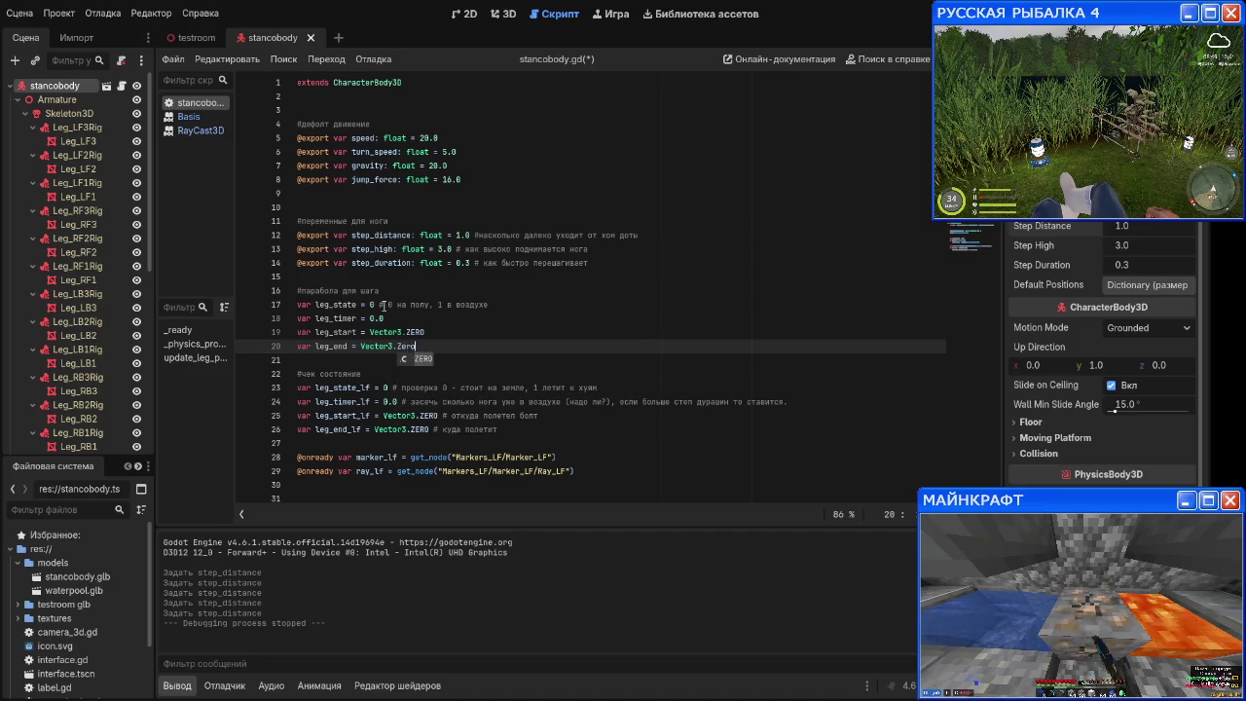
pyautogui.press('Return')
pyautogui.press('Return')
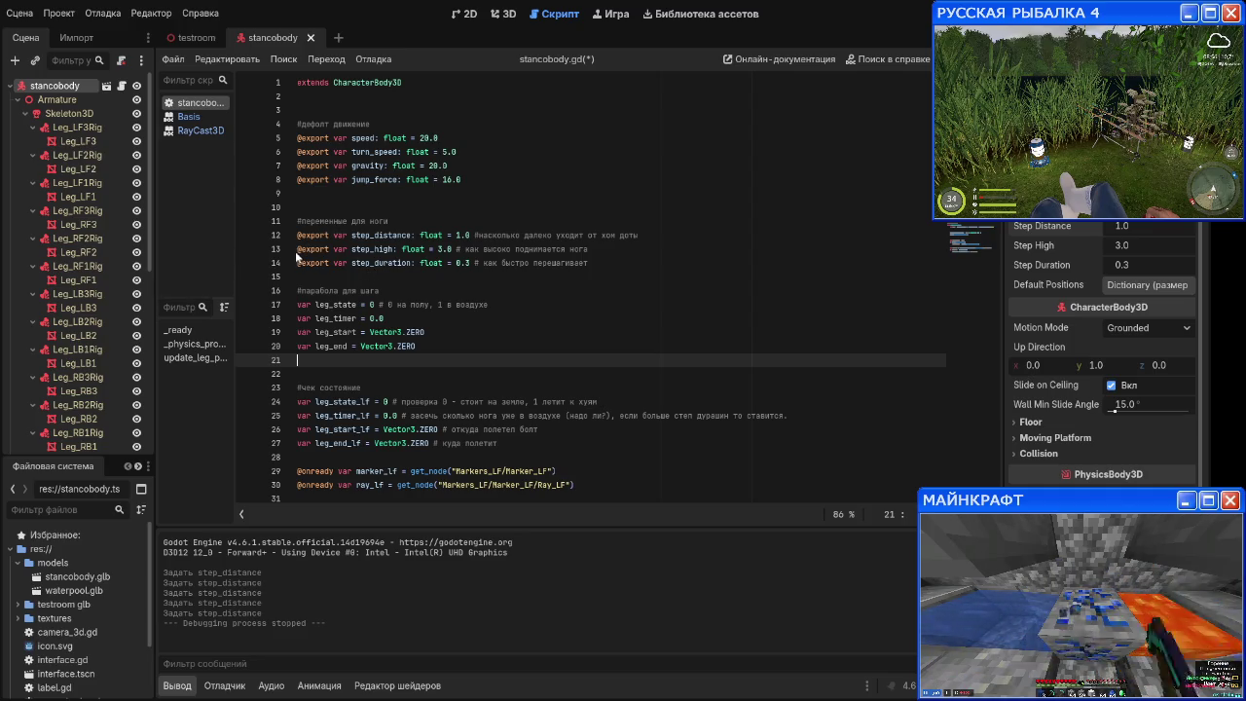
pyautogui.press('Up')
pyautogui.moveTo(289, 246); pyautogui.dragTo(592, 263)
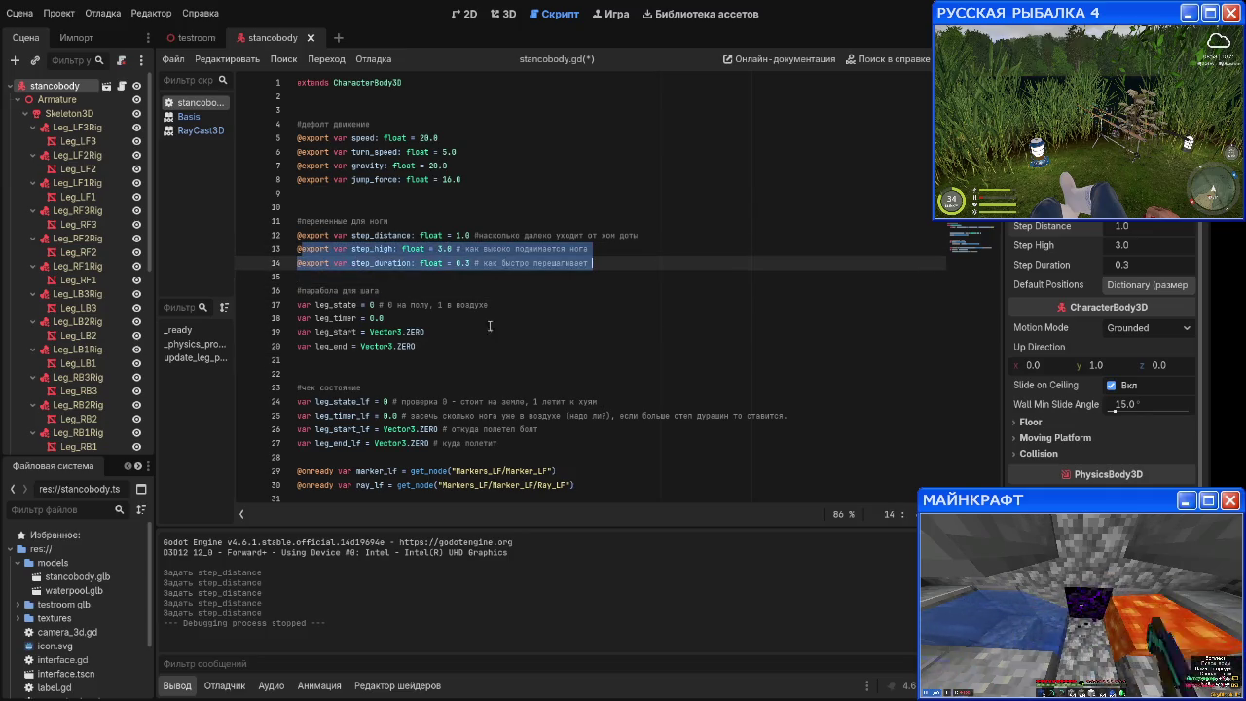
pyautogui.write('@')
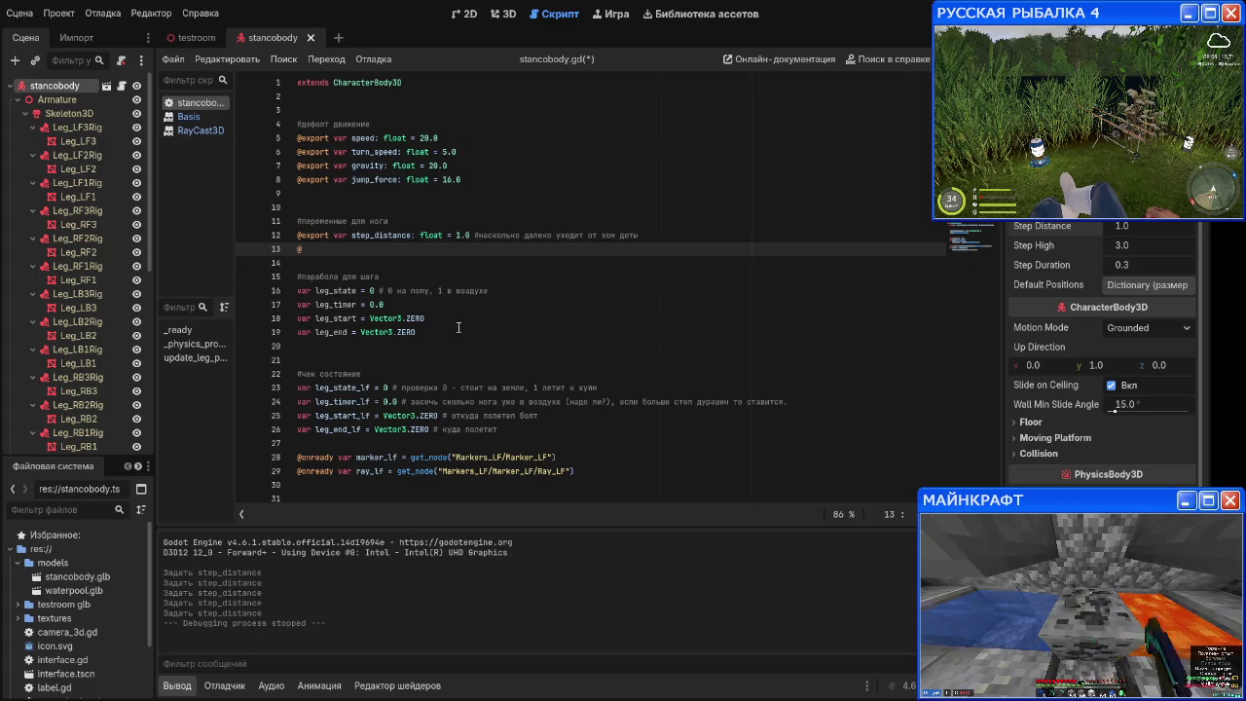
pyautogui.hotkey('ctrl', 'z')
pyautogui.click(501, 263)
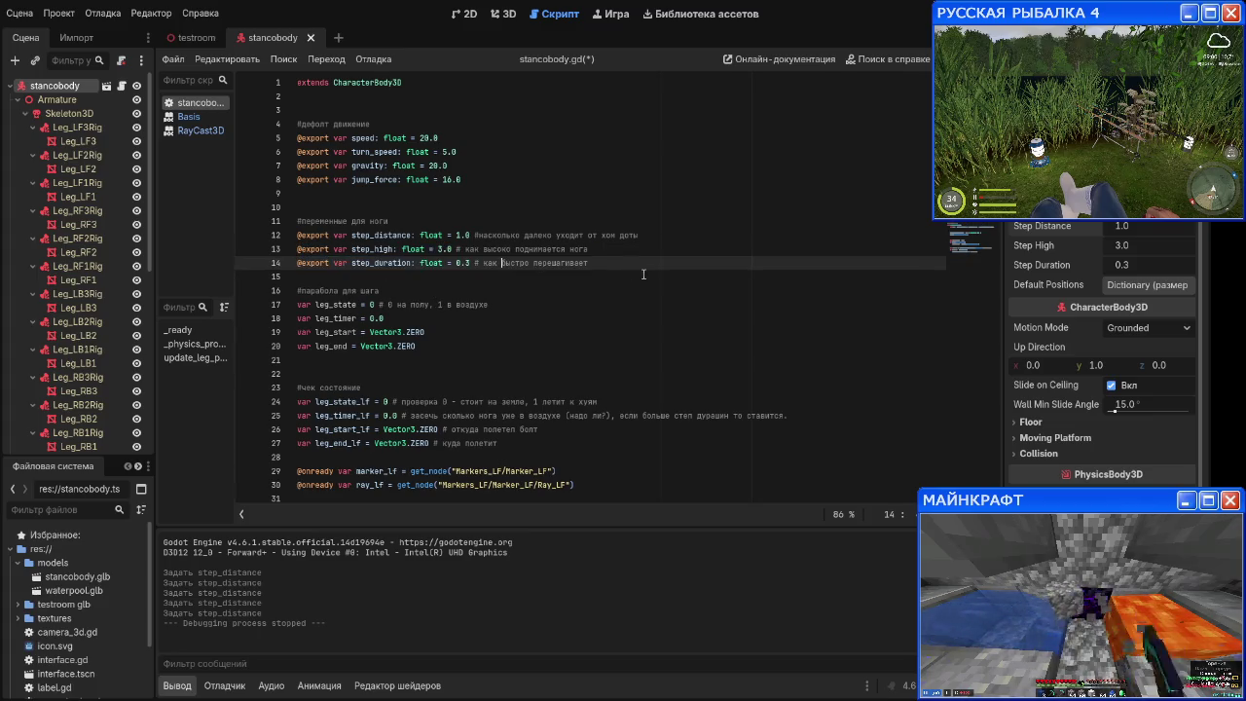
pyautogui.moveTo(612, 263); pyautogui.dragTo(288, 250)
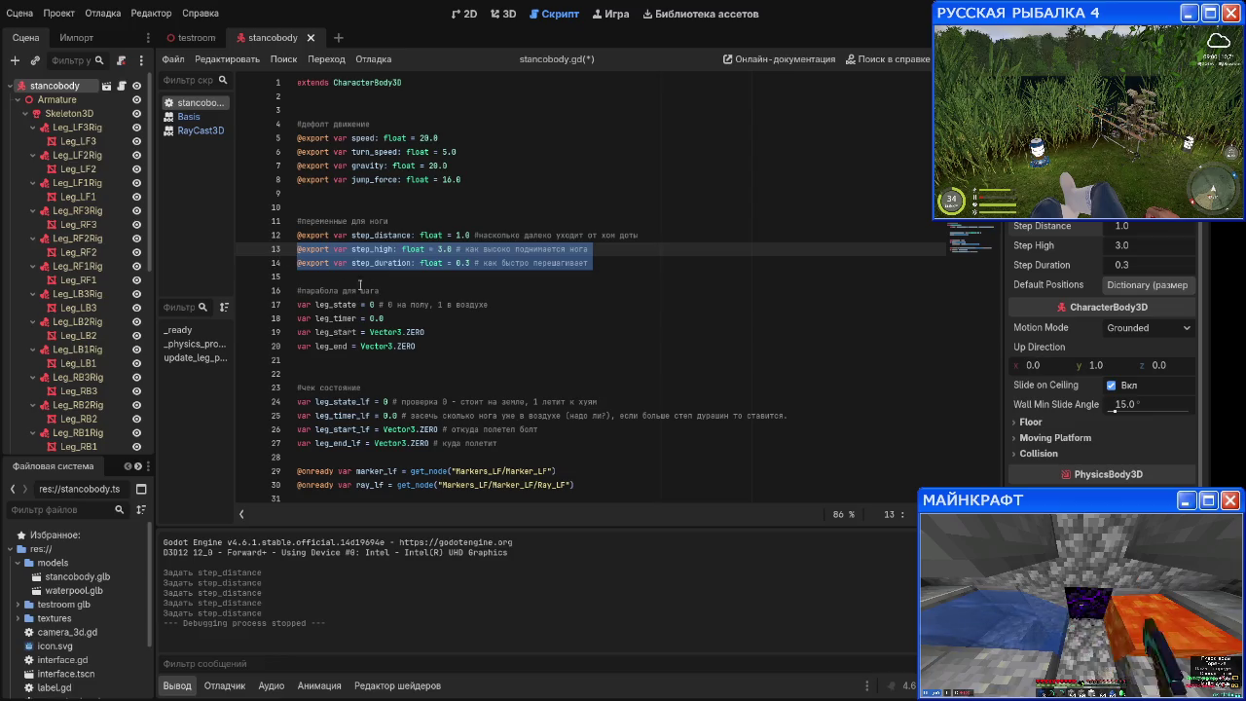
pyautogui.click(505, 281)
pyautogui.click(440, 338)
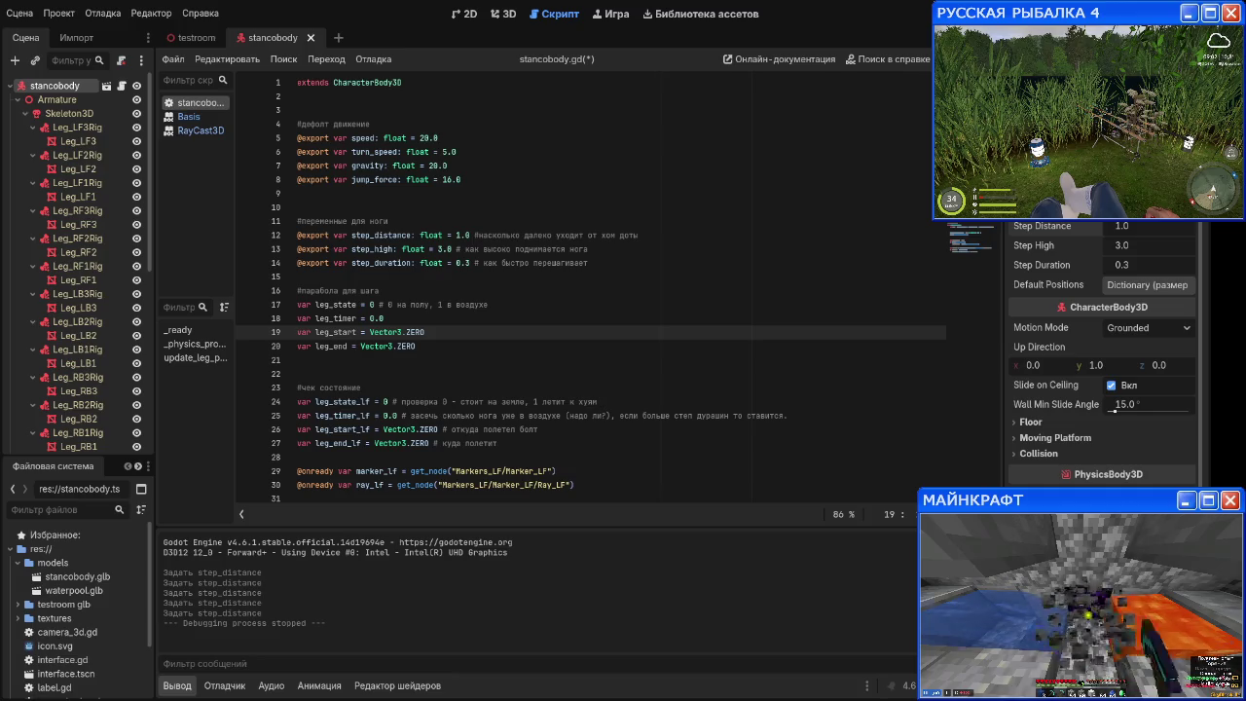
# Step: Fold the default_positions dictionary, _ready and _physics_process in the script
pyautogui.scroll(-10, 439, 366)
pyautogui.scroll(8, 283, 202)
pyautogui.scroll(4, 283, 202)
pyautogui.scroll(-4, 302, 290)
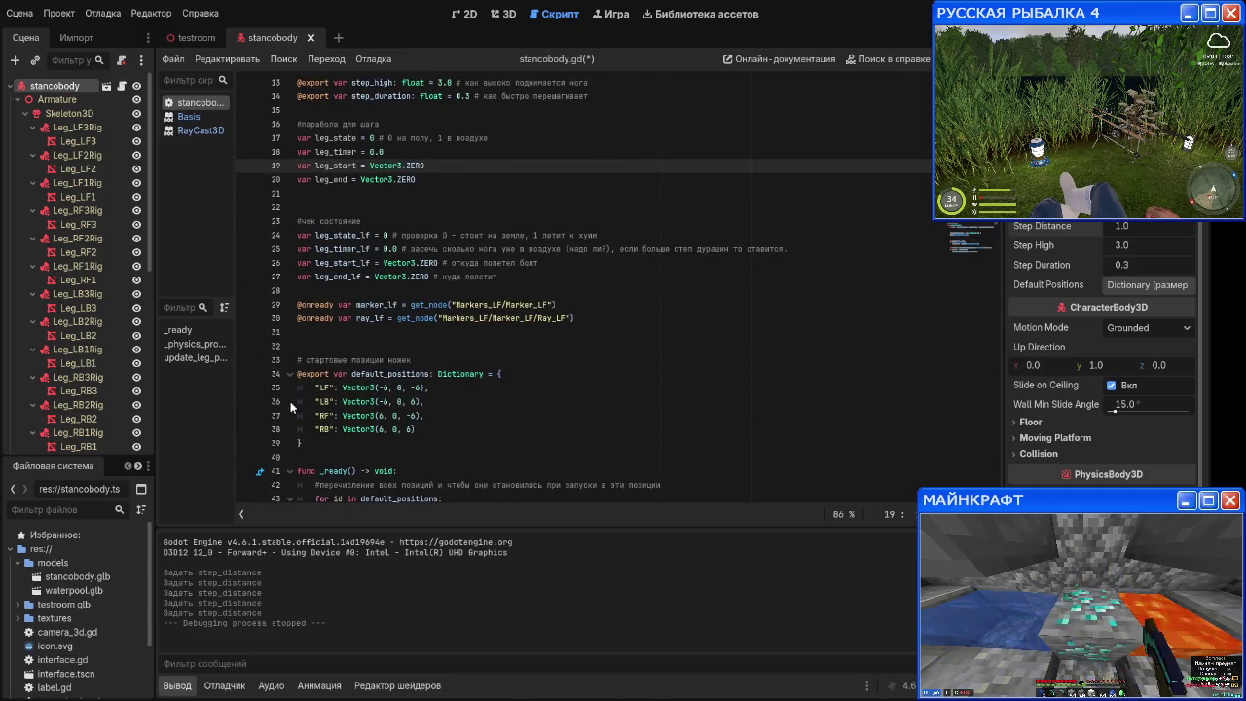
pyautogui.click(289, 374)
pyautogui.scroll(-2, 292, 370)
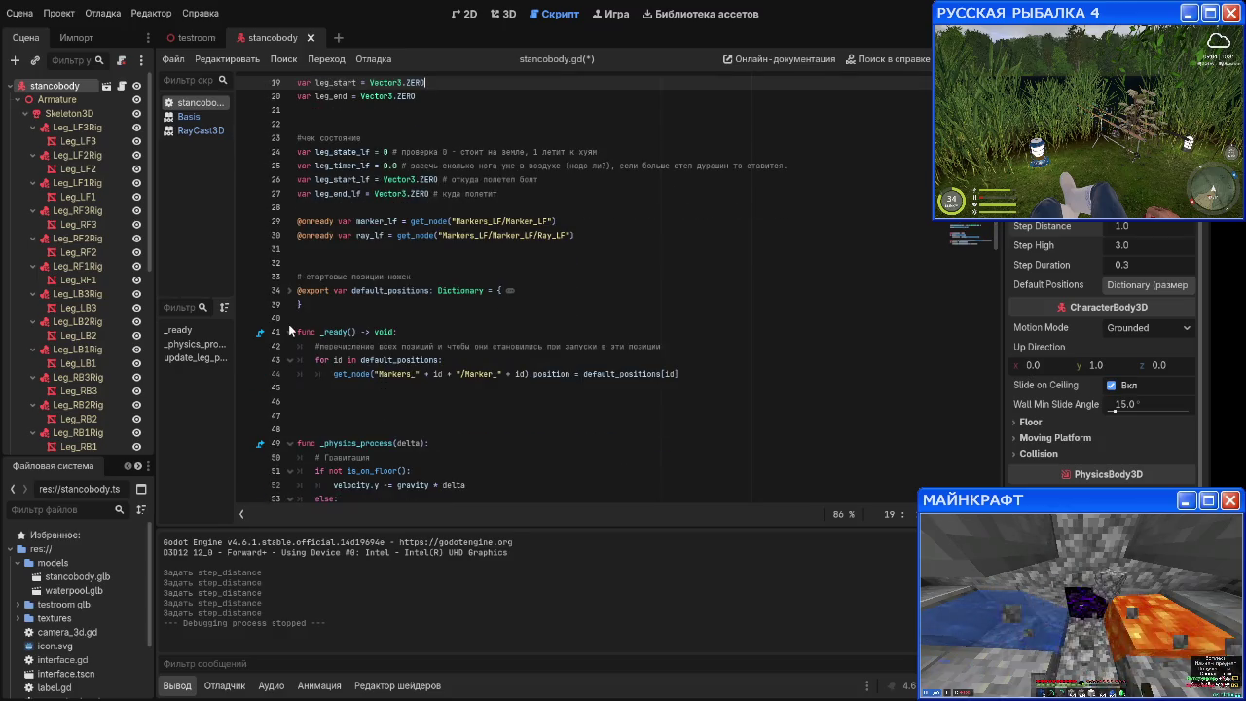
pyautogui.click(289, 332)
pyautogui.click(290, 401)
pyautogui.scroll(-5, 288, 292)
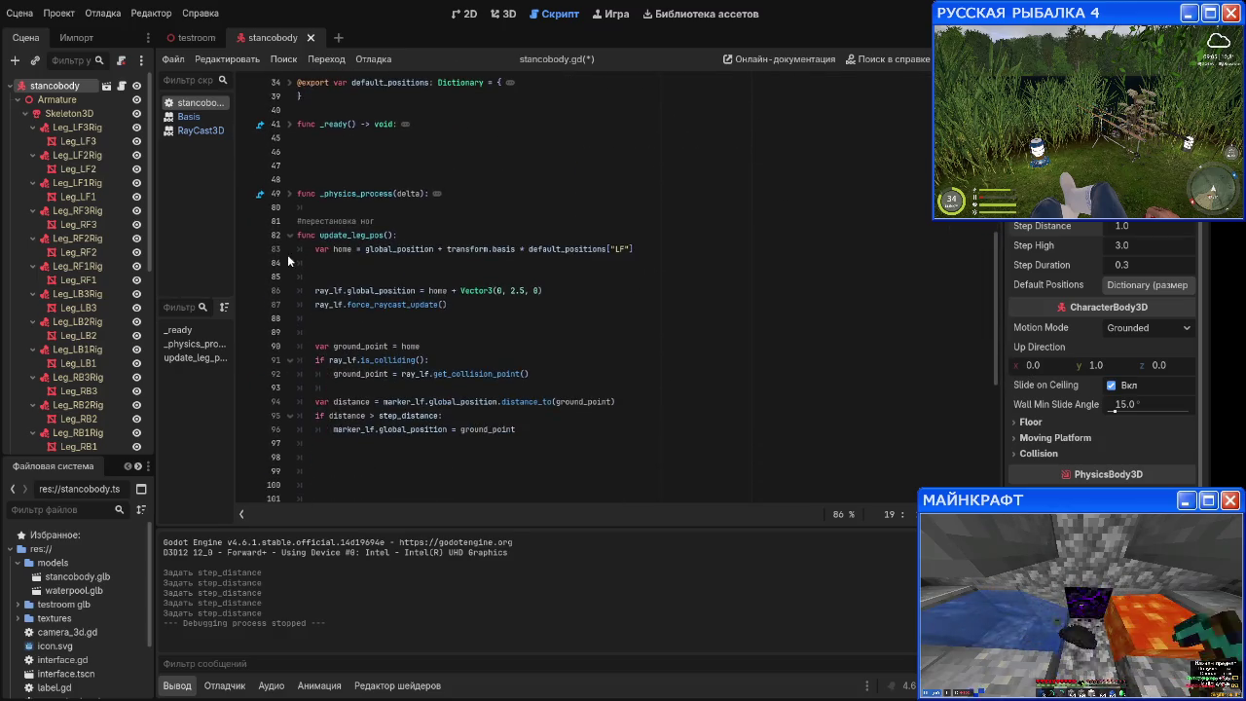
# Step: Start a comment after the ray_lf position line: 'луч тносительно точки дома. должен быть поереди'
pyautogui.click(448, 236)
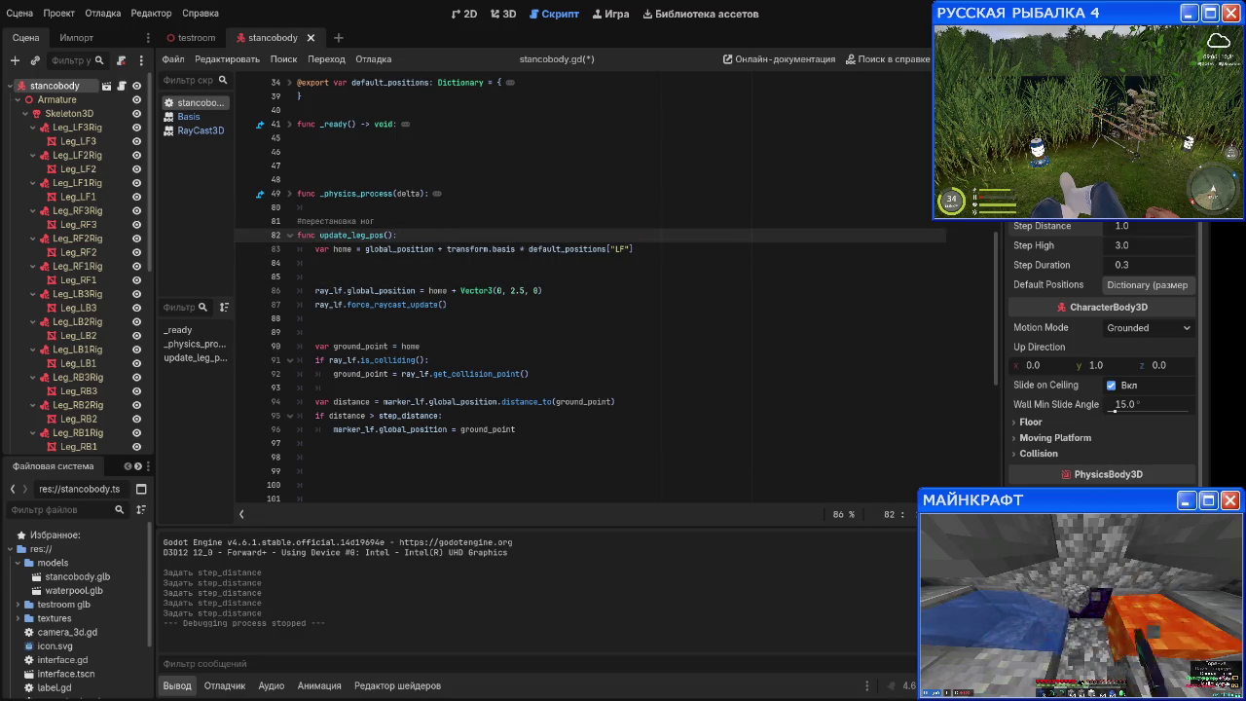
pyautogui.click(495, 276)
pyautogui.click(527, 318)
pyautogui.click(505, 305)
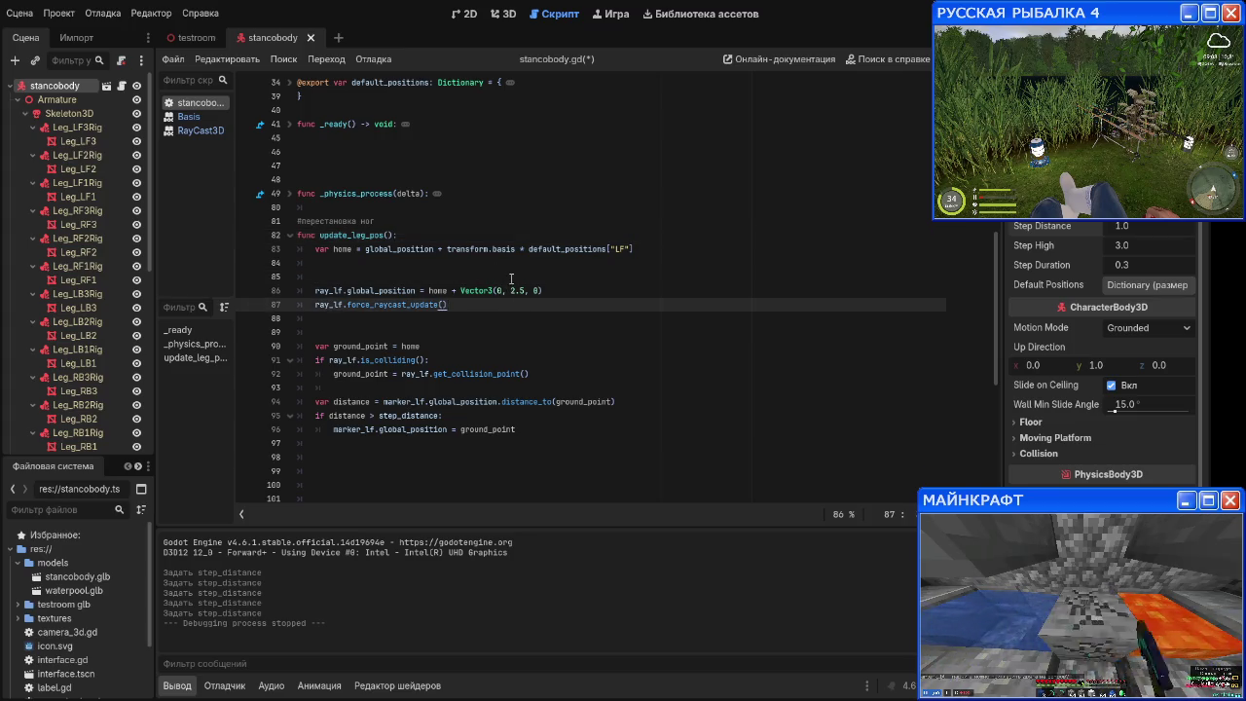
pyautogui.click(512, 290)
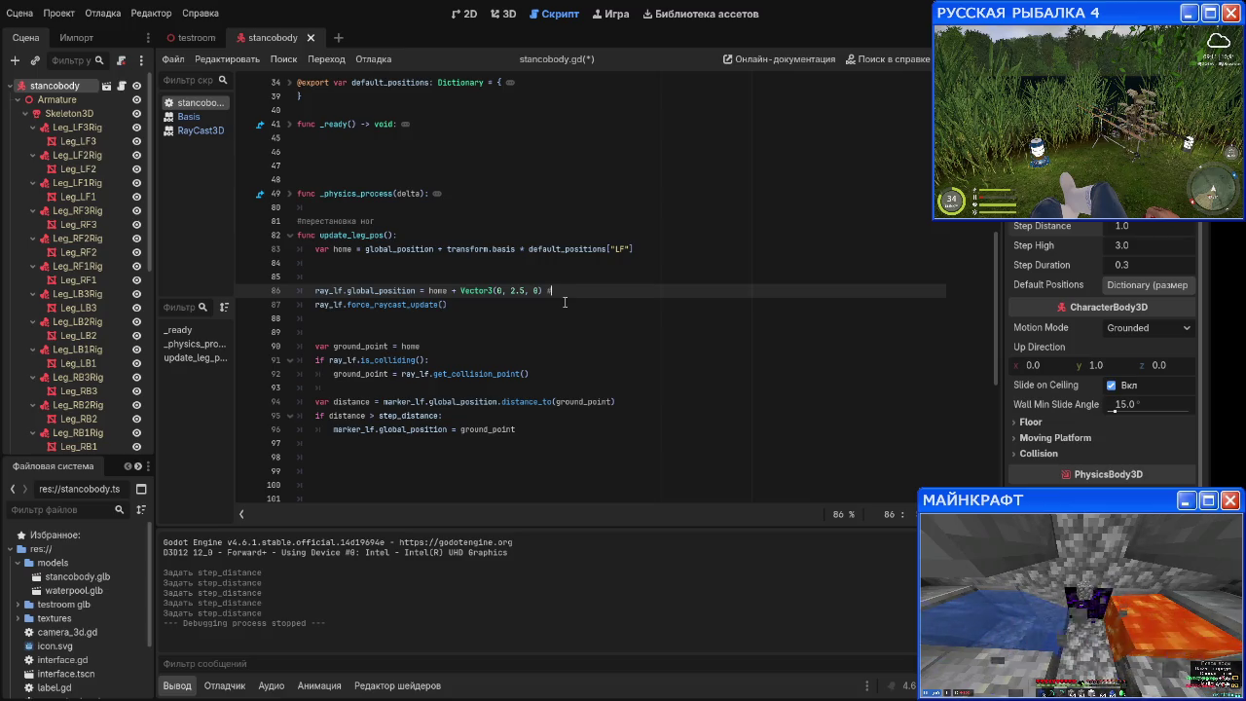
pyautogui.write(' луч ')
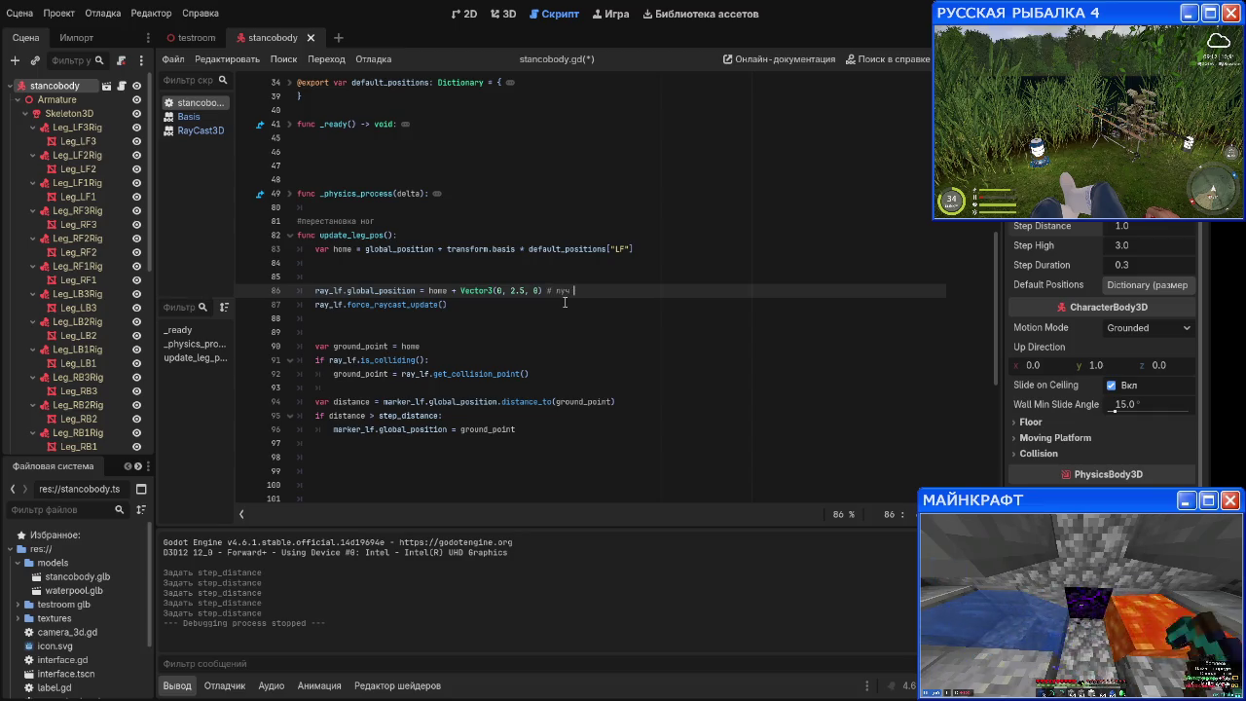
pyautogui.write('относительно ')
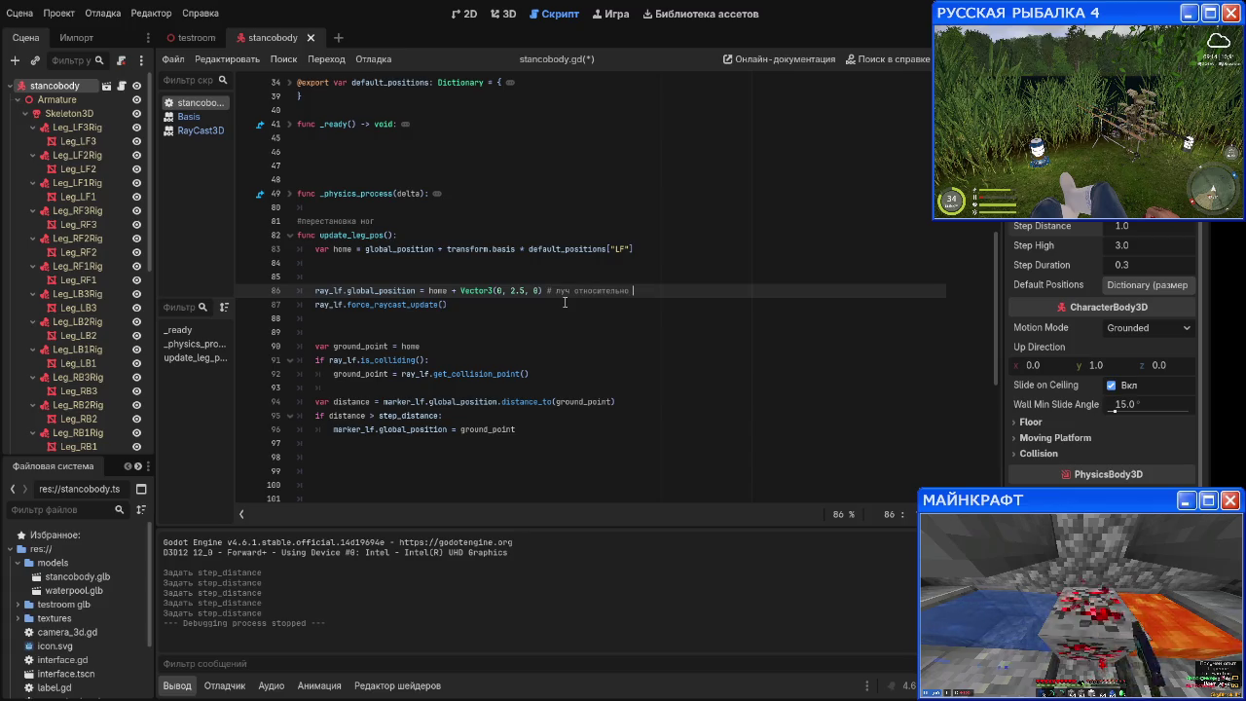
pyautogui.write('точк')
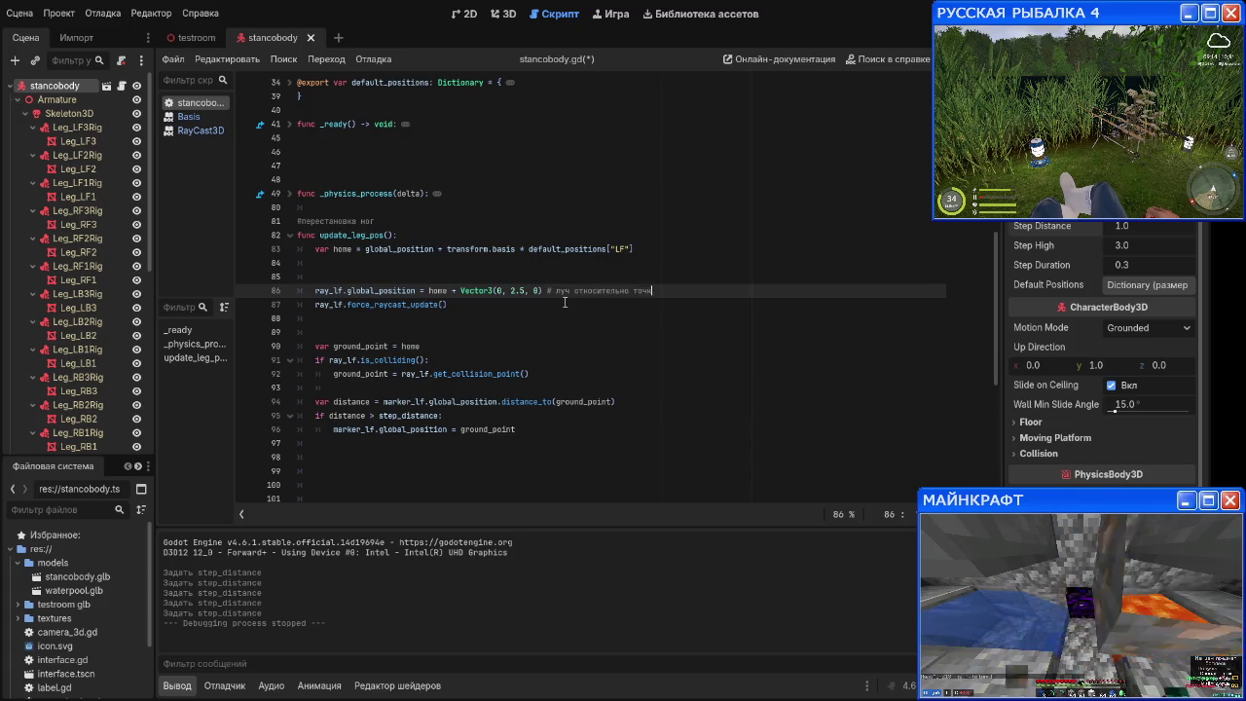
pyautogui.write('и дома. должен быть по')
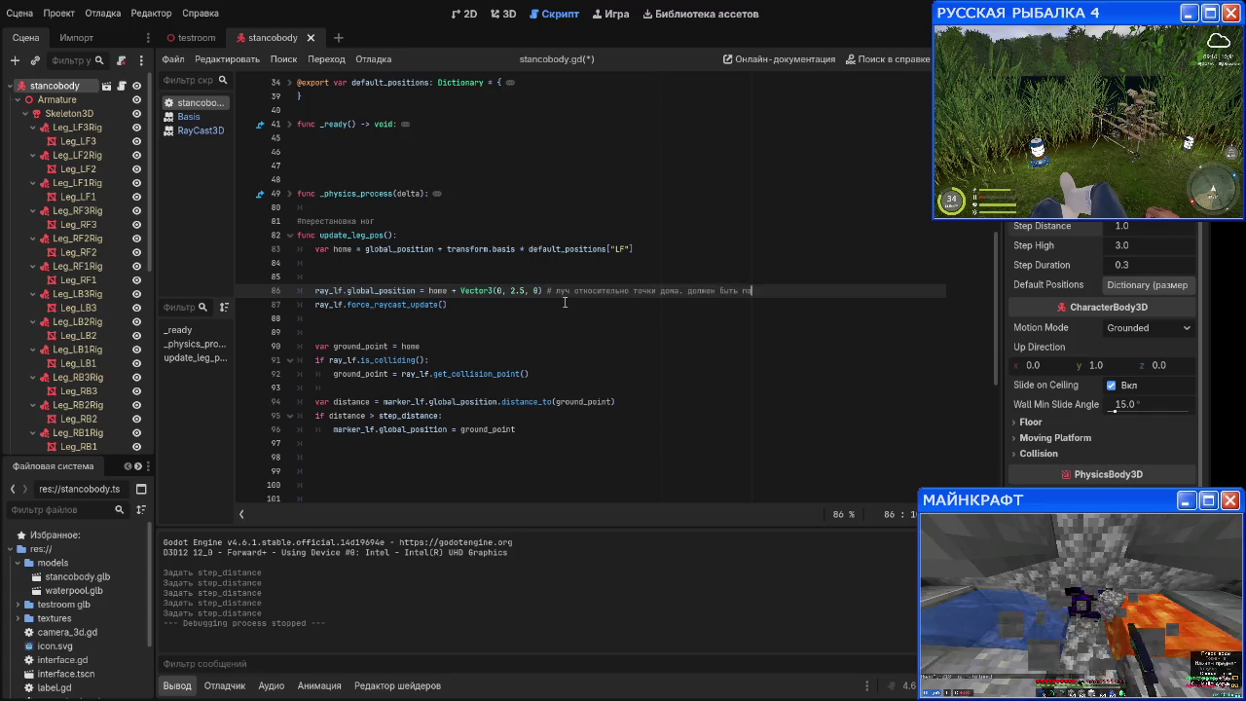
pyautogui.write('ереди')
# Step: Finish the ray_lf comment: ray somewhere in the middle, tune the height later
pyautogui.press('BackSpace')
pyautogui.press('BackSpace')
pyautogui.press('BackSpace')
pyautogui.write('де то')
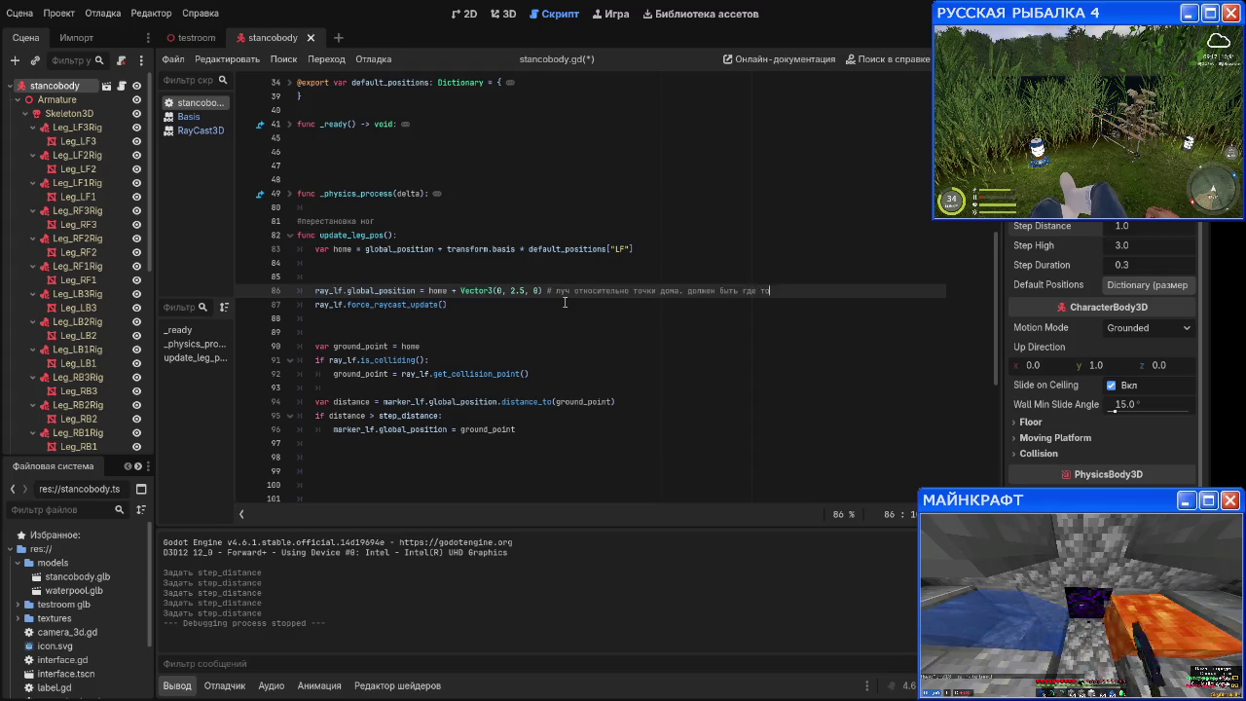
pyautogui.write(' в средеине')
pyautogui.press('BackSpace')
pyautogui.press('BackSpace')
pyautogui.press('BackSpace')
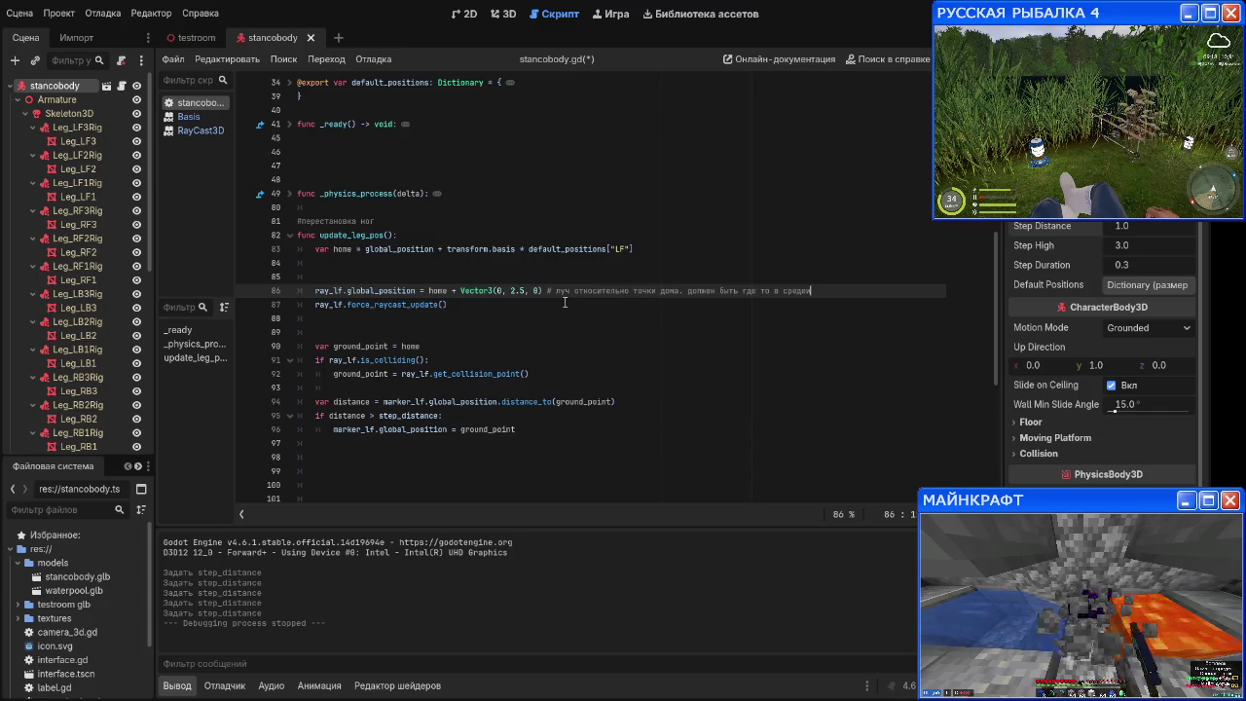
pyautogui.write('ине, но пои')
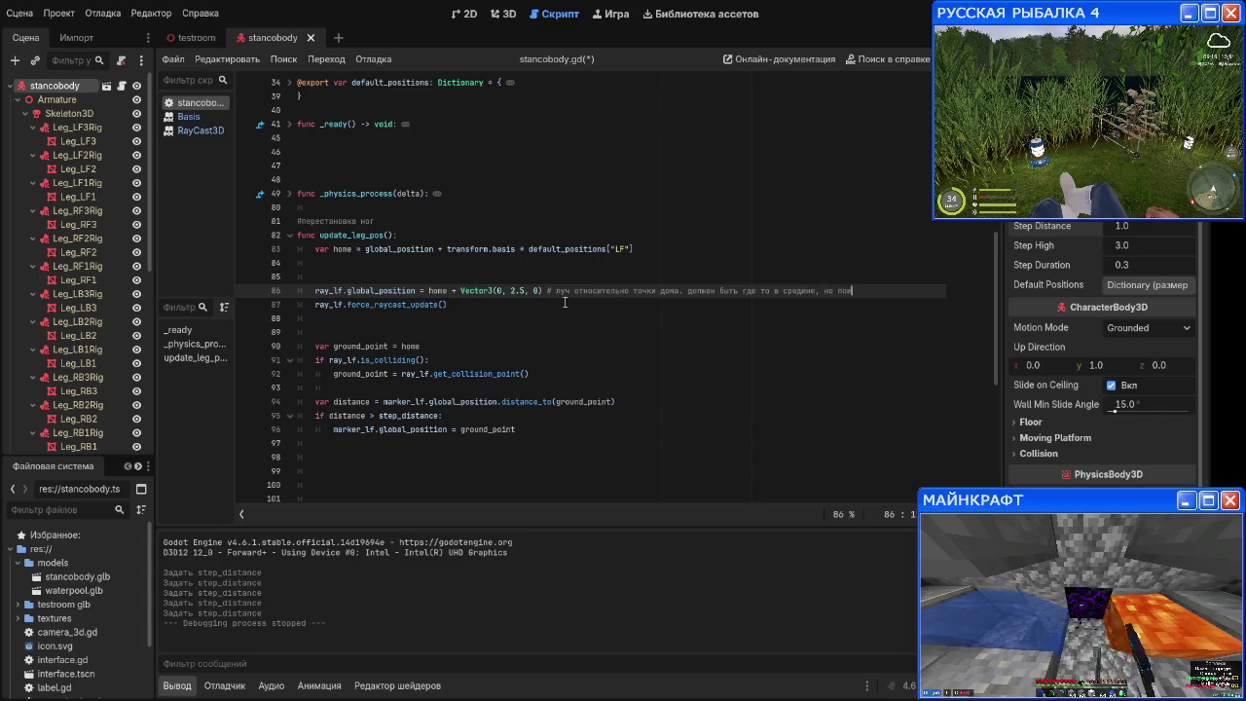
pyautogui.write('грать потом с высотой')
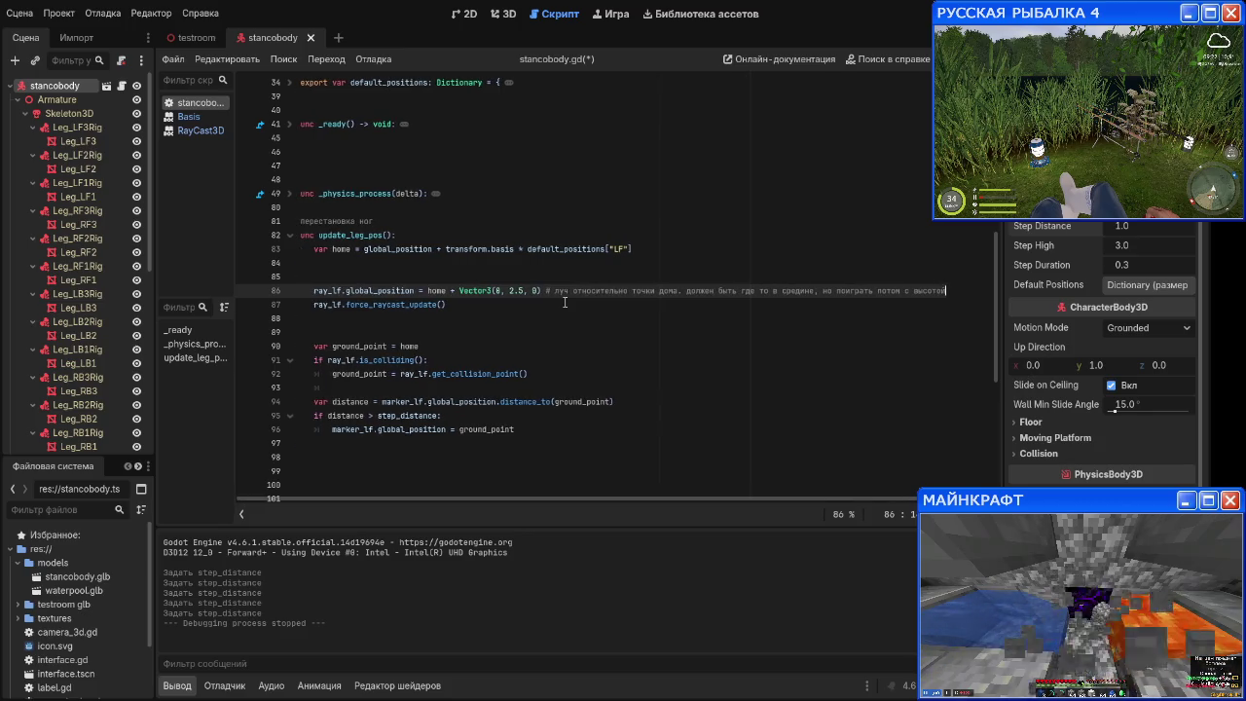
pyautogui.write('.')
pyautogui.press('Down')
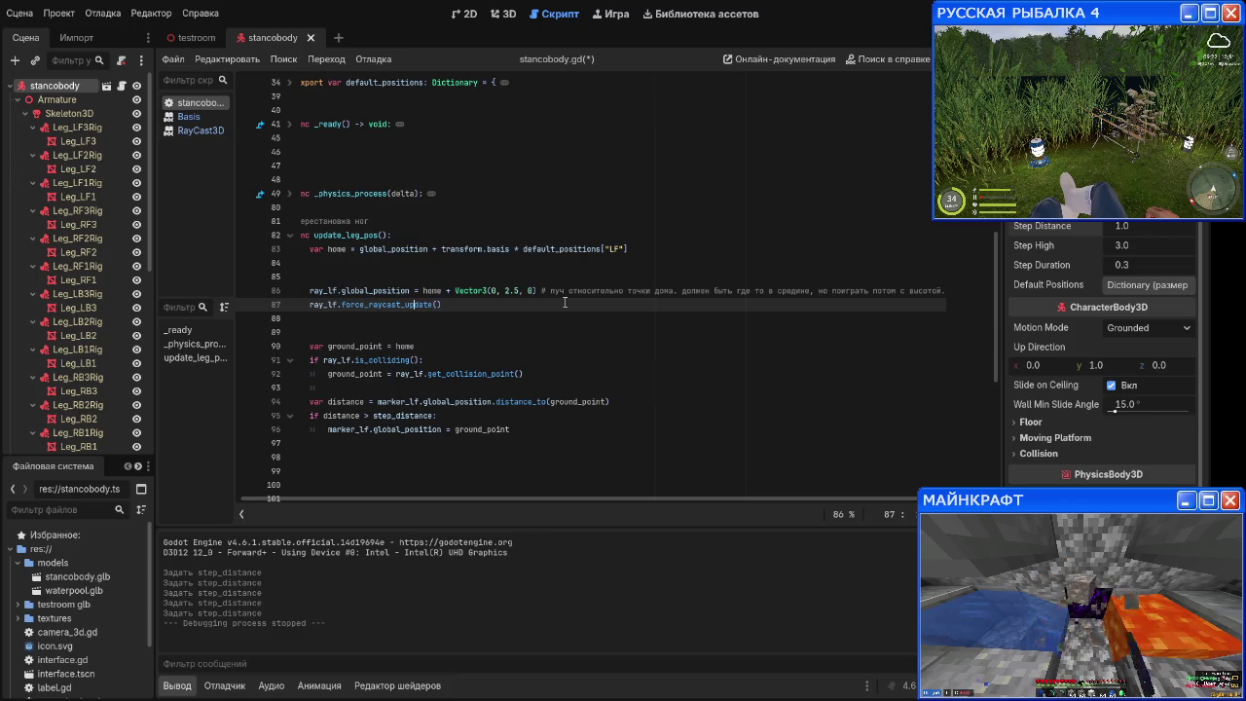
pyautogui.press('Up')
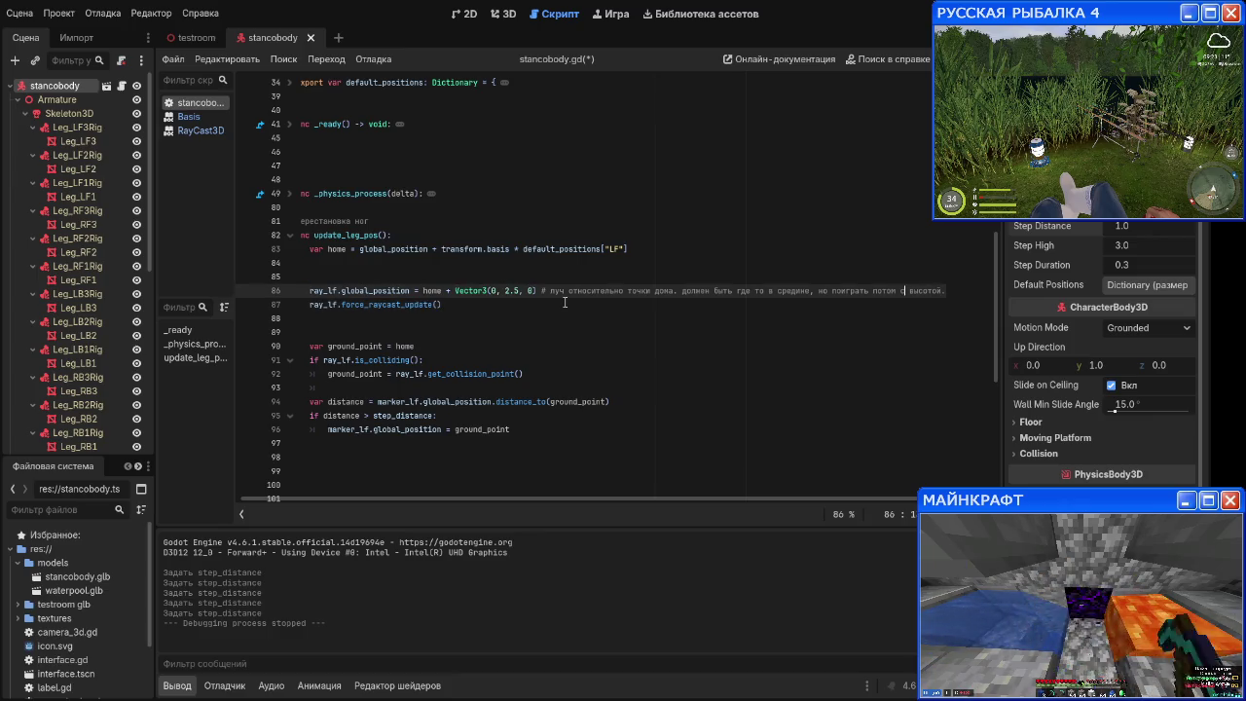
pyautogui.press('Down')
pyautogui.press('Down')
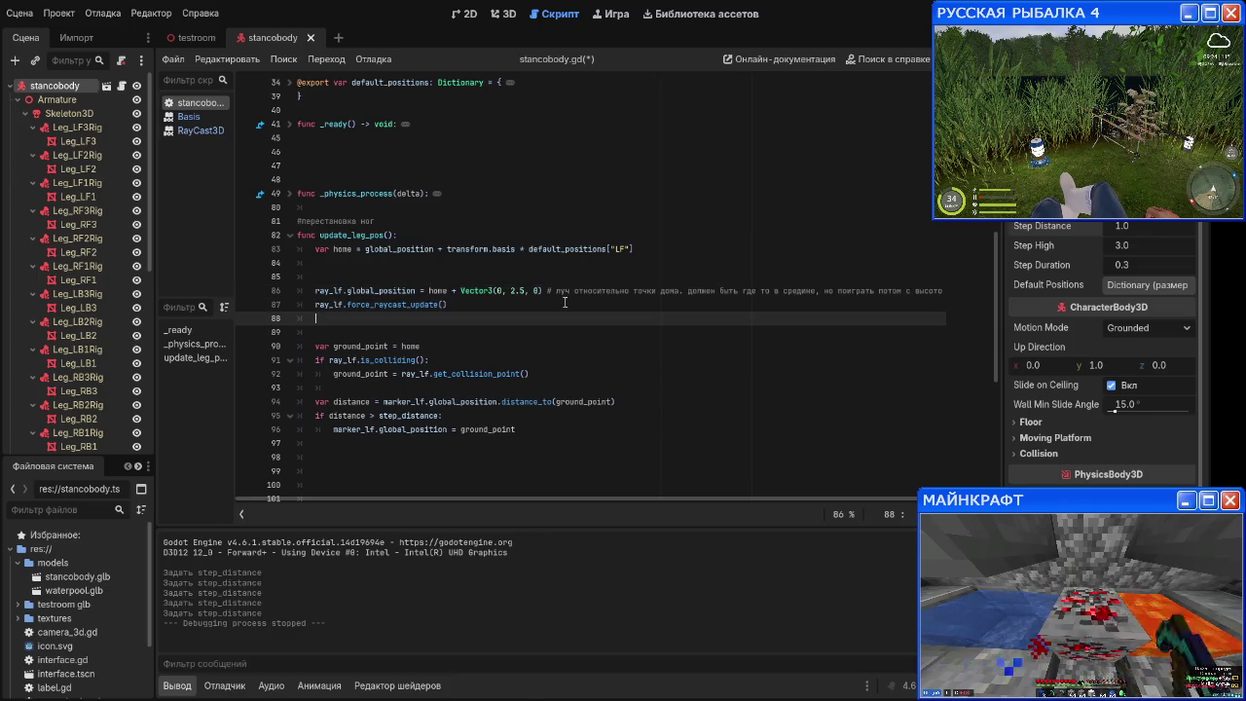
# Step: Add blank lines around the distance calculation in update_leg_pos
pyautogui.press('Up')
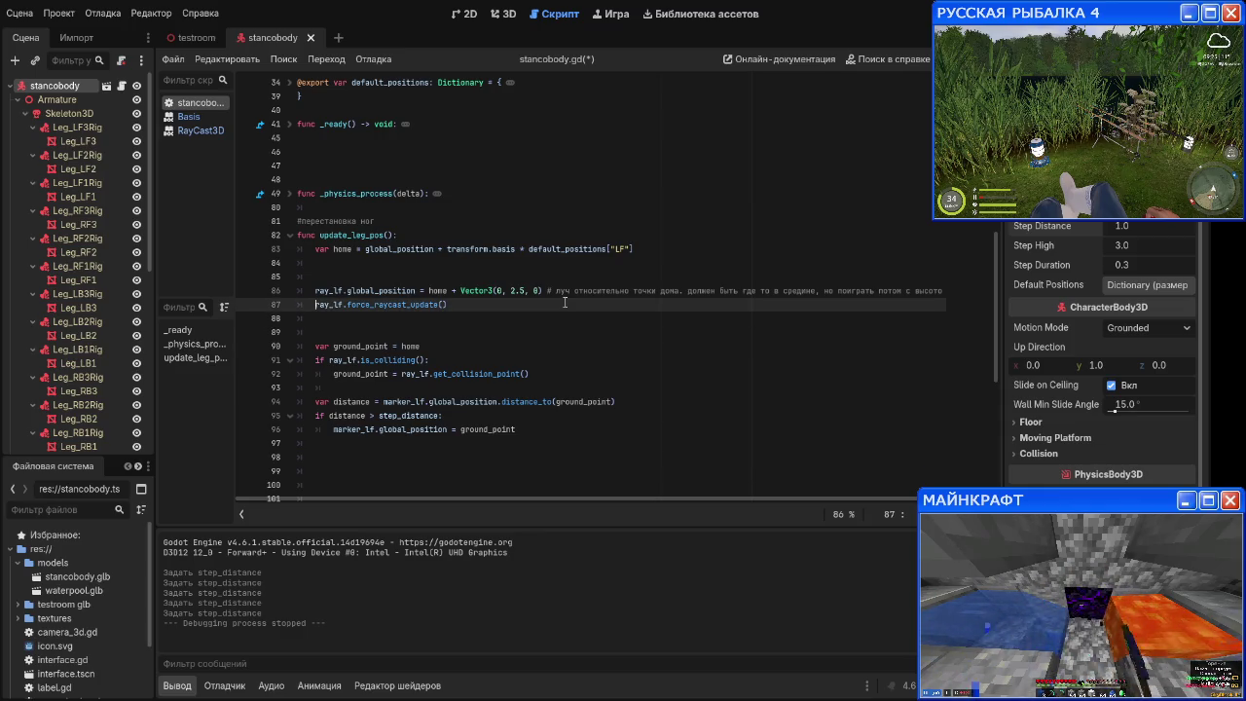
pyautogui.press('Down')
pyautogui.press('Down')
pyautogui.press('Down')
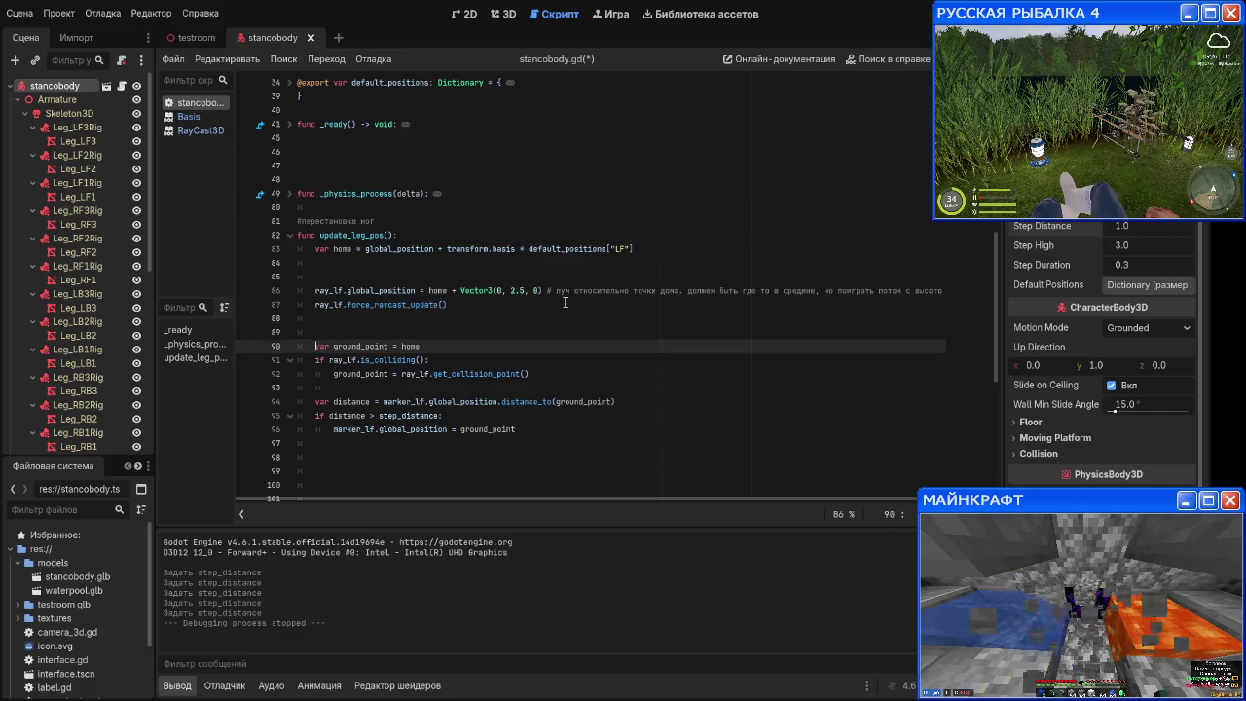
pyautogui.press('Down')
pyautogui.press('Down')
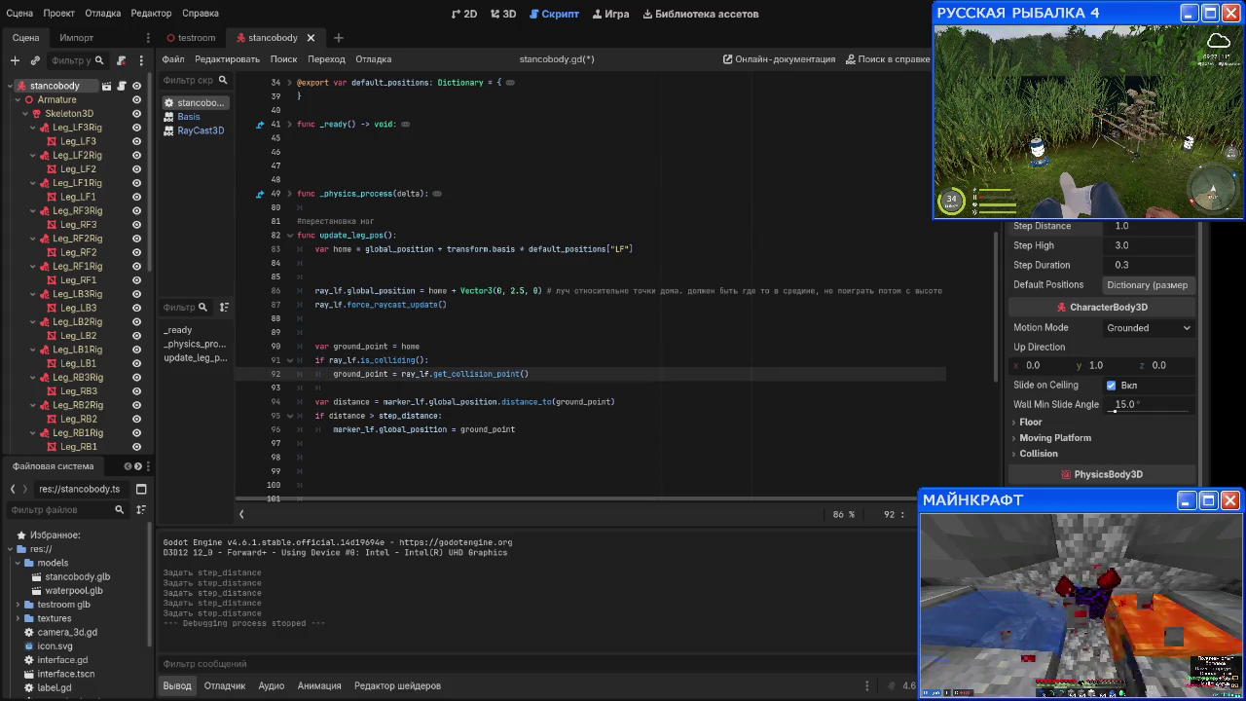
pyautogui.press('Down')
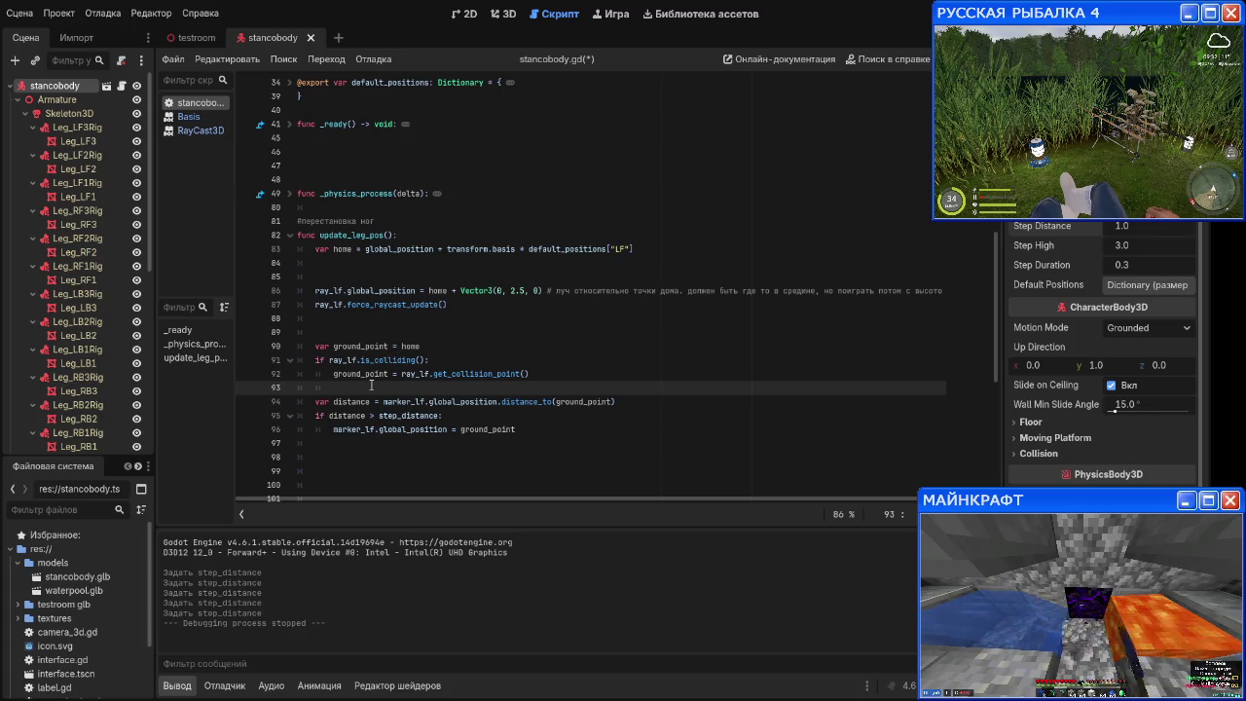
pyautogui.press('Return')
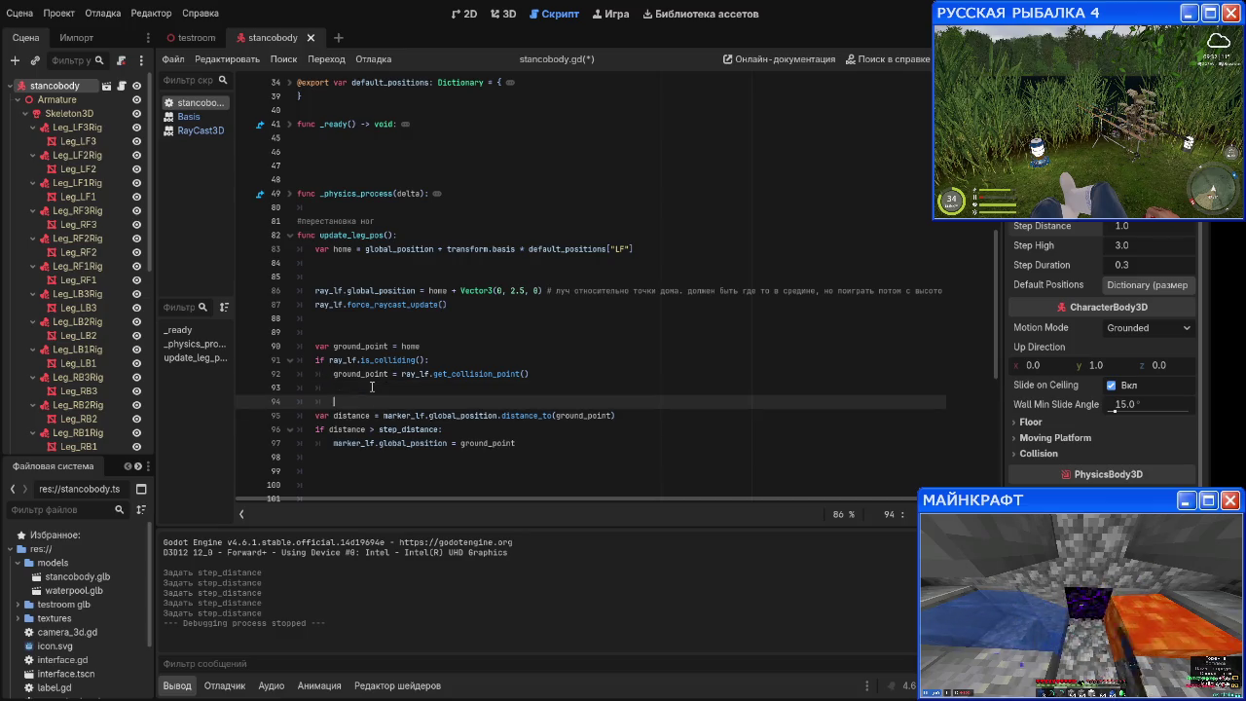
pyautogui.press('Down')
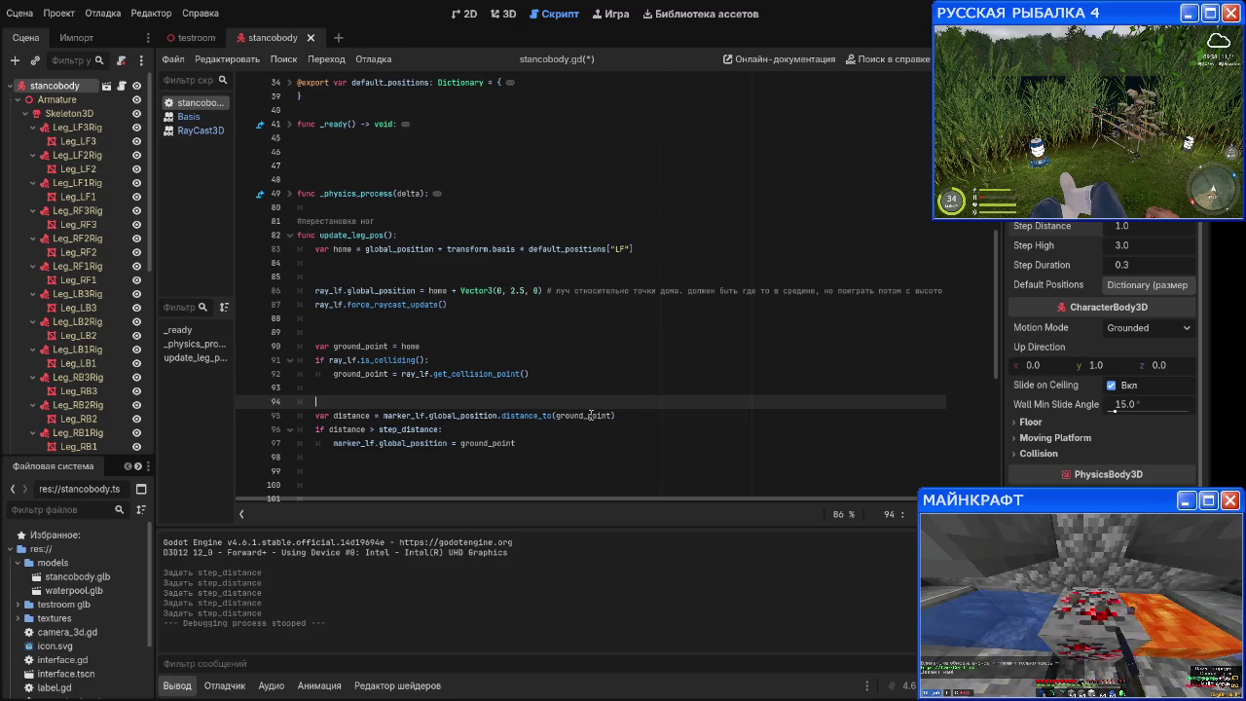
pyautogui.click(678, 416)
pyautogui.press('Return')
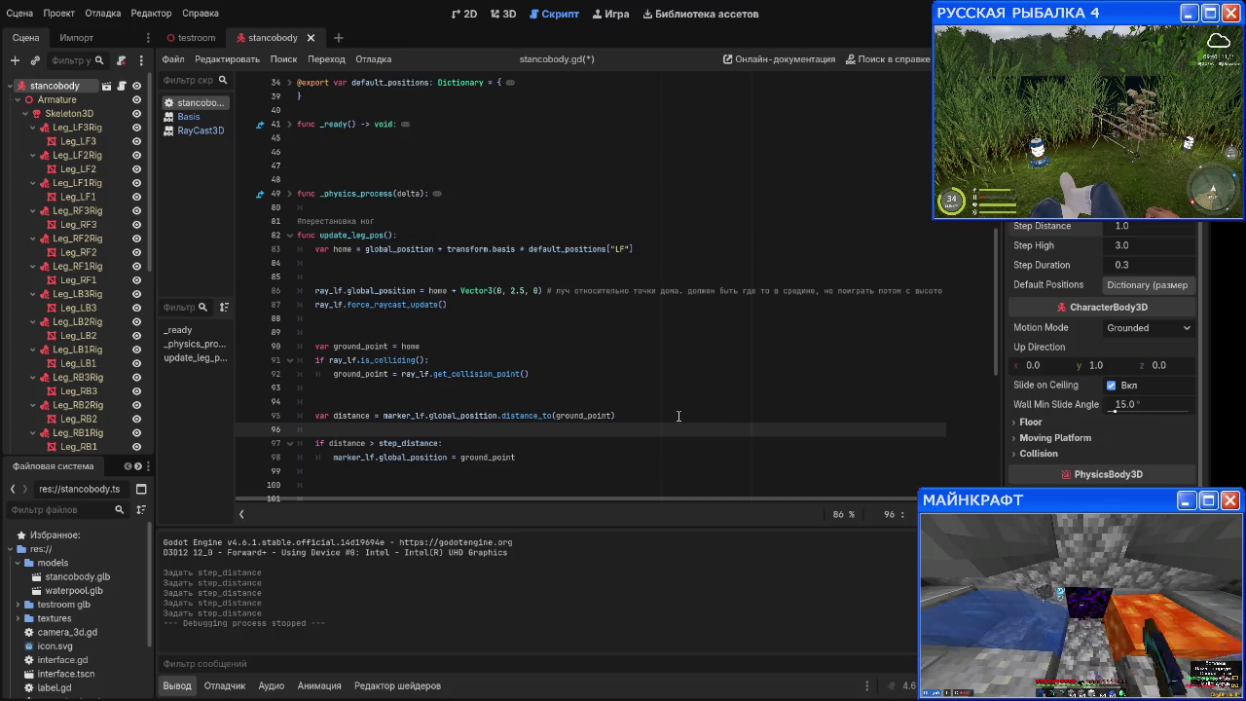
pyautogui.write('d')
# Step: Indent the distance check and marker move under a new 'if leg_state ==' line
pyautogui.press('Down')
pyautogui.press('Tab')
pyautogui.press('Down')
pyautogui.press('Tab')
pyautogui.press('Up')
pyautogui.press('Up')
pyautogui.write('if ')
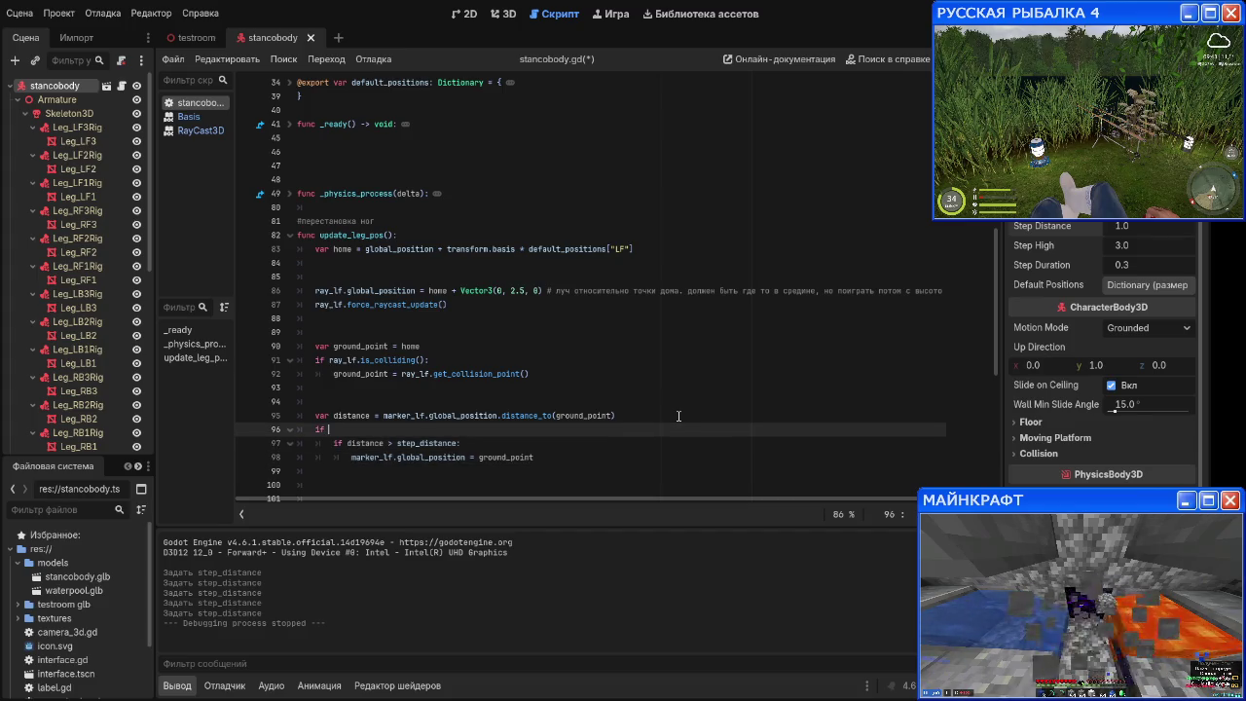
pyautogui.write('leg_sta')
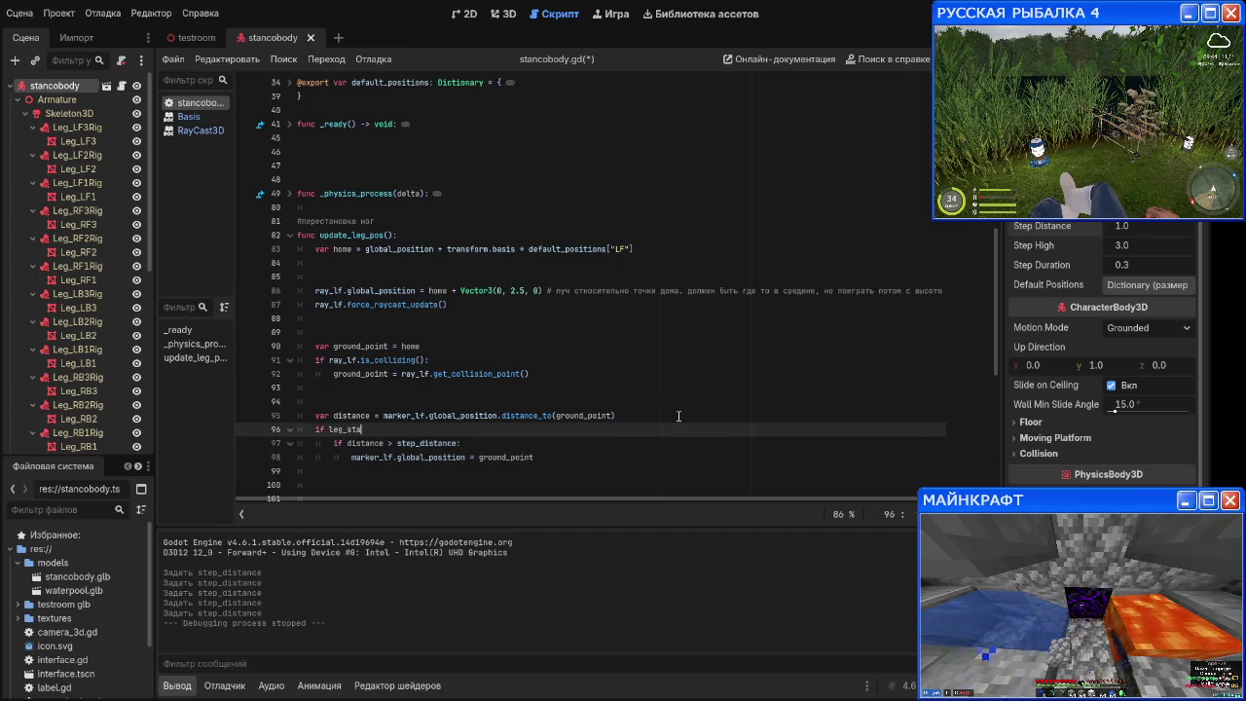
pyautogui.write('te == 0:')
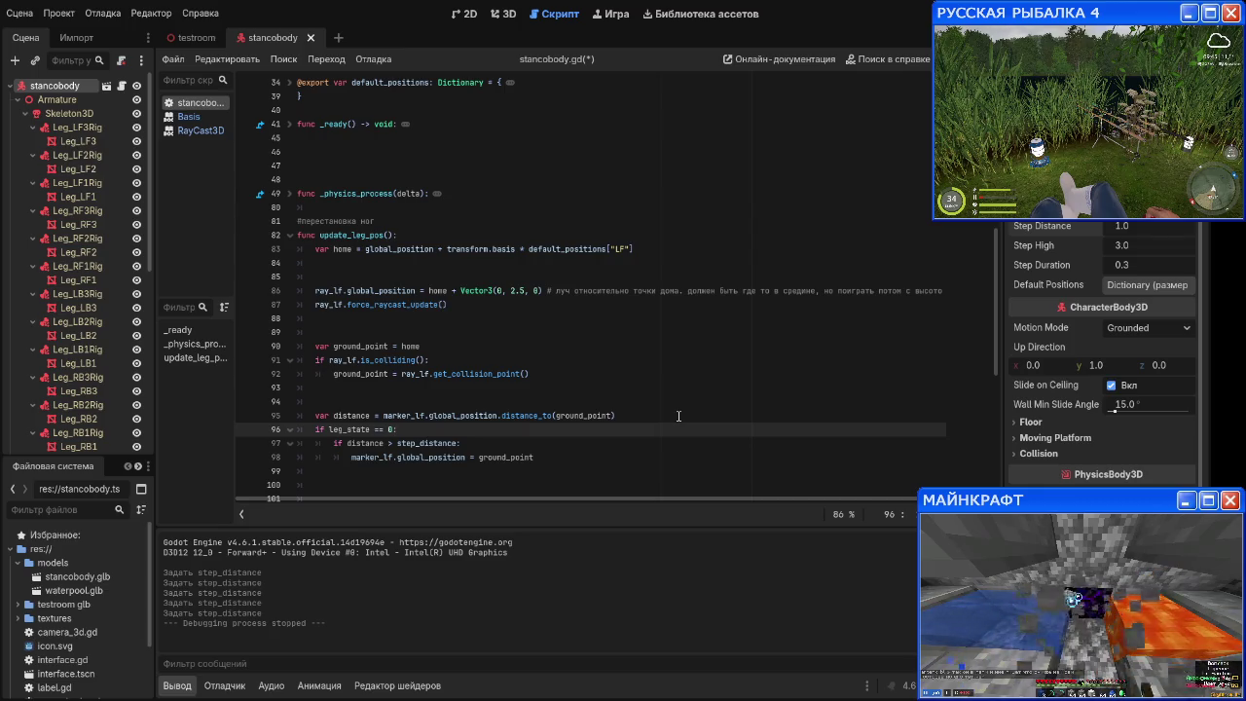
# Step: Remove the leg_state condition, restore indentation, and add a line below ground_point
pyautogui.press('Down')
pyautogui.press('Down')
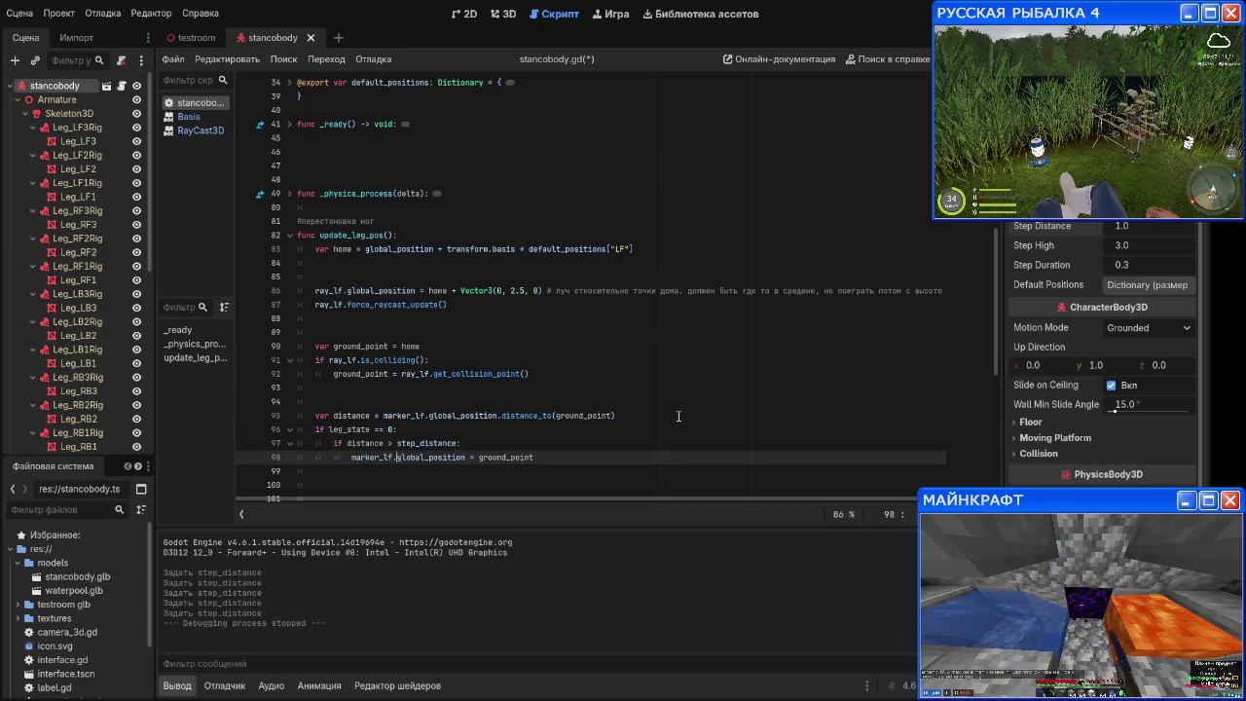
pyautogui.press('Up')
pyautogui.press('Up')
pyautogui.hotkey('ctrl', 'BackSpace')
pyautogui.hotkey('ctrl', 'BackSpace')
pyautogui.hotkey('ctrl', 'BackSpace')
pyautogui.press('Down')
pyautogui.press('Down')
pyautogui.hotkey('shift', 'Tab')
pyautogui.press('Up')
pyautogui.hotkey('shift', 'Tab')
pyautogui.press('Up')
pyautogui.press('BackSpace')
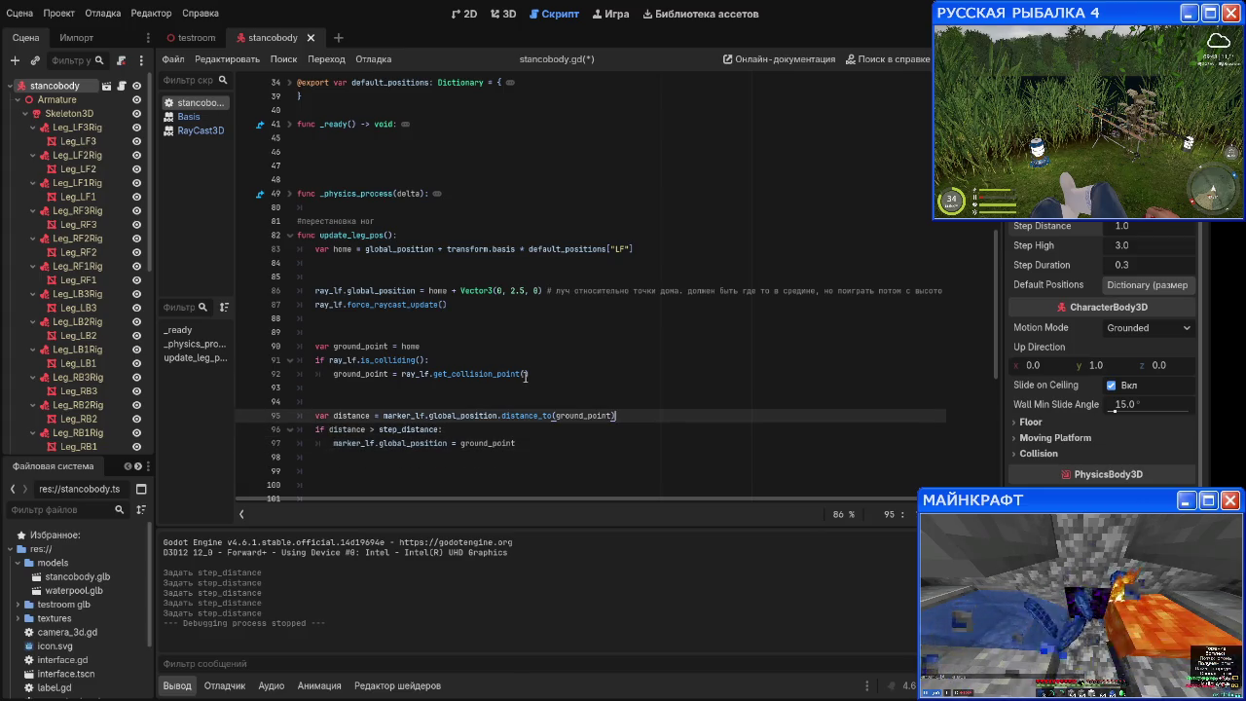
pyautogui.click(450, 360)
pyautogui.click(462, 348)
pyautogui.press('Return')
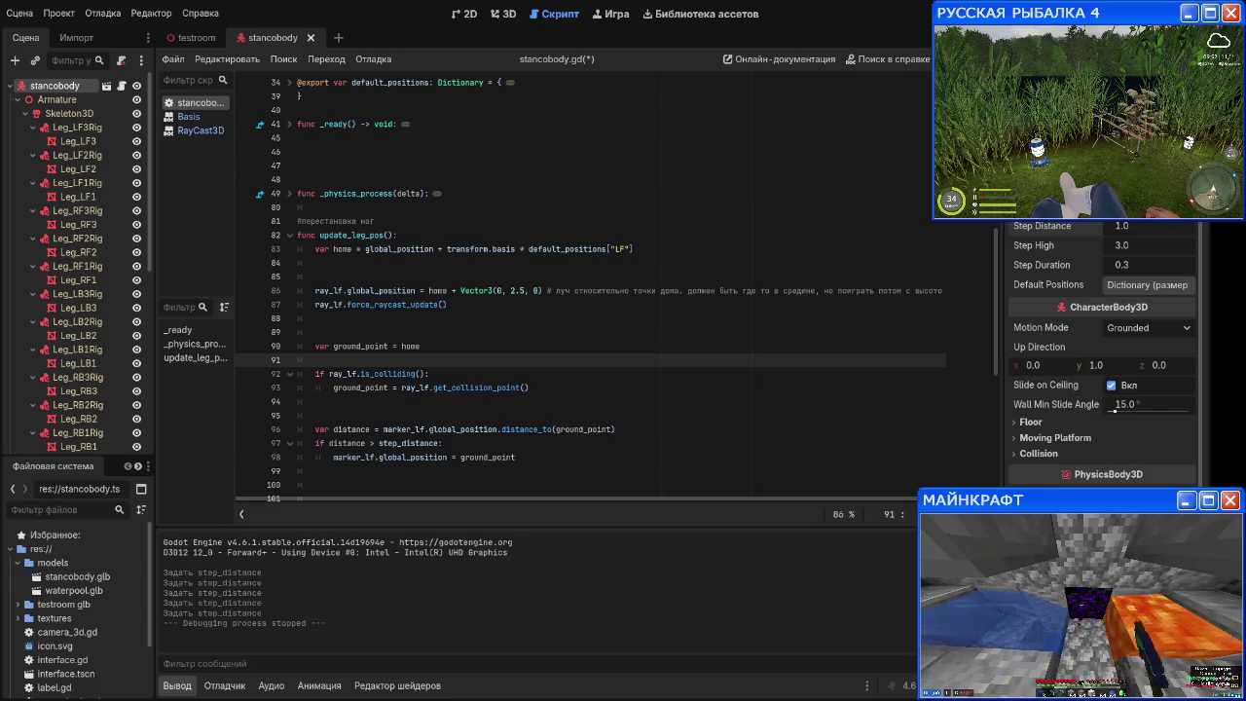
# Step: Add an 'if leg_state == 0' condition below the collision point assignment
pyautogui.press('BackSpace')
pyautogui.click(620, 372)
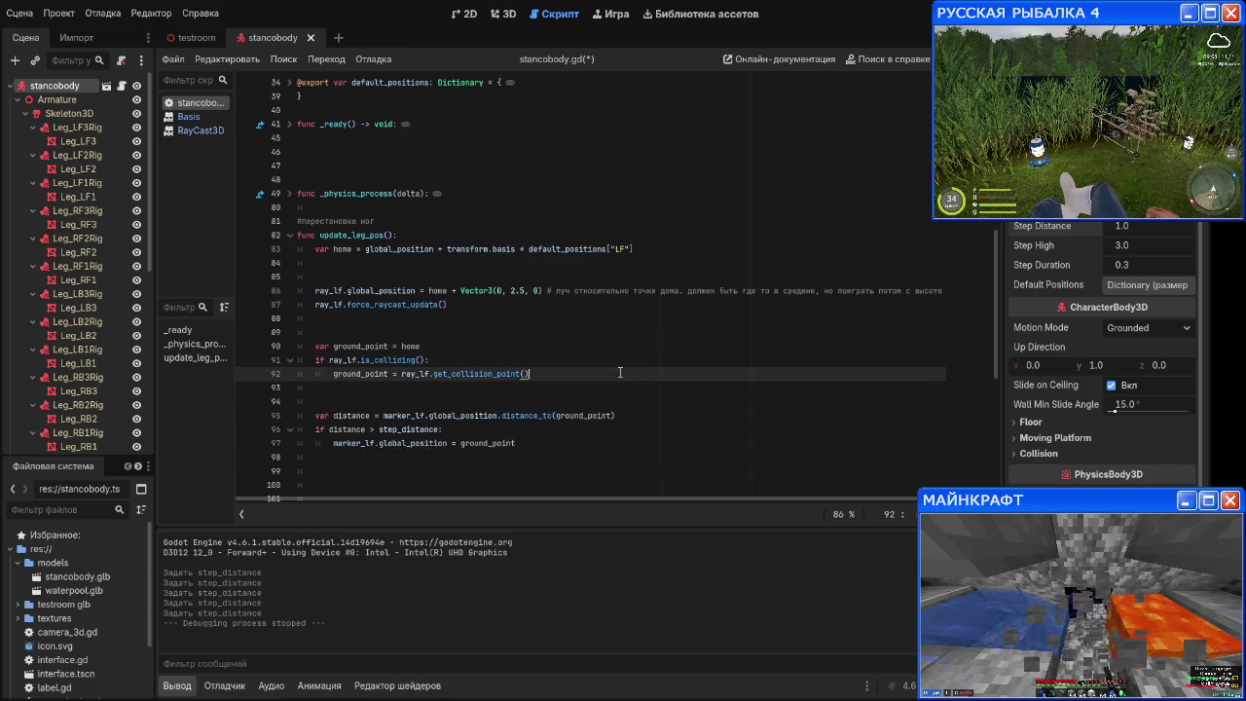
pyautogui.press('Return')
pyautogui.press('Return')
pyautogui.press('Return')
pyautogui.press('Up')
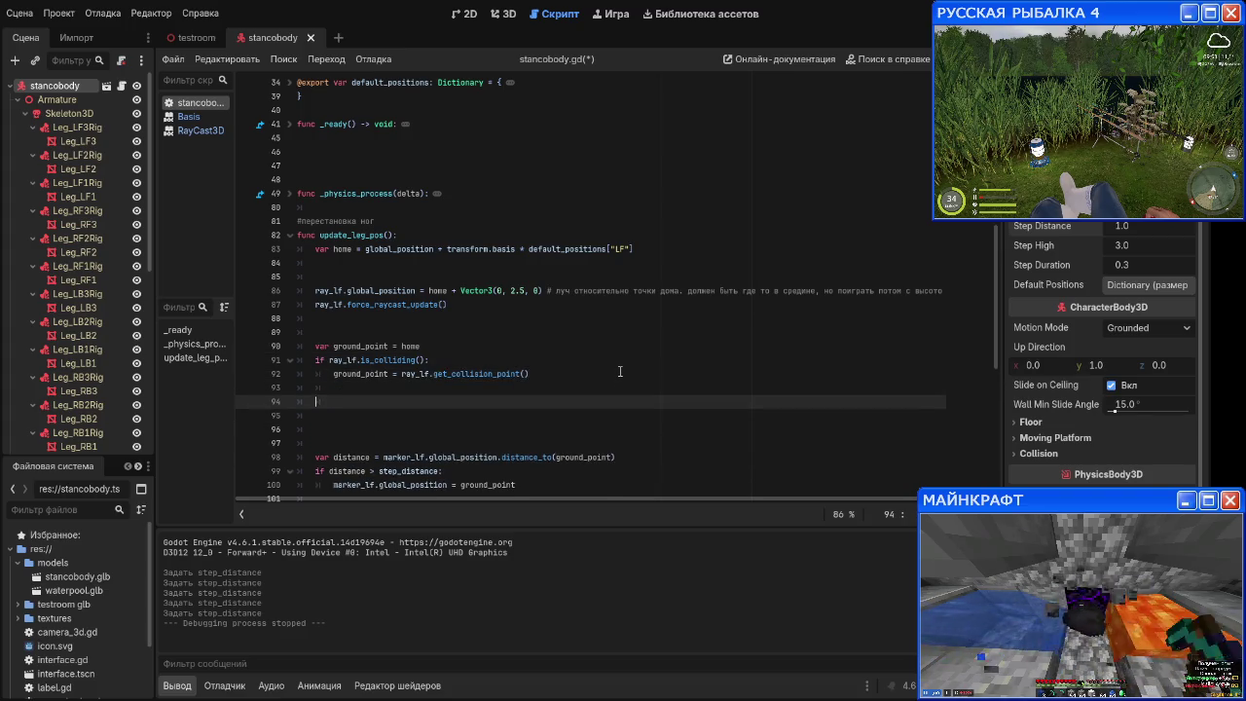
pyautogui.press('Up')
pyautogui.press('Down')
pyautogui.write('if leg_state ==')
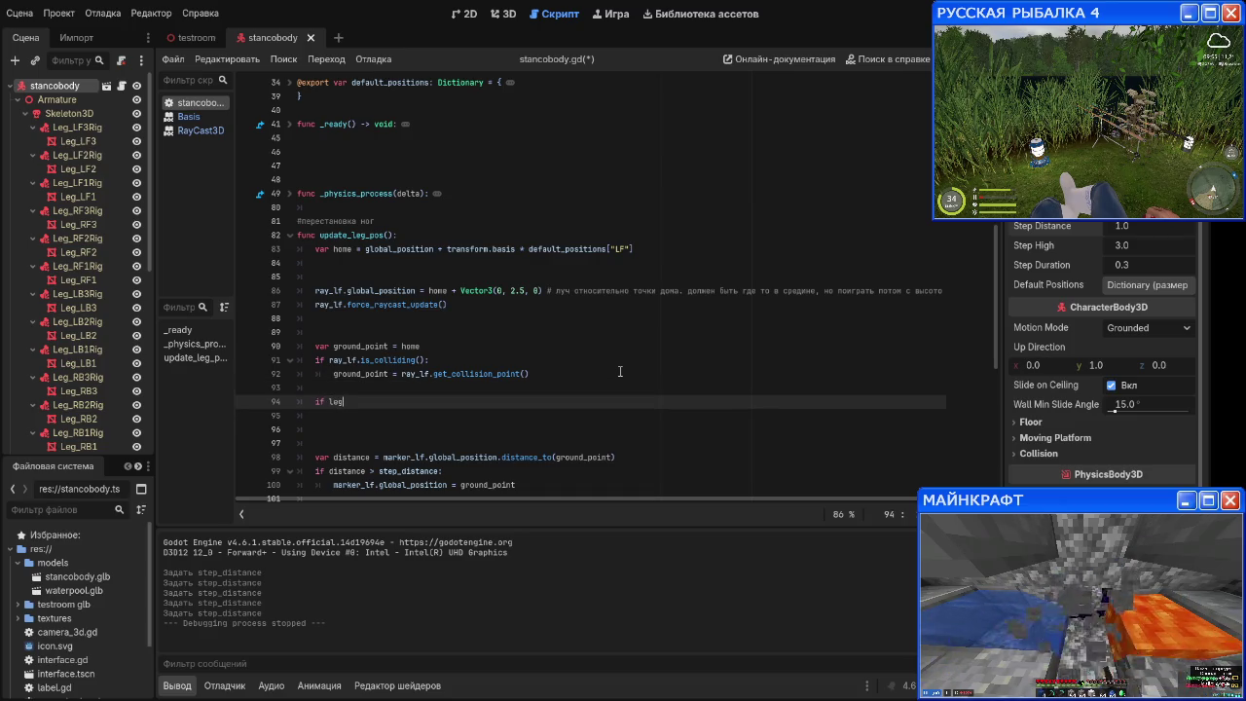
pyautogui.write(' 0:')
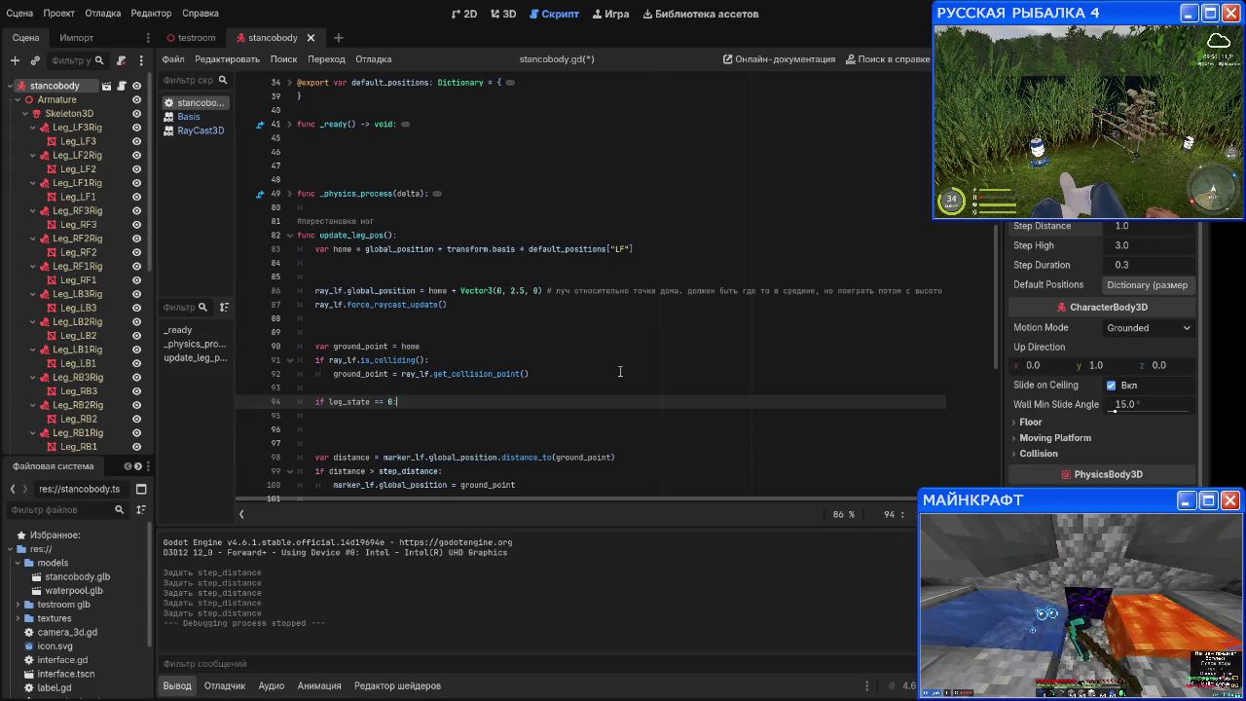
pyautogui.press('Return')
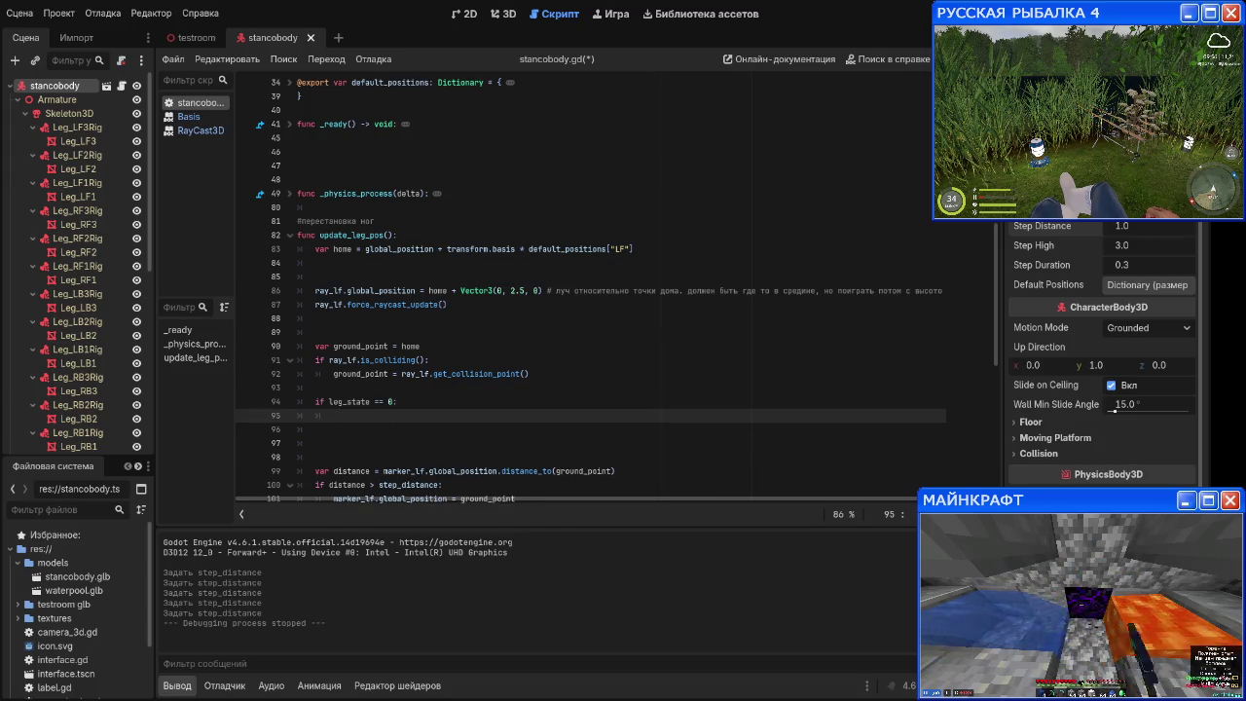
# Step: Inside it, set marker_lf.global_position to ground_point when ray_lf.is_colliding()
pyautogui.write('if ray_')
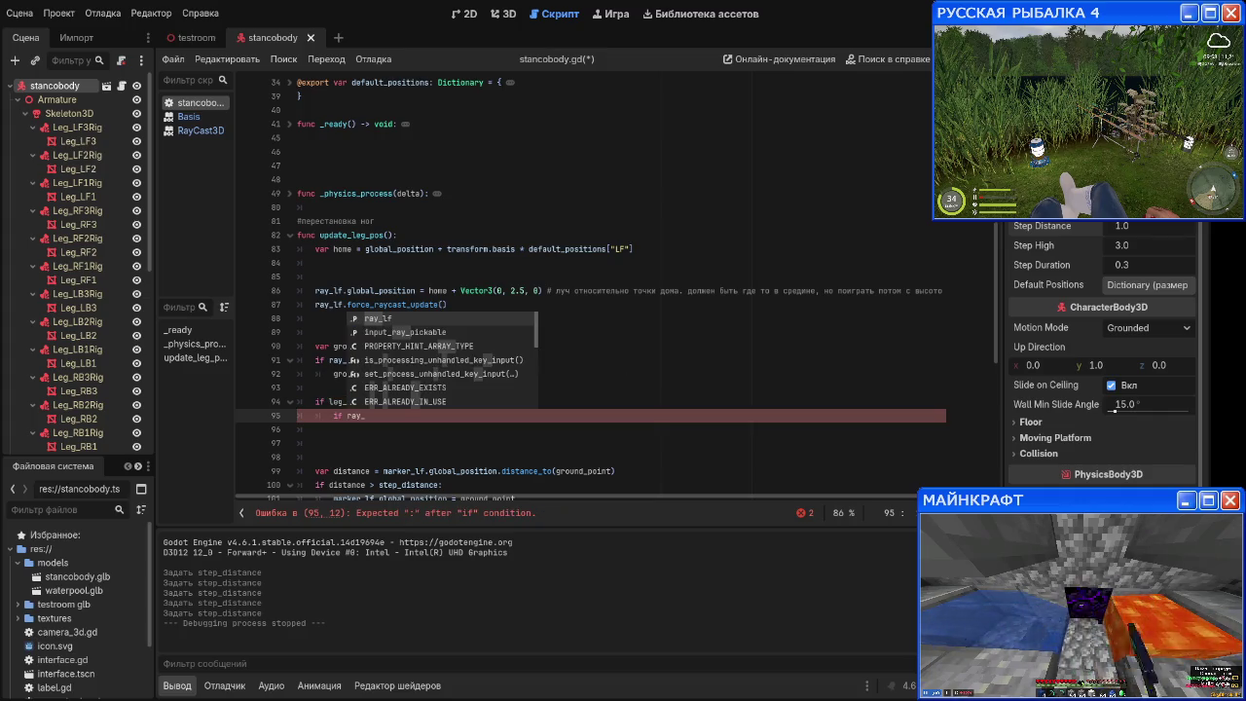
pyautogui.write('lf.i')
pyautogui.write('colli')
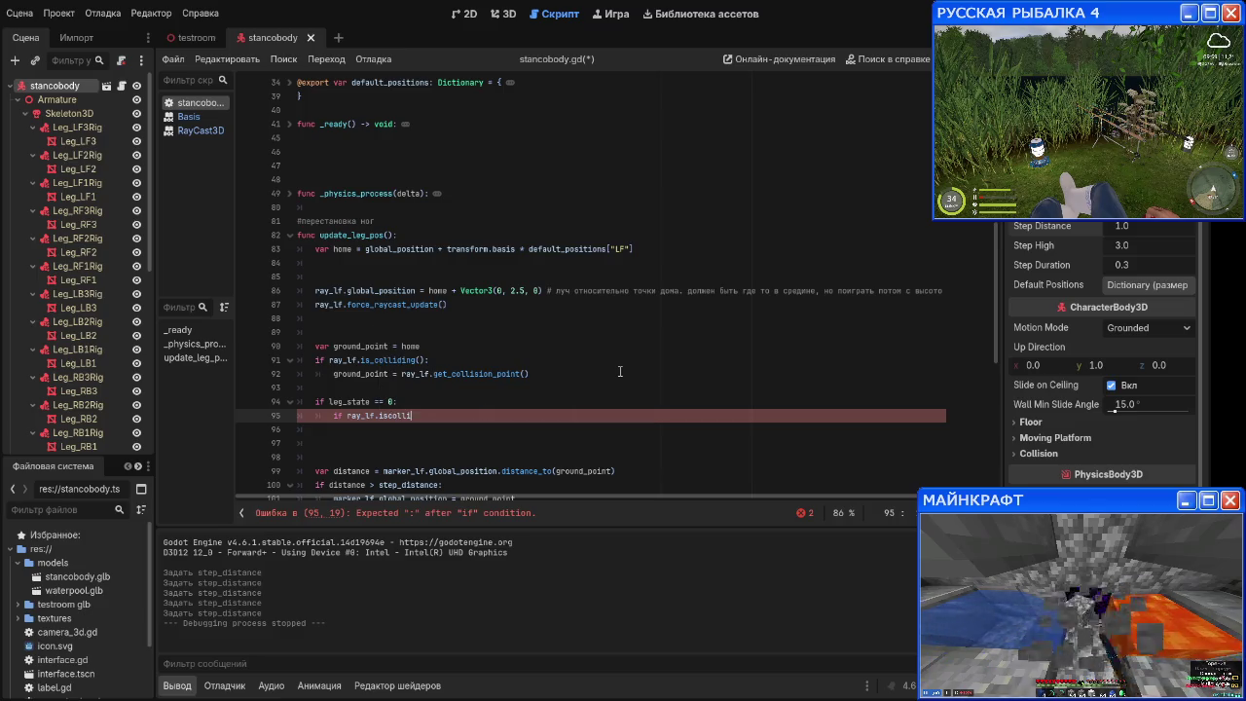
pyautogui.press('BackSpace')
pyautogui.press('BackSpace')
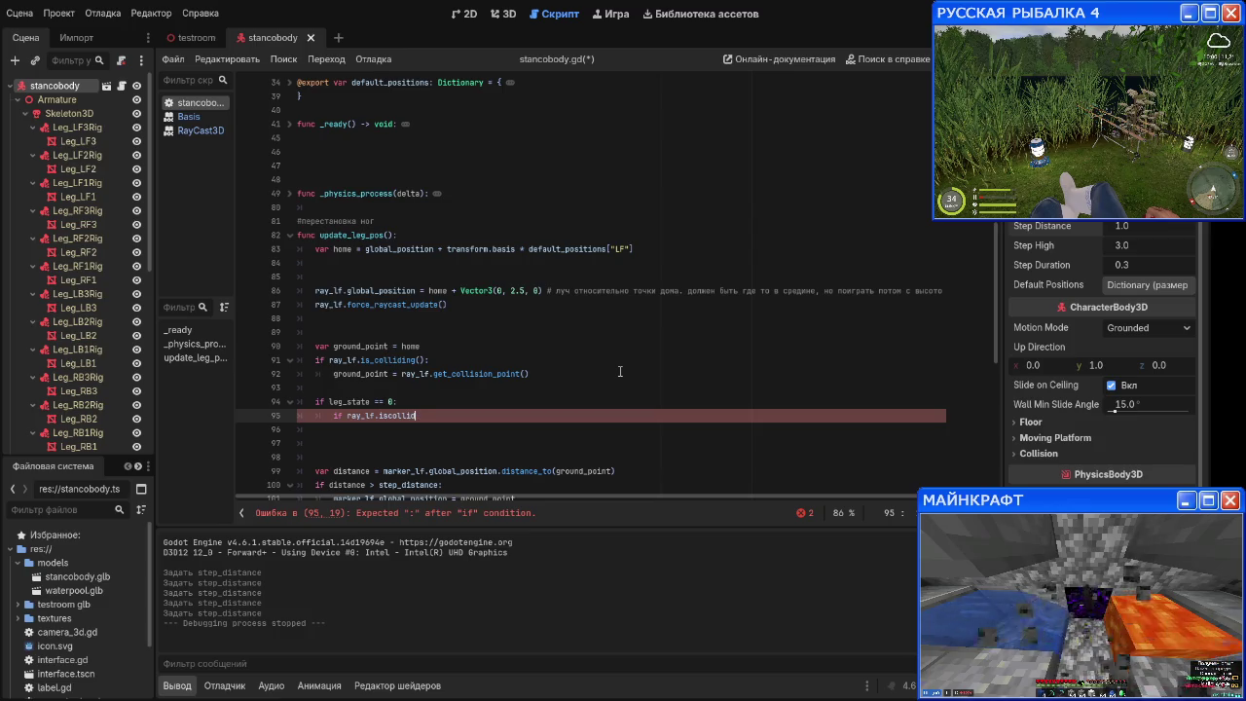
pyautogui.press('BackSpace')
pyautogui.press('BackSpace')
pyautogui.write('colliding')
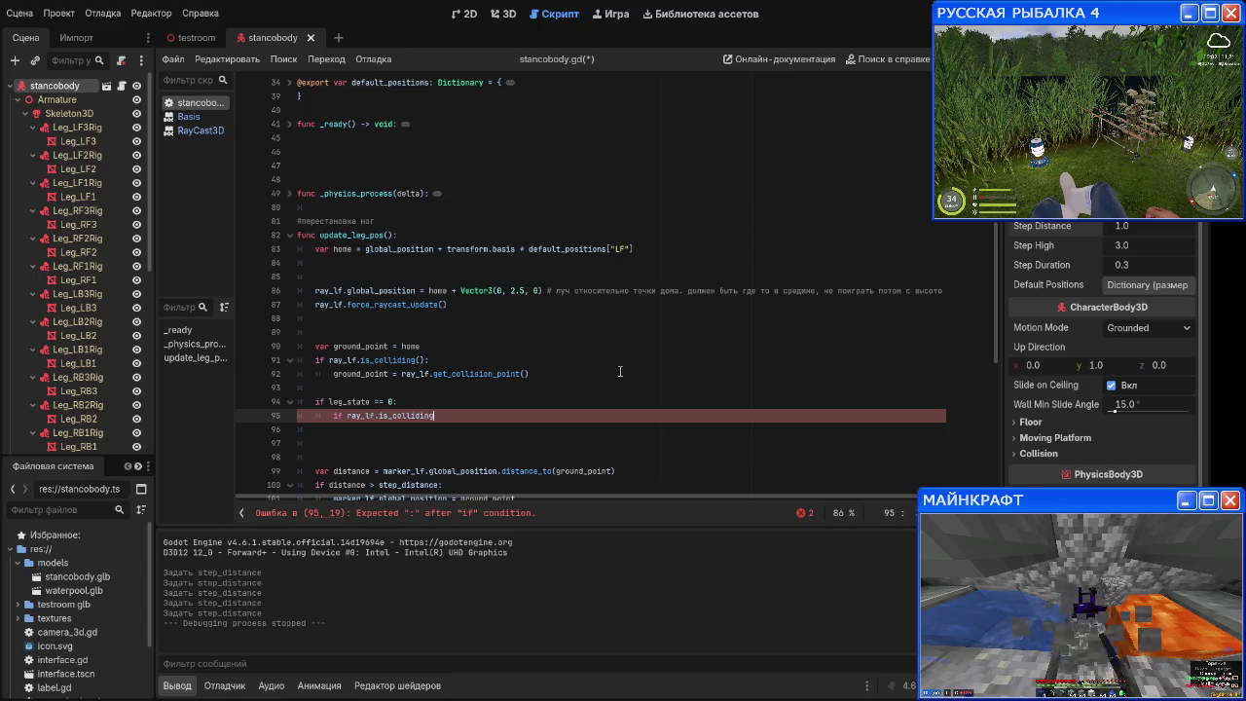
pyautogui.write('()')
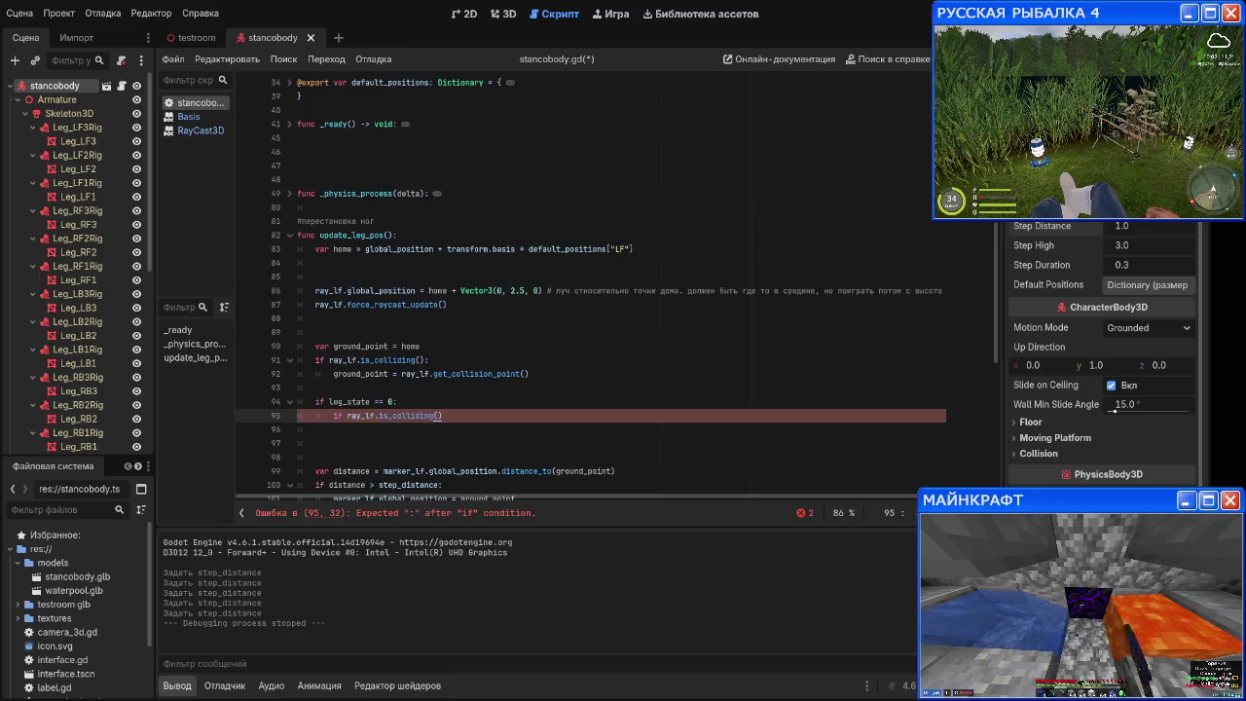
pyautogui.write(':')
pyautogui.press('Return')
pyautogui.write('marker')
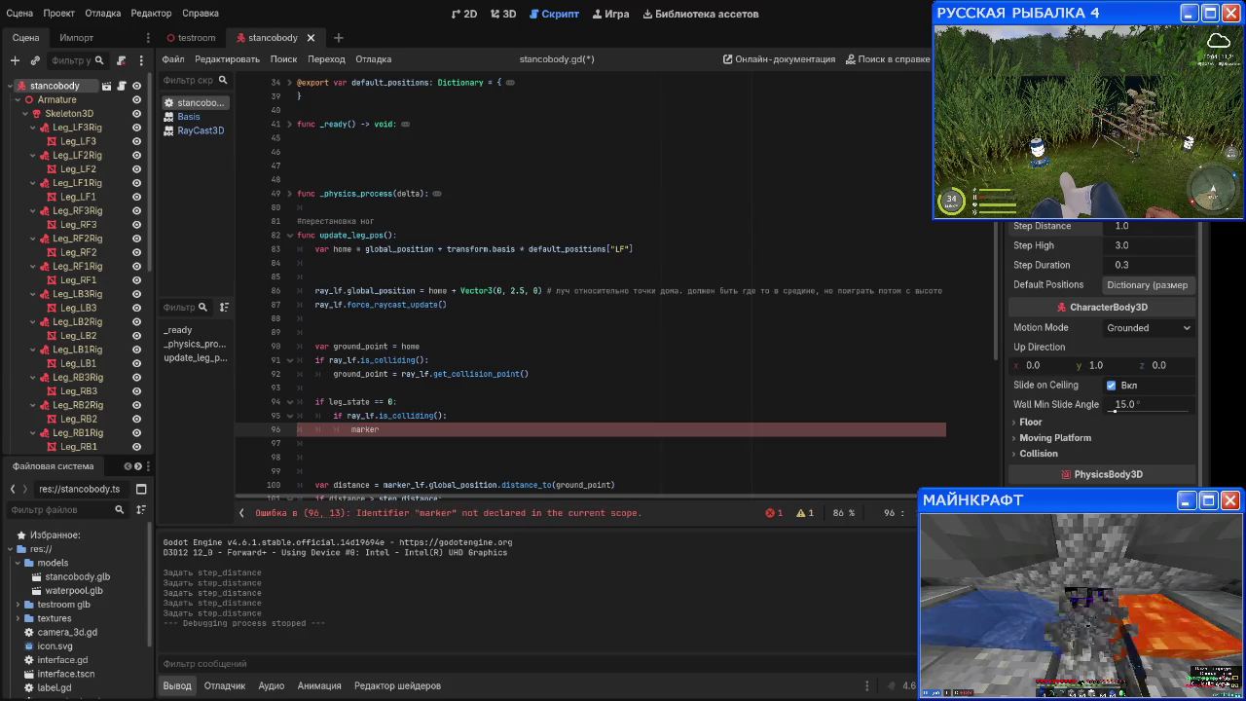
pyautogui.write('.lf')
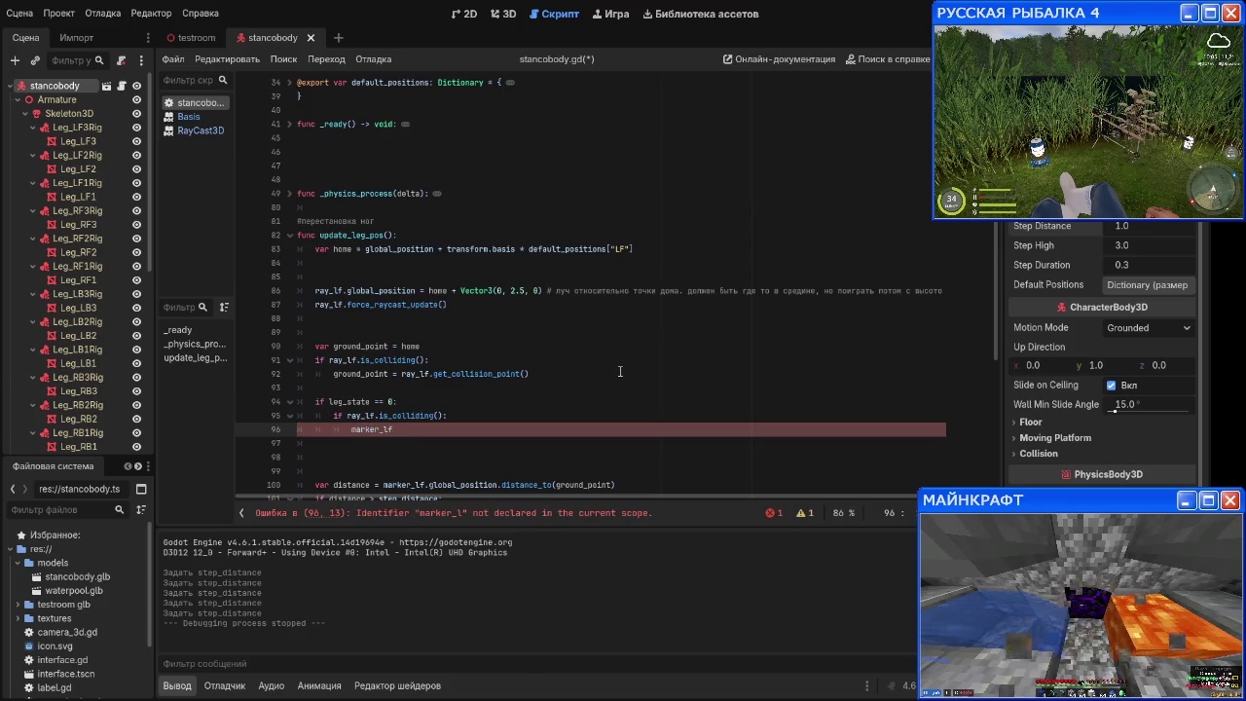
pyautogui.write('gloa')
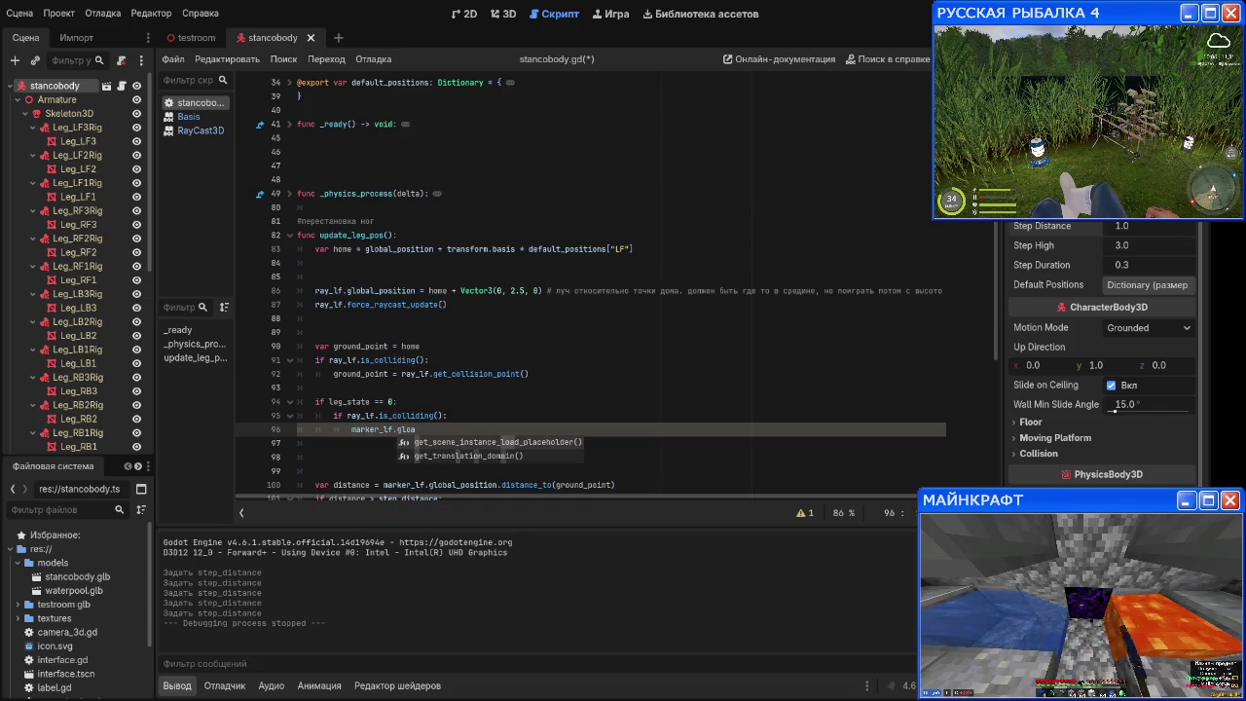
pyautogui.write('bl ')
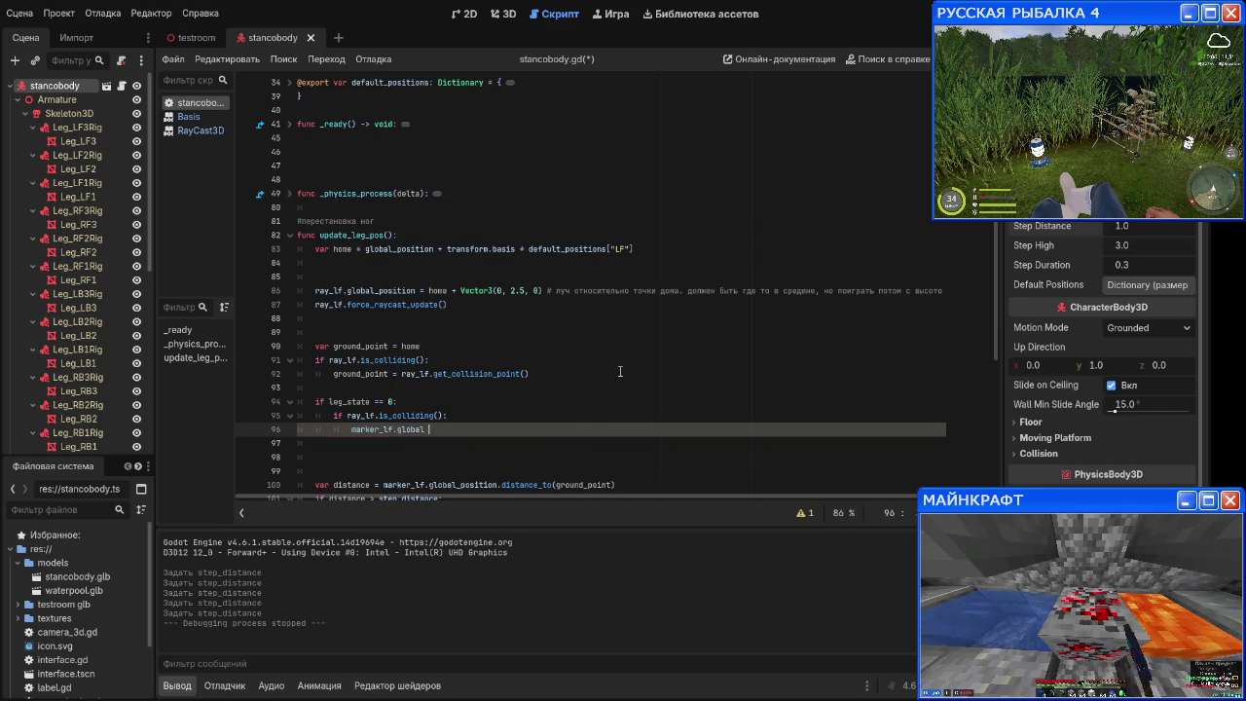
pyautogui.write('_position')
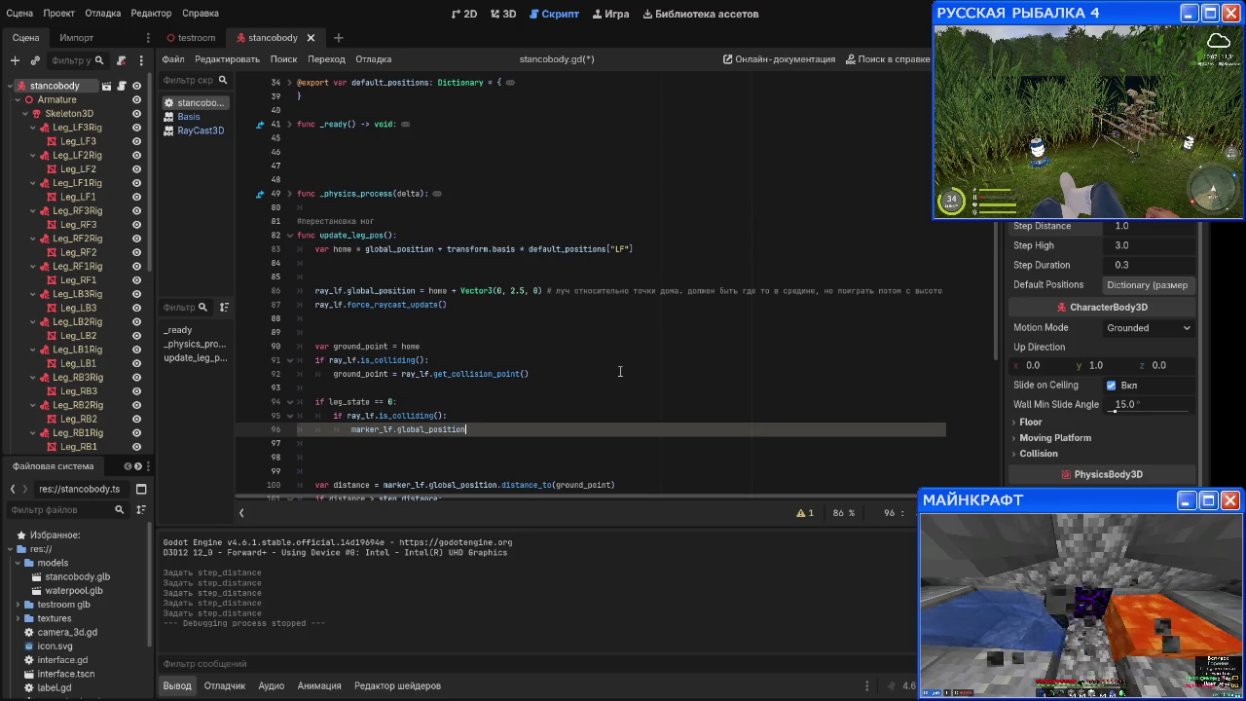
pyautogui.write(' = groun')
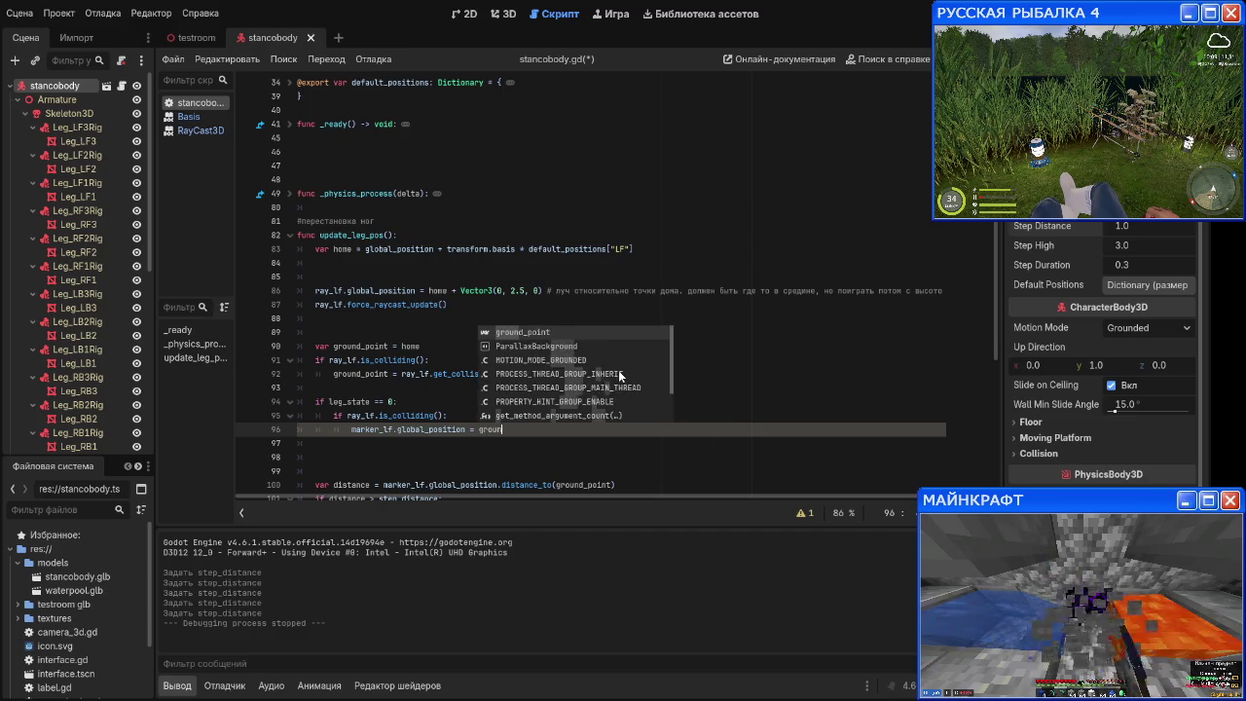
pyautogui.press('Return')
pyautogui.press('Return')
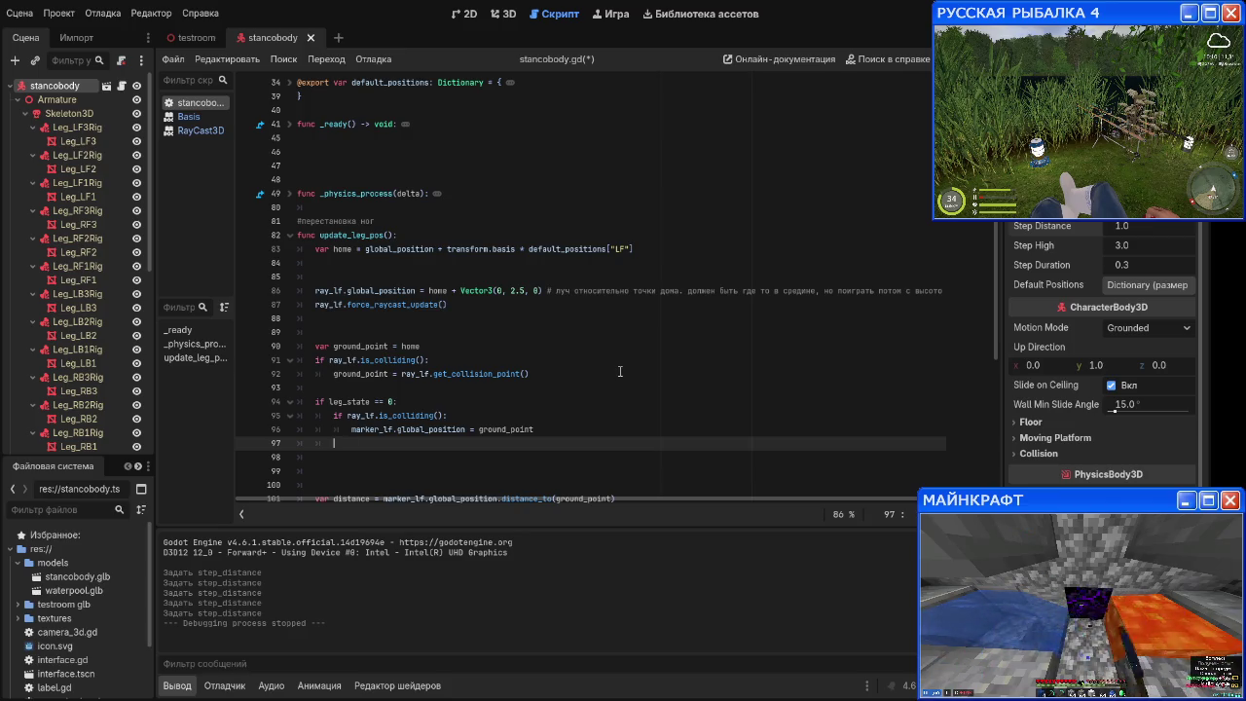
pyautogui.press('Return')
# Step: Undo the half-typed 'var distance' line and add blank lines after the existing distance line
pyautogui.write('var distance')
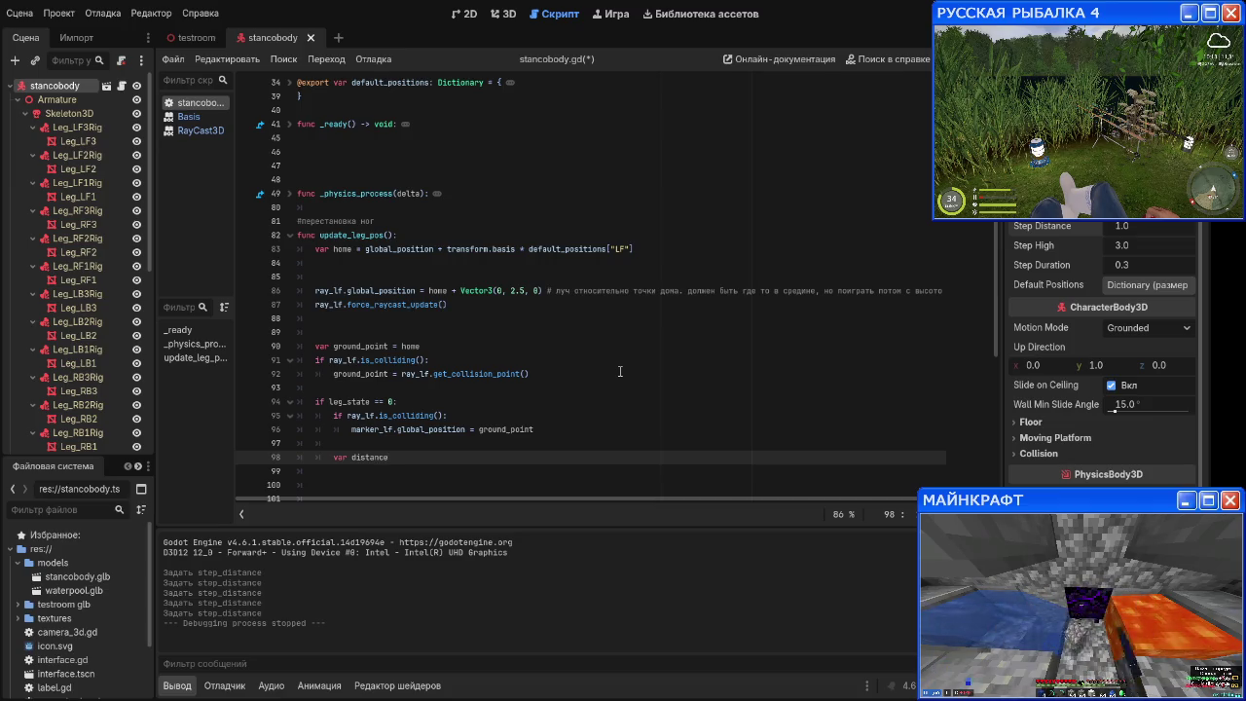
pyautogui.scroll(-3, 619, 371)
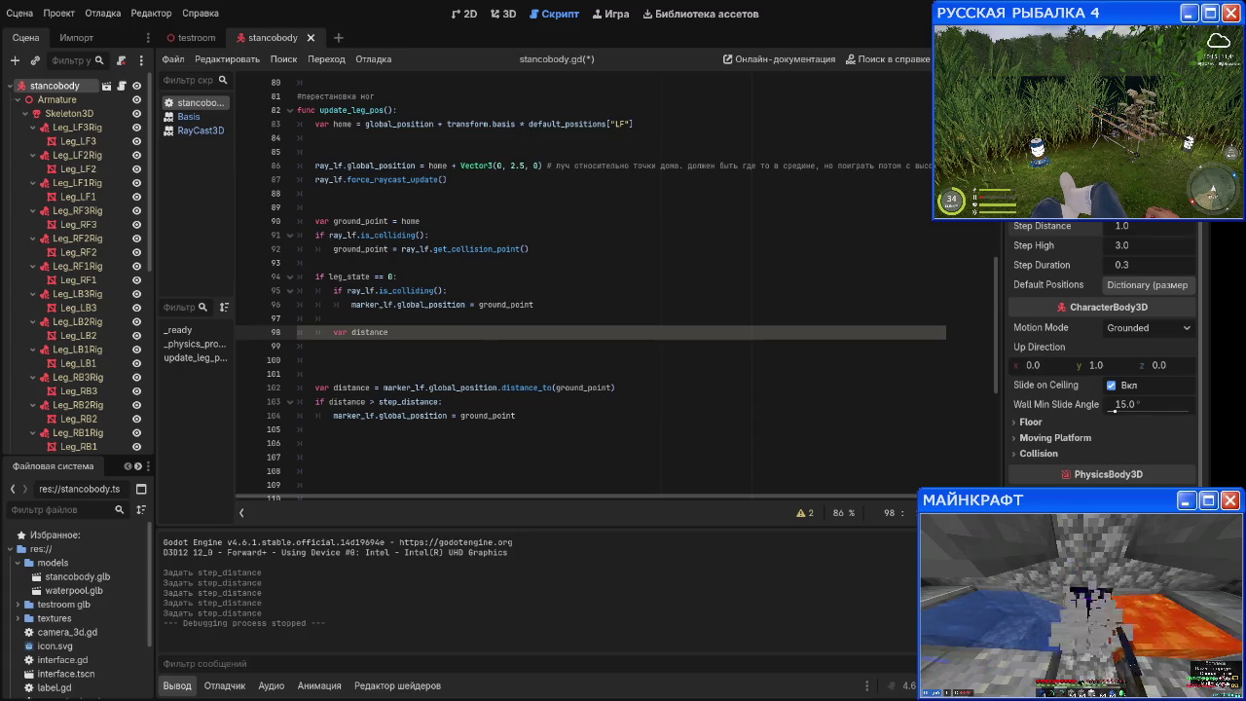
pyautogui.moveTo(629, 388); pyautogui.dragTo(310, 386)
pyautogui.click(418, 329)
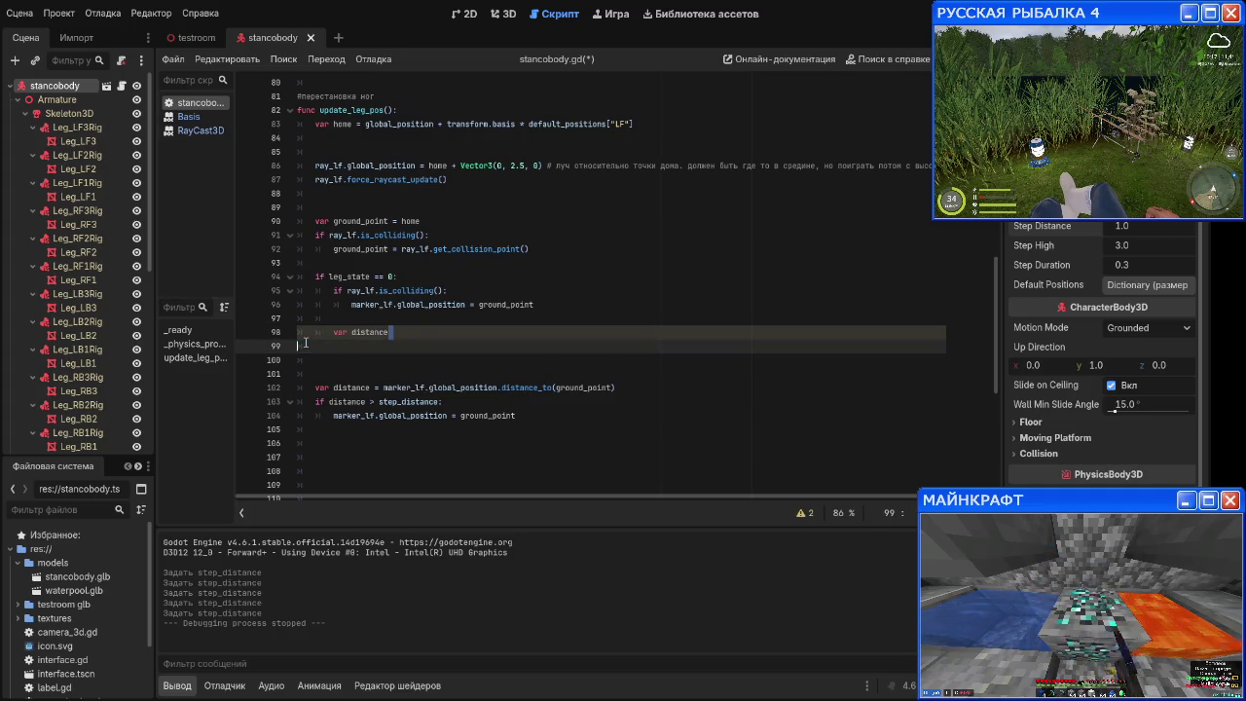
pyautogui.hotkey('ctrl', 'z')
pyautogui.press('BackSpace')
pyautogui.press('Down')
pyautogui.press('Down')
pyautogui.press('Down')
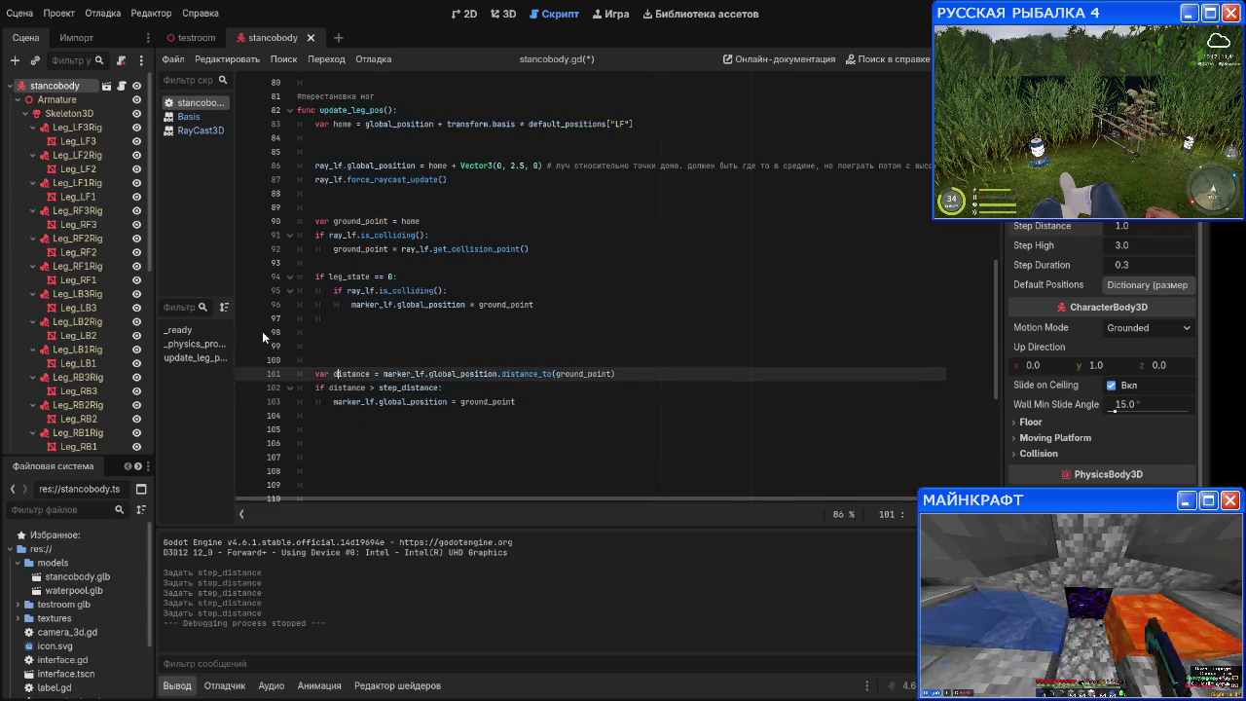
pyautogui.press('End')
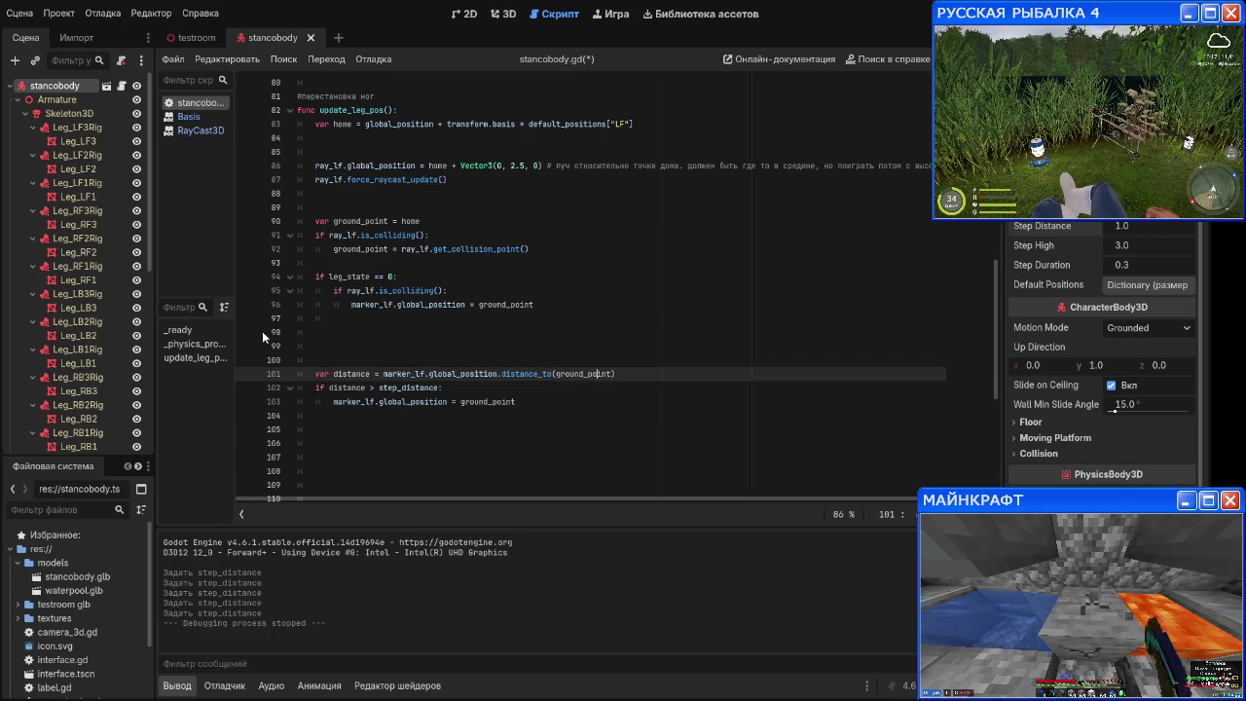
pyautogui.press('Return')
pyautogui.press('Return')
pyautogui.press('Return')
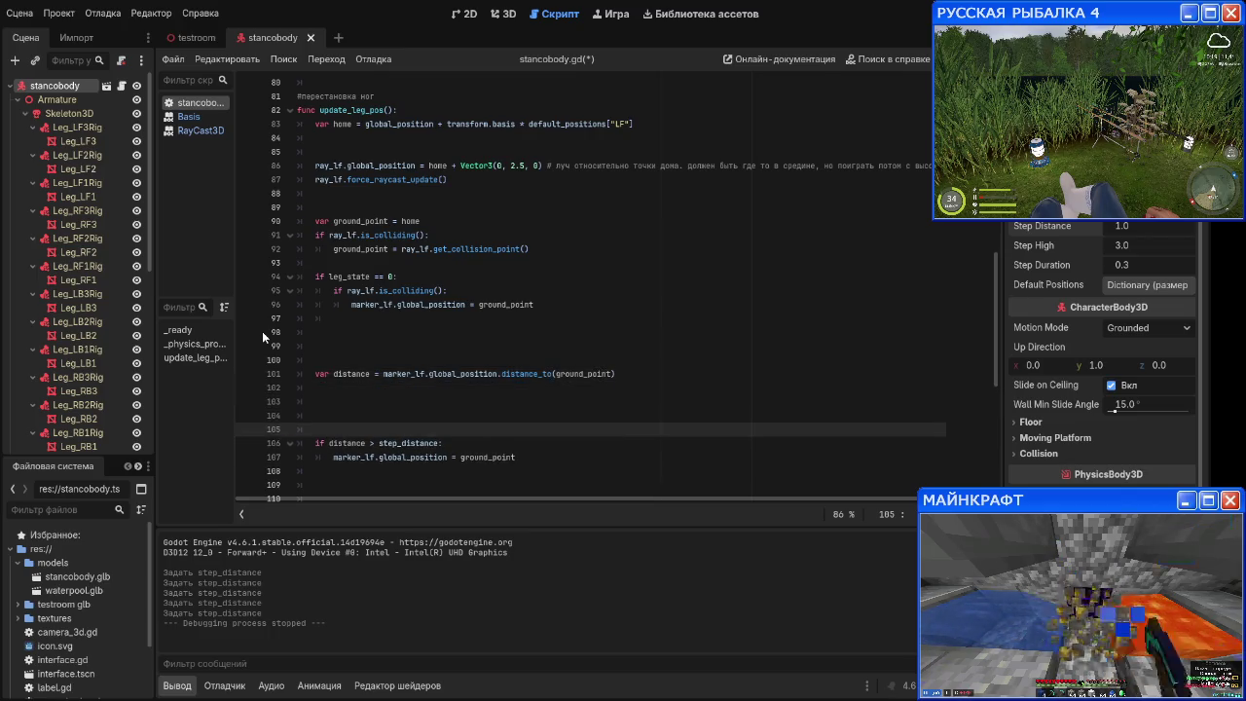
# Step: Add an 'if distance = step_distance:' block setting leg_state = 1 and leg_timer = 0.0
pyautogui.press('Up')
pyautogui.press('Up')
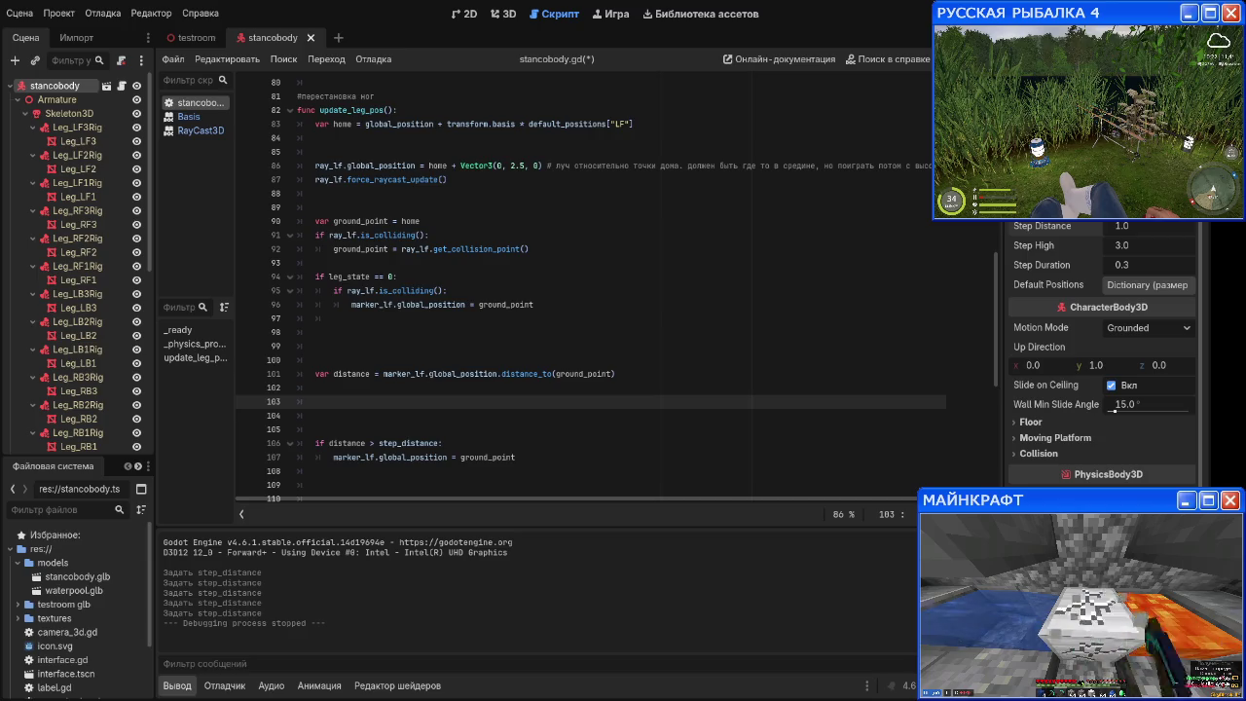
pyautogui.write('i')
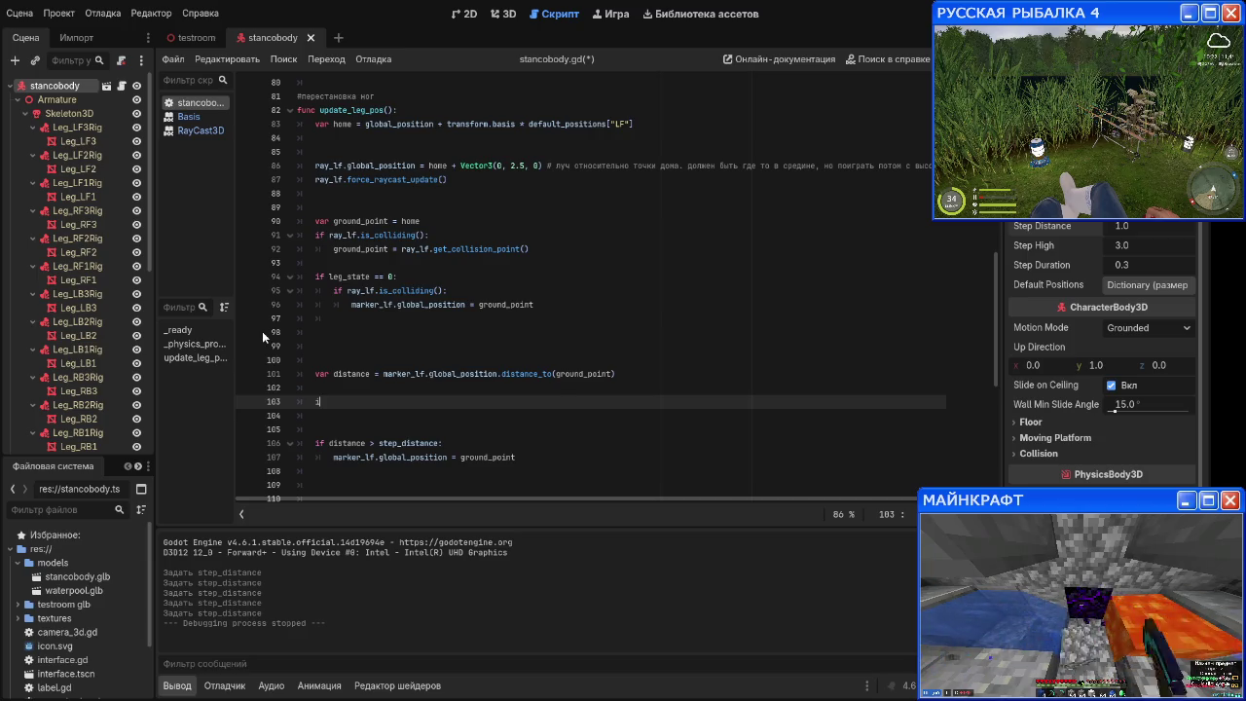
pyautogui.write('f distance = ')
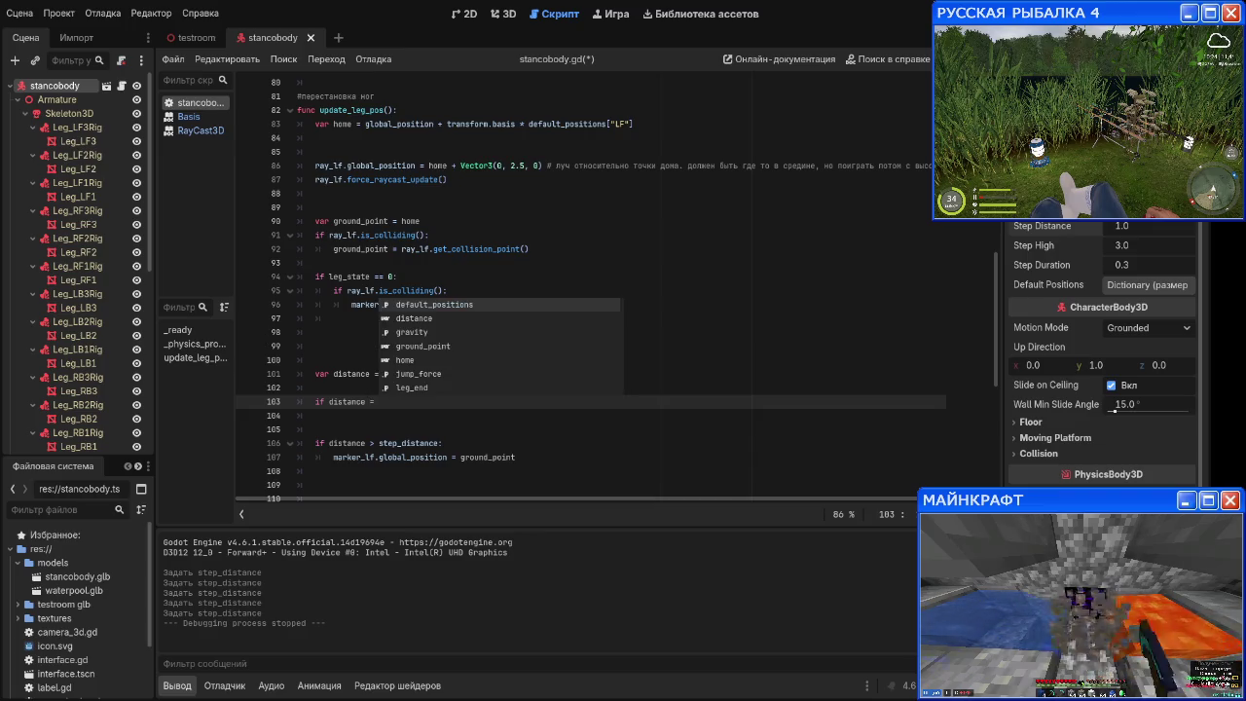
pyautogui.write('step_distance')
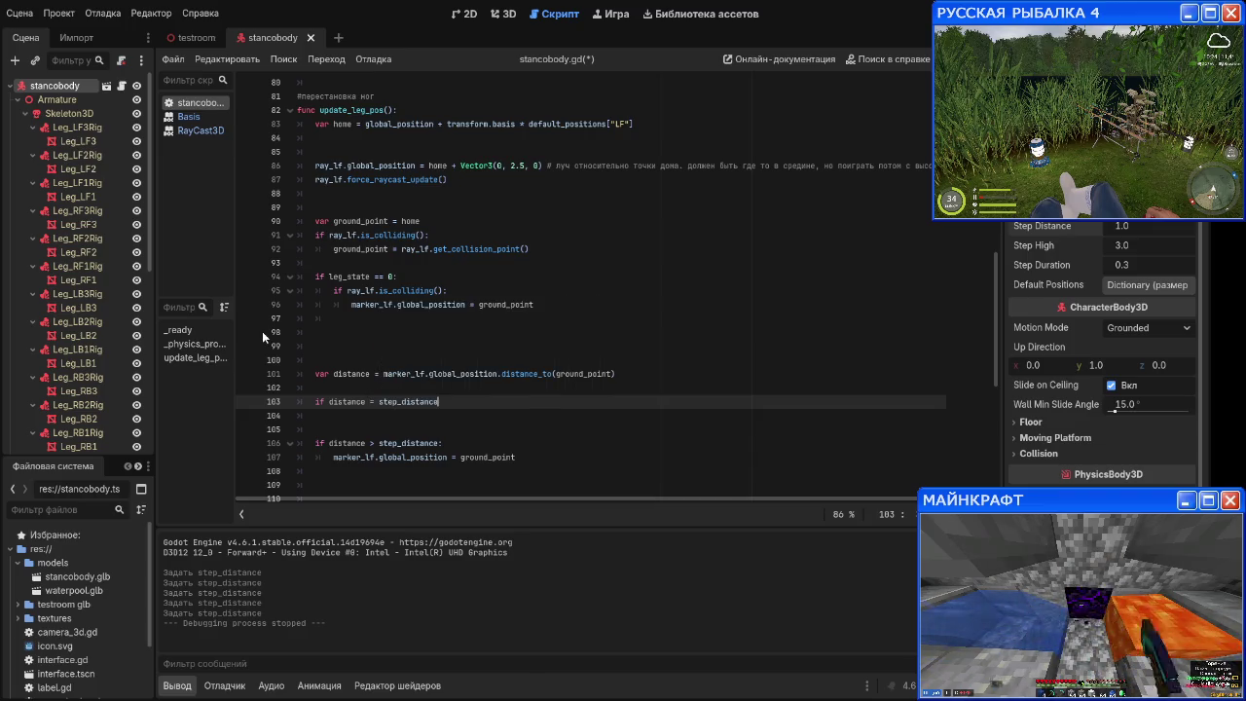
pyautogui.write(':')
pyautogui.press('Return')
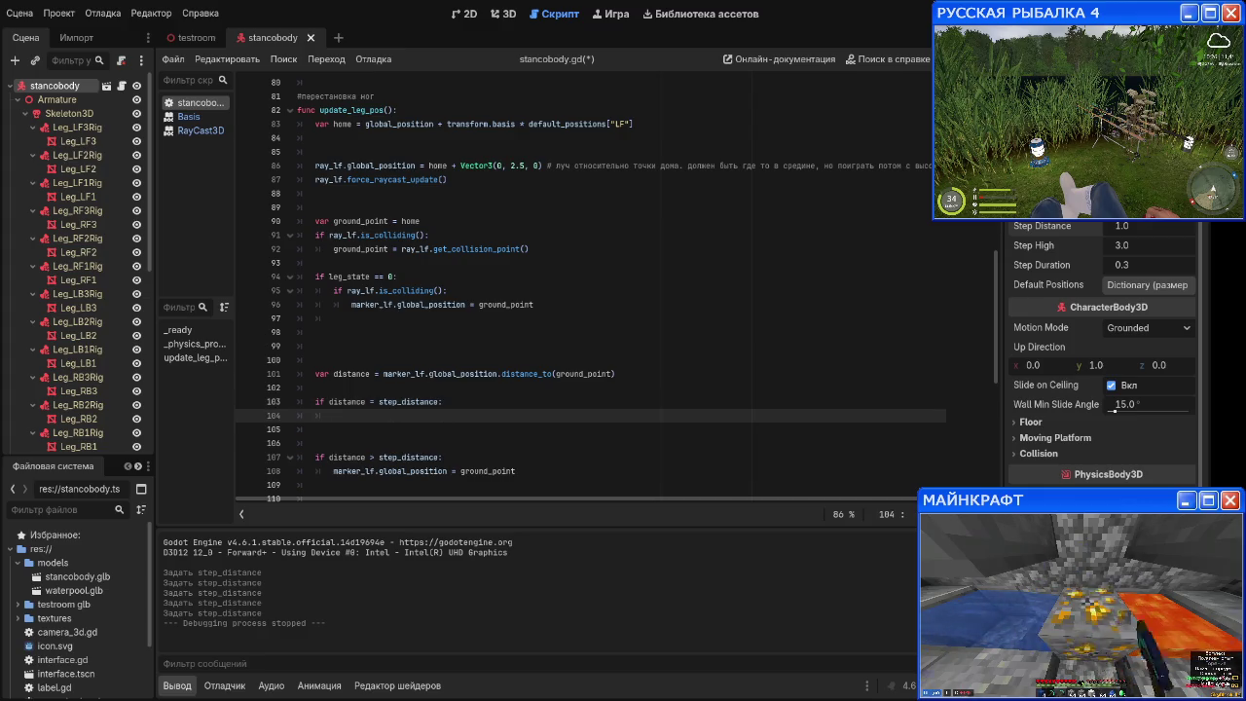
pyautogui.write('leg_state = 1')
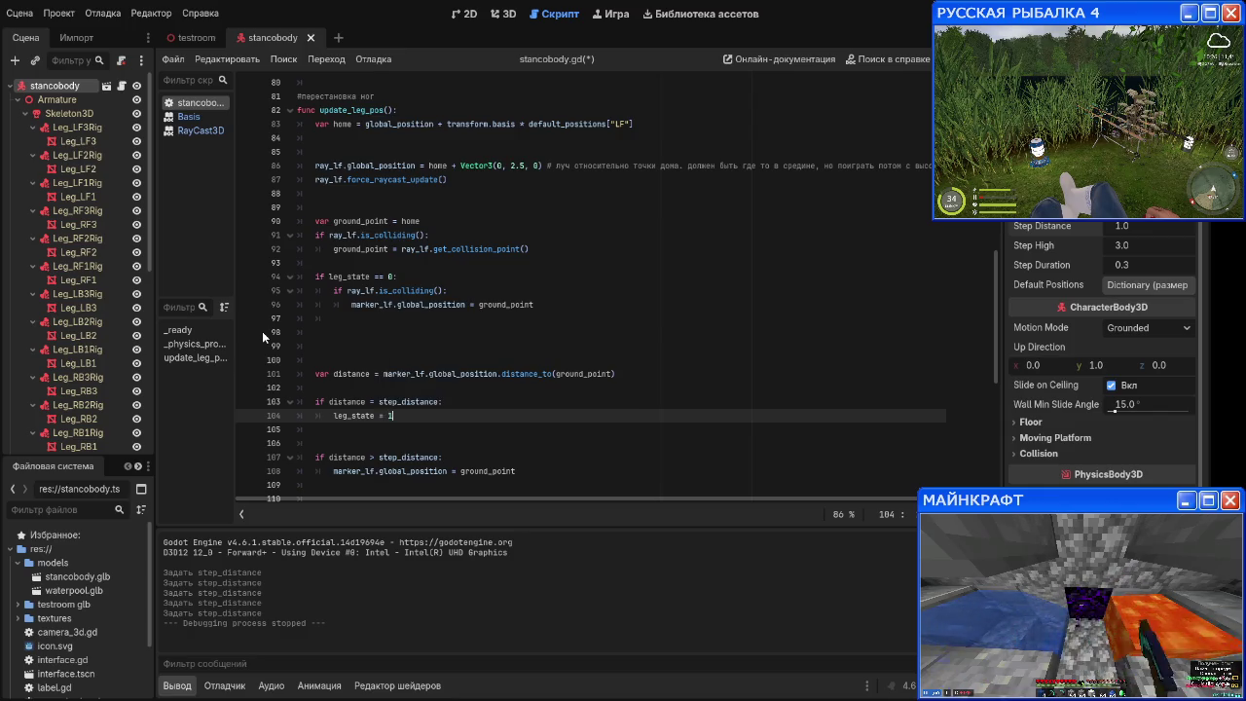
pyautogui.press('Return')
pyautogui.write('eg_timer = ')
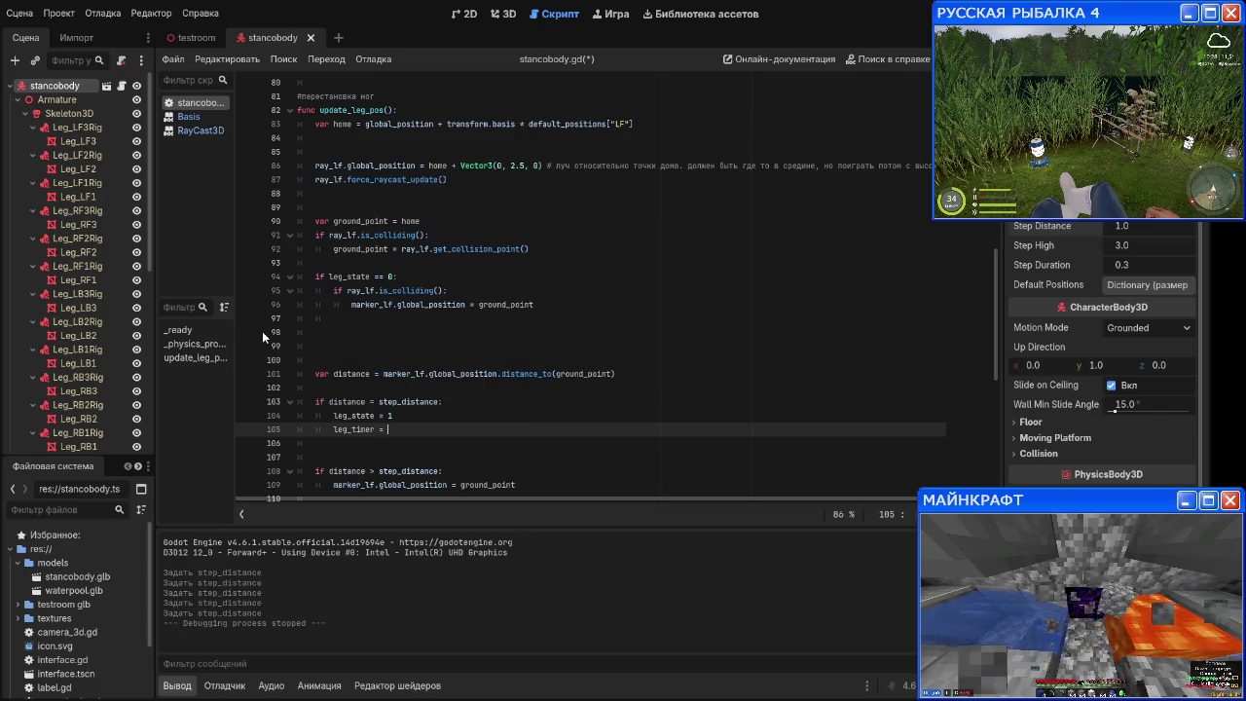
pyautogui.write('0.0')
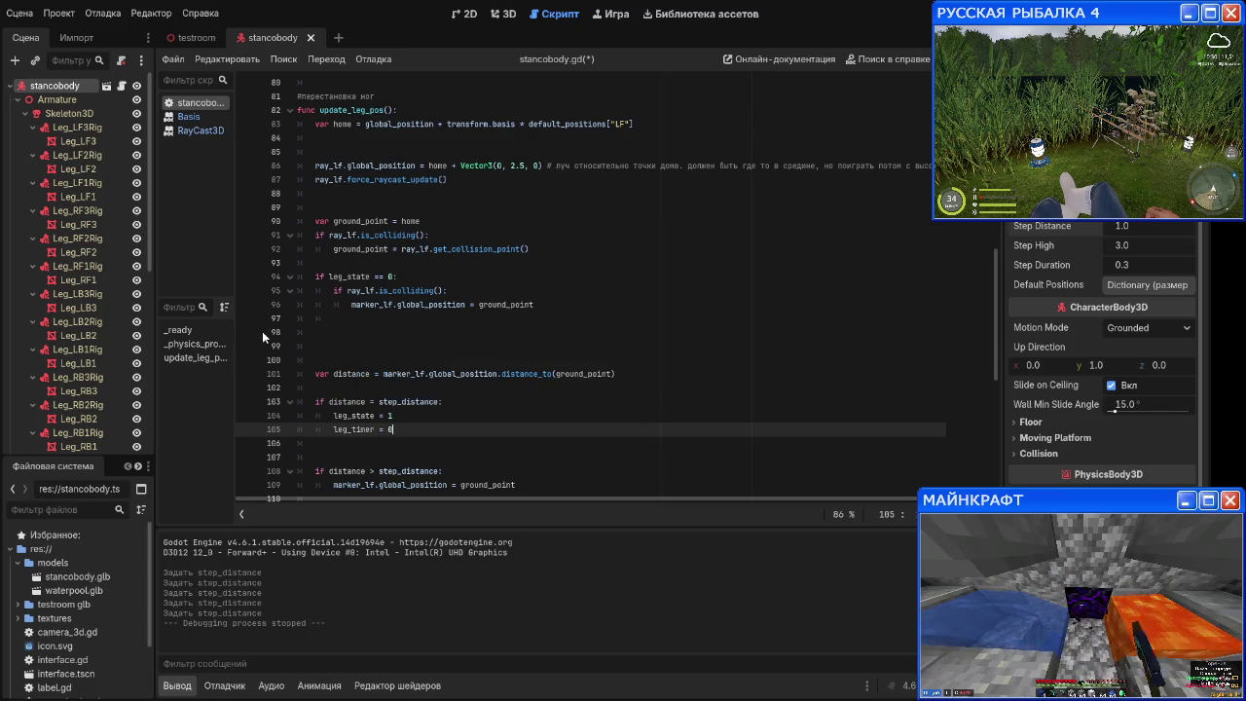
pyautogui.press('Return')
# Step: In that block, set leg_start to marker_lf.global_position and leg_end to ground_point
pyautogui.write('leg_start = ')
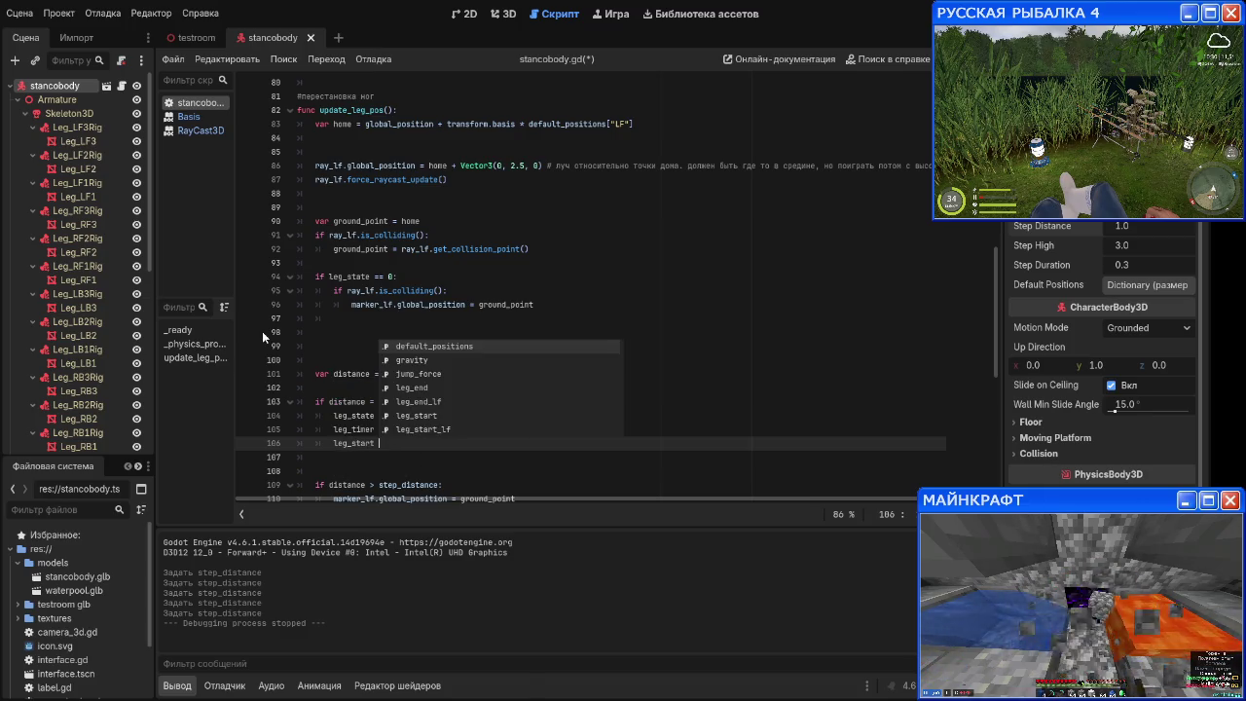
pyautogui.write('marker')
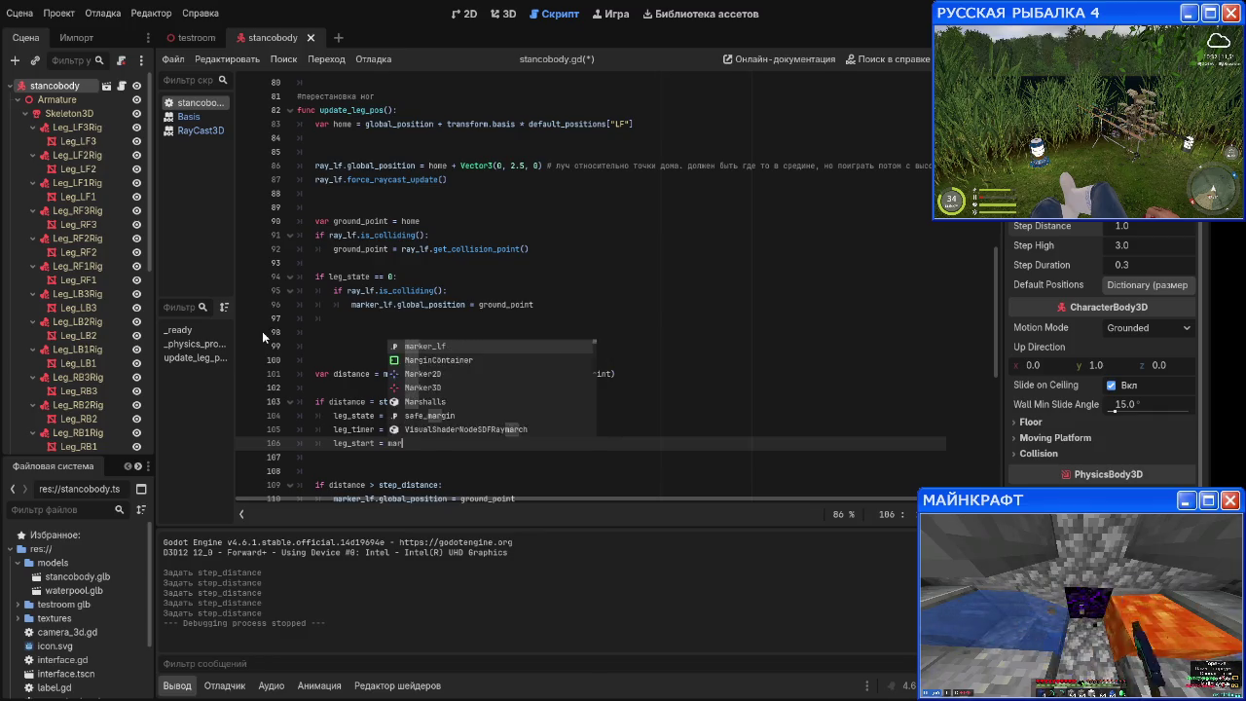
pyautogui.press('Return')
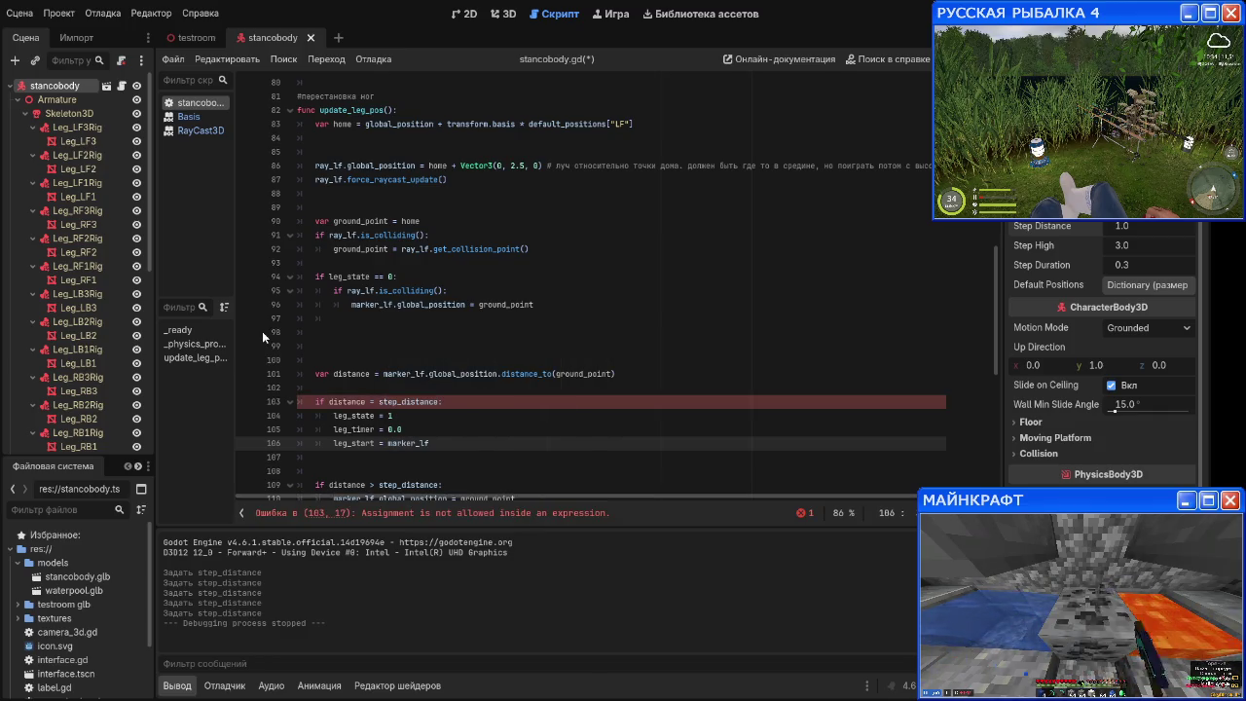
pyautogui.write('.')
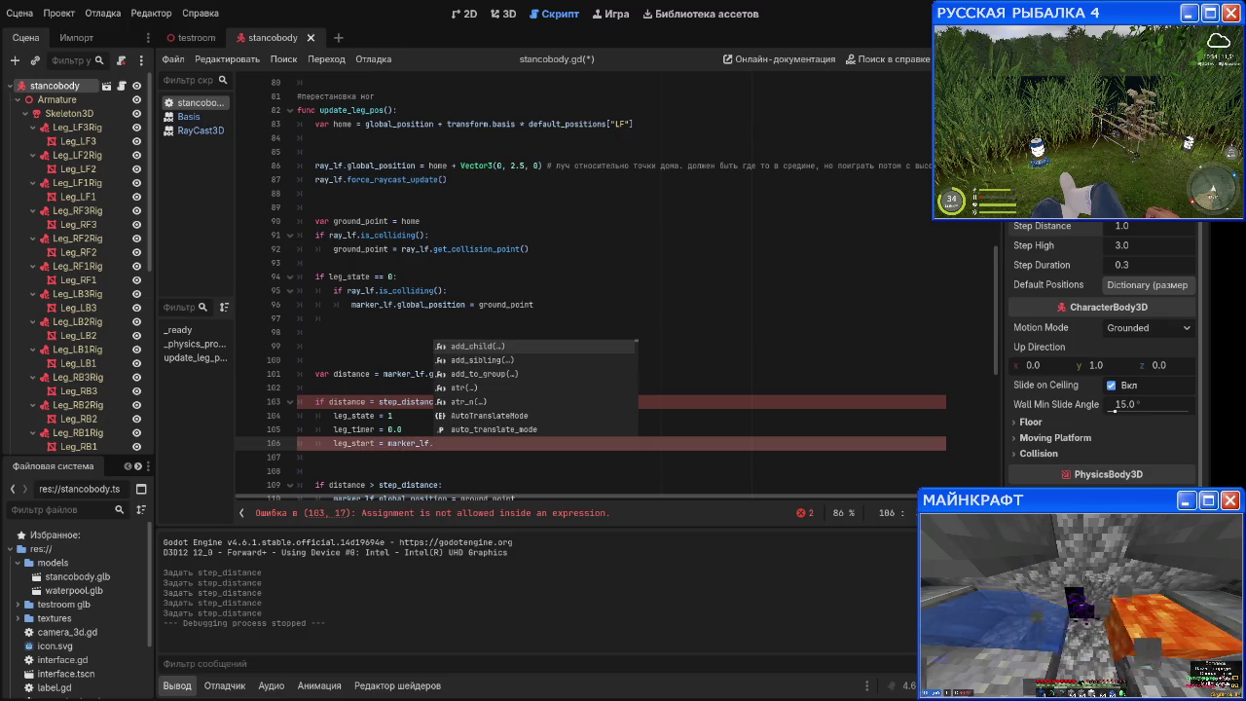
pyautogui.write('global_position')
pyautogui.press('Return')
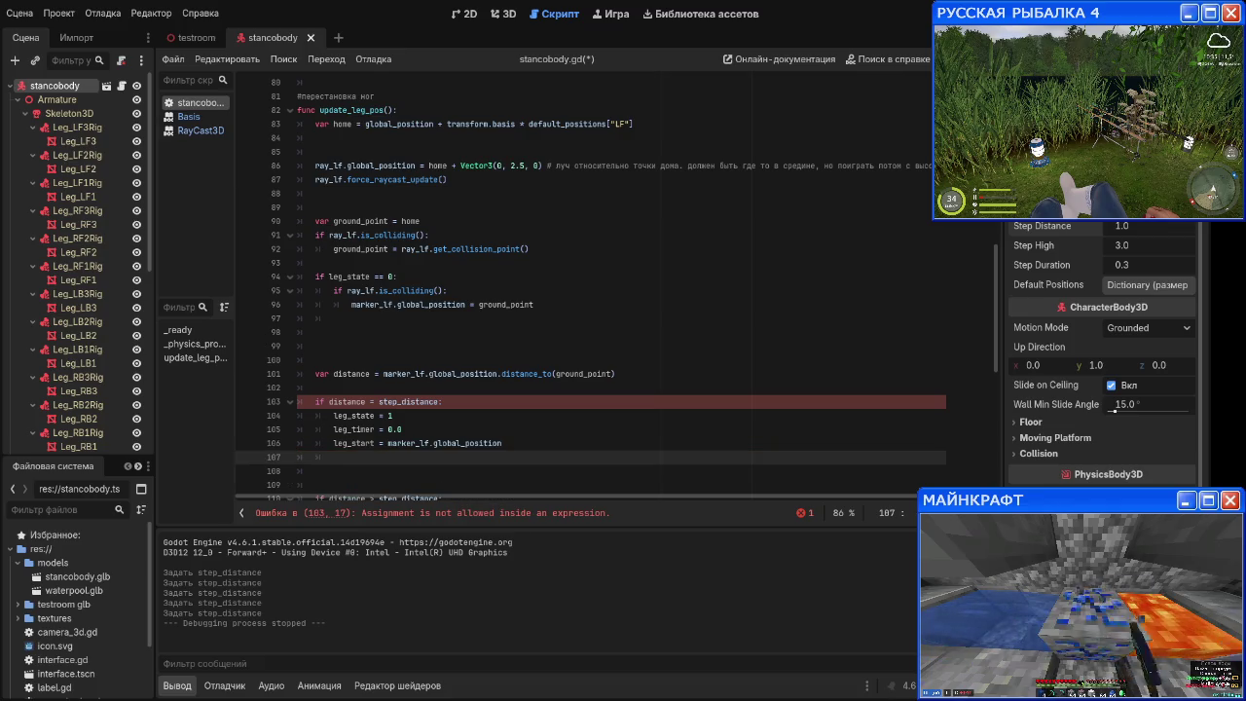
pyautogui.write('leg_end')
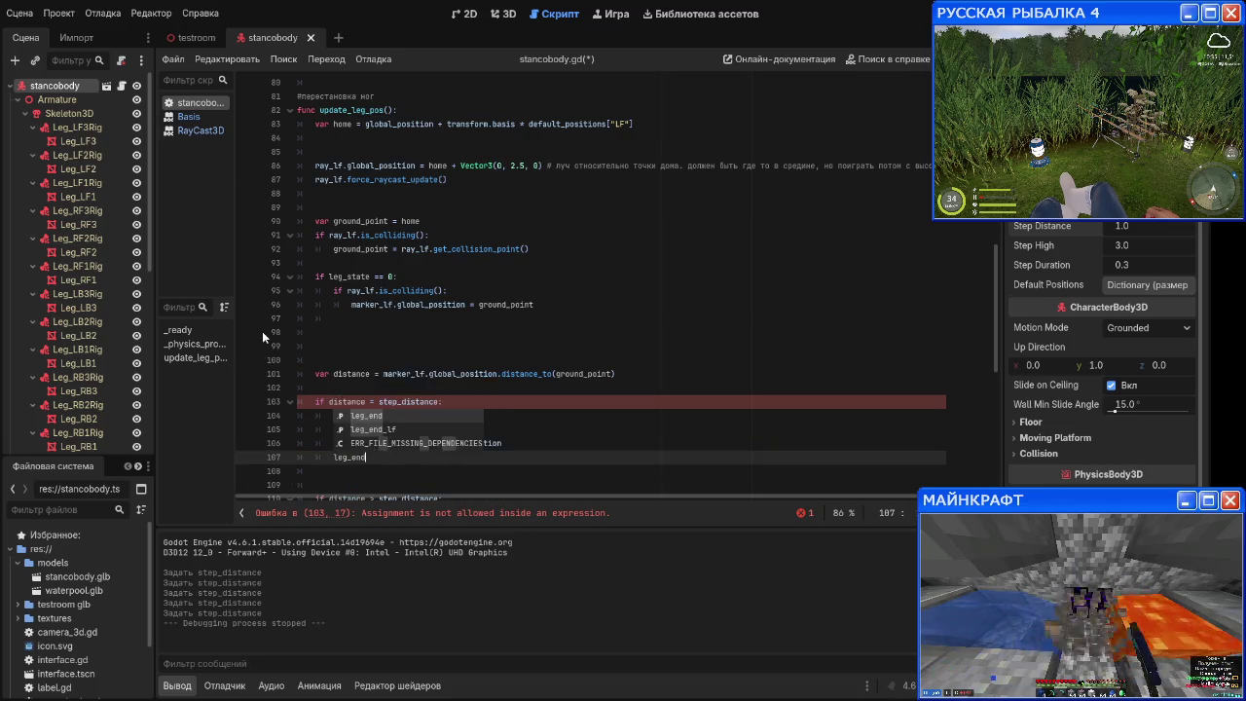
pyautogui.write(' = groun')
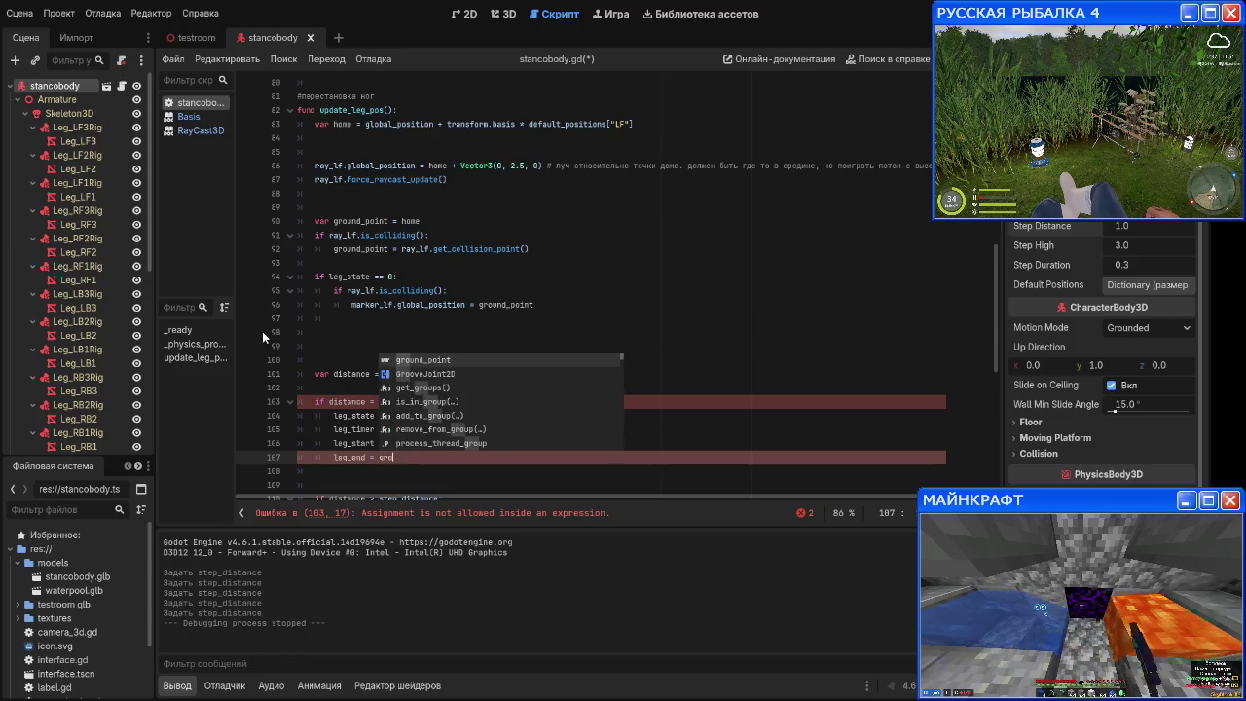
pyautogui.press('BackSpace')
pyautogui.press('BackSpace')
pyautogui.press('BackSpace')
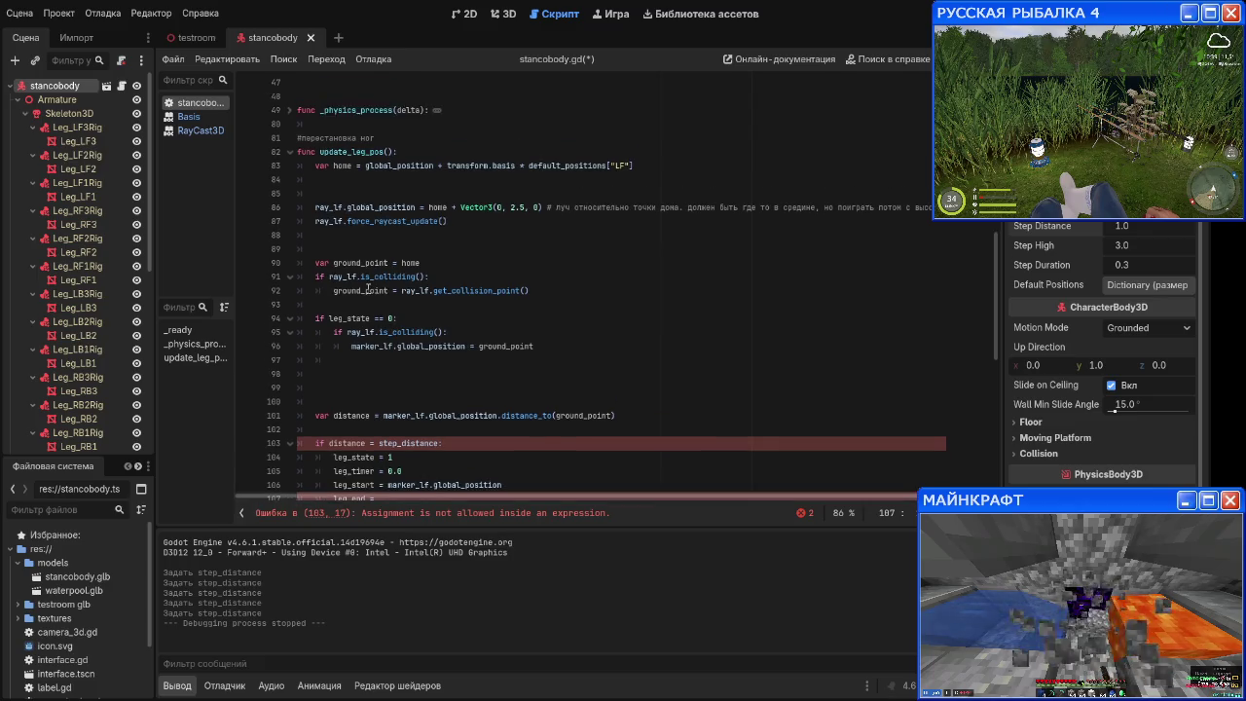
pyautogui.scroll(-3, 476, 309)
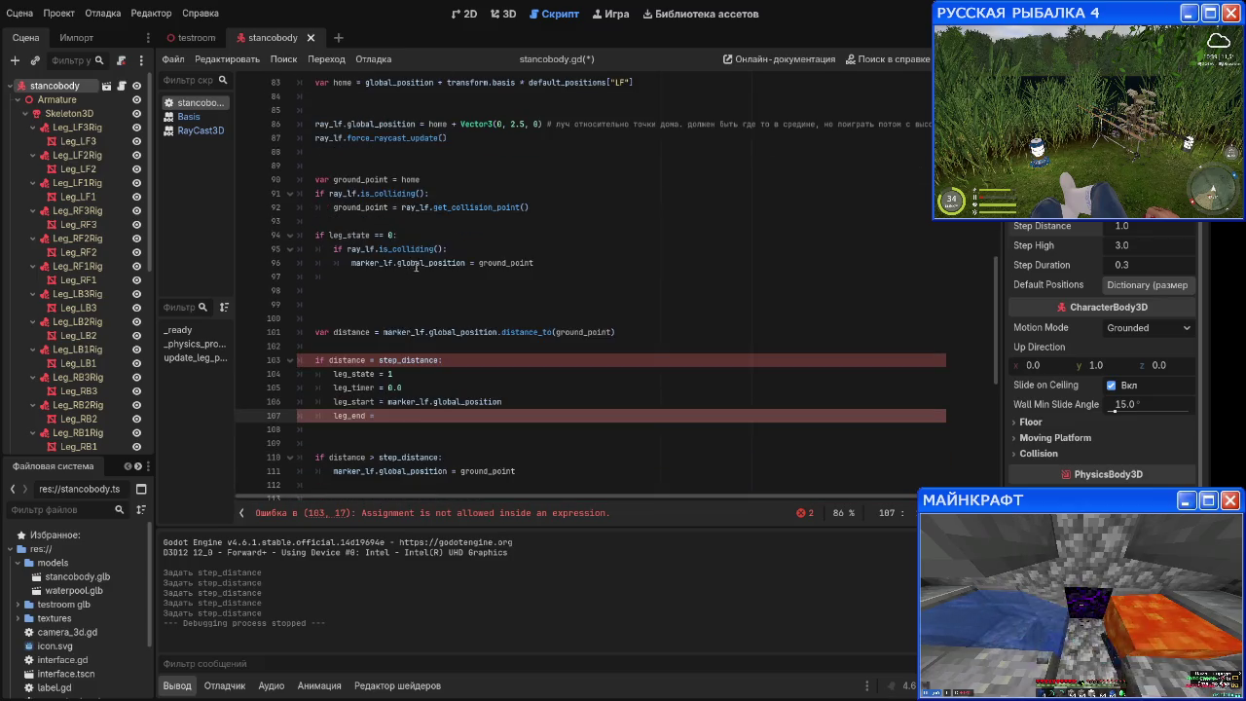
pyautogui.write('ground')
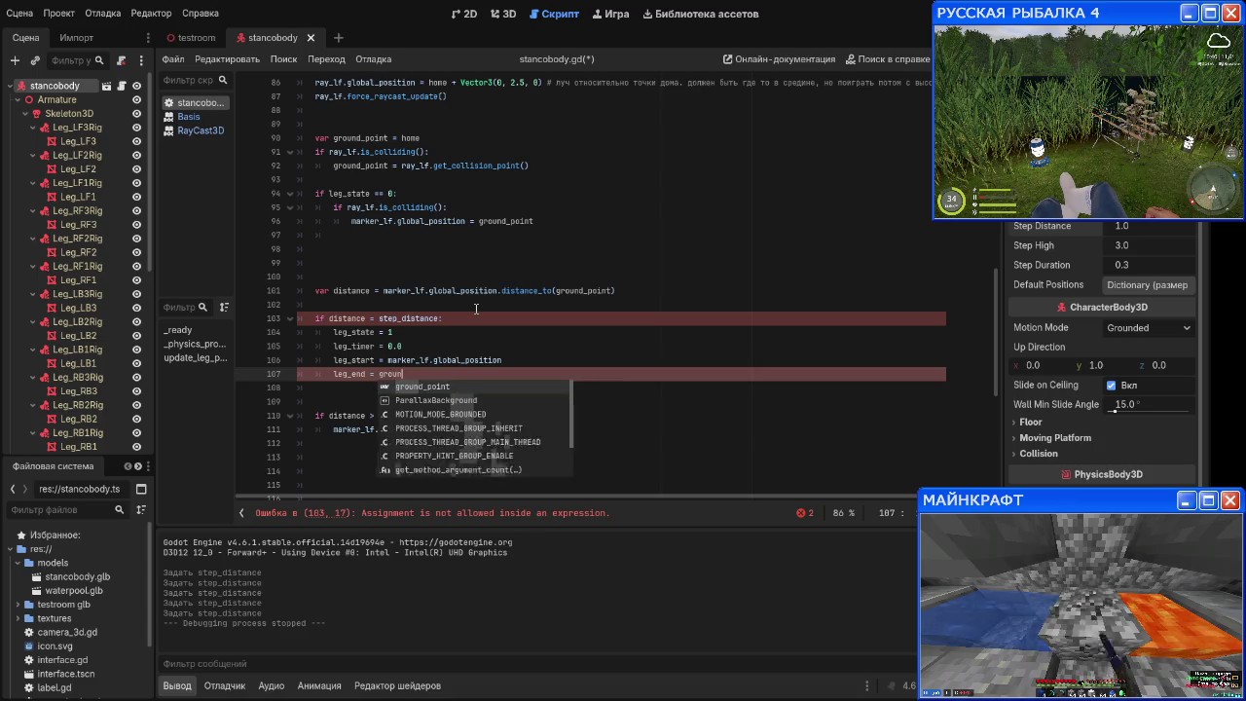
pyautogui.press('Return')
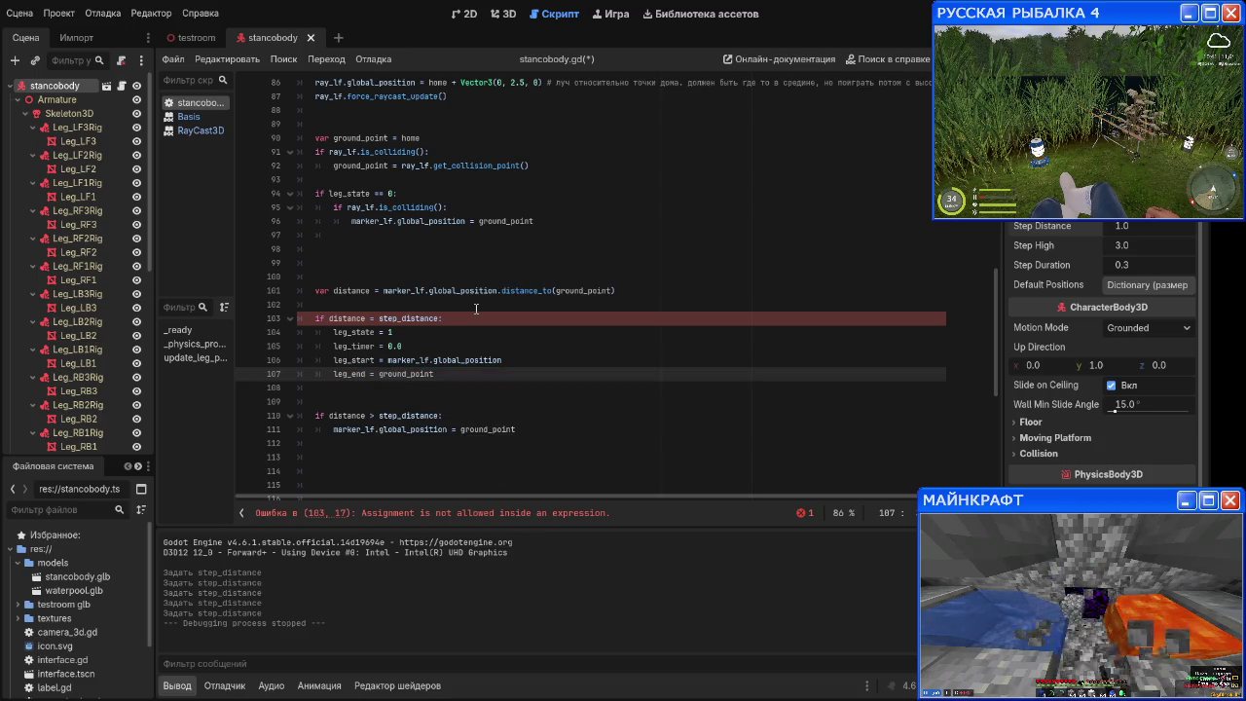
pyautogui.press('Up')
pyautogui.press('Up')
pyautogui.press('Up')
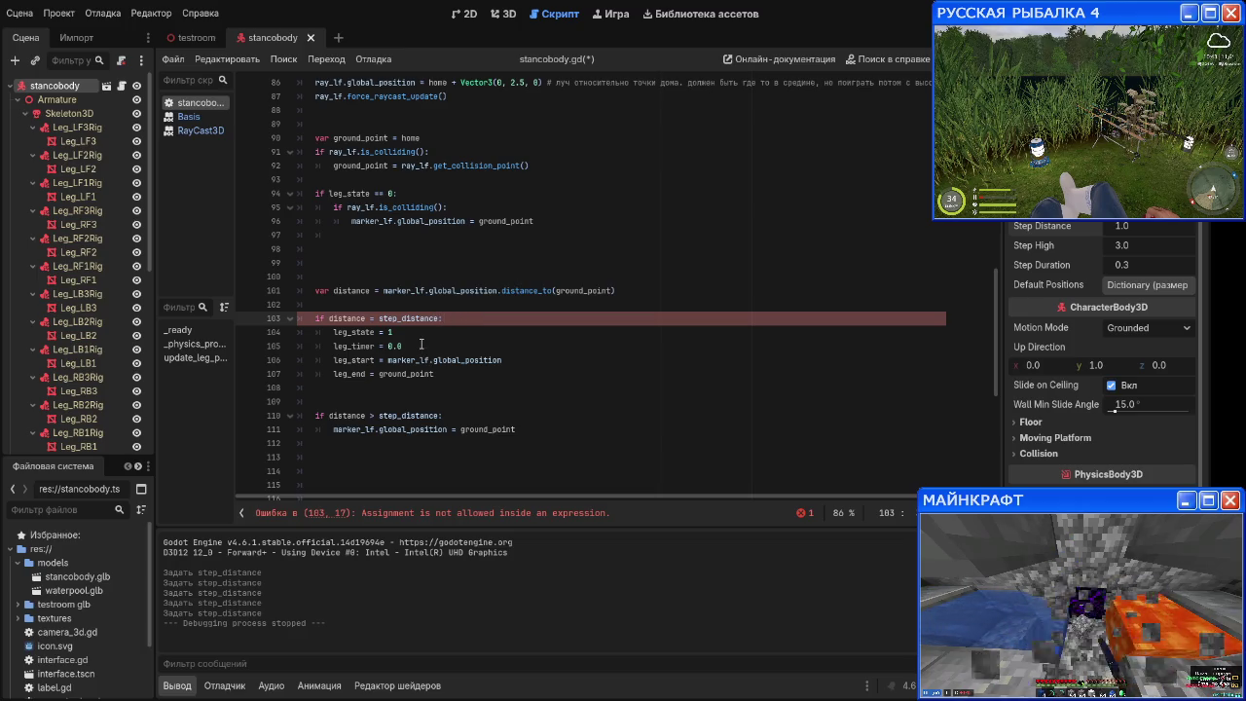
# Step: Change the new block's '=' to '>', making the condition 'distance > step_distance'
pyautogui.click(420, 344)
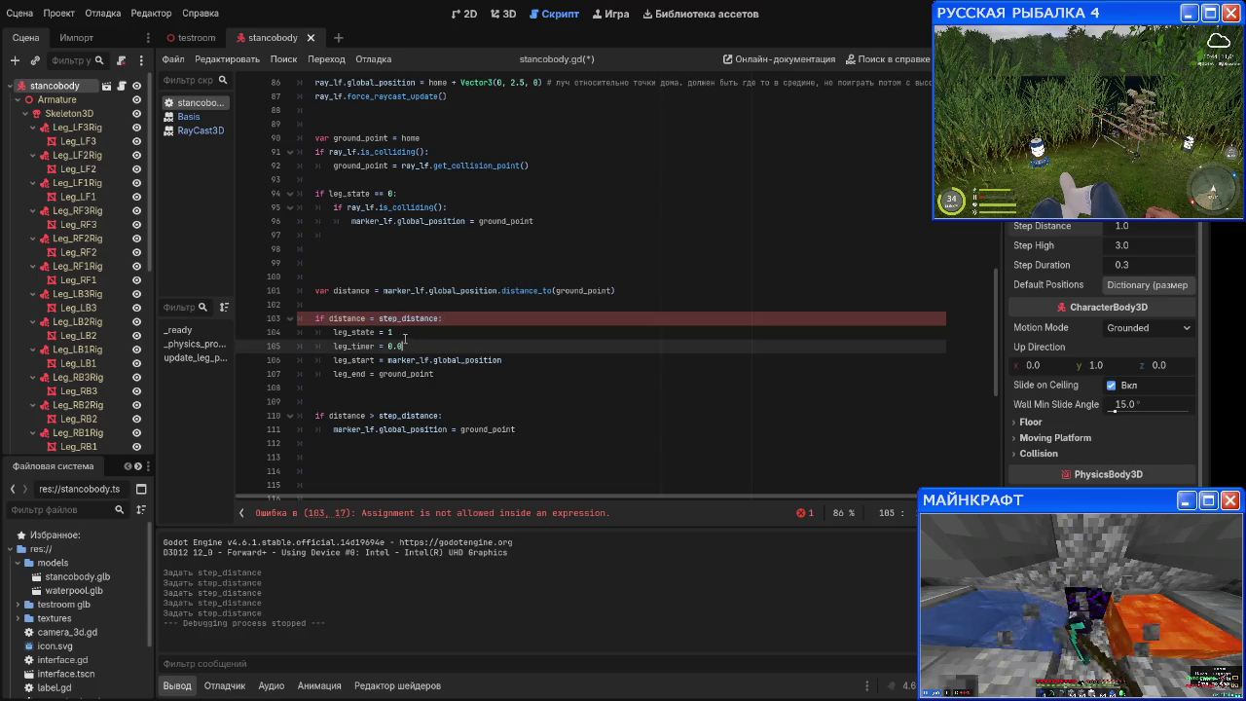
pyautogui.click(370, 320)
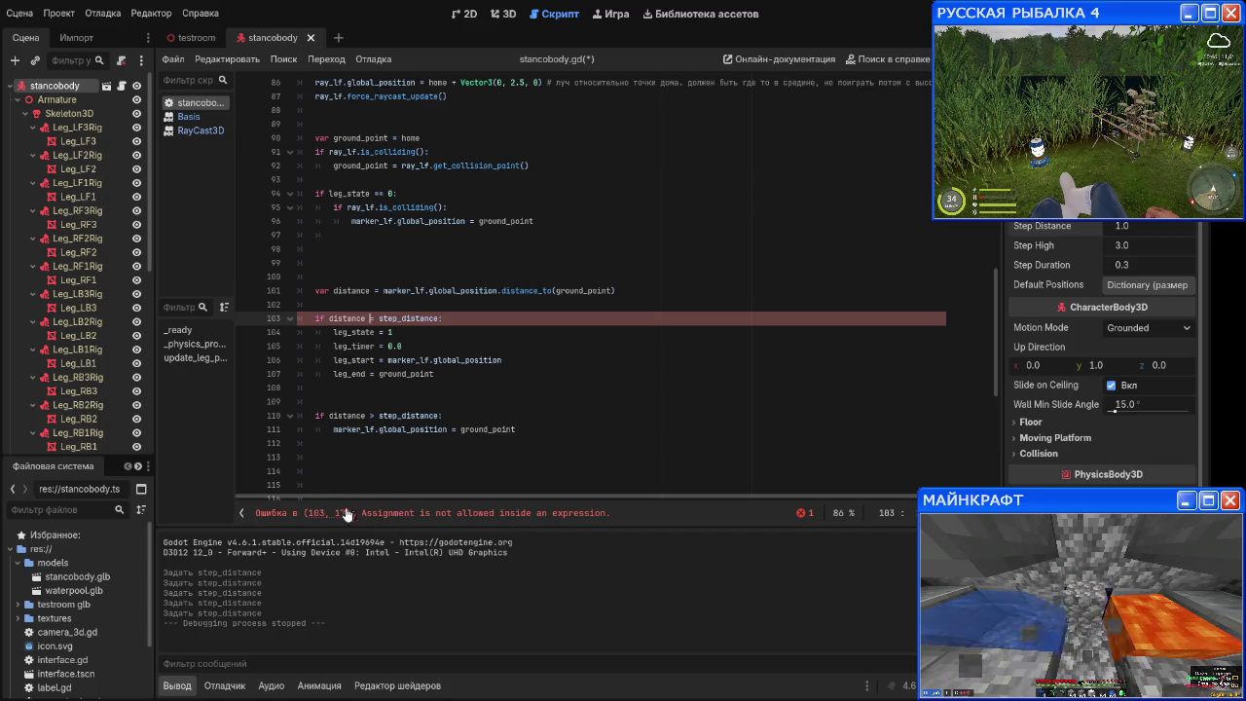
pyautogui.scroll(-1, 370, 491)
pyautogui.click(326, 295)
pyautogui.click(327, 332)
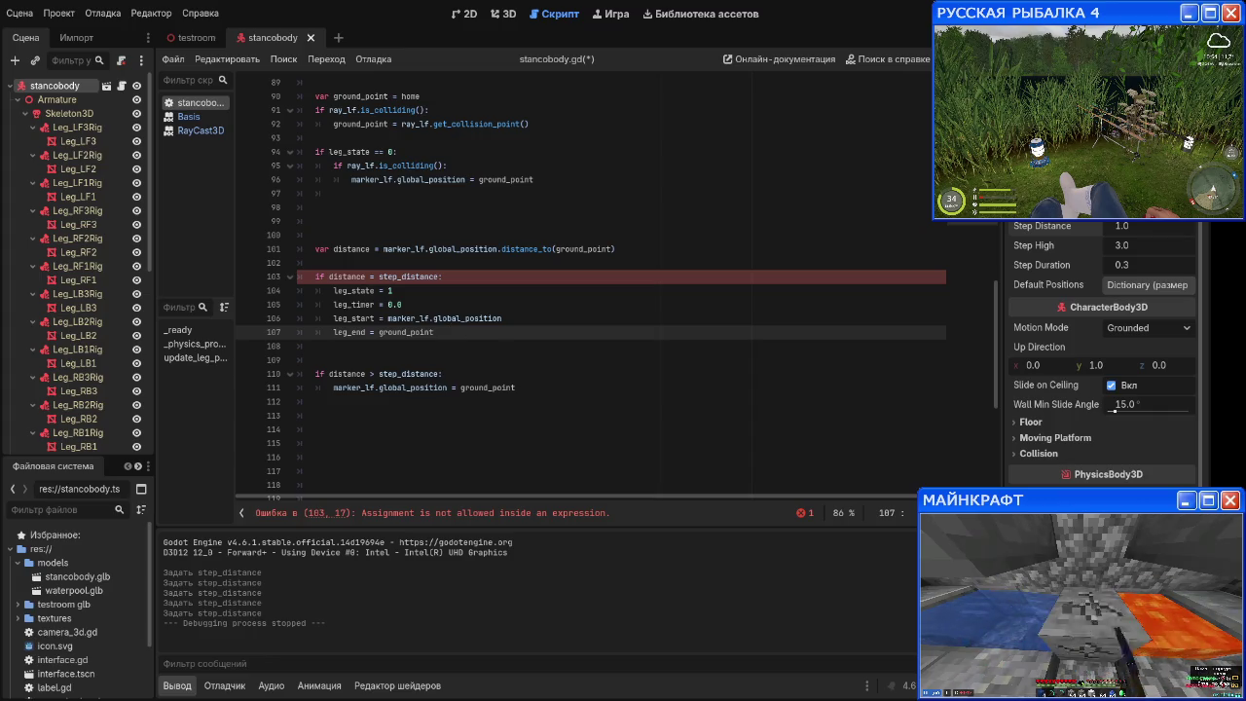
pyautogui.click(373, 277)
pyautogui.press('Delete')
pyautogui.write('>')
pyautogui.click(439, 345)
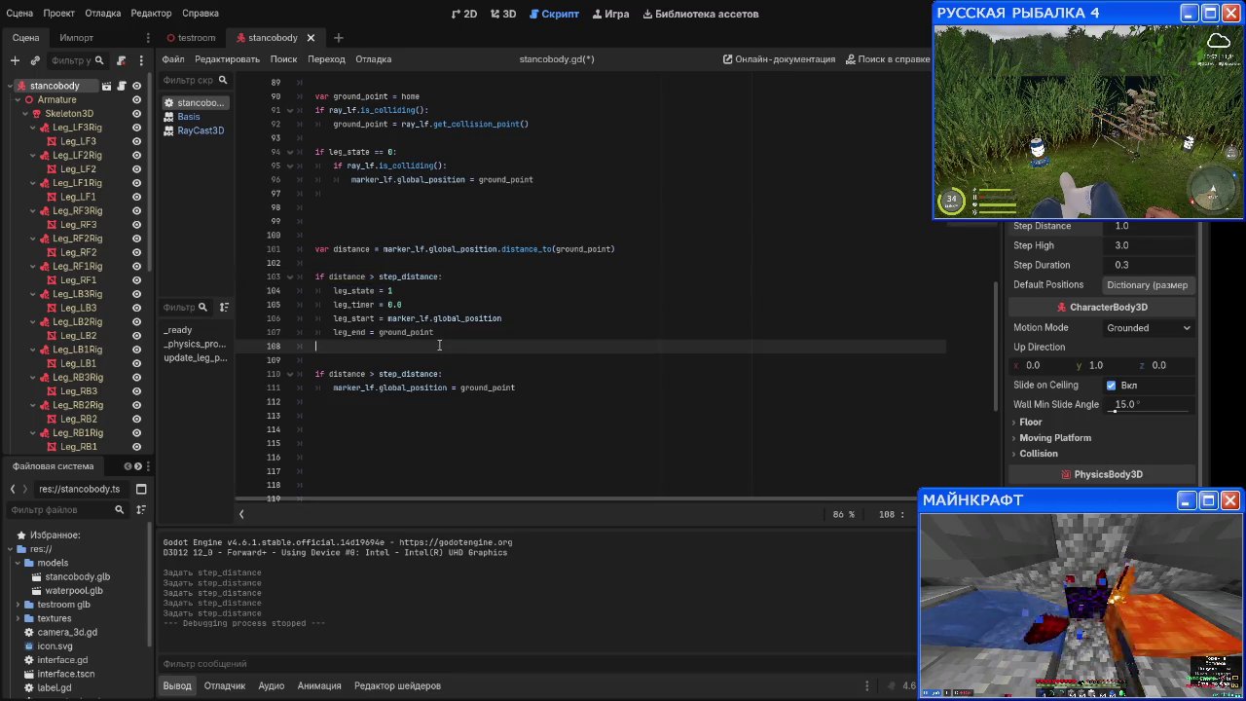
pyautogui.click(480, 374)
pyautogui.click(448, 345)
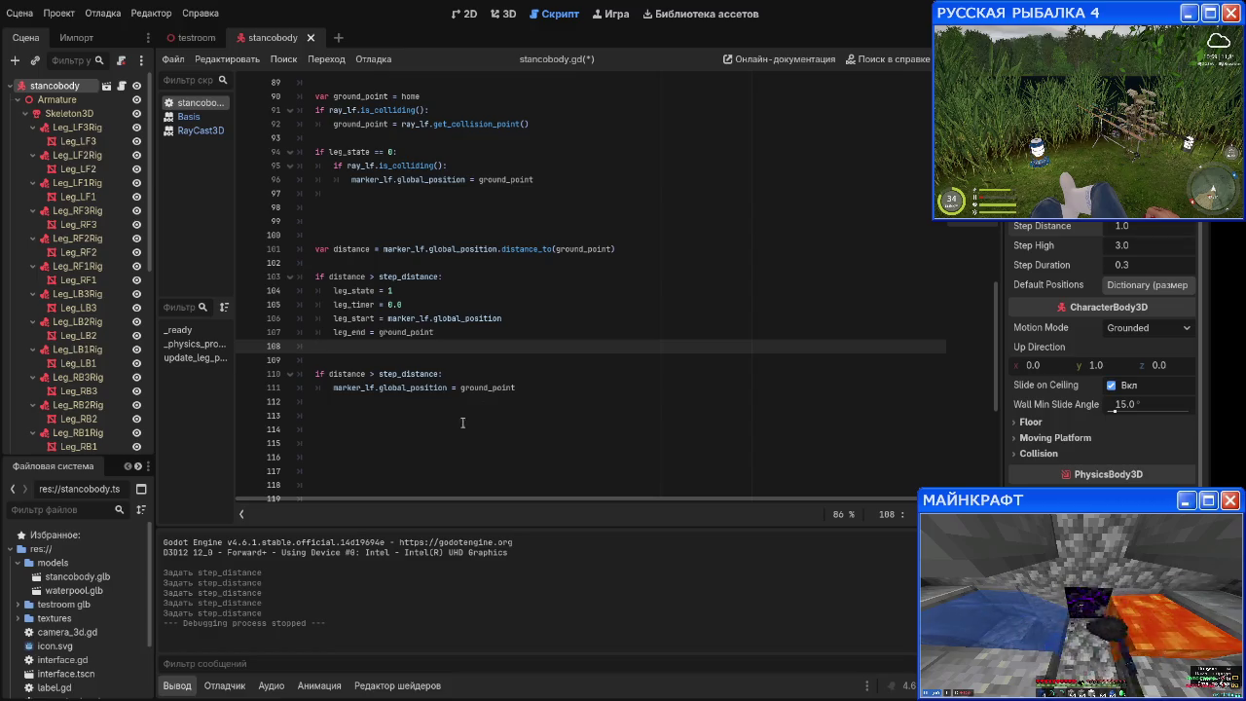
pyautogui.click(545, 387)
pyautogui.press('Up')
pyautogui.press('Up')
pyautogui.press('Up')
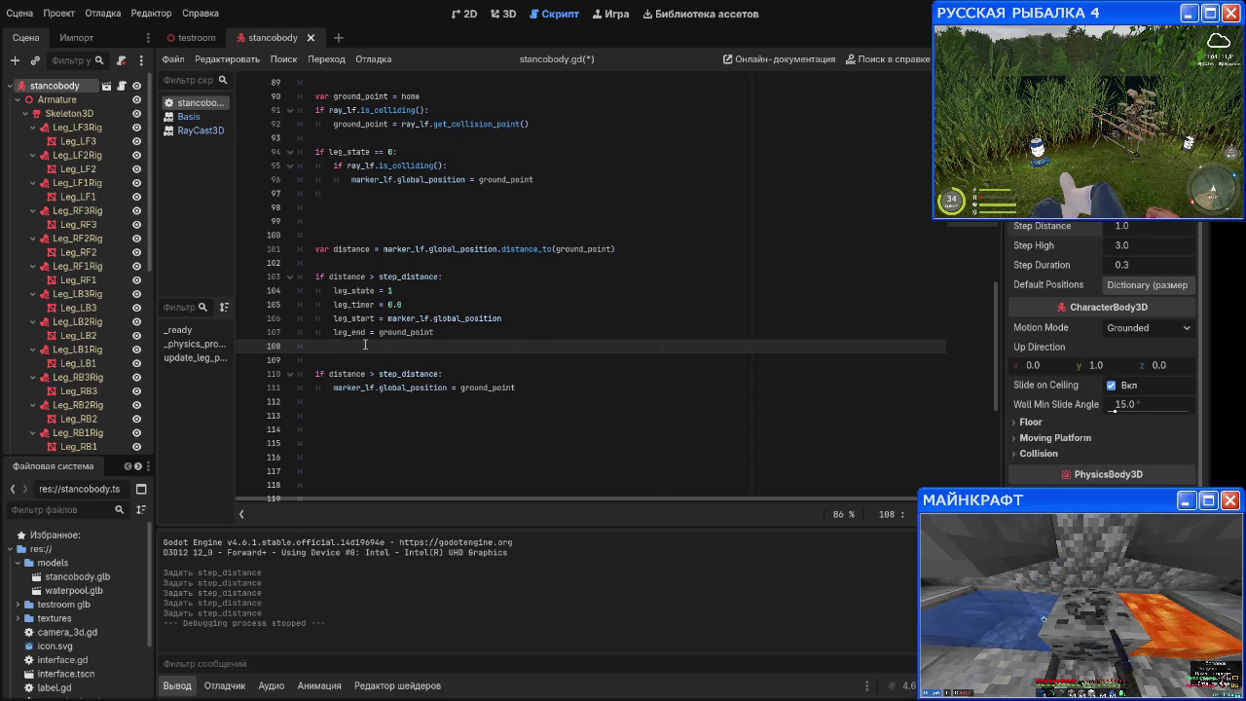
# Step: Add an else branch on line 109 that does leg_timer += delta
pyautogui.press('Return')
pyautogui.press('Return')
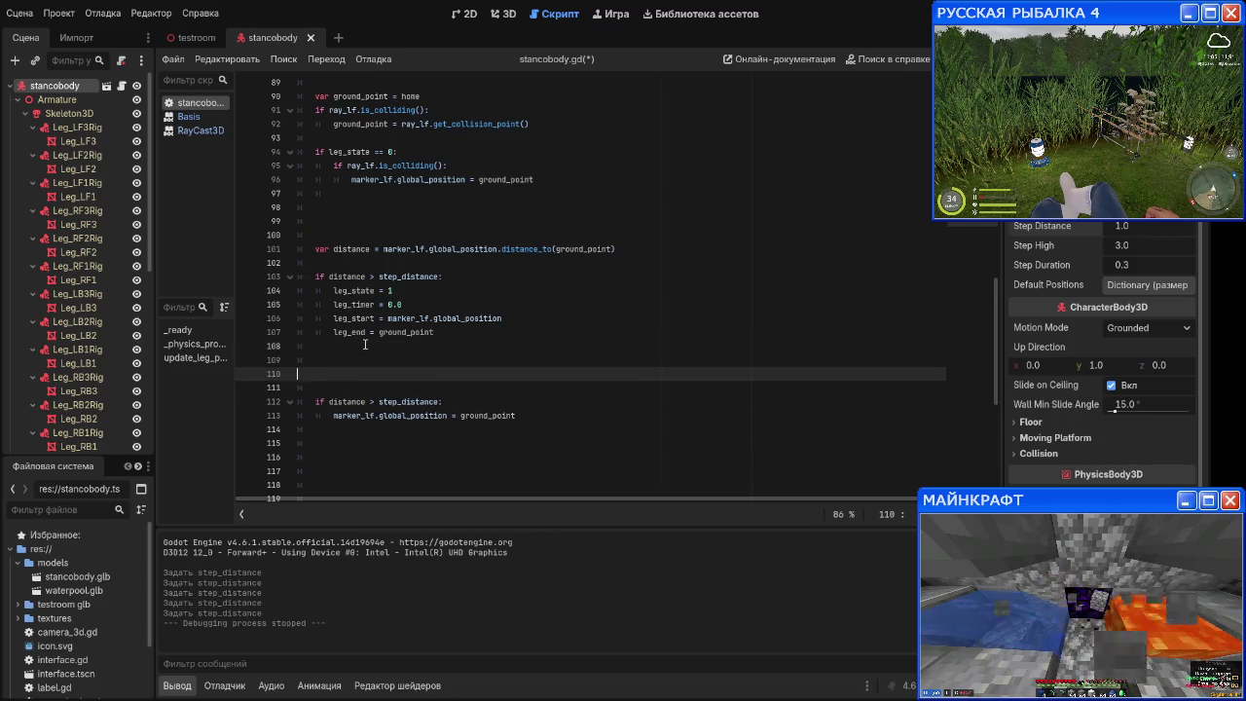
pyautogui.press('BackSpace')
pyautogui.press('BackSpace')
pyautogui.write('e;')
pyautogui.press('BackSpace')
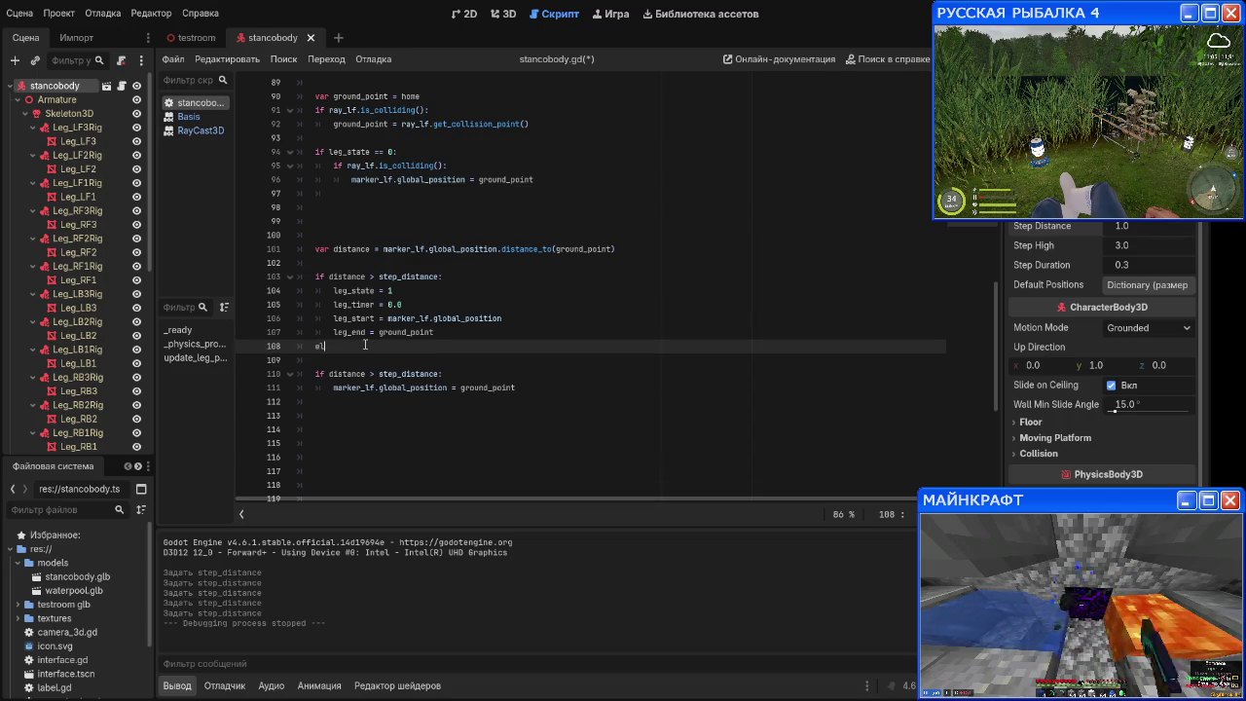
pyautogui.press('BackSpace')
pyautogui.press('Return')
pyautogui.write('else:')
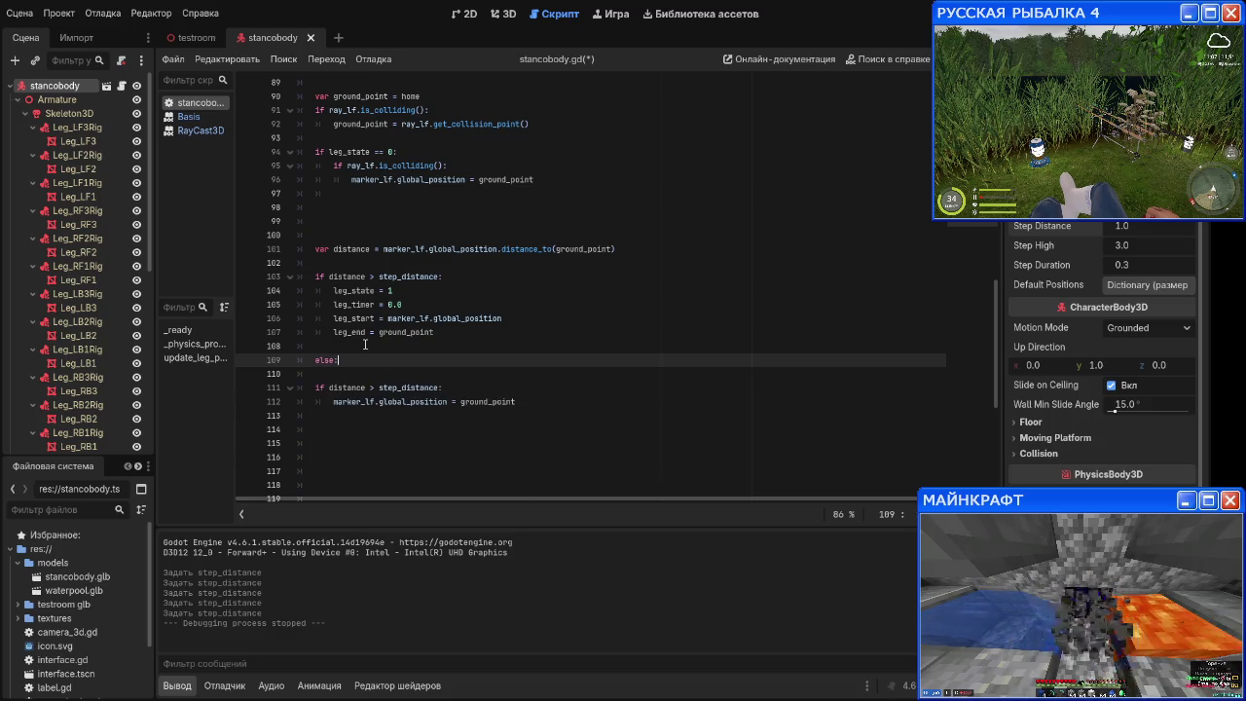
pyautogui.press('Return')
pyautogui.write('l')
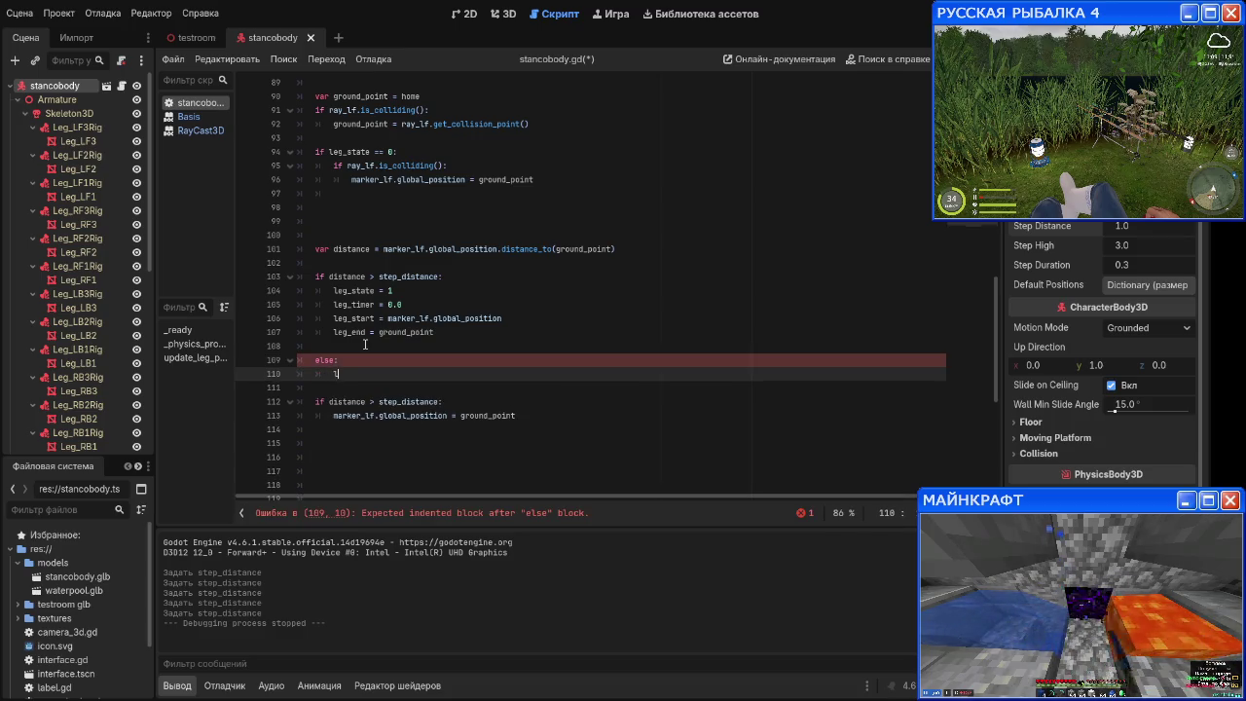
pyautogui.write('eg_timer =')
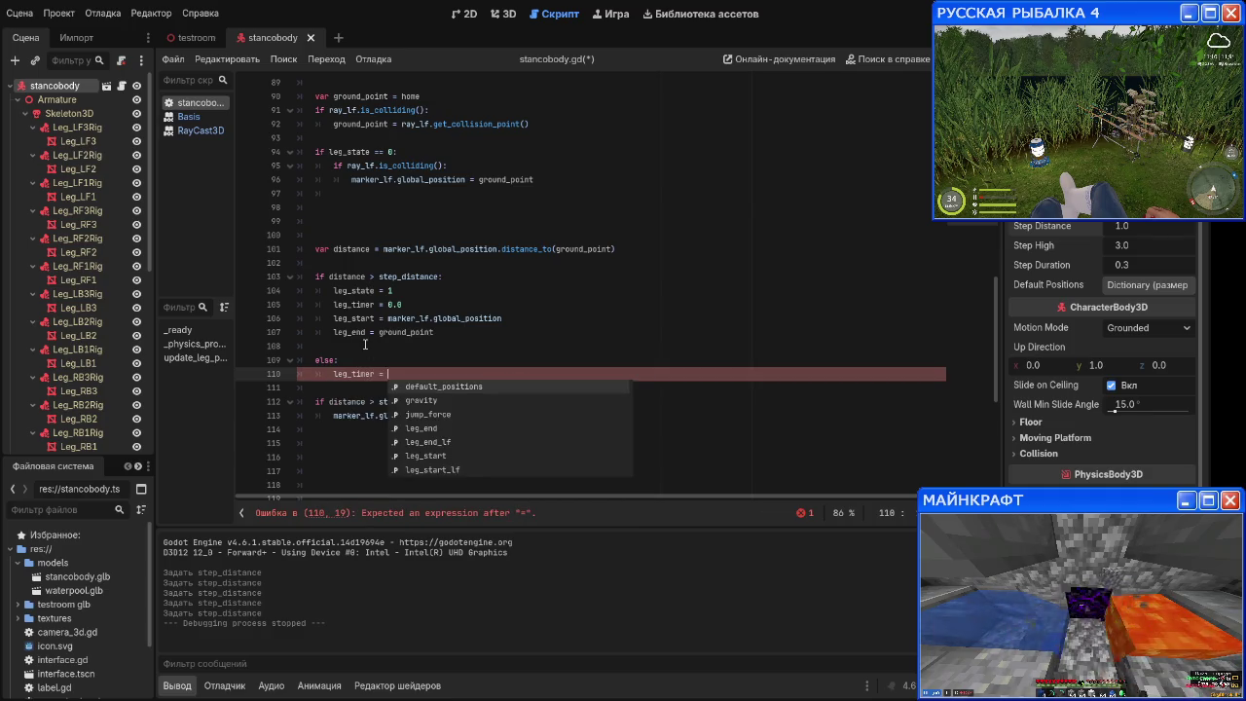
pyautogui.press('BackSpace')
pyautogui.press('BackSpace')
pyautogui.write('+= delta')
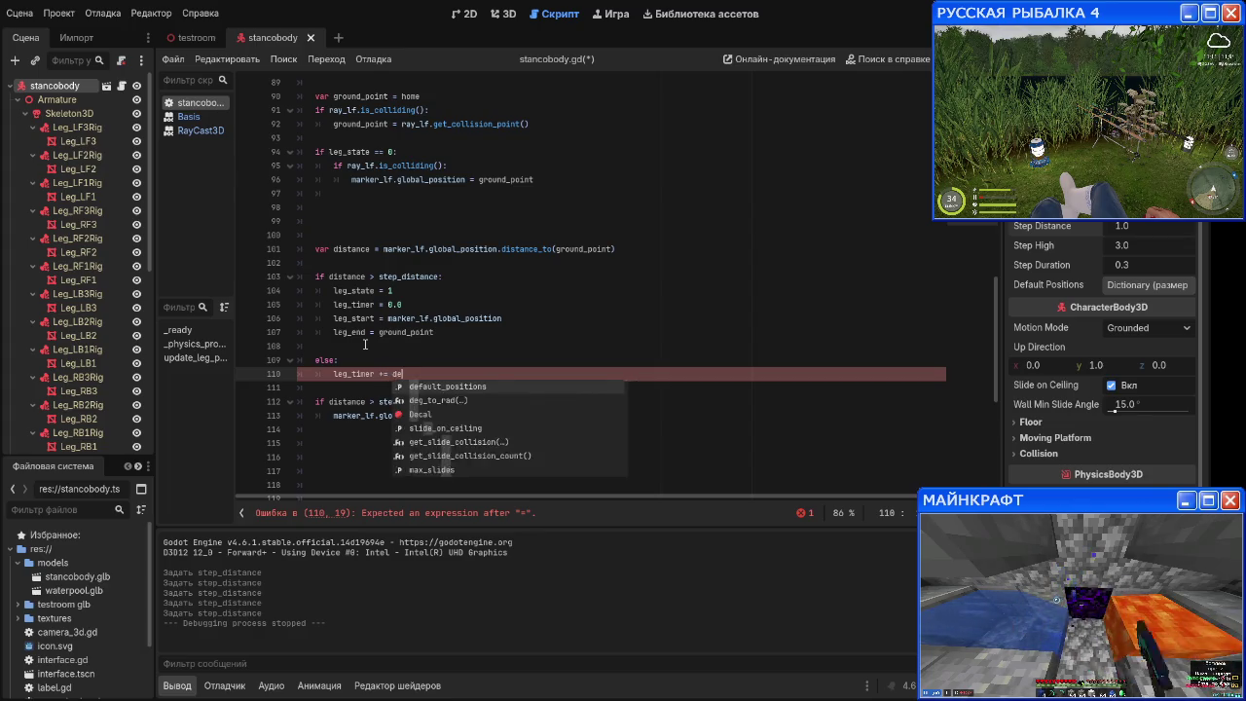
pyautogui.click(540, 338)
# Step: Add a delta parameter to the update_leg_pos function header
pyautogui.scroll(5, 409, 243)
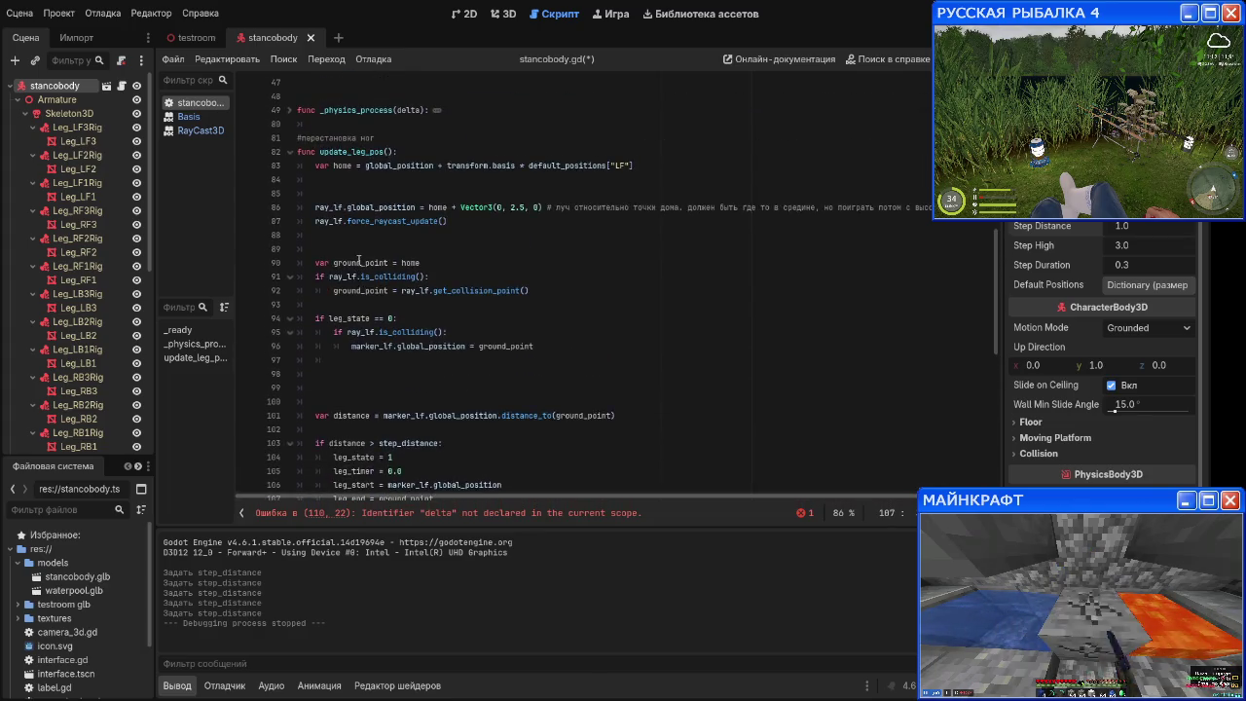
pyautogui.click(388, 194)
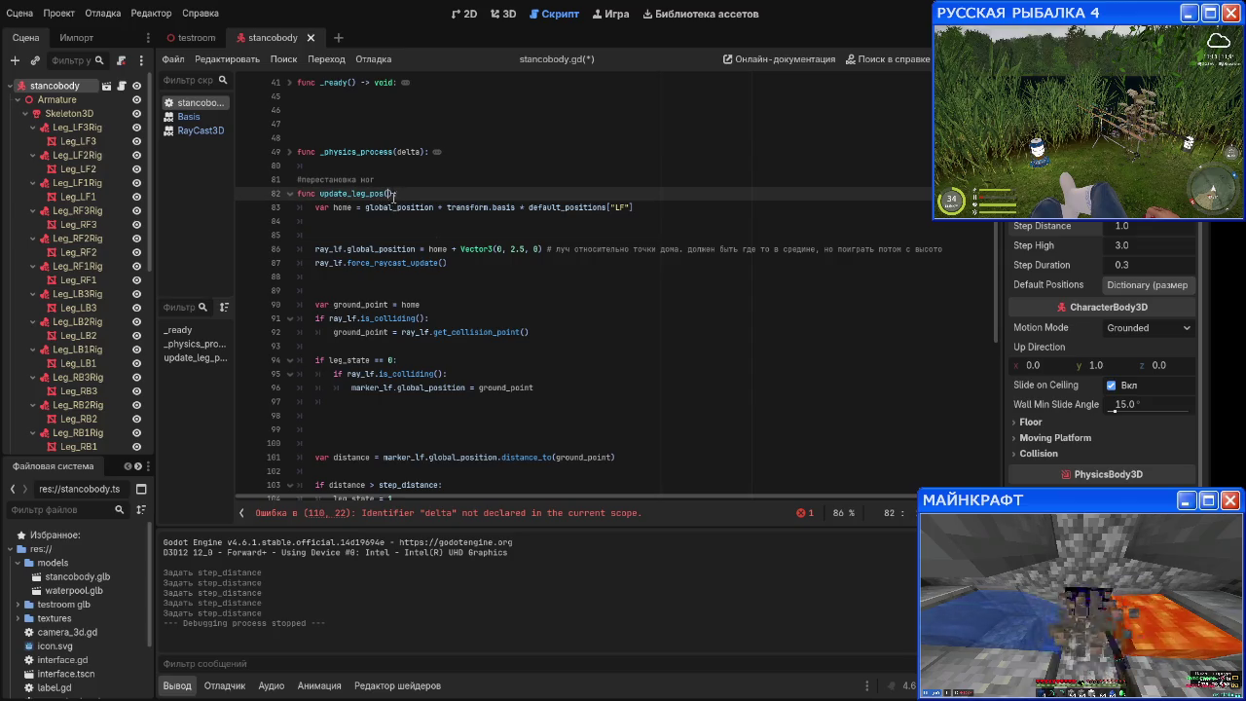
pyautogui.write('delta')
pyautogui.click(469, 292)
# Step: Pass delta into the update_leg_pos call inside _physics_process, then refold that function
pyautogui.scroll(3, 469, 292)
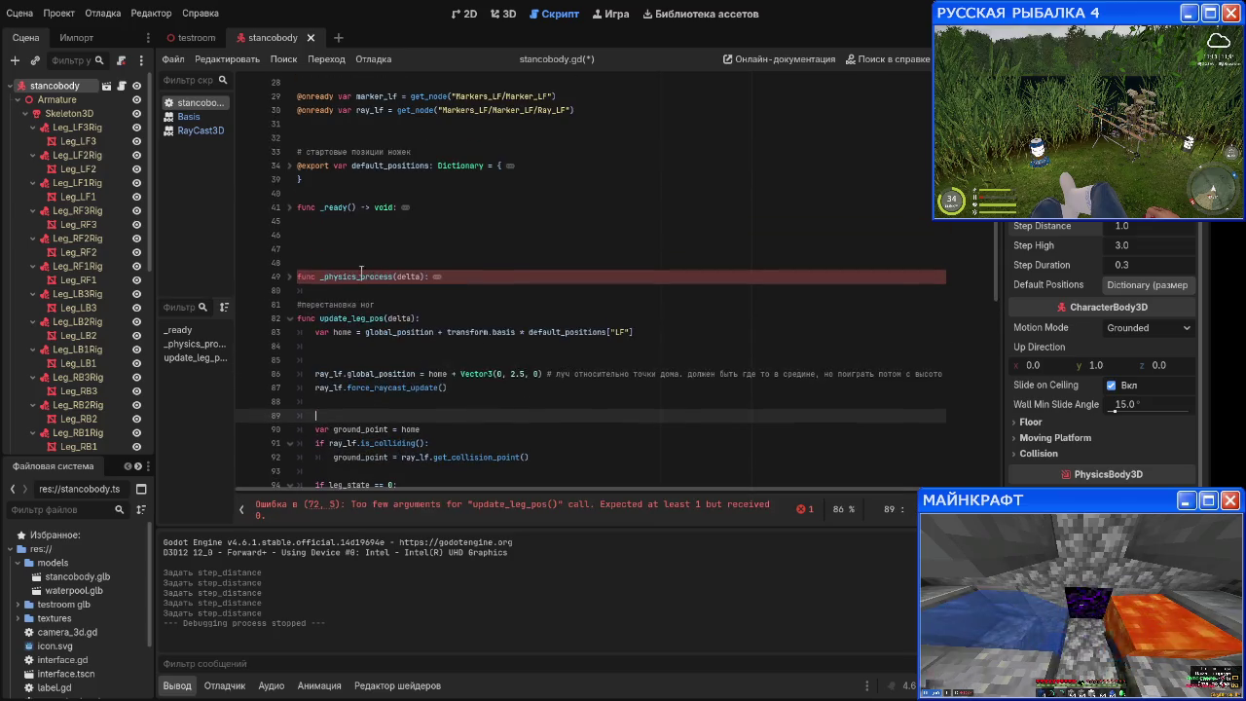
pyautogui.click(290, 280)
pyautogui.scroll(-3, 418, 293)
pyautogui.click(383, 305)
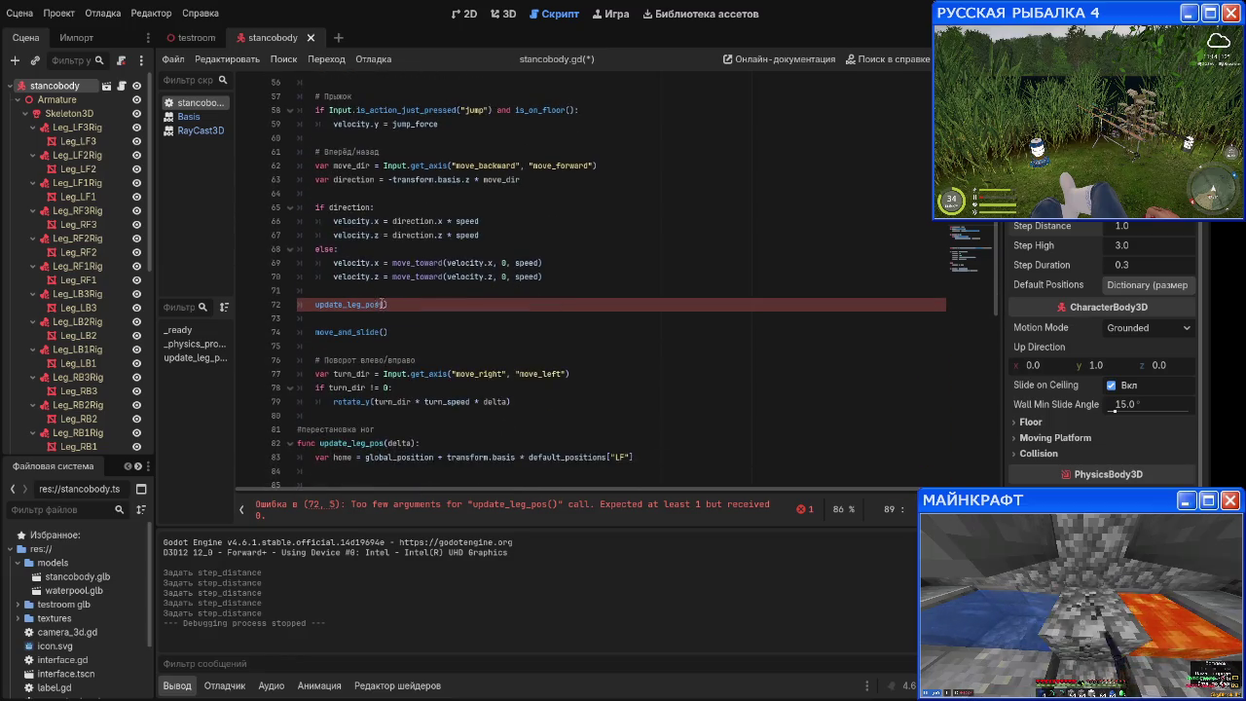
pyautogui.write('delta')
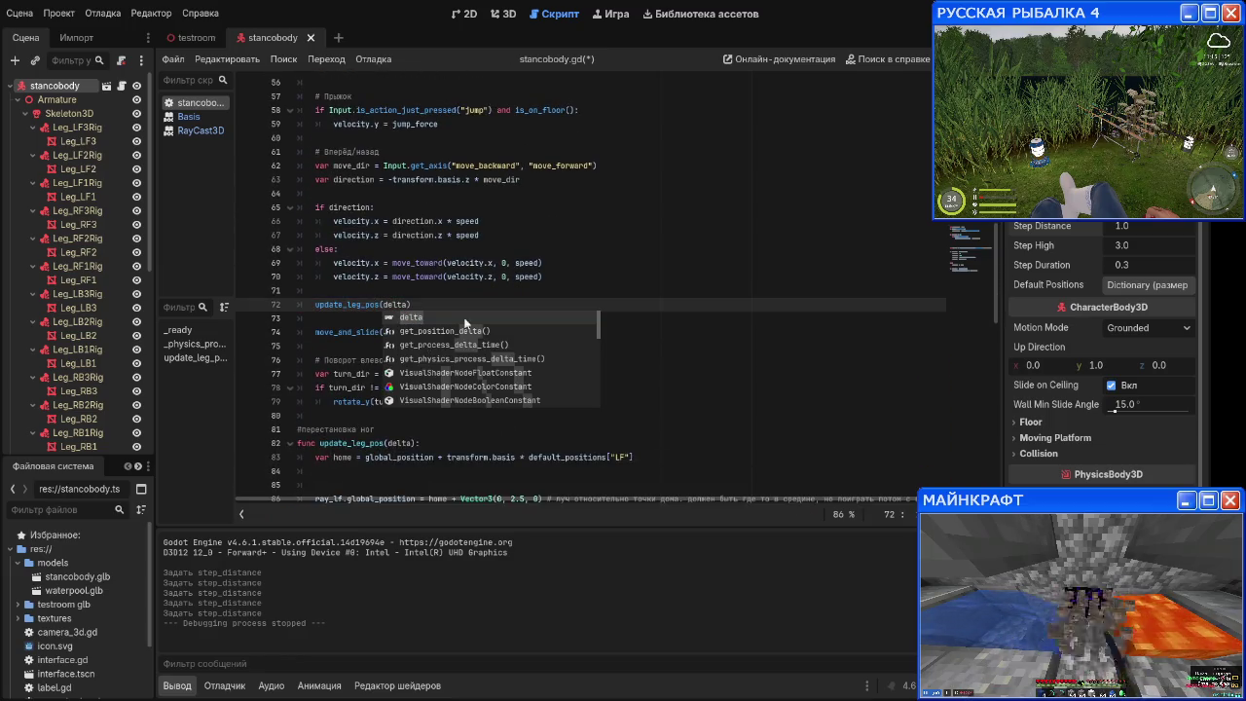
pyautogui.scroll(2, 333, 236)
pyautogui.scroll(3, 333, 235)
pyautogui.click(289, 193)
pyautogui.scroll(-2, 307, 238)
pyautogui.scroll(-5, 307, 239)
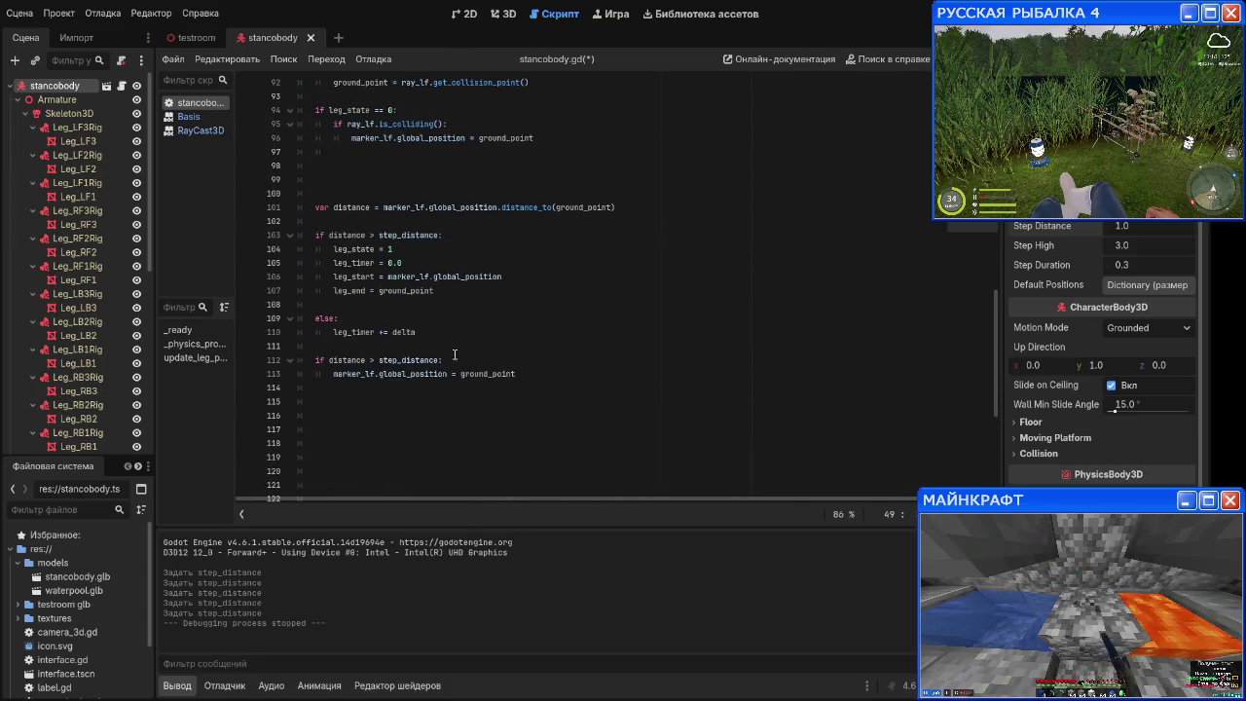
pyautogui.click(450, 335)
# Step: Add var t = leg_timer / step_duration after the timer increment
pyautogui.press('Return')
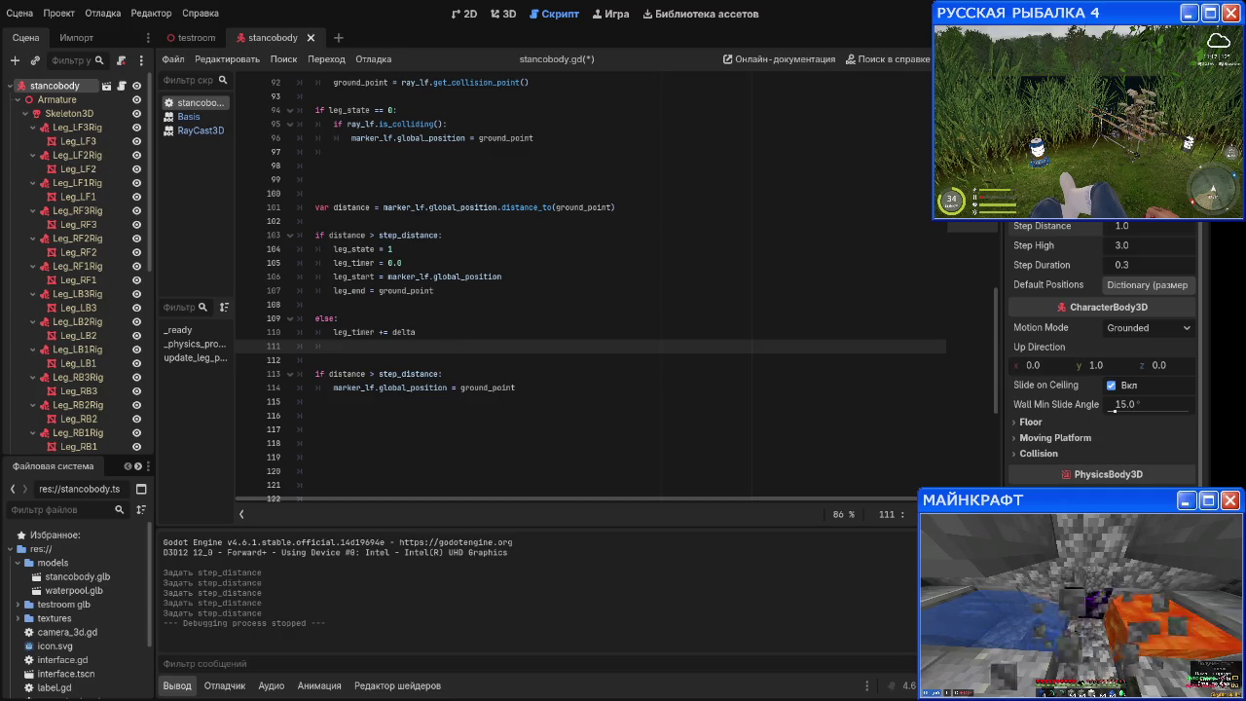
pyautogui.write('var t =')
pyautogui.write('leg')
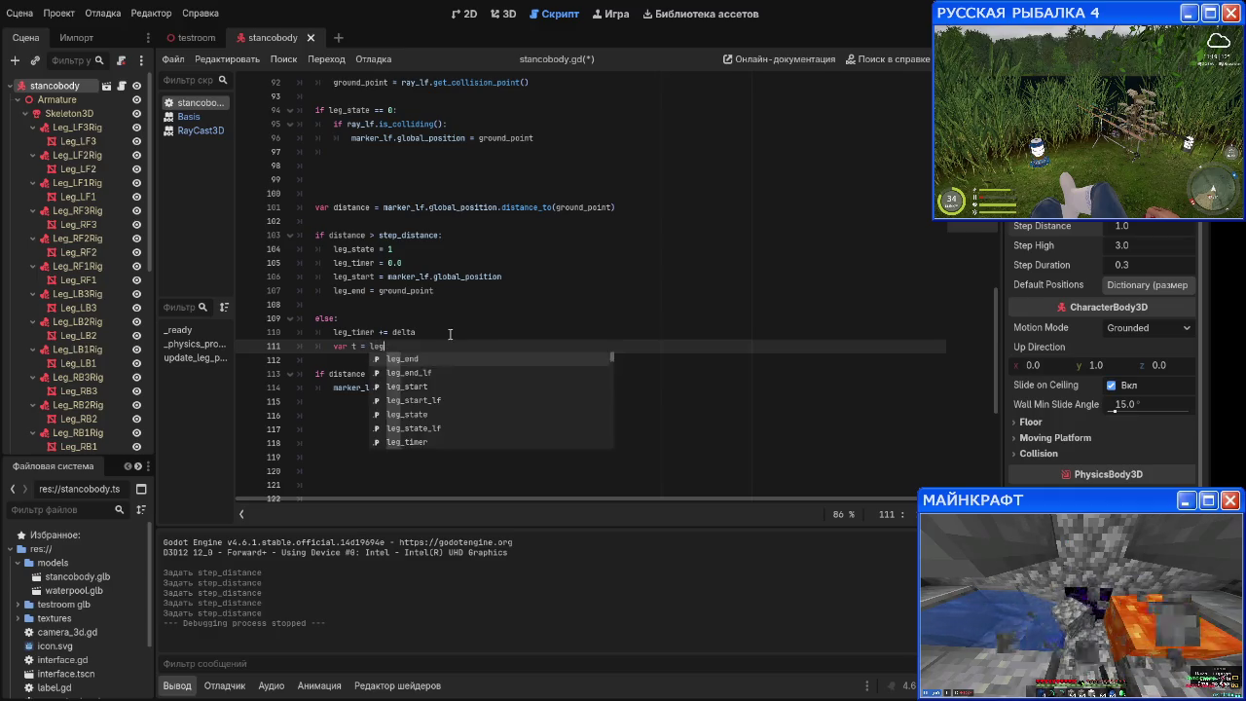
pyautogui.write('_tim')
pyautogui.press('Return')
pyautogui.write('+')
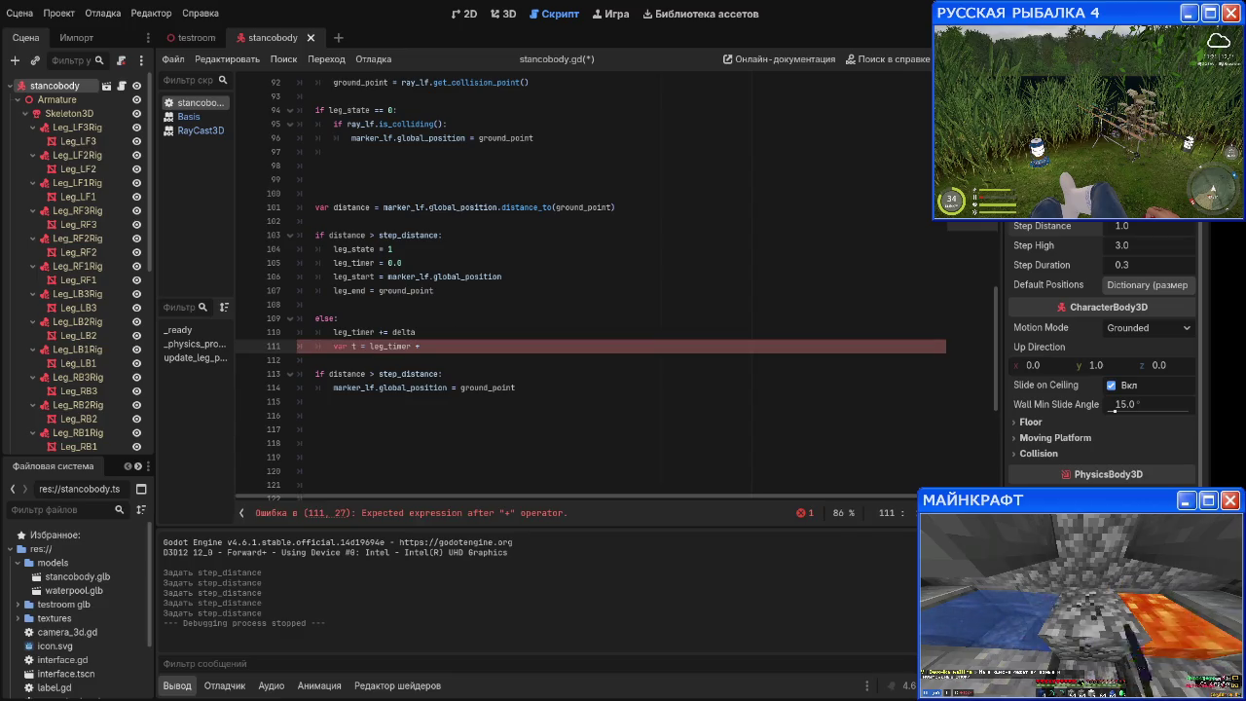
pyautogui.press('BackSpace')
pyautogui.write('/')
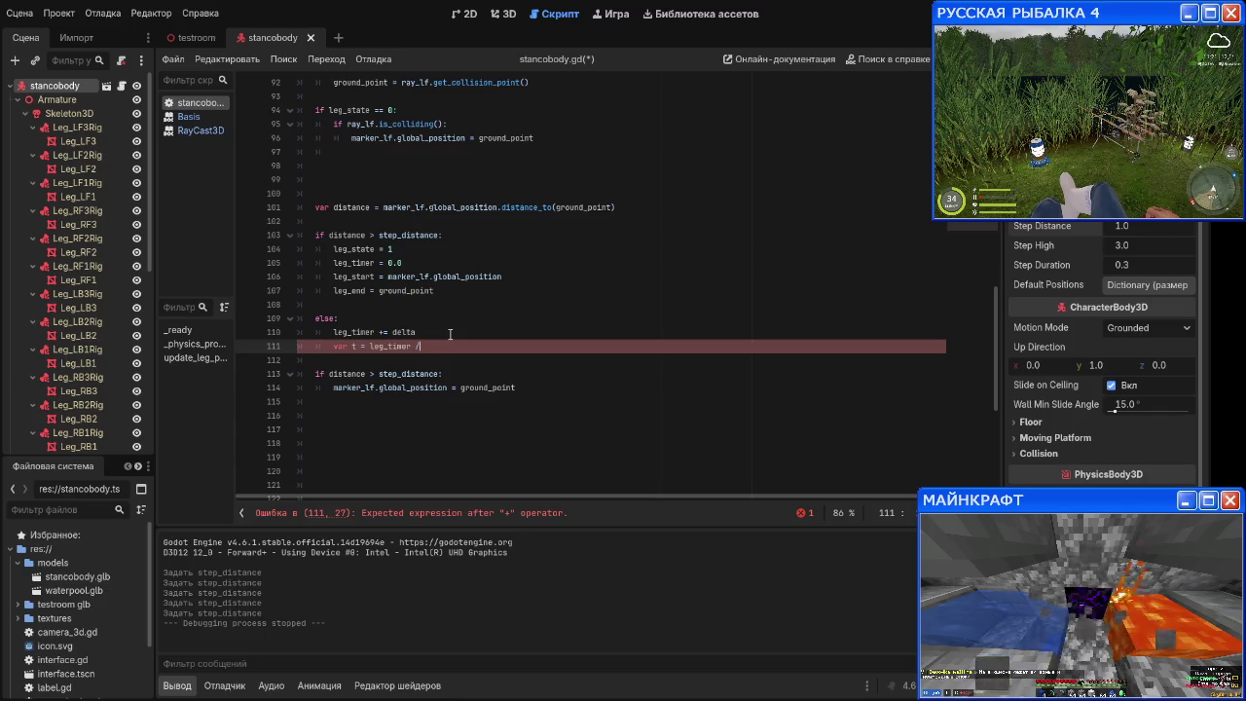
pyautogui.write(' step_du')
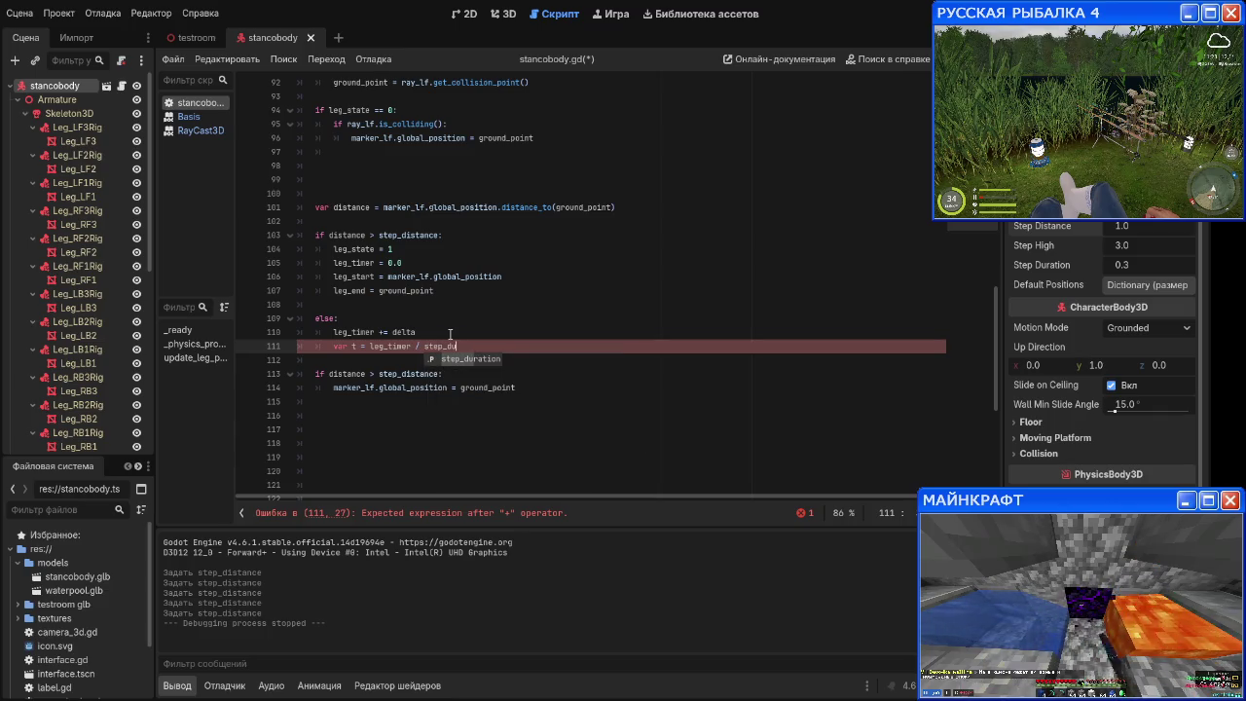
pyautogui.press('Return')
pyautogui.scroll(15, 440, 250)
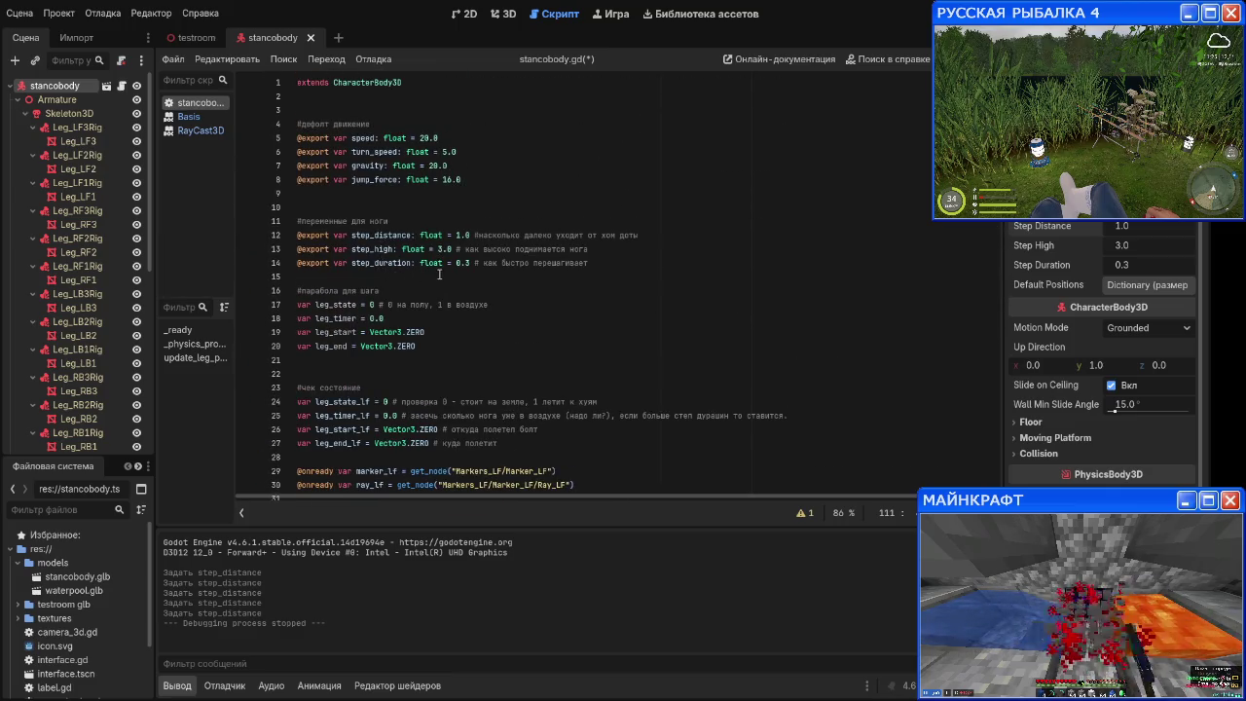
pyautogui.scroll(-16, 516, 283)
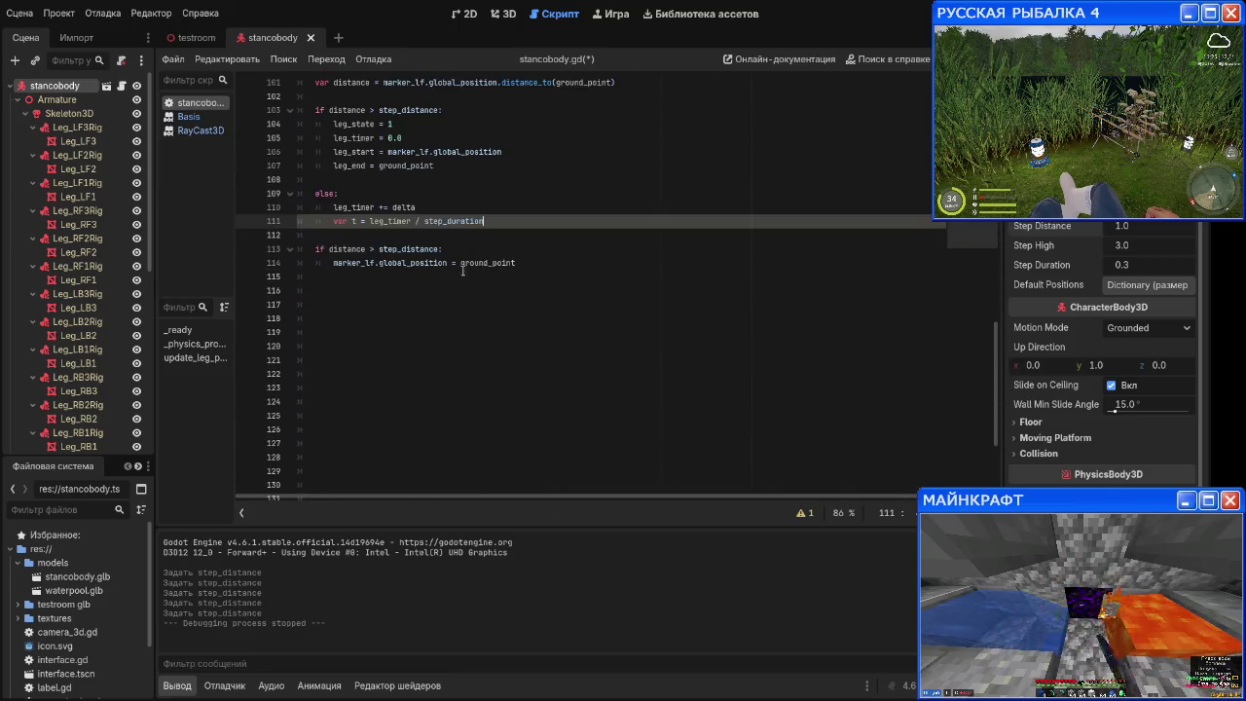
# Step: When t reaches 1.0, reset leg_state to 0 and leg_timer to 0.0
pyautogui.press('Return')
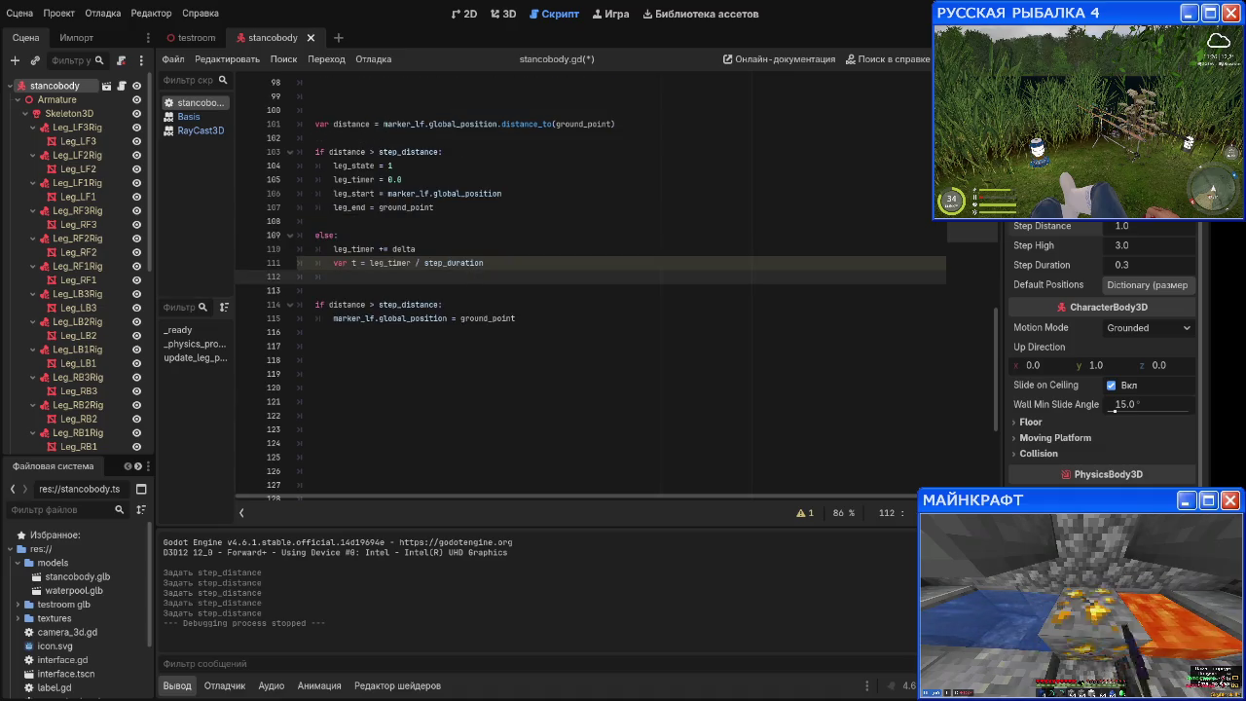
pyautogui.press('Return')
pyautogui.write('if t =')
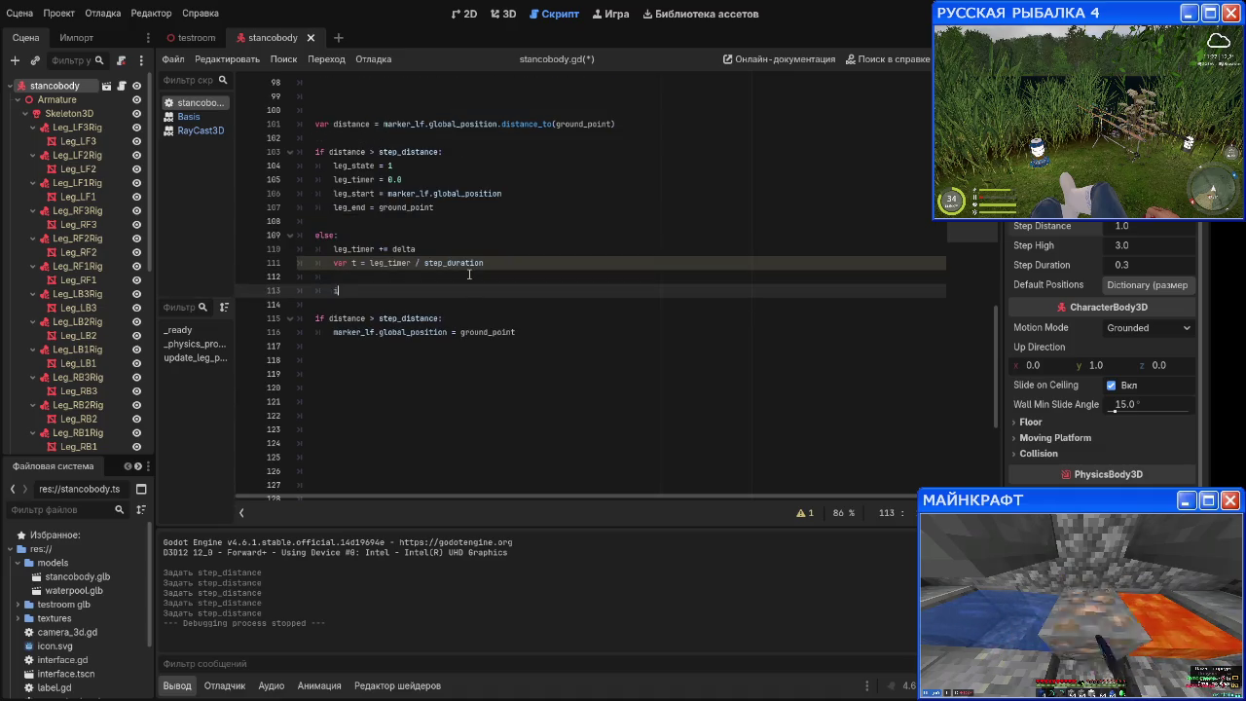
pyautogui.press('BackSpace')
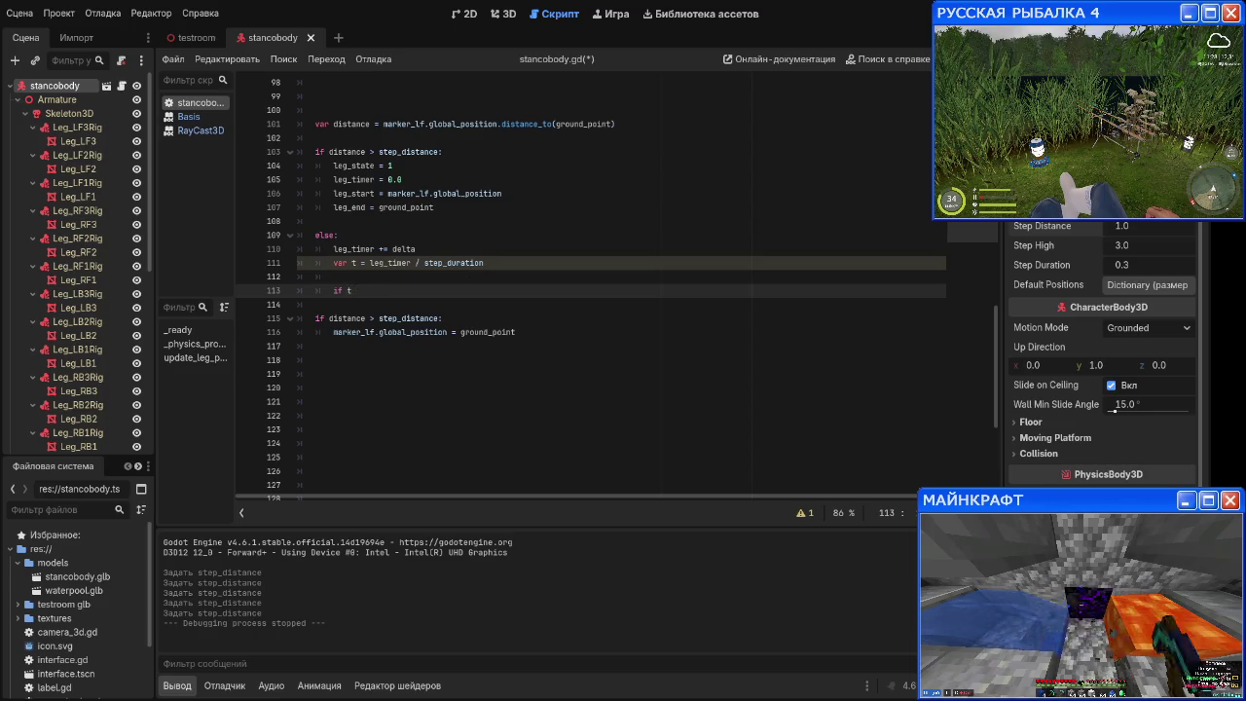
pyautogui.write('= ')
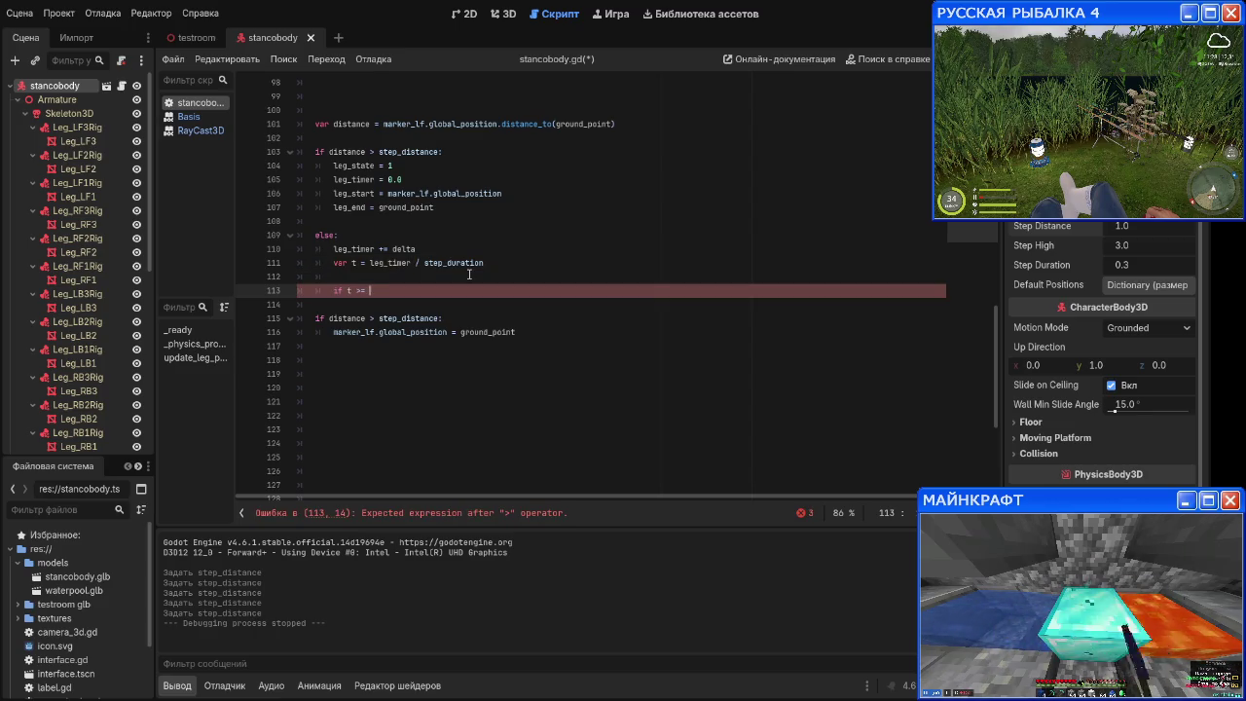
pyautogui.write('1.0')
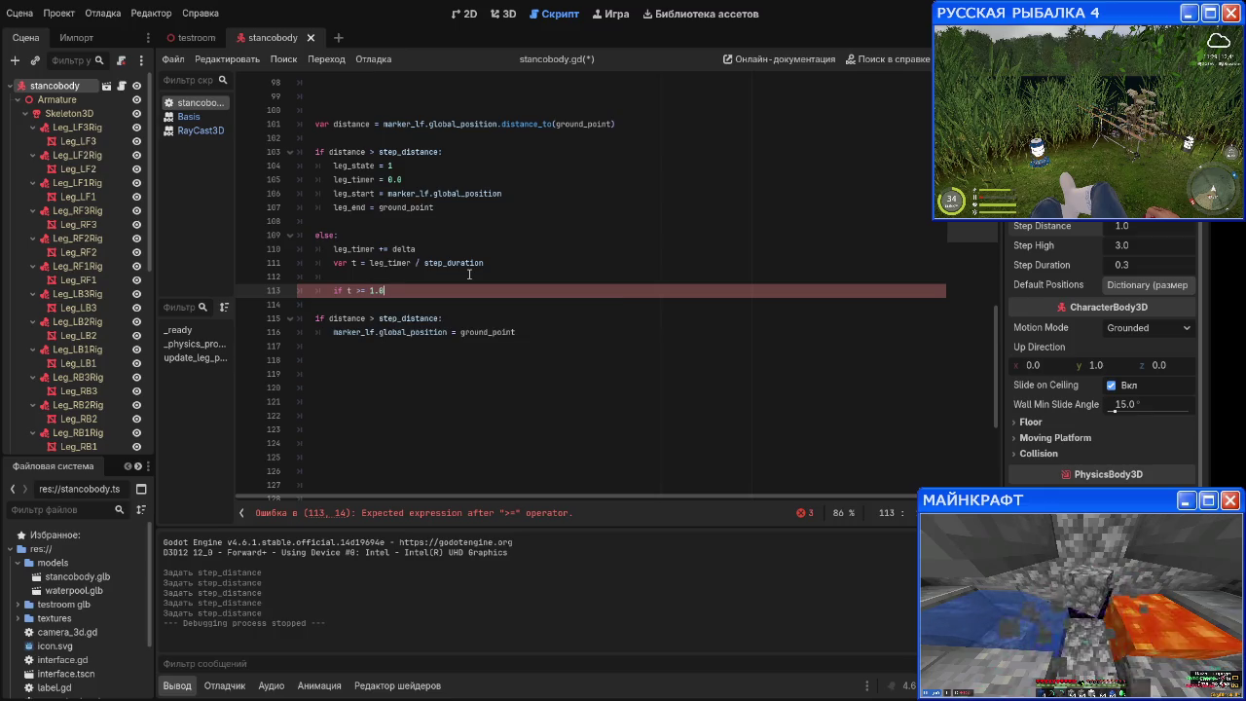
pyautogui.write(':')
pyautogui.press('Return')
pyautogui.write('eg_state = 0')
pyautogui.press('Return')
pyautogui.write('leg_timer = ')
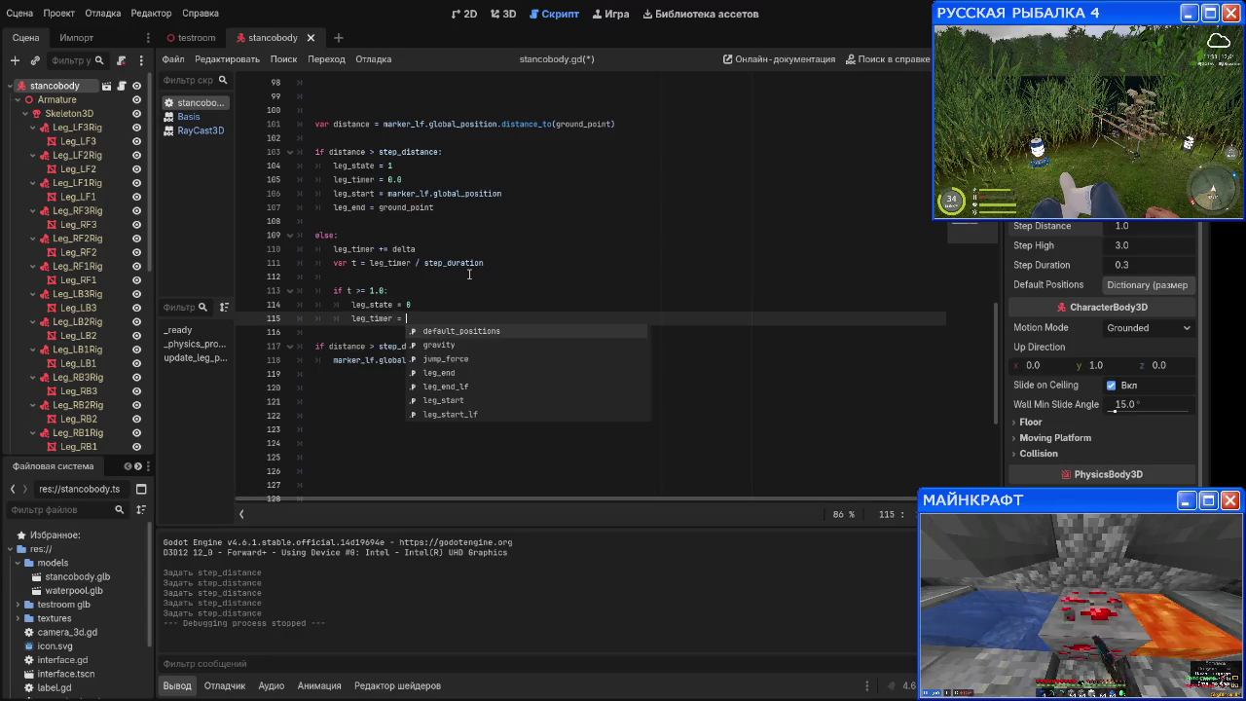
pyautogui.write('0.0')
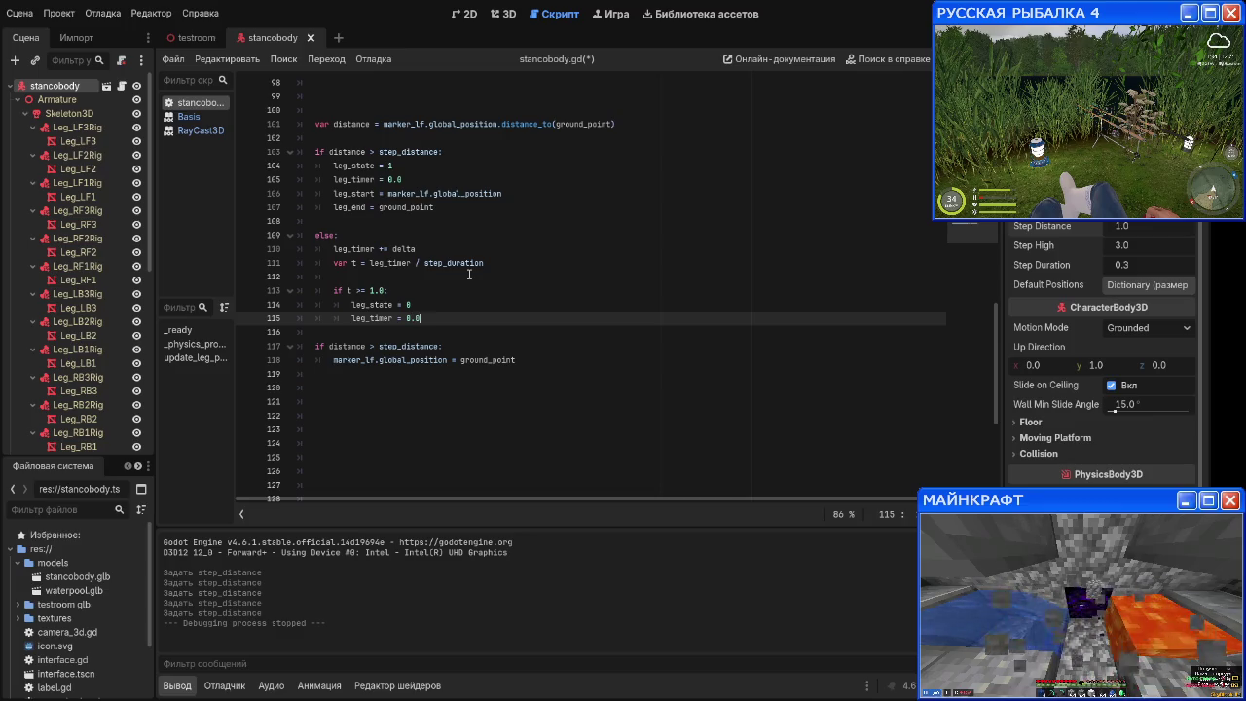
pyautogui.press('Return')
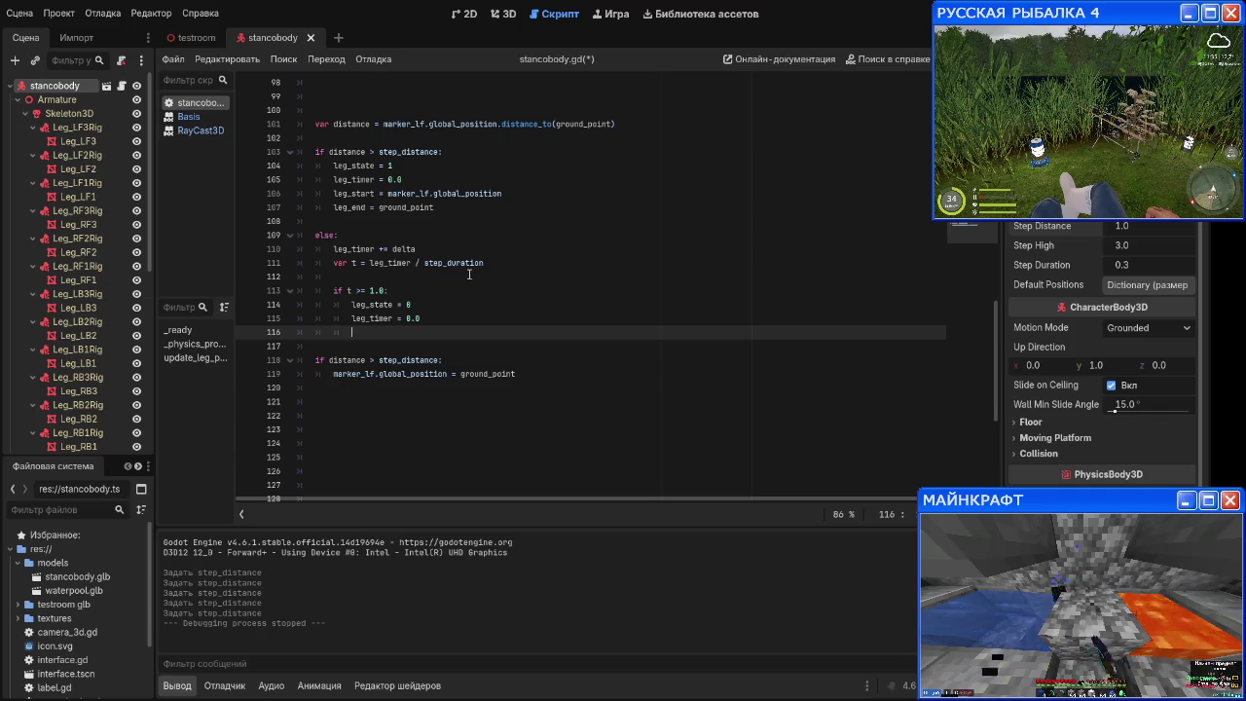
# Step: Start an else branch with var pos = leg_start.lerp and look up the Basis documentation
pyautogui.write('else:')
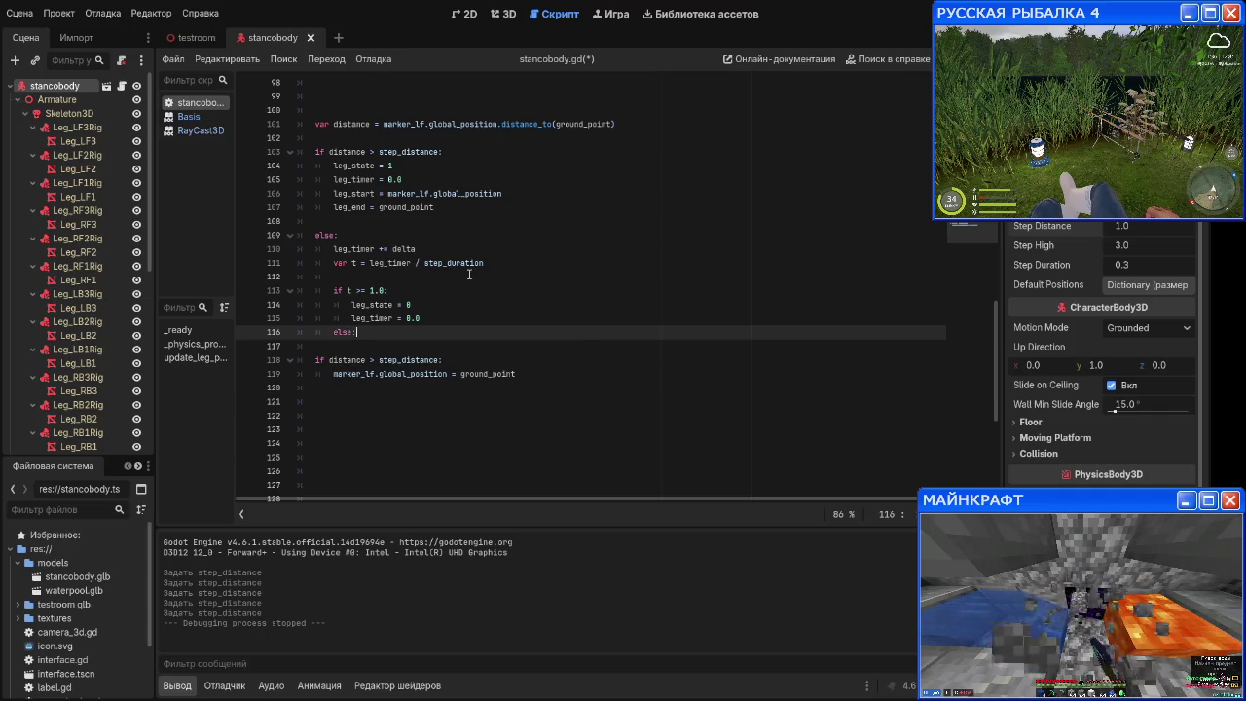
pyautogui.press('Return')
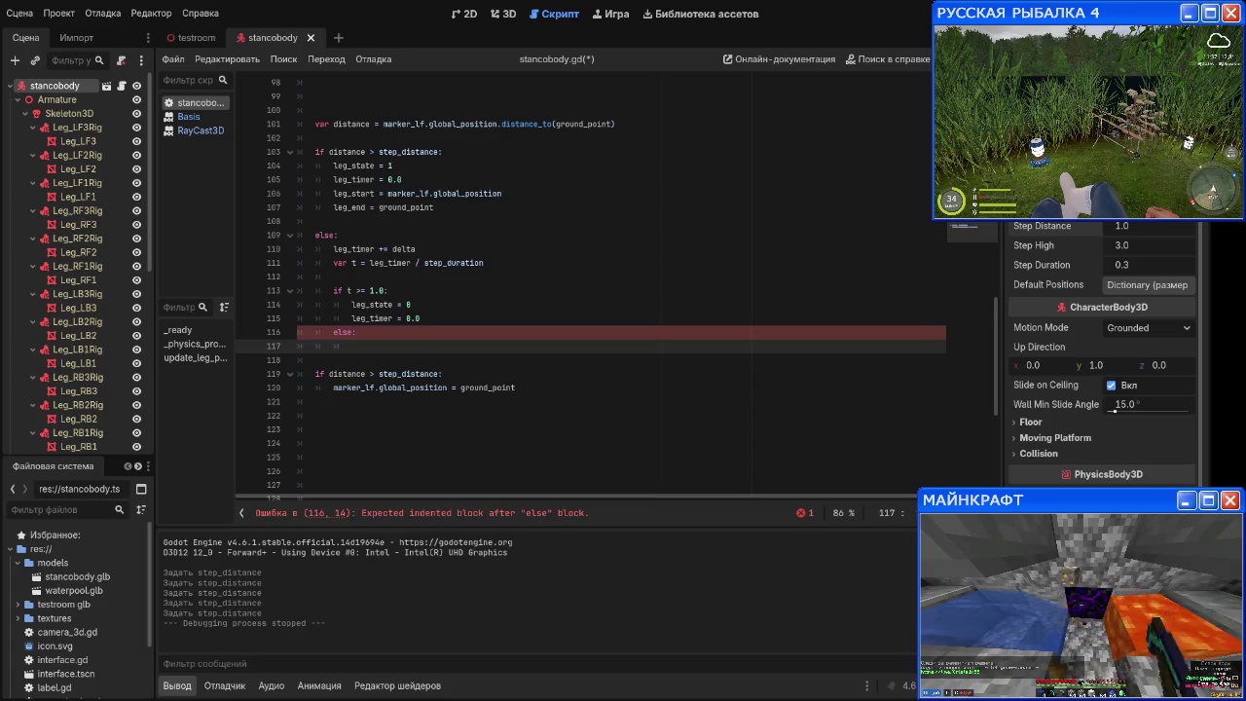
pyautogui.write('var pos = ')
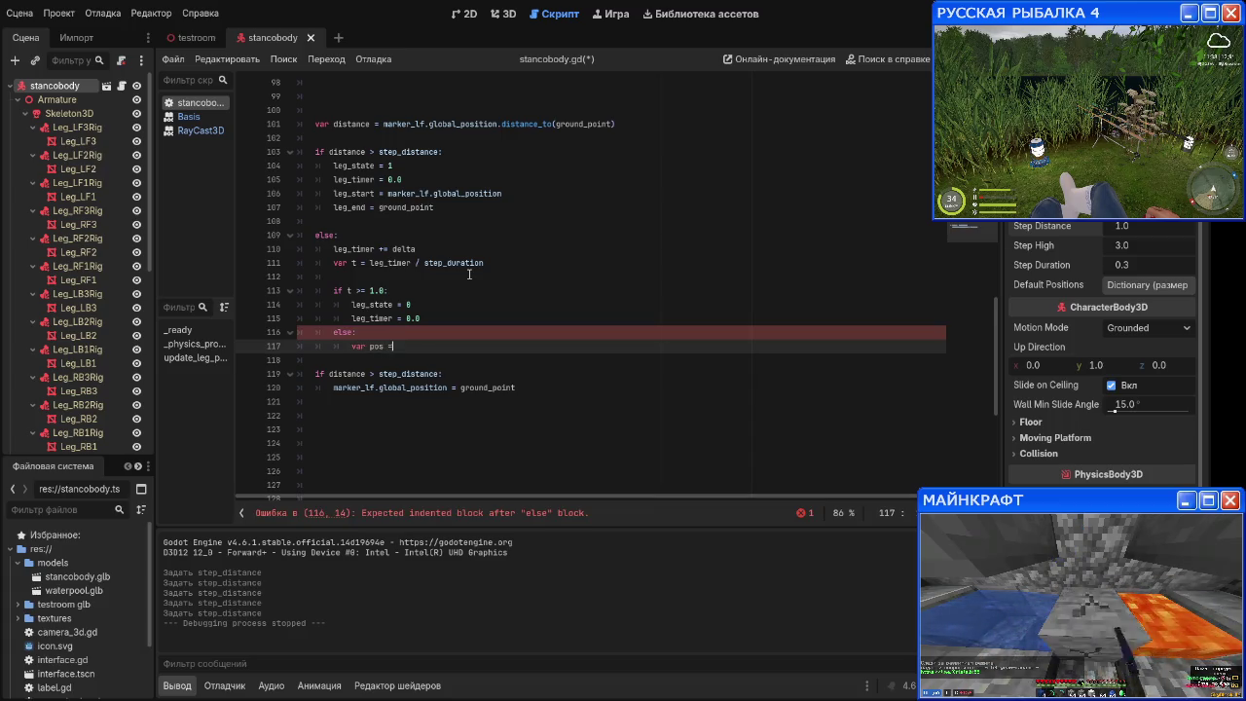
pyautogui.write('leg_start')
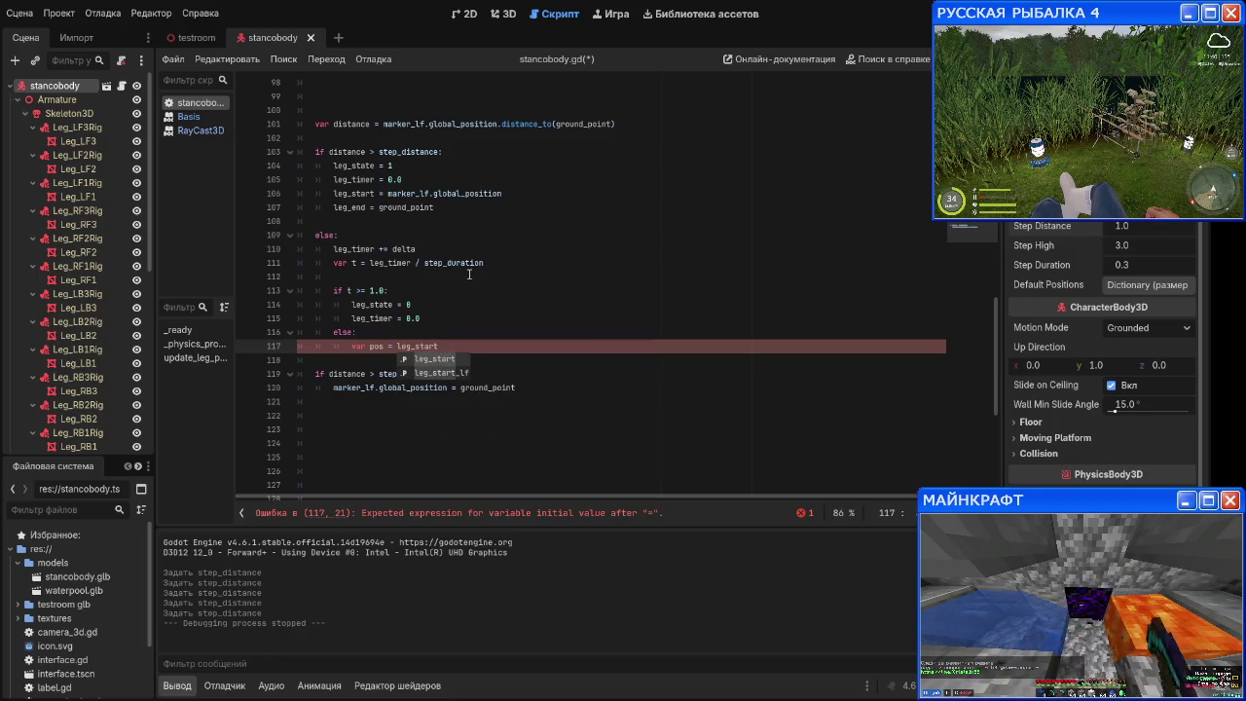
pyautogui.write('.')
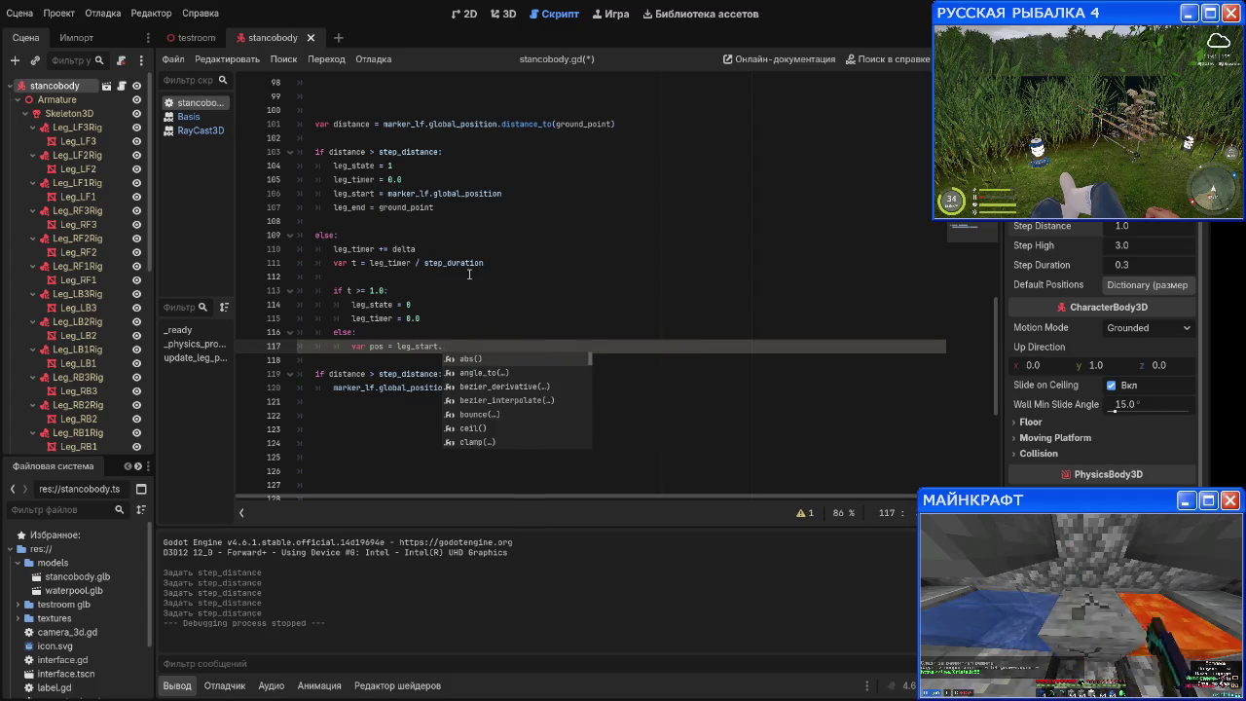
pyautogui.write('lerp')
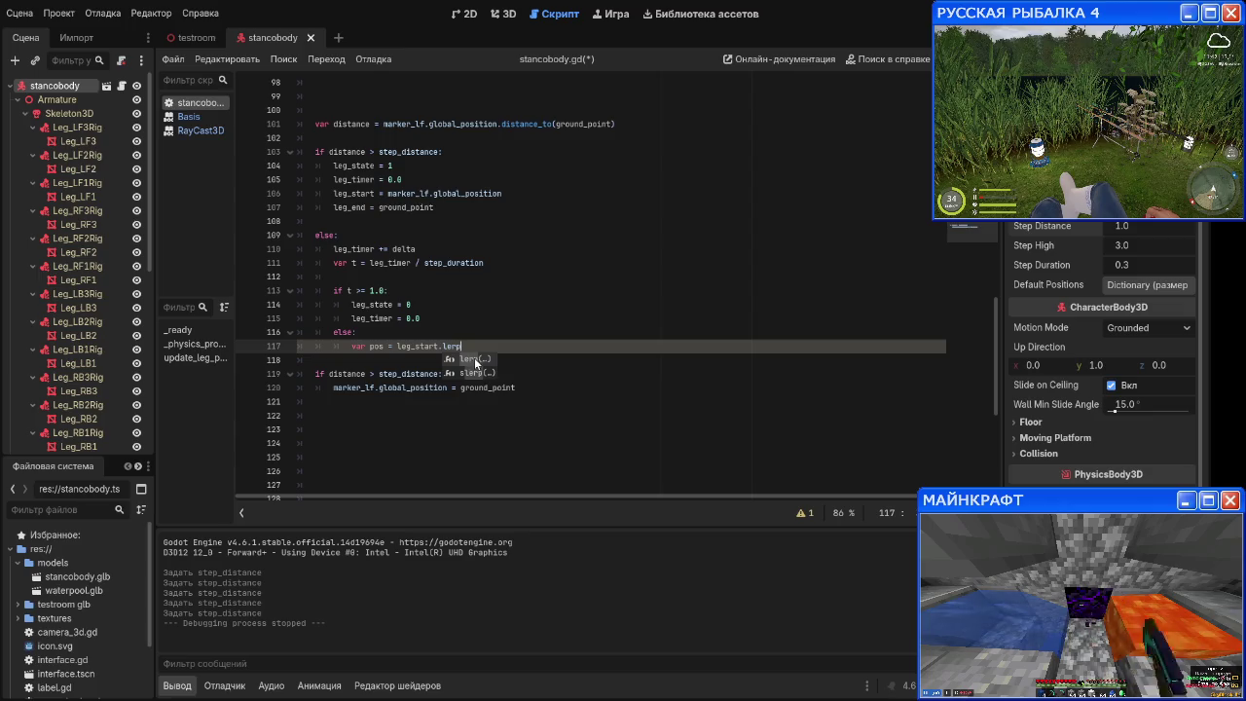
pyautogui.click(185, 117)
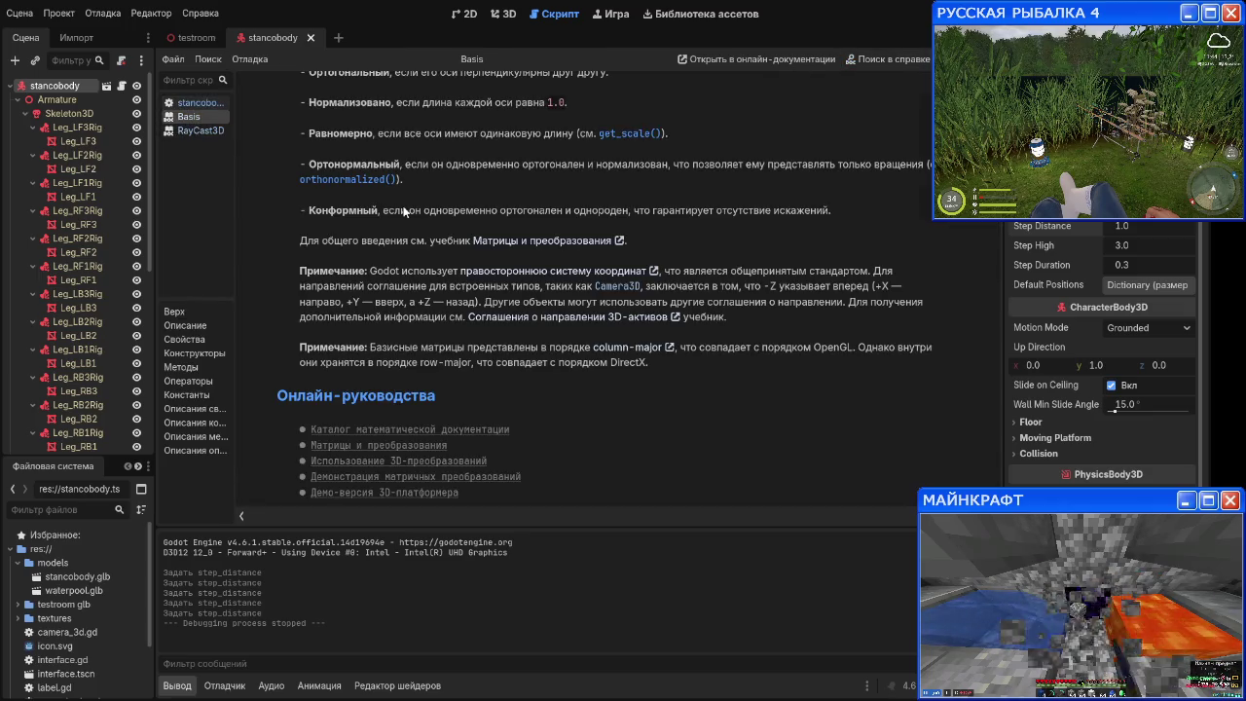
pyautogui.click(370, 251)
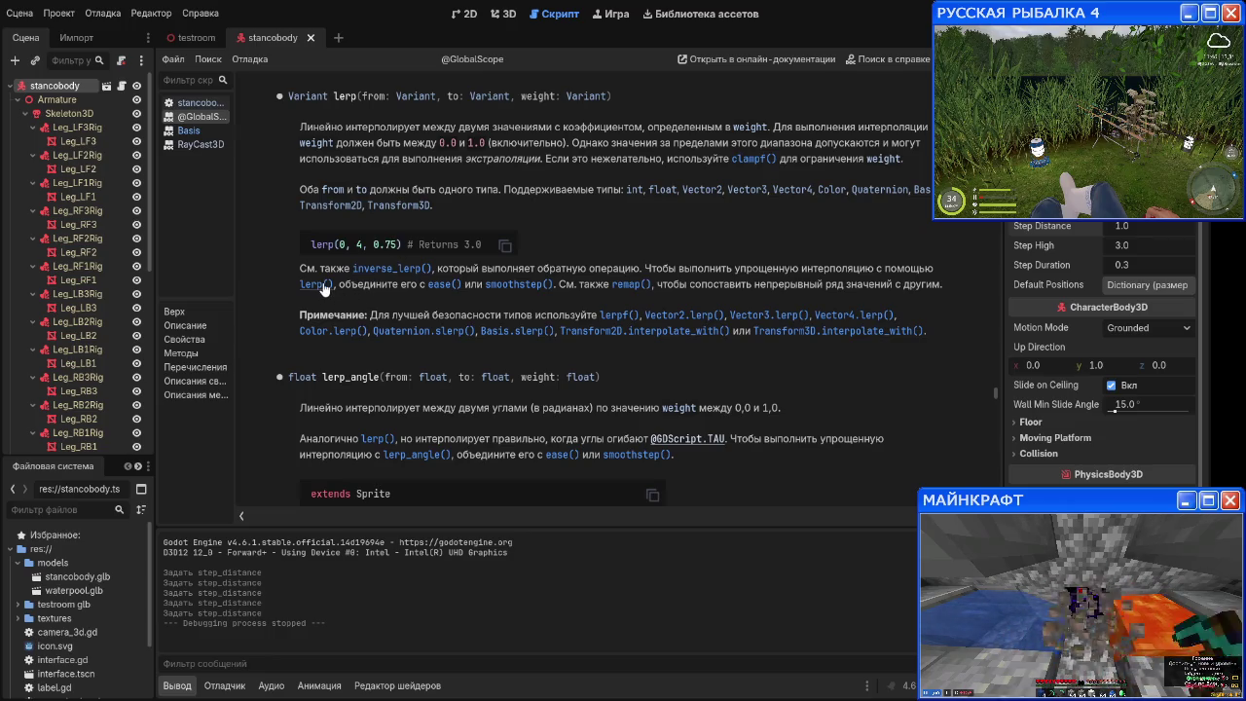
pyautogui.scroll(1, 374, 297)
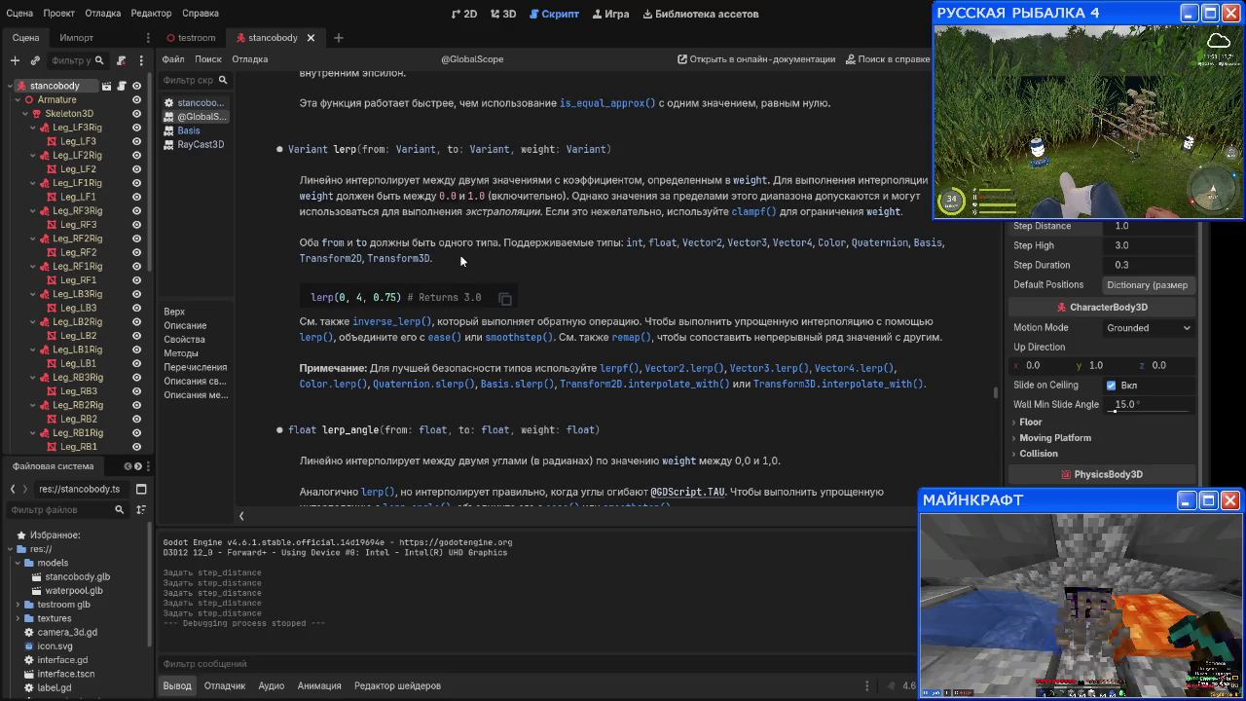
pyautogui.scroll(-1, 463, 261)
pyautogui.scroll(-4, 459, 255)
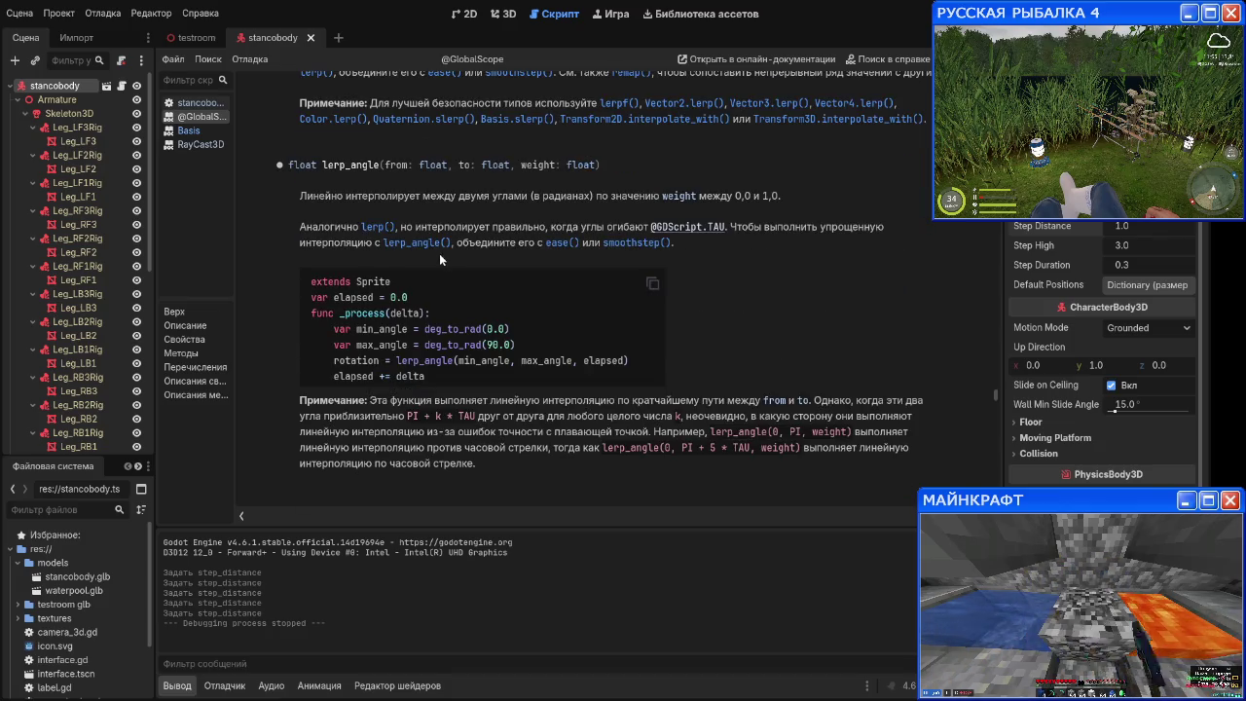
pyautogui.scroll(5, 439, 253)
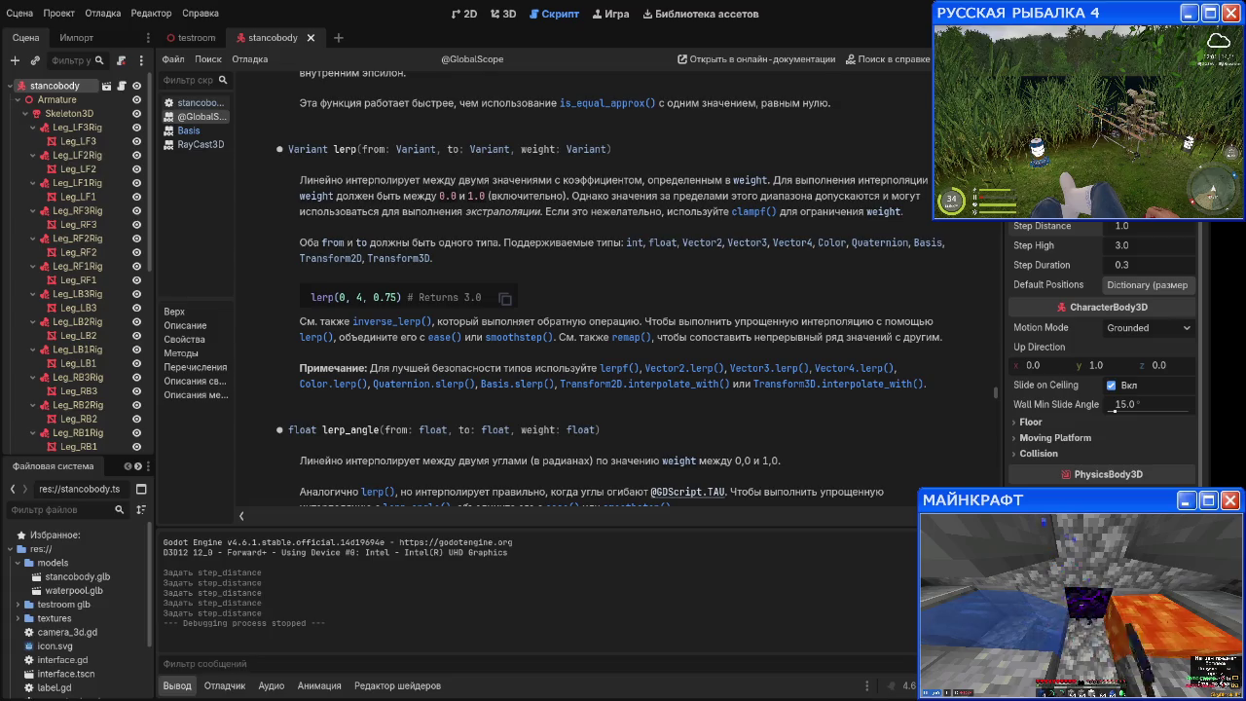
pyautogui.click(194, 102)
# Step: Complete line 117 as var pos = leg_start.lerp(leg_end, t)
pyautogui.write('(leg_')
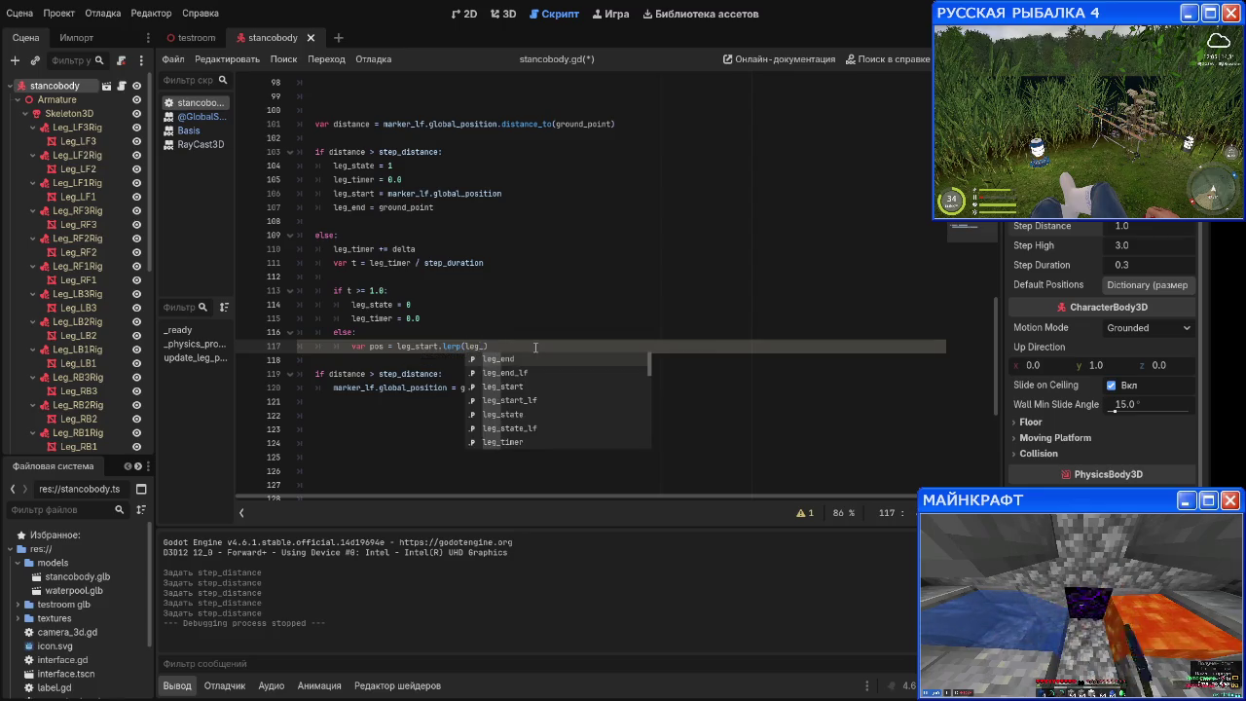
pyautogui.press('Return')
pyautogui.write(', ')
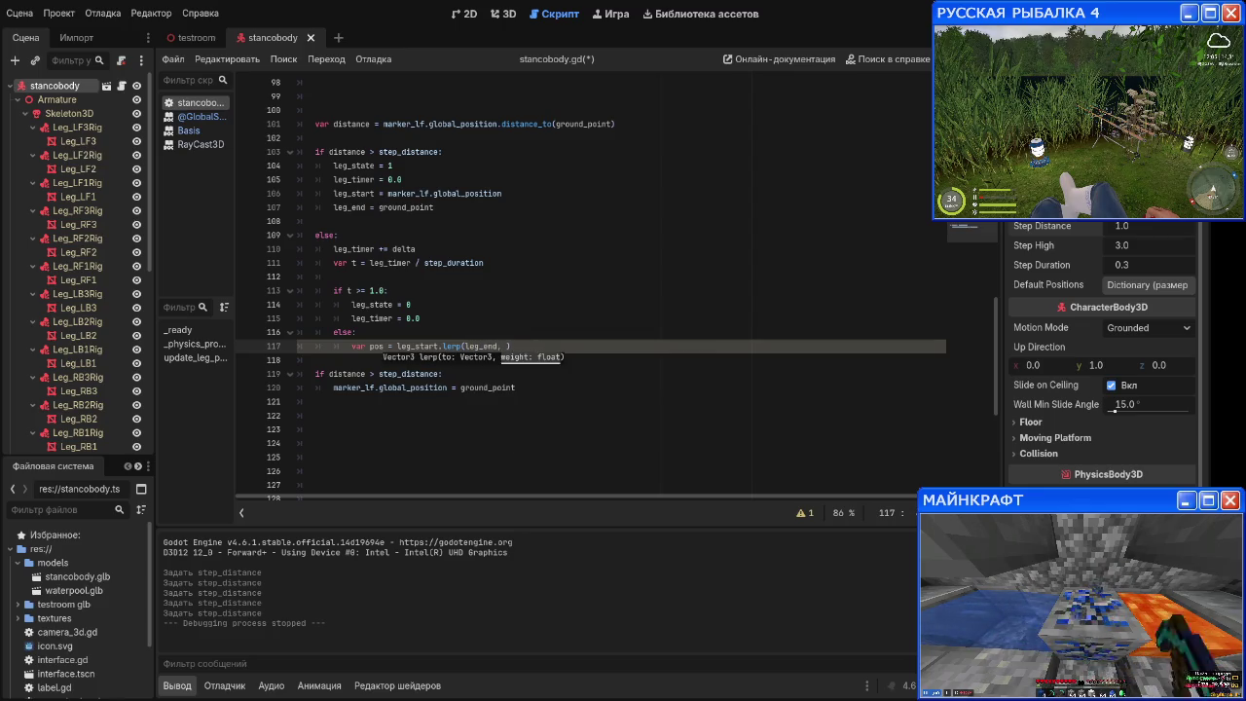
pyautogui.write('t')
pyautogui.press('Return')
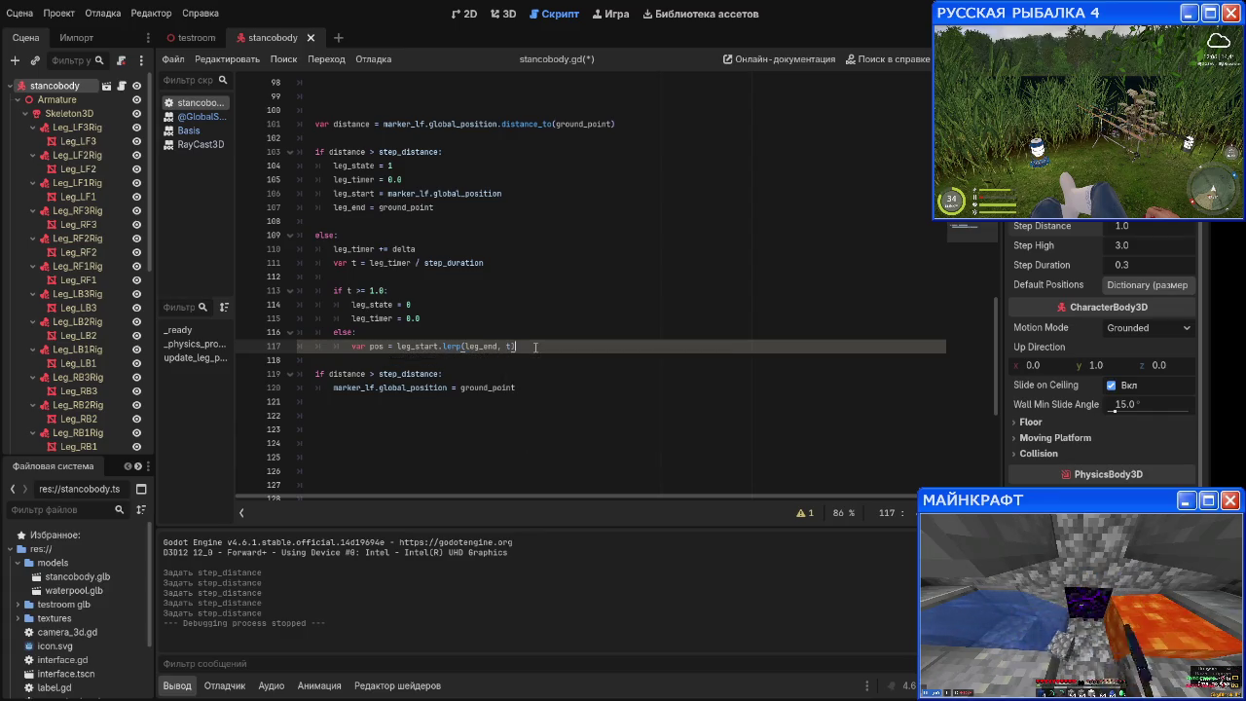
# Step: Add a line pos.y += sin(t * PI) below the lerp call
pyautogui.press('Return')
pyautogui.write('pos.y =')
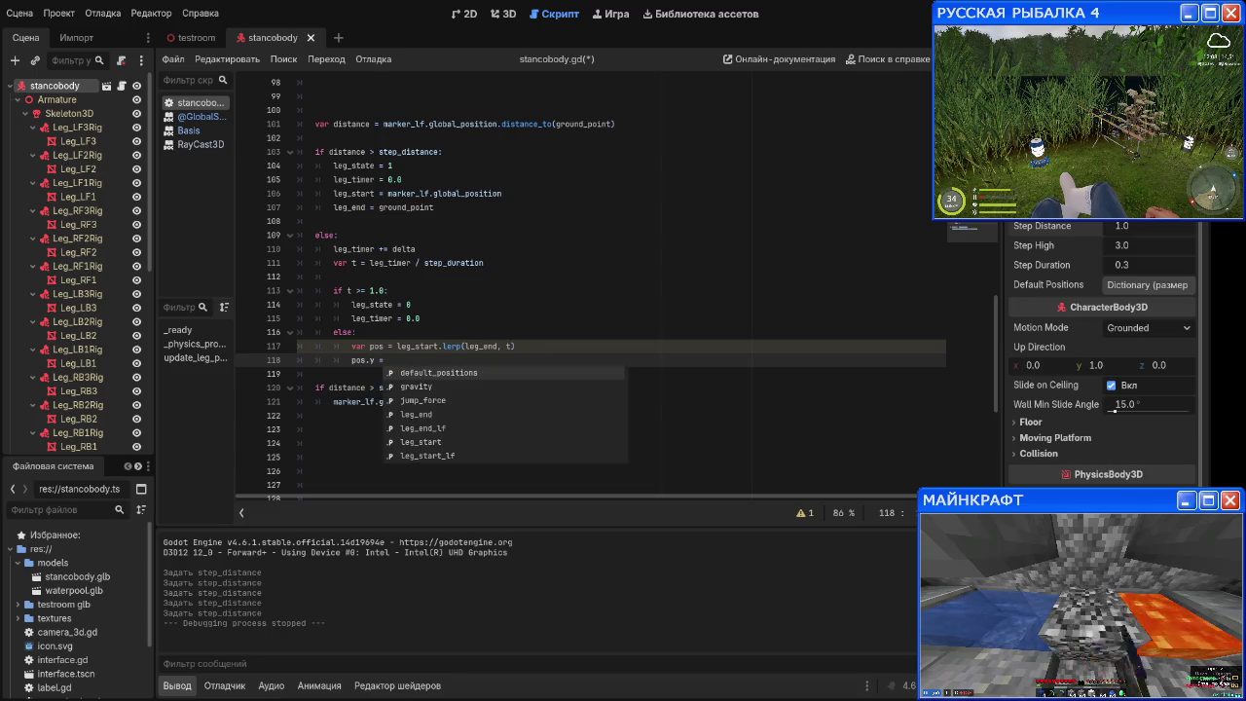
pyautogui.press('BackSpace')
pyautogui.press('BackSpace')
pyautogui.write('+= sin')
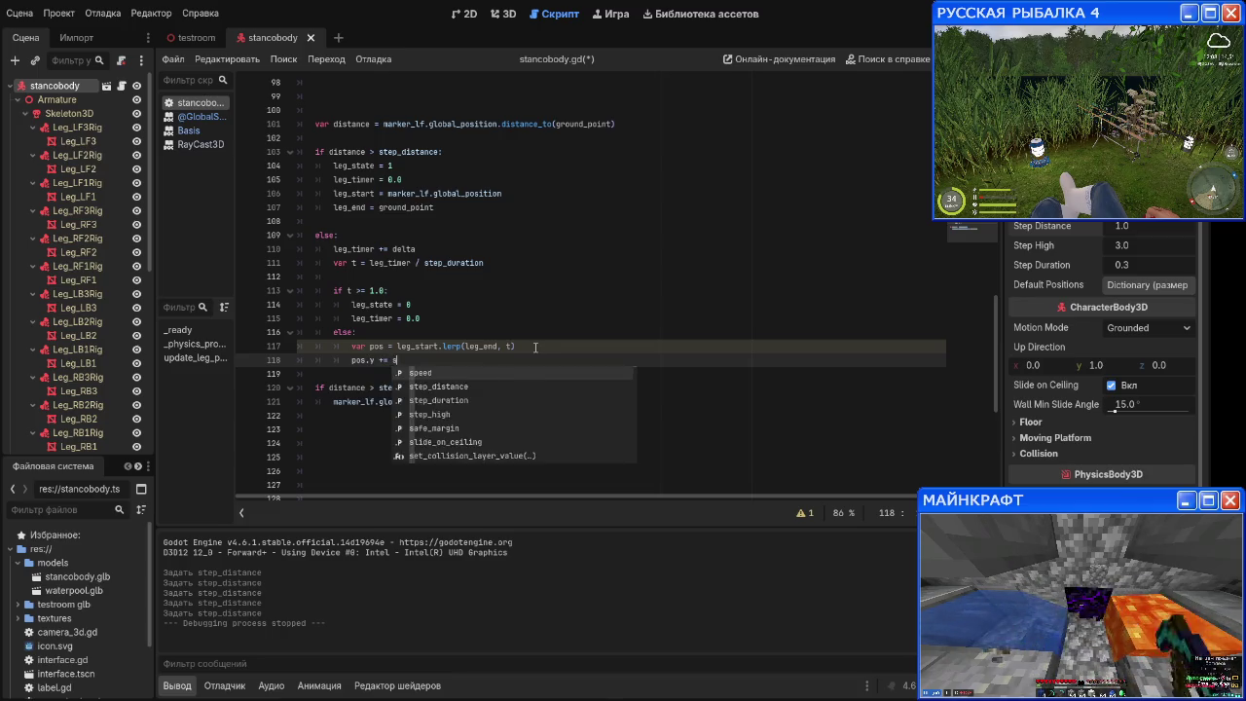
pyautogui.press('Return')
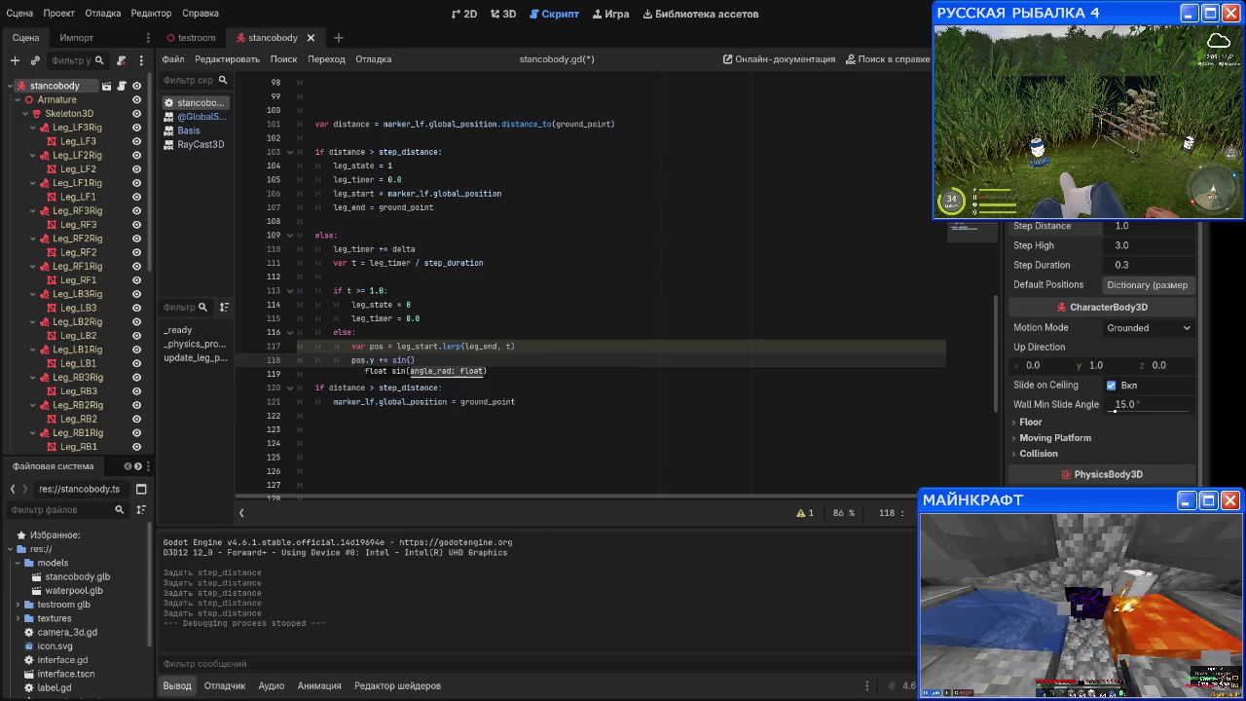
pyautogui.write('t *')
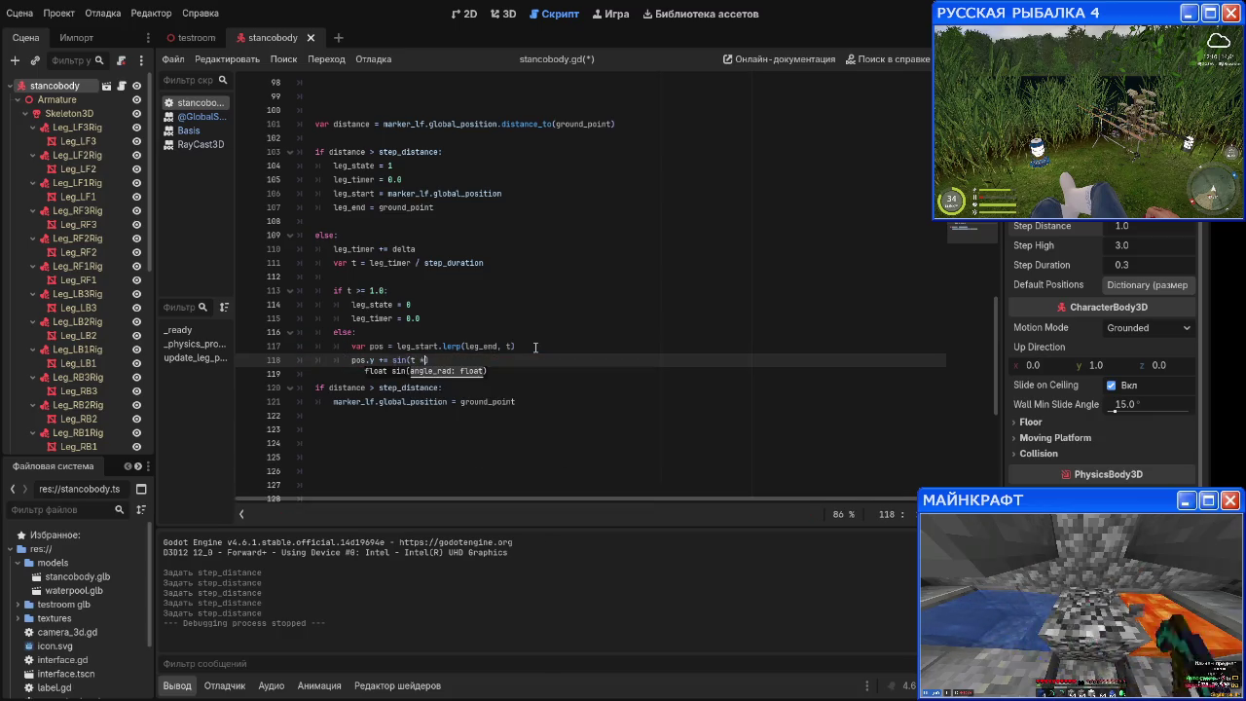
pyautogui.write(' P')
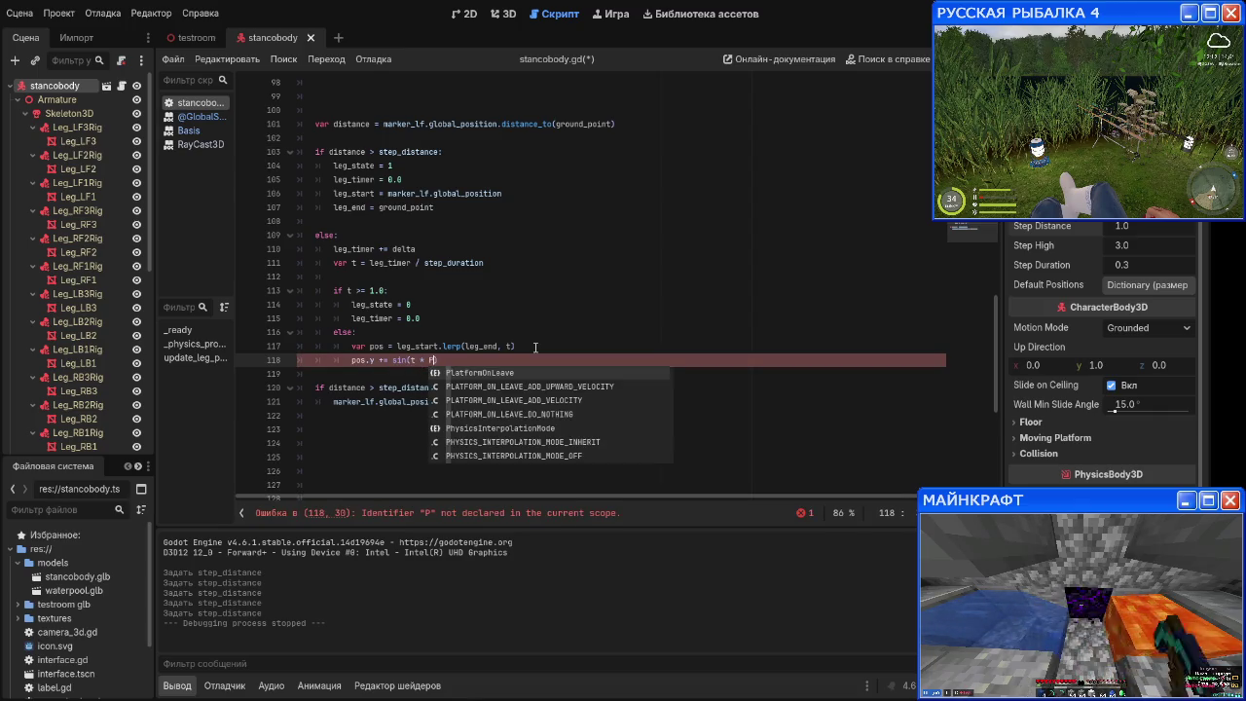
pyautogui.write('I')
pyautogui.press('Escape')
# Step: Fix the PI constant's spelling in the sine call and open its help entry
pyautogui.click(516, 362)
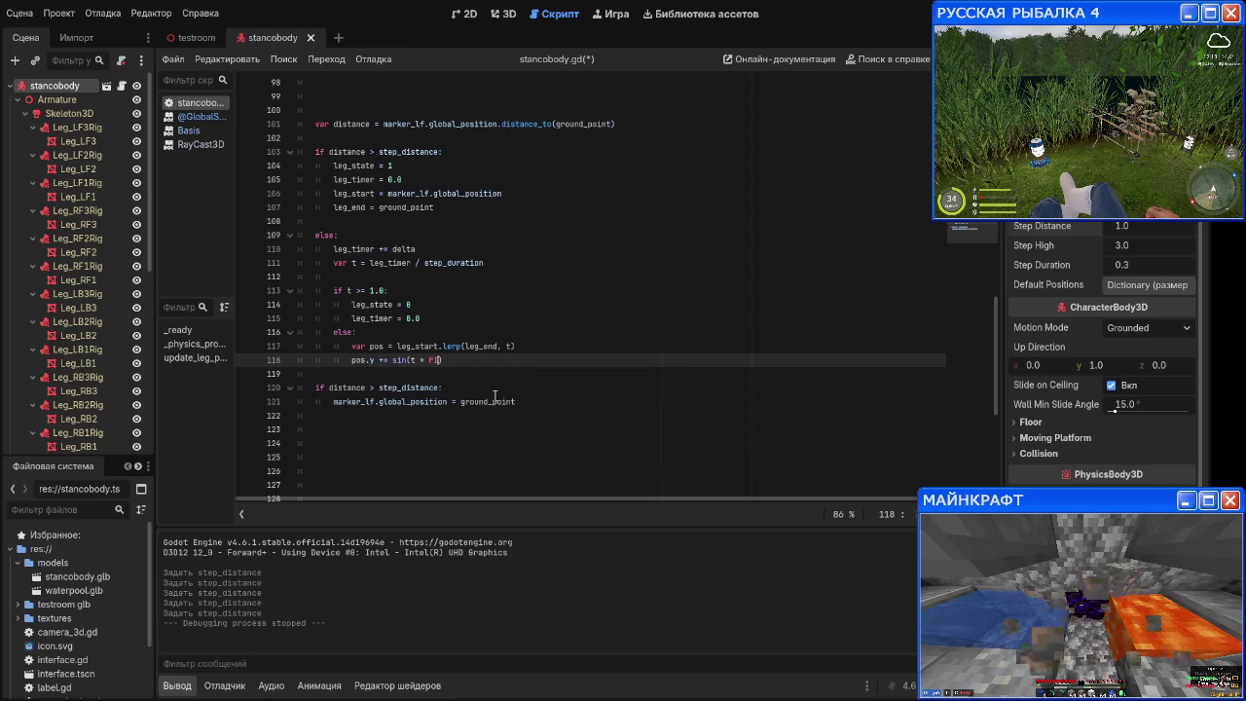
pyautogui.press('BackSpace')
pyautogui.press('BackSpace')
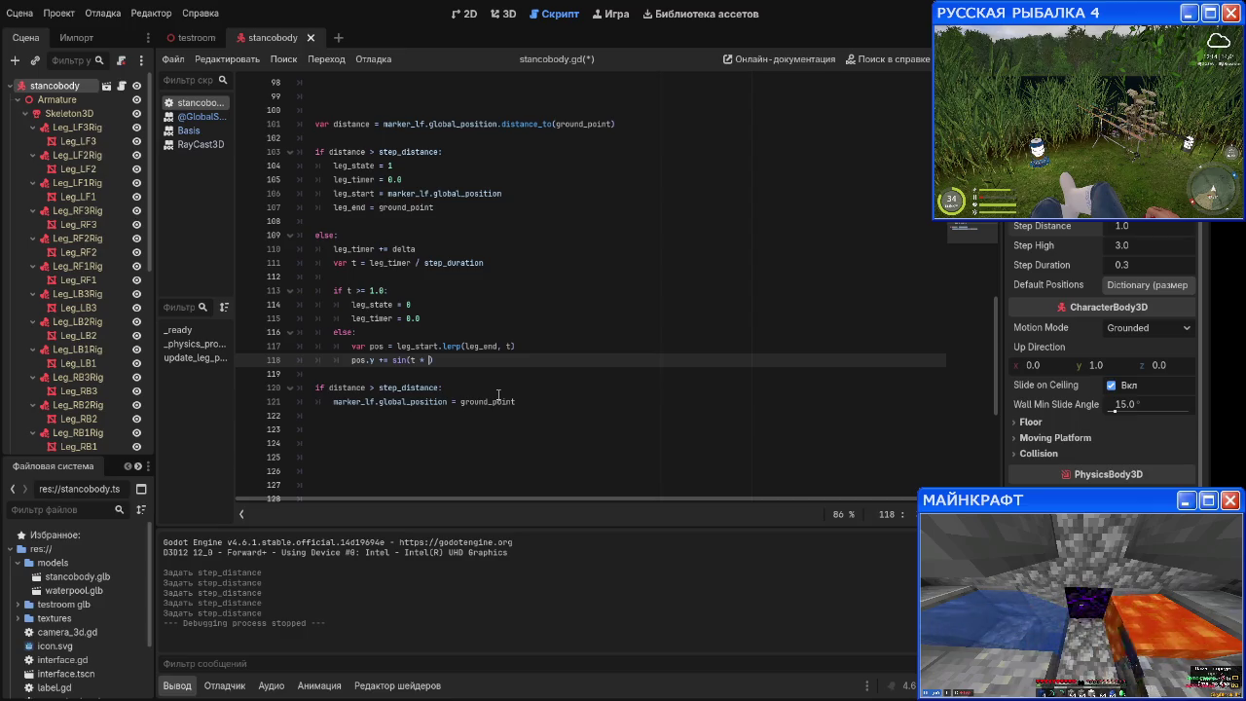
pyautogui.write('P')
pyautogui.press('Escape')
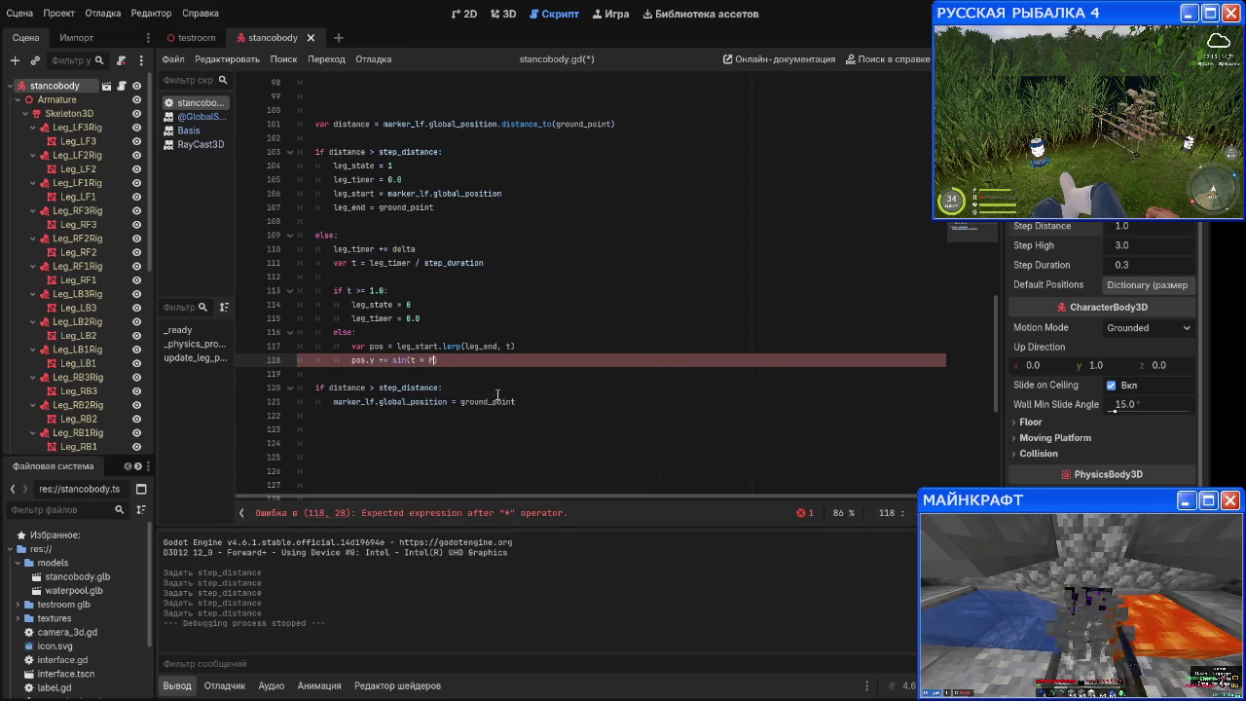
pyautogui.write('i')
pyautogui.press('Escape')
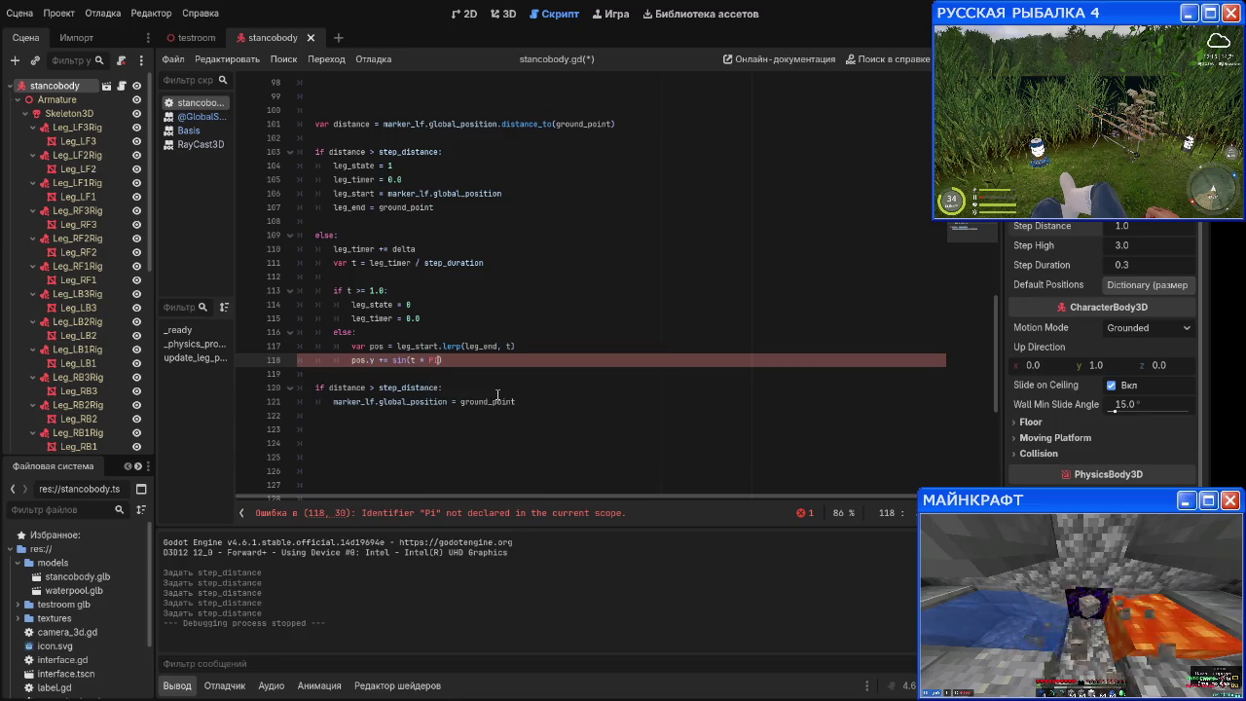
pyautogui.press('BackSpace')
pyautogui.write('I')
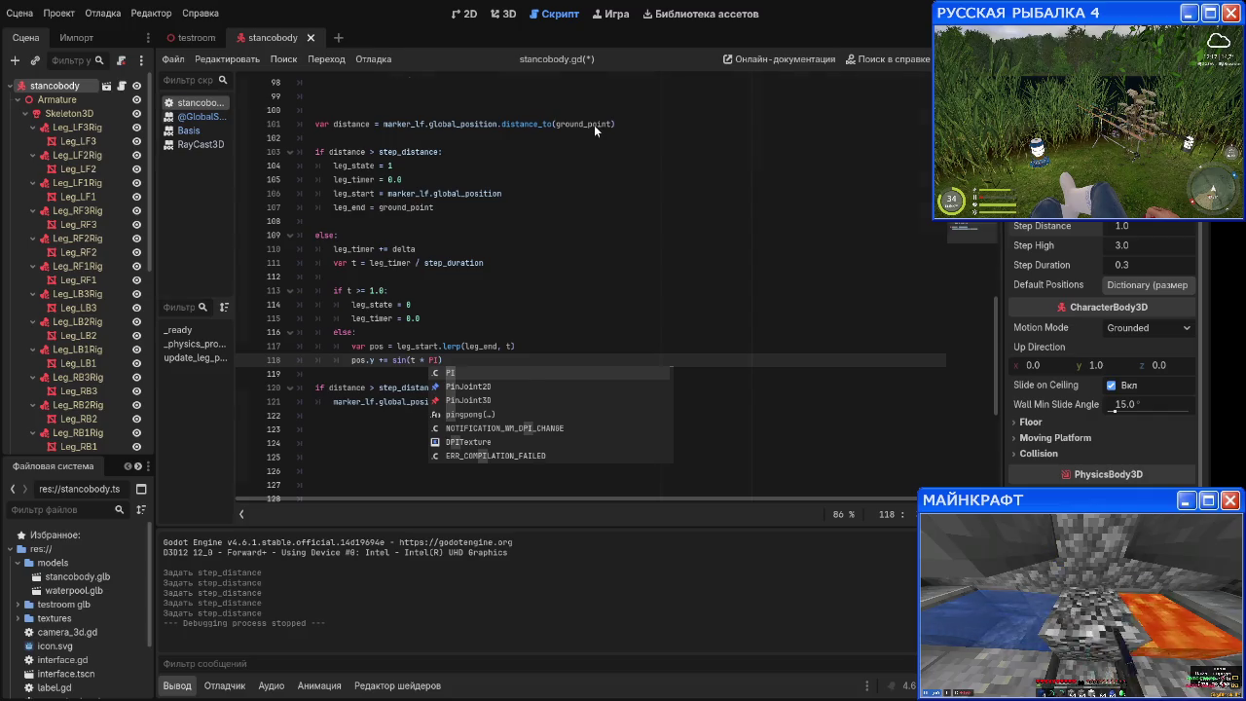
pyautogui.hotkey('alt', 'F1')
# Step: Multiply the sine lift by step_high and set marker_lf.global_position = pos on line 119
pyautogui.scroll(1, 458, 127)
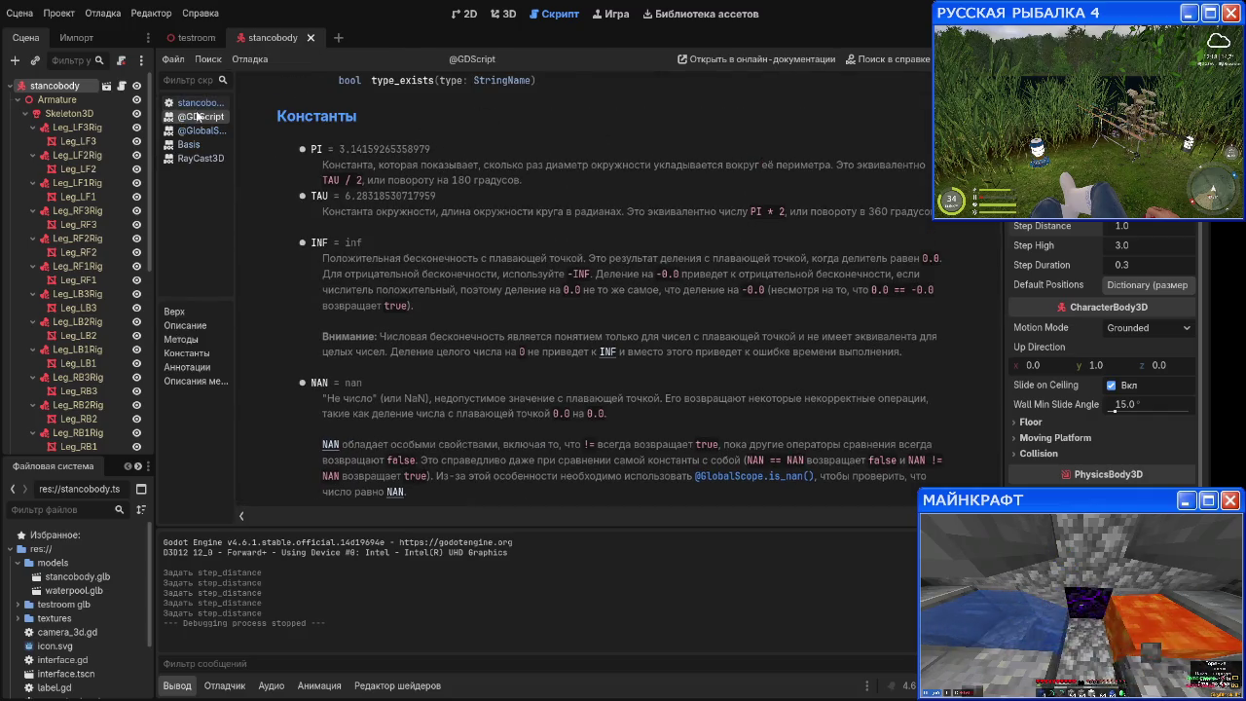
pyautogui.click(200, 102)
pyautogui.click(481, 272)
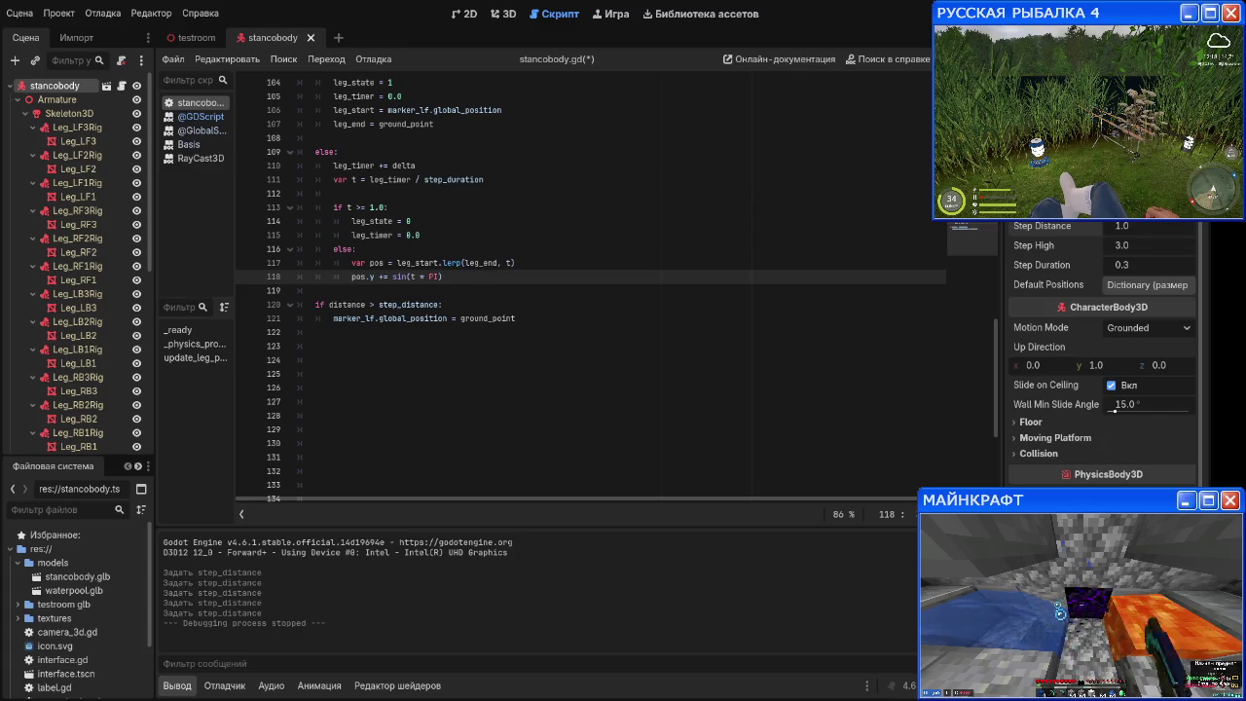
pyautogui.write(') * step_hi')
pyautogui.press('Return')
pyautogui.press('Return')
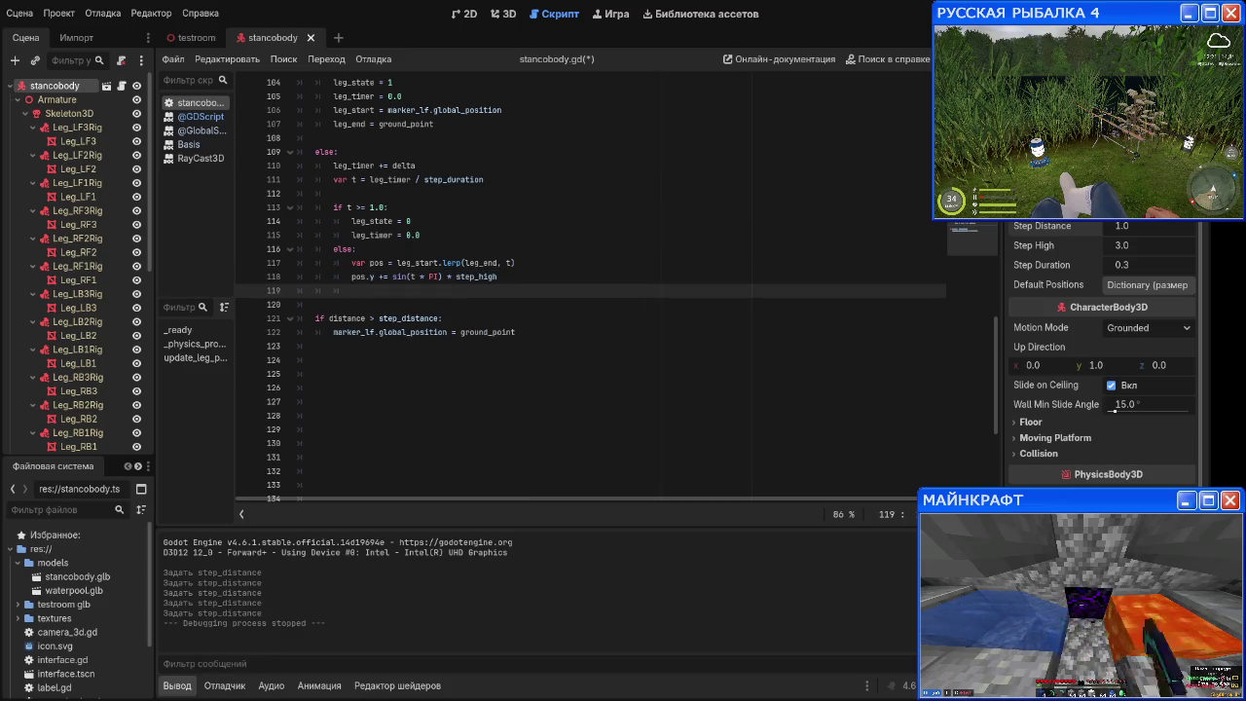
pyautogui.write('m')
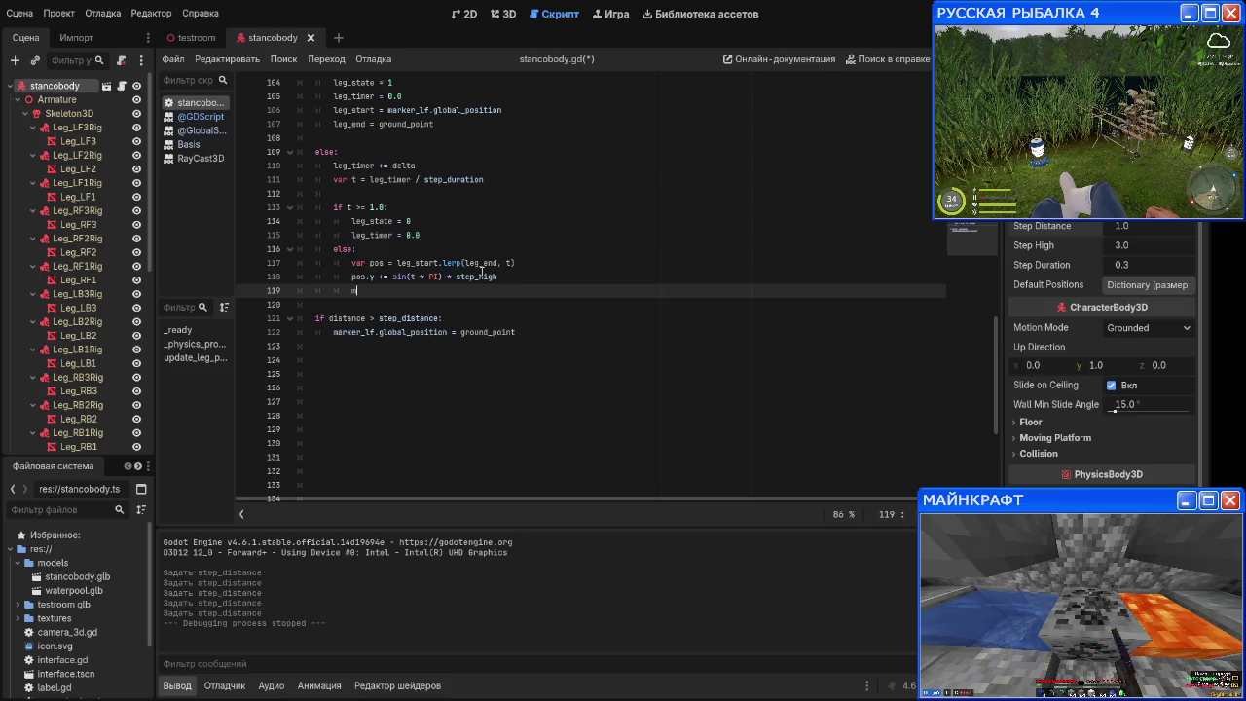
pyautogui.write('arker_lf.')
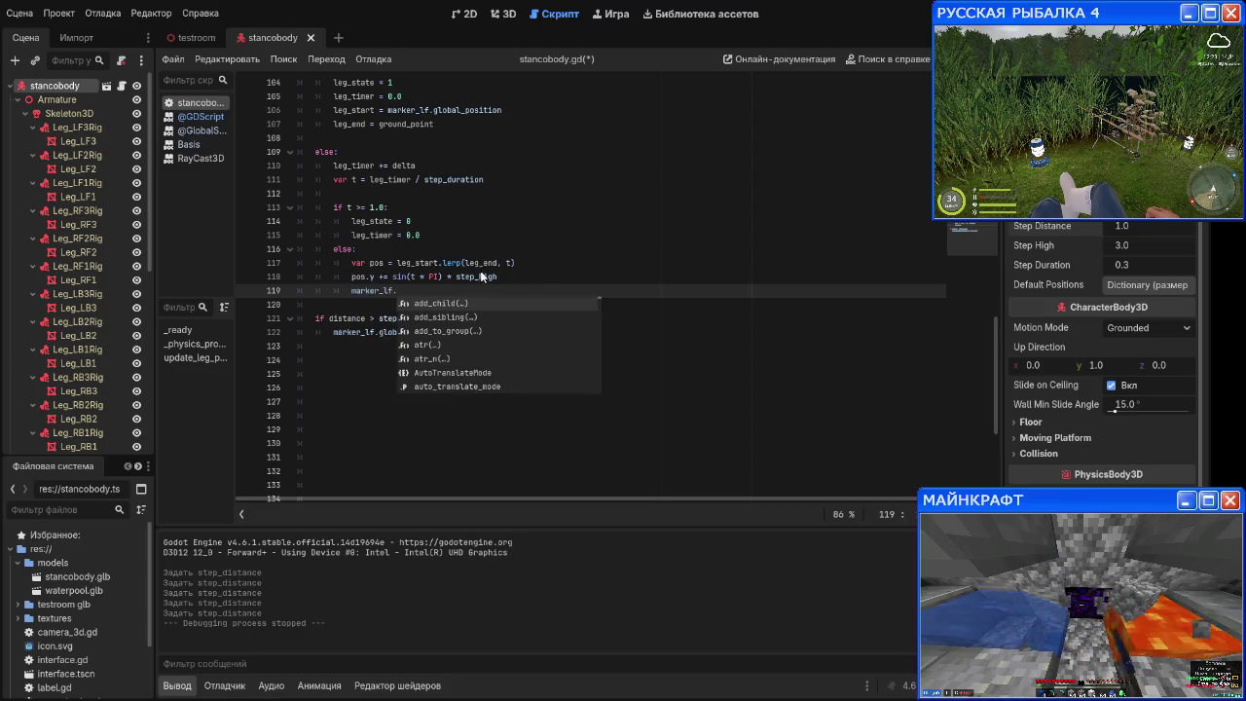
pyautogui.write('global')
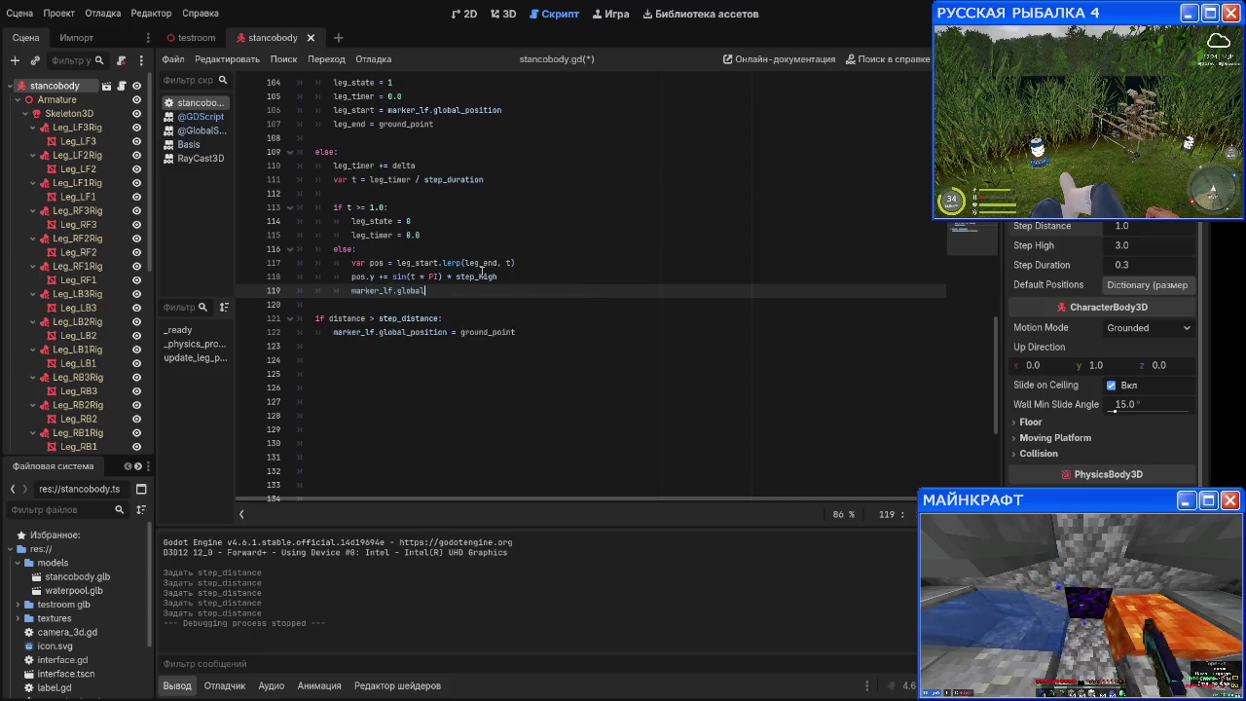
pyautogui.write('_positio')
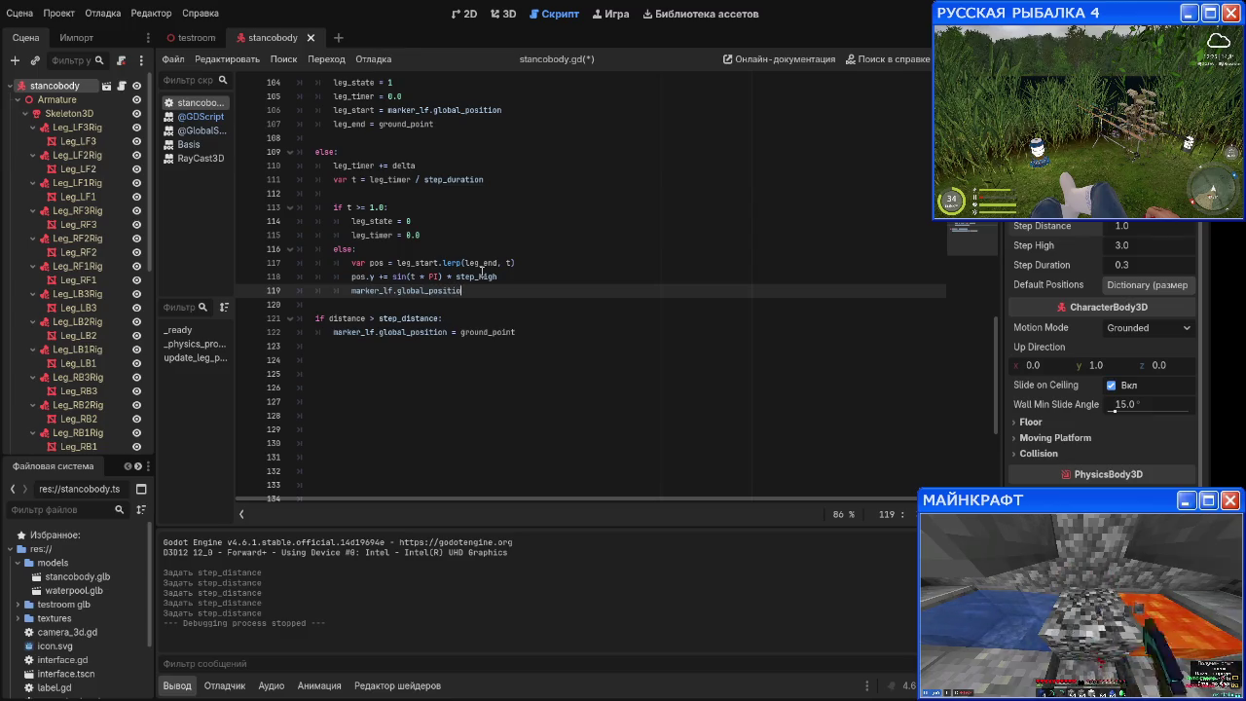
pyautogui.write('n = pos')
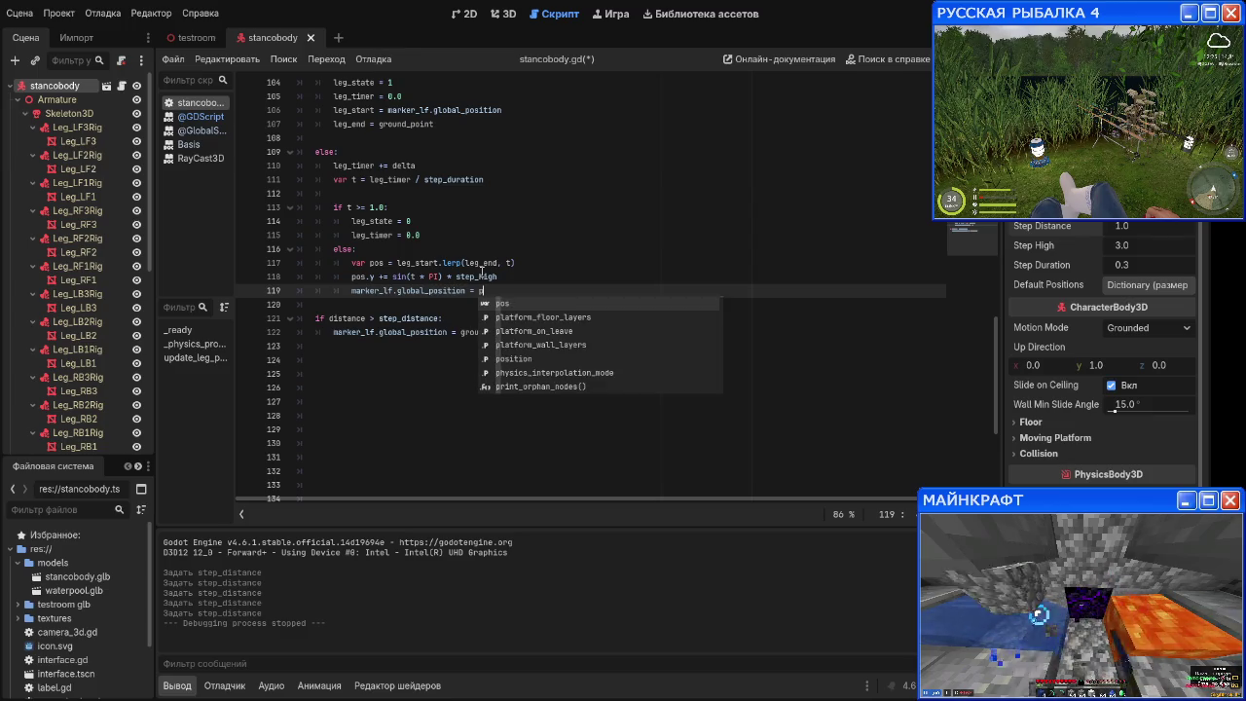
pyautogui.click(551, 231)
# Step: Delete the extra blank lines above var distance
pyautogui.click(533, 301)
pyautogui.scroll(3, 533, 289)
pyautogui.scroll(3, 533, 288)
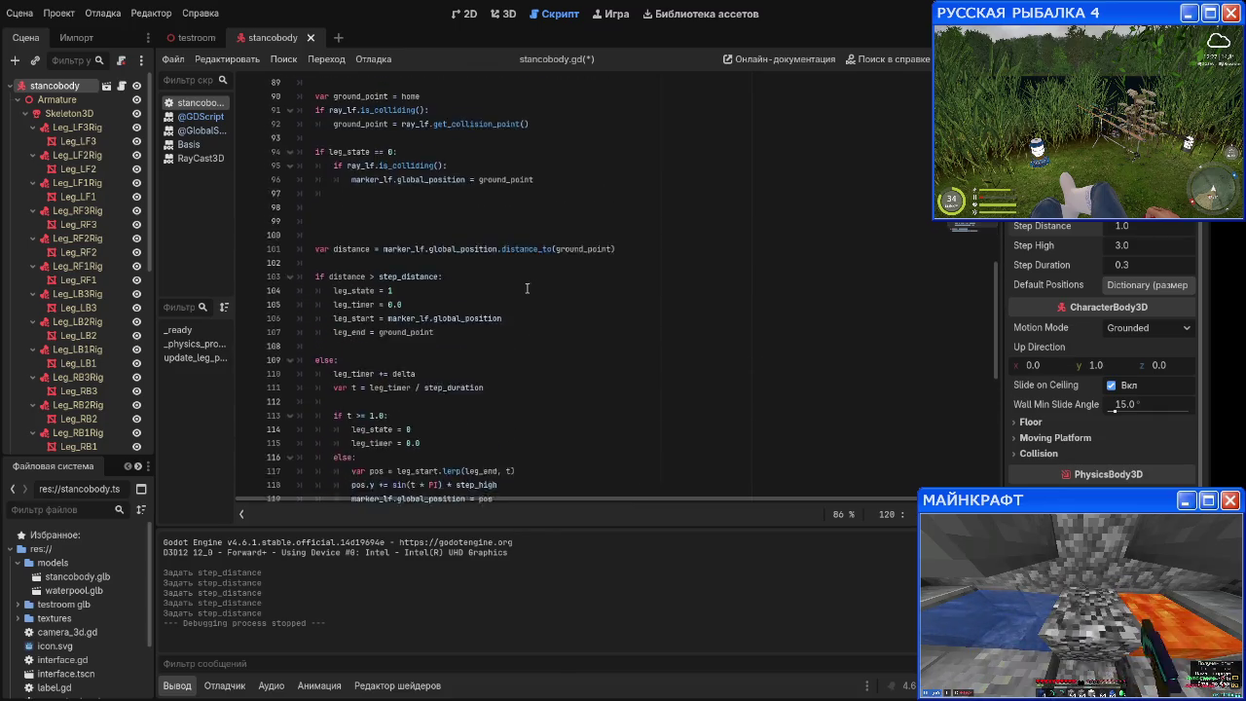
pyautogui.click(404, 264)
pyautogui.press('BackSpace')
pyautogui.press('Delete')
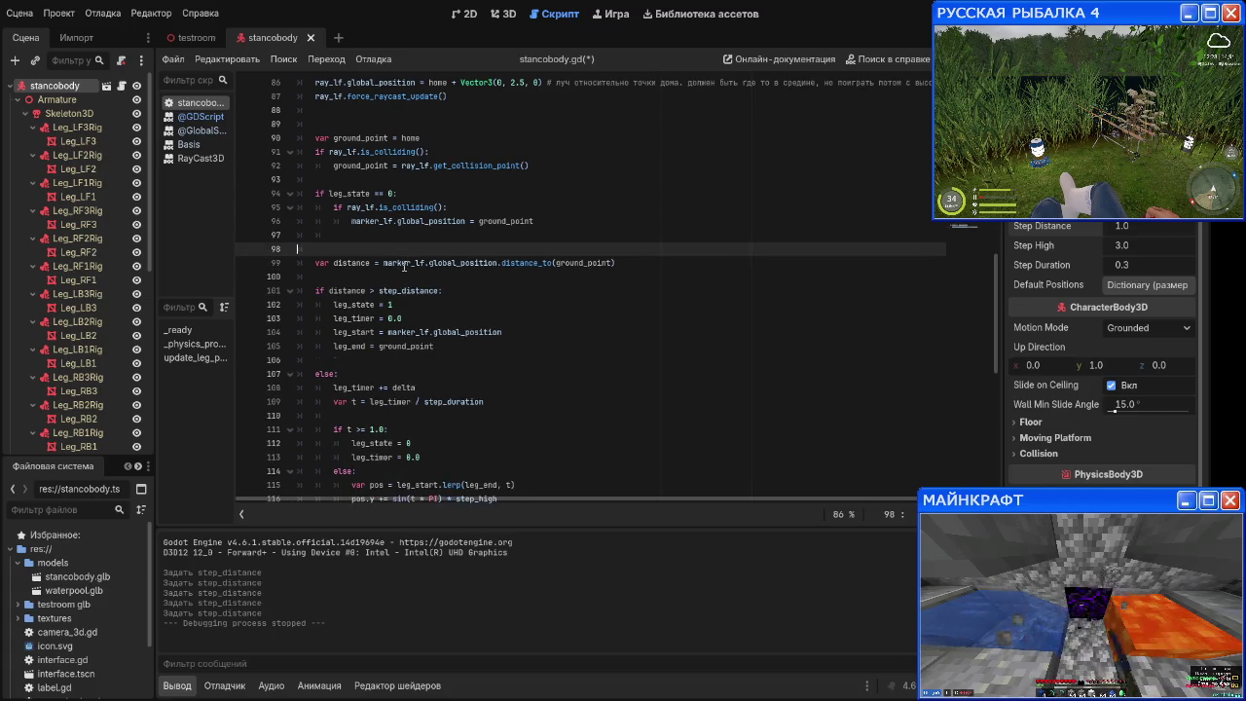
pyautogui.press('BackSpace')
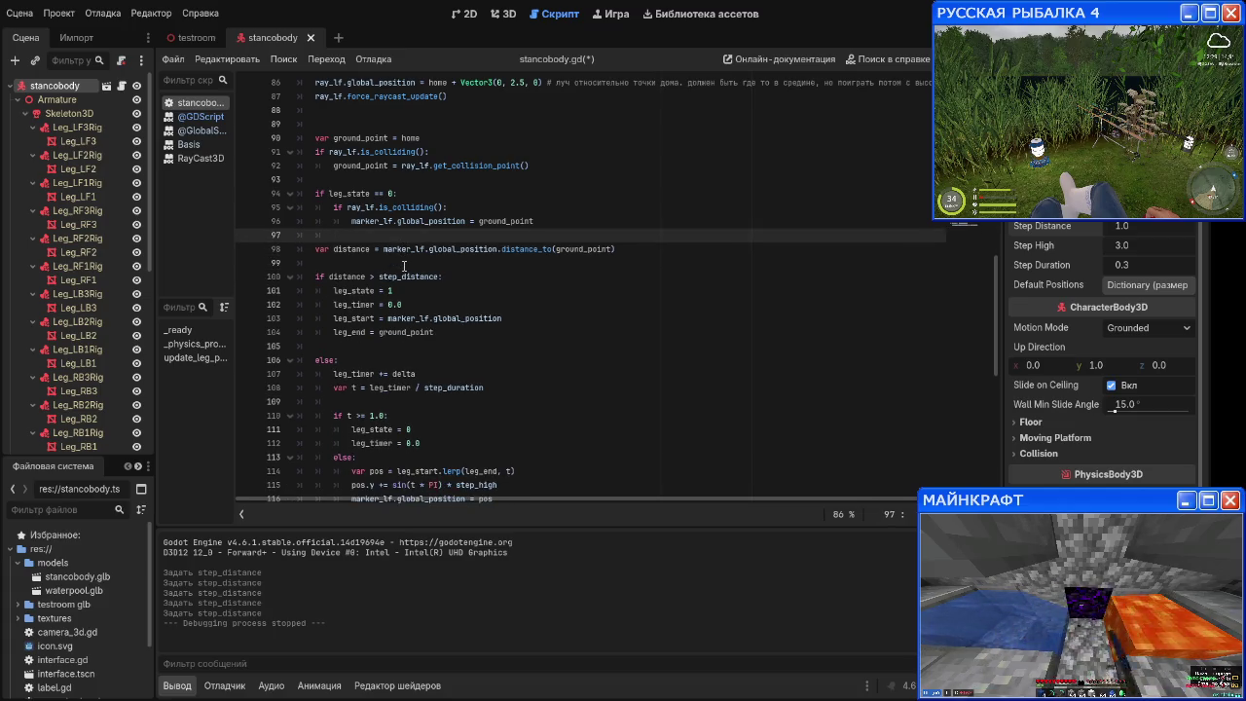
# Step: Remove the trailing distance > step_distance block, save stancobody.gd, and run the game
pyautogui.scroll(3, 399, 258)
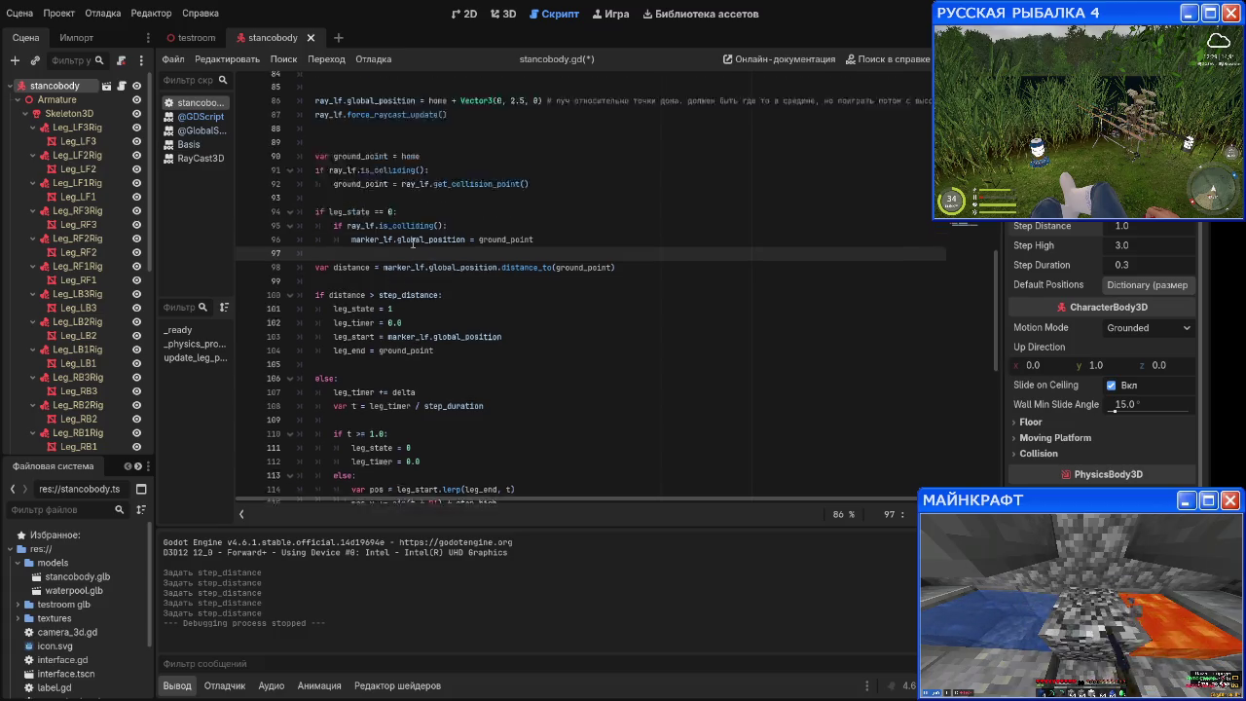
pyautogui.scroll(-1, 480, 263)
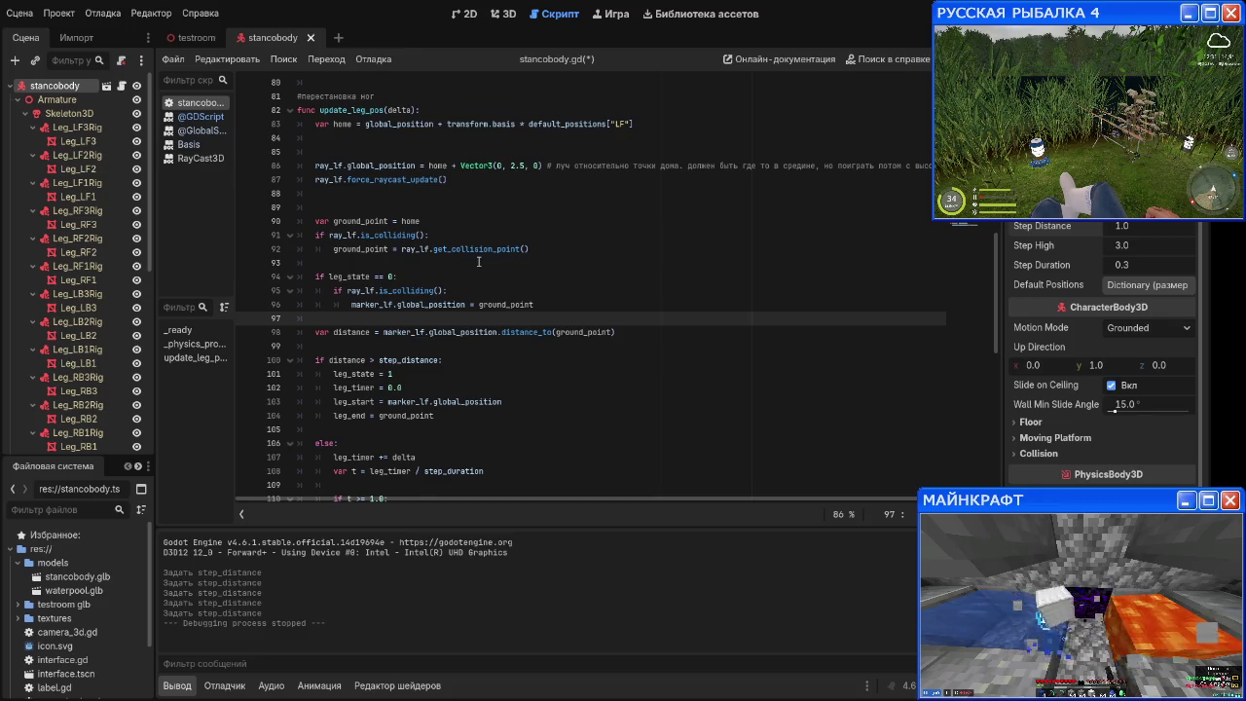
pyautogui.scroll(-1, 478, 261)
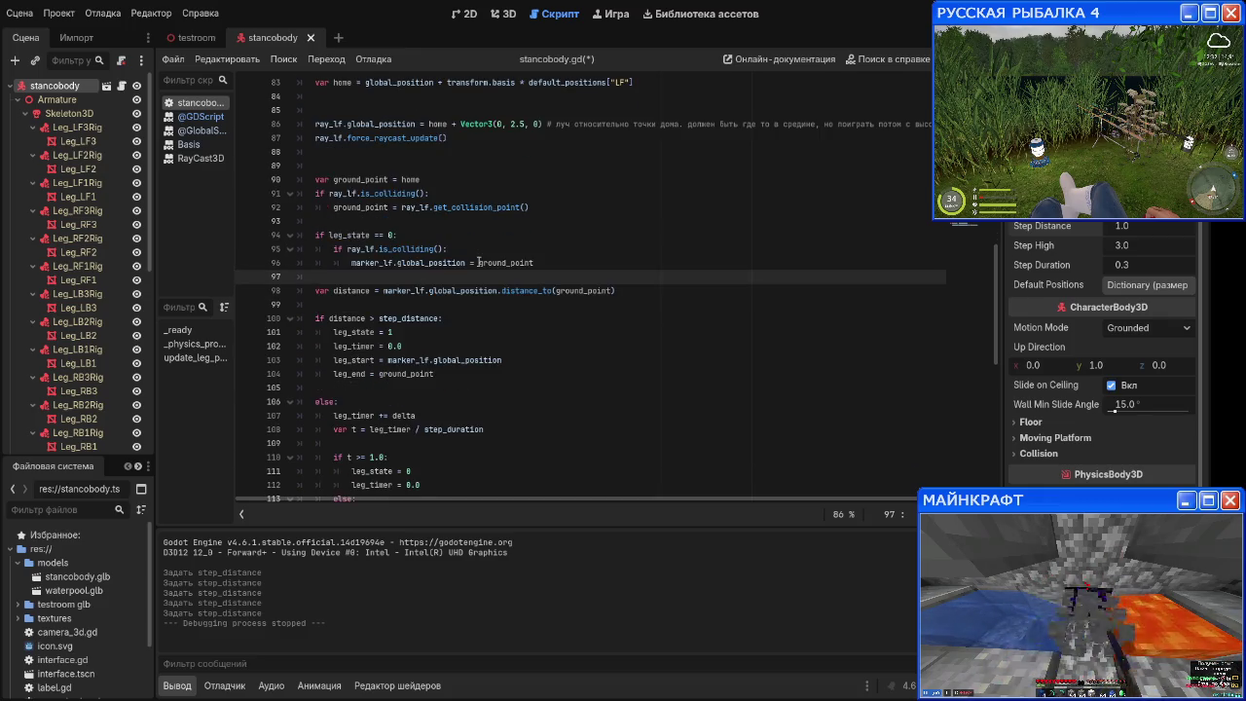
pyautogui.scroll(-1, 478, 263)
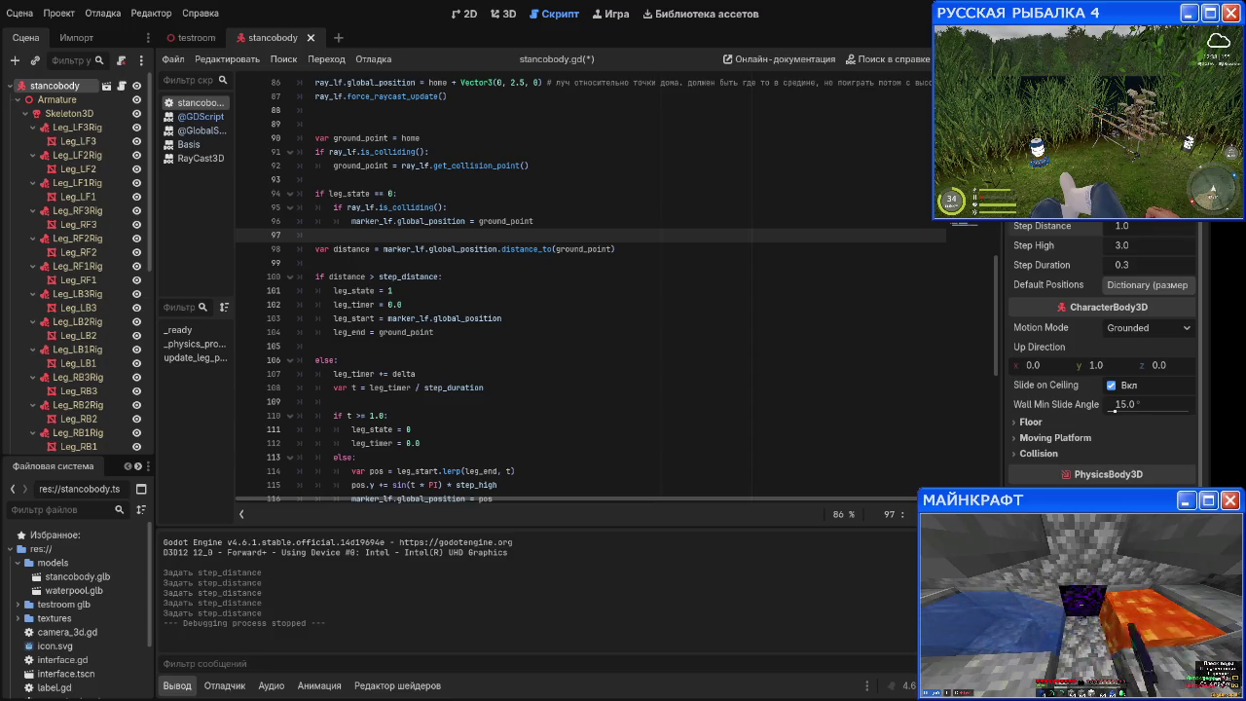
pyautogui.scroll(-5, 420, 291)
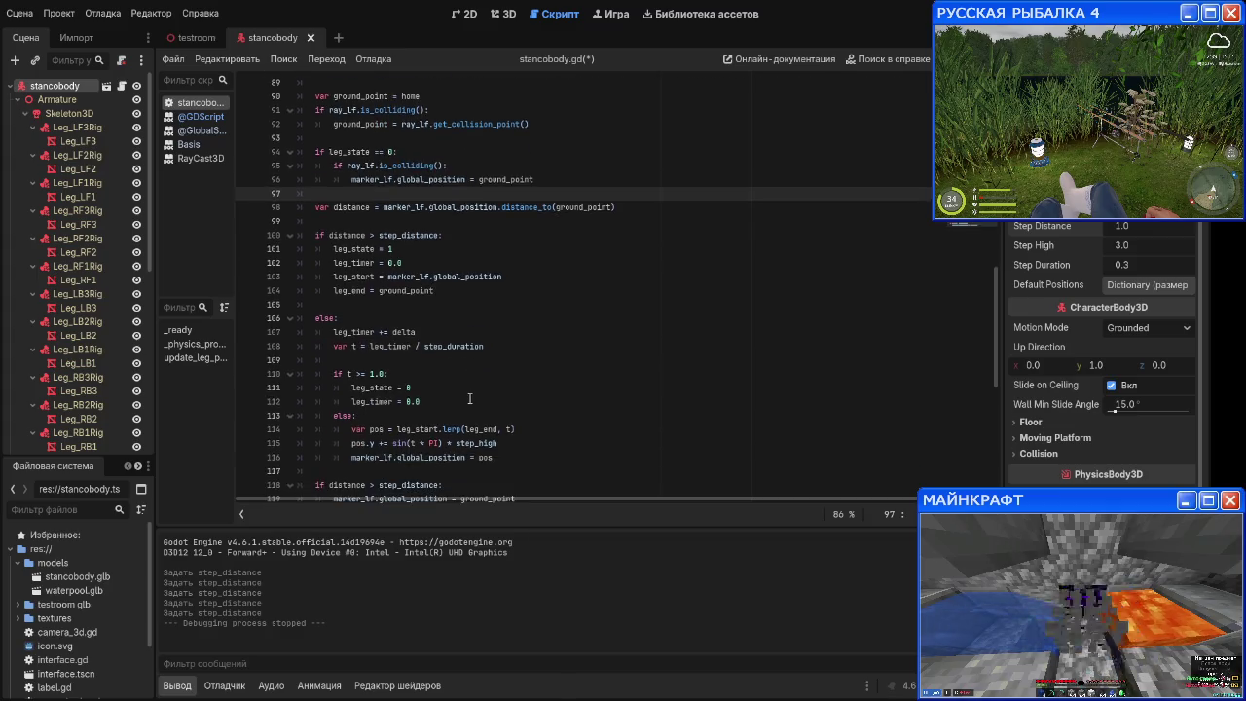
pyautogui.moveTo(550, 333); pyautogui.dragTo(313, 318)
pyautogui.scroll(2, 464, 347)
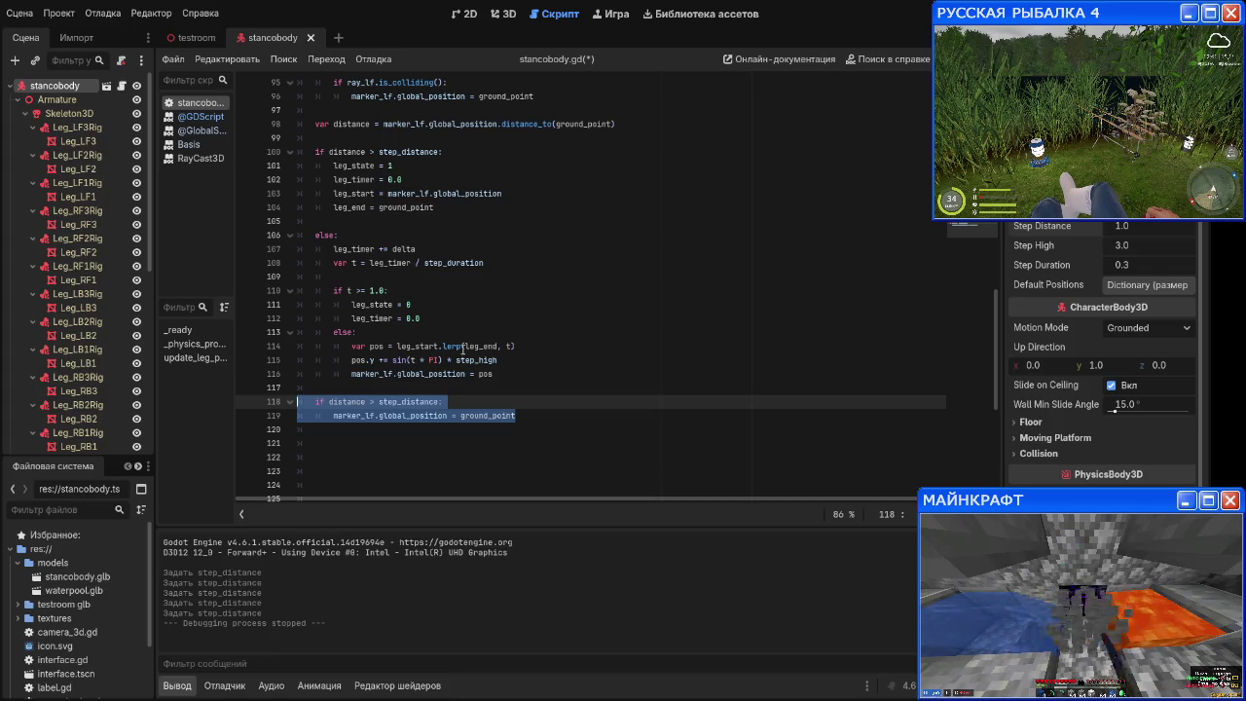
pyautogui.press('BackSpace')
pyautogui.press('BackSpace')
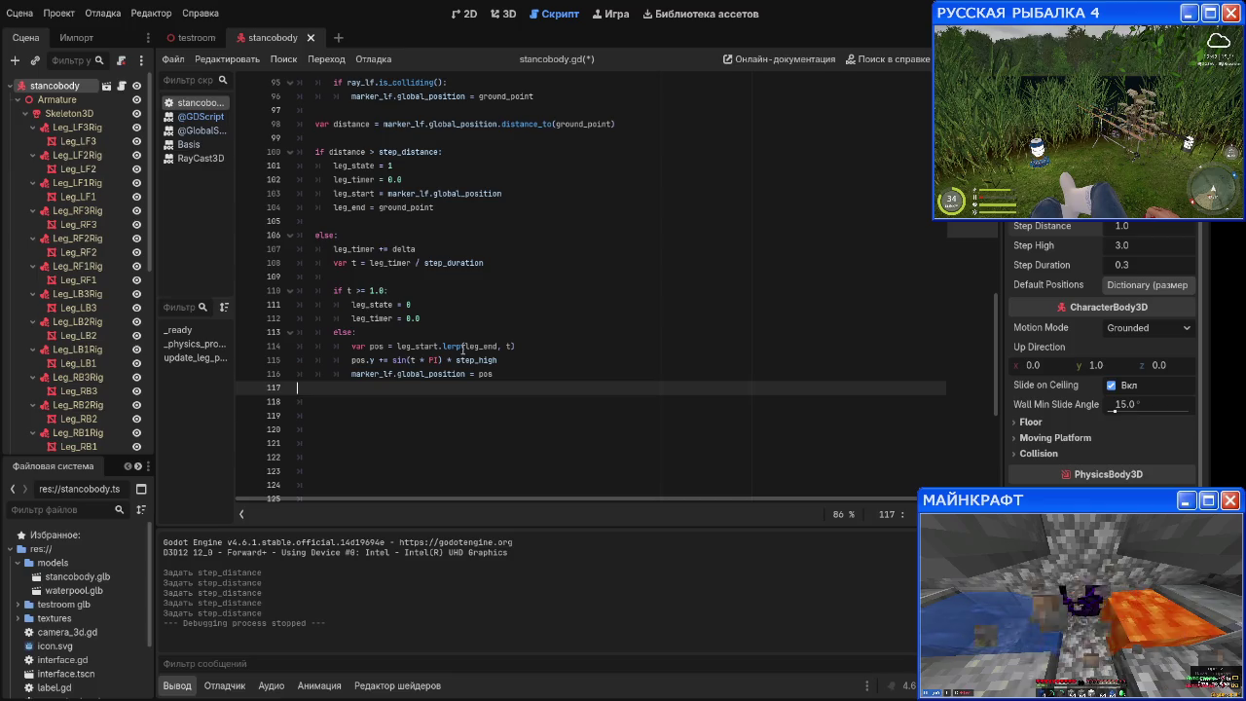
pyautogui.press('BackSpace')
pyautogui.hotkey('ctrl', 's')
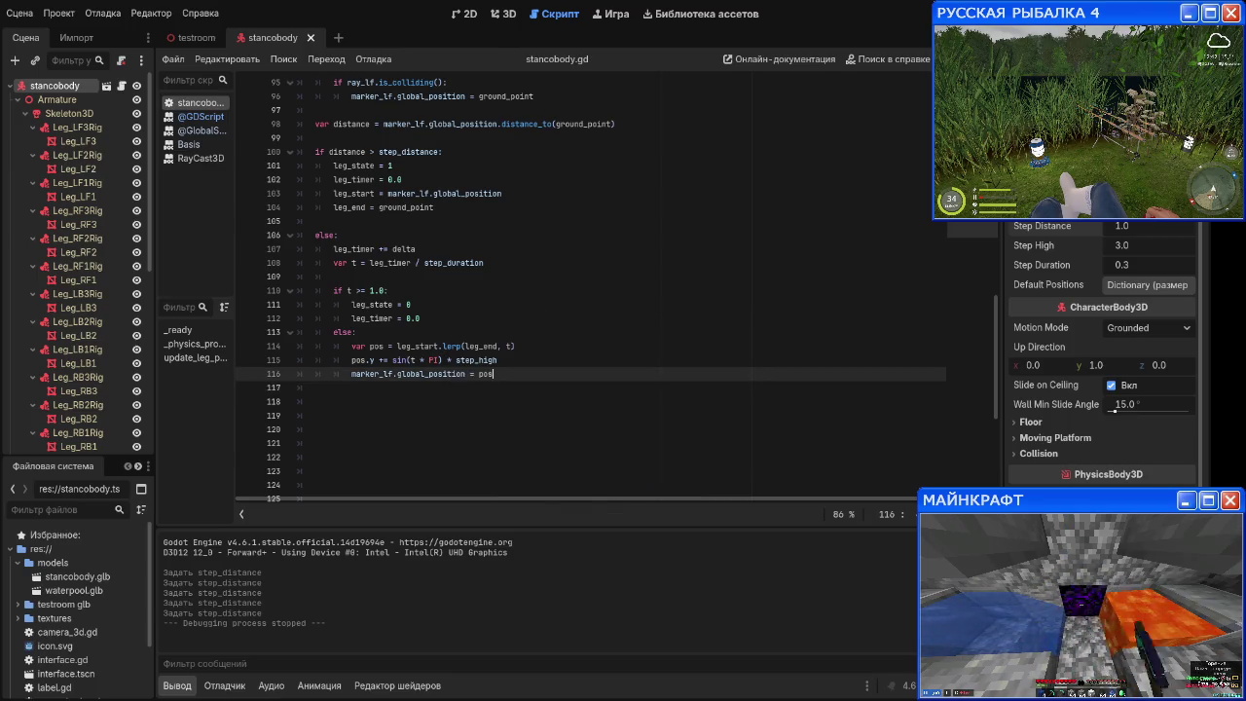
pyautogui.press('F5')
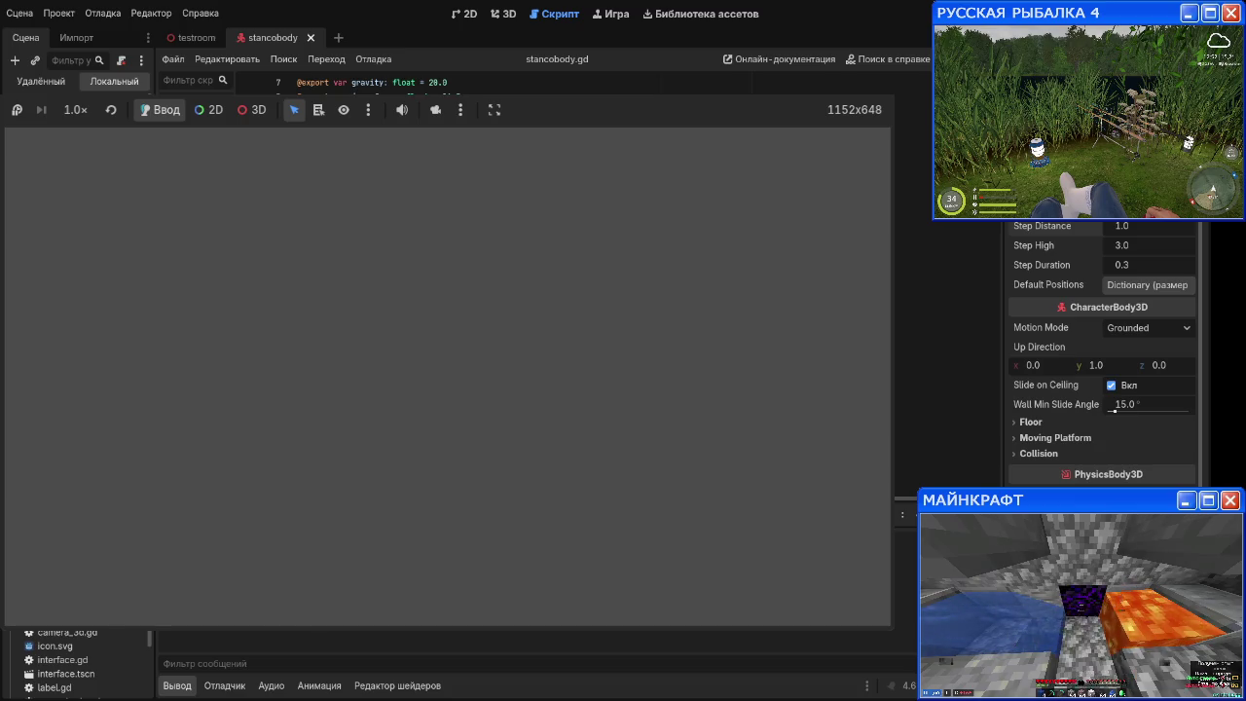
# Step: Stop the running game with F8
pyautogui.press('F8')
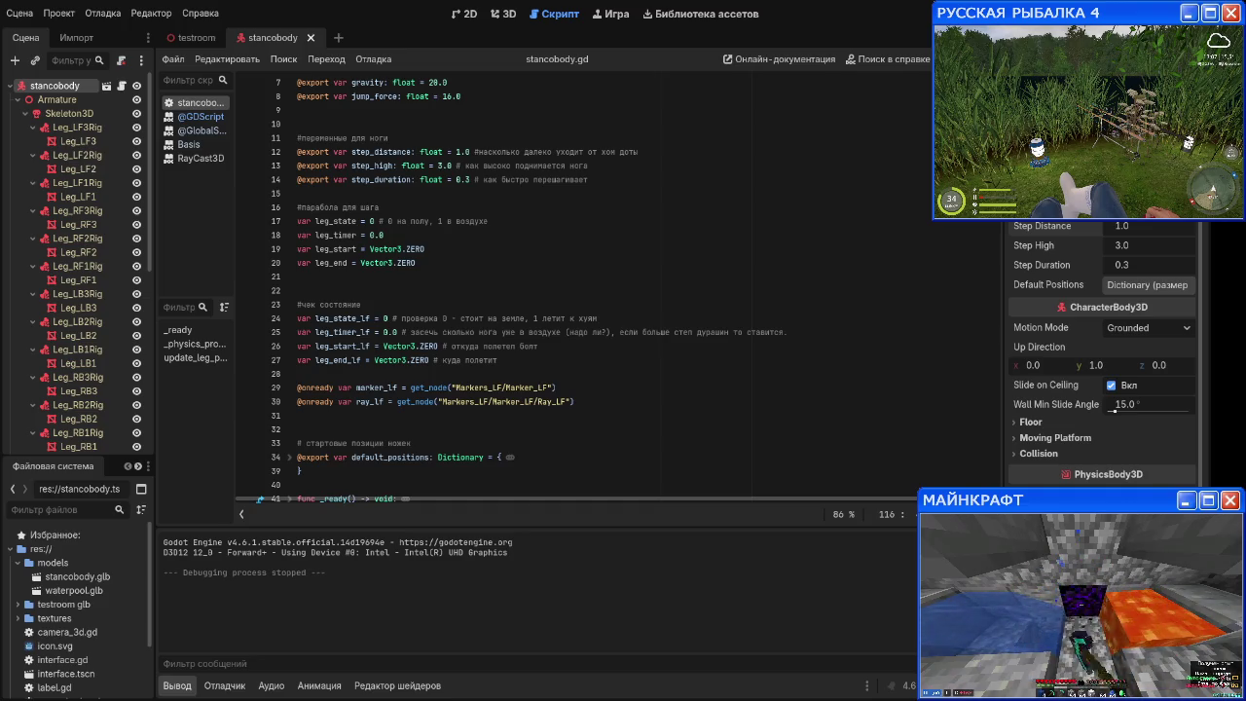
pyautogui.scroll(-13, 489, 393)
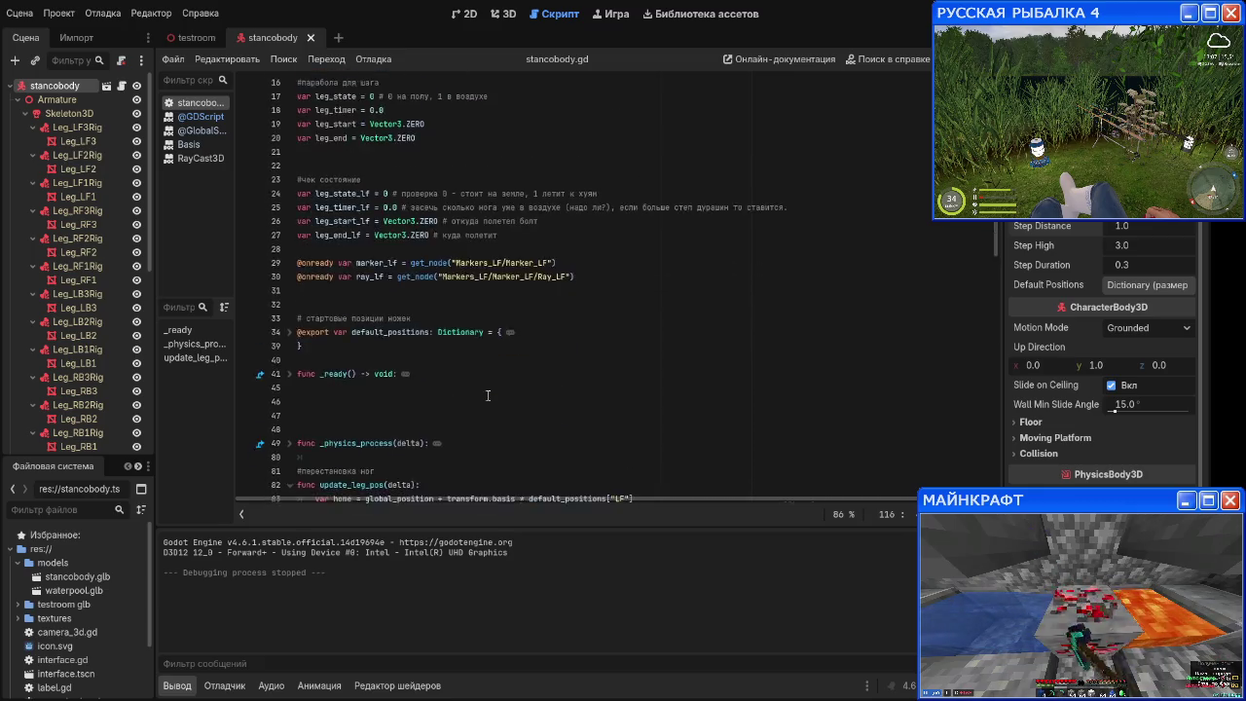
pyautogui.scroll(-1, 483, 392)
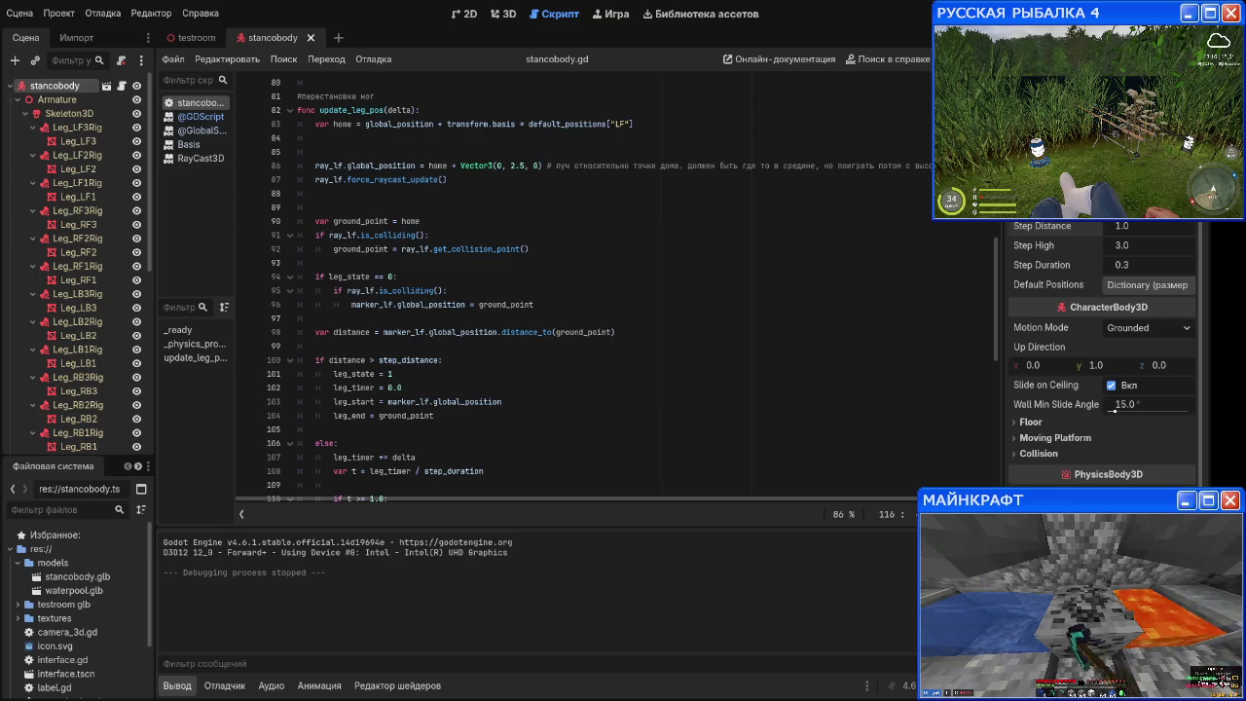
pyautogui.click(515, 125)
pyautogui.click(507, 158)
pyautogui.press('Up')
pyautogui.press('Up')
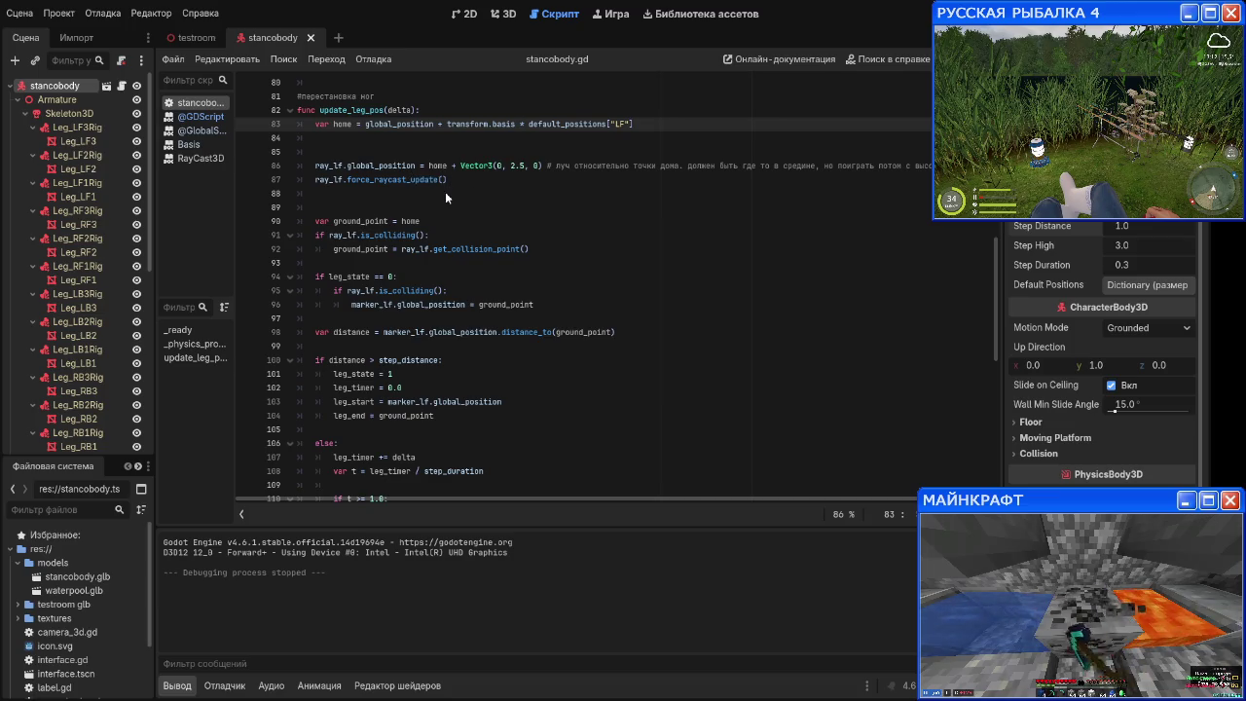
pyautogui.scroll(-1, 426, 211)
pyautogui.scroll(-1, 408, 188)
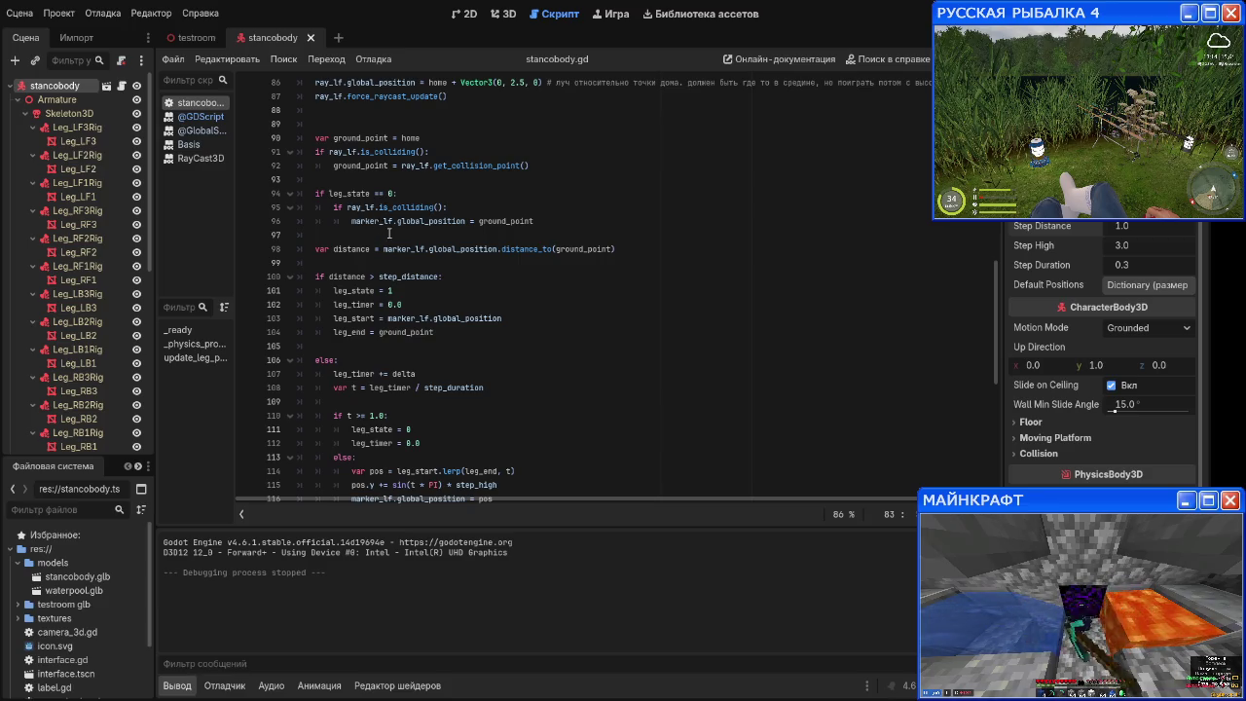
pyautogui.scroll(-1, 388, 234)
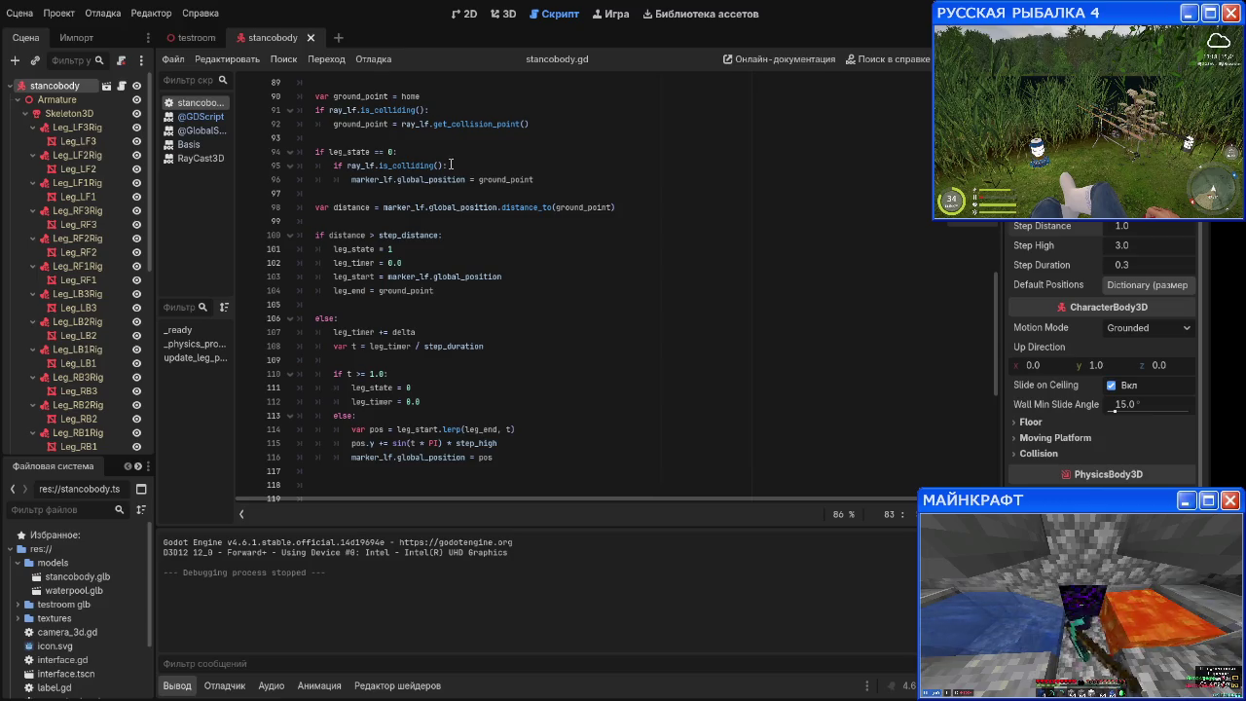
pyautogui.scroll(1, 422, 171)
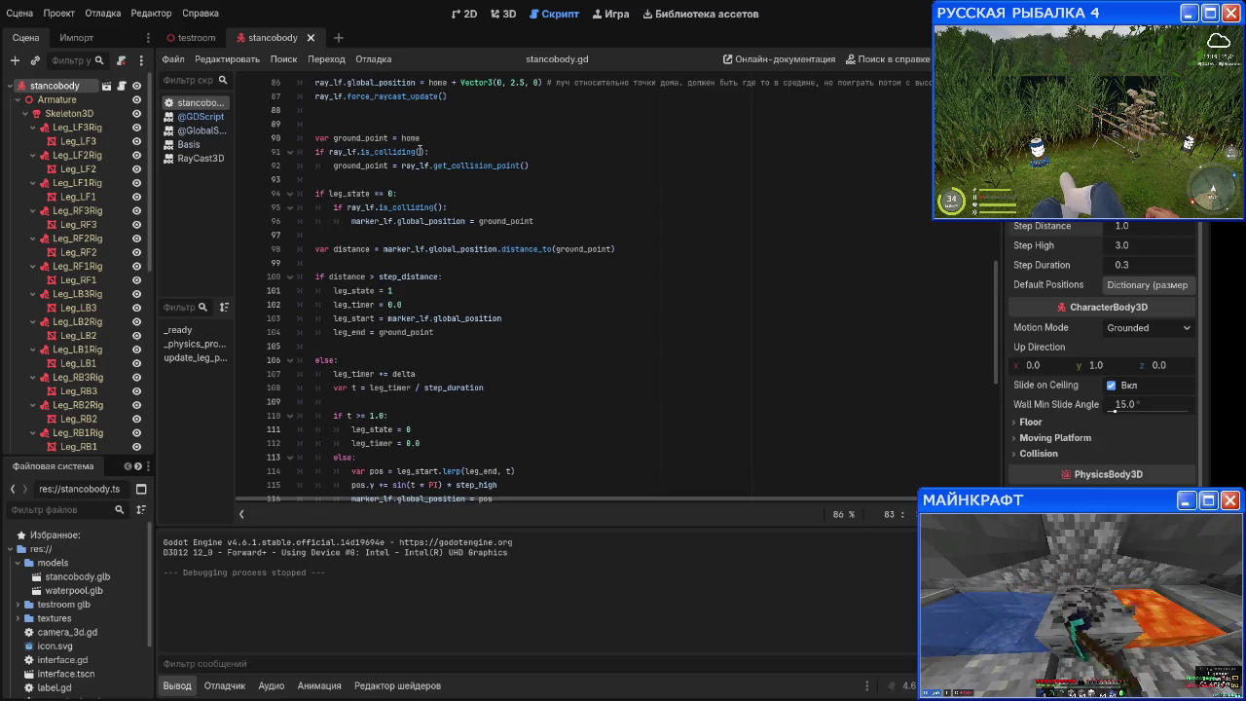
pyautogui.click(424, 152)
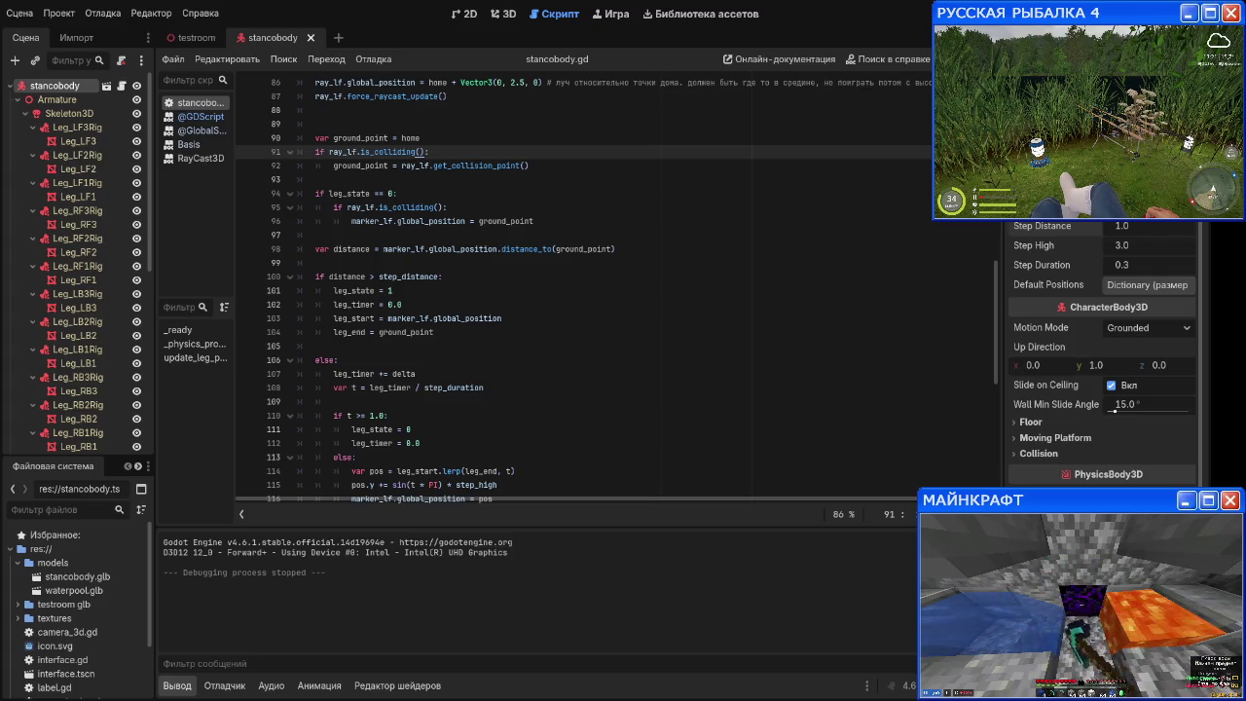
pyautogui.moveTo(530, 166); pyautogui.dragTo(314, 152)
pyautogui.click(503, 165)
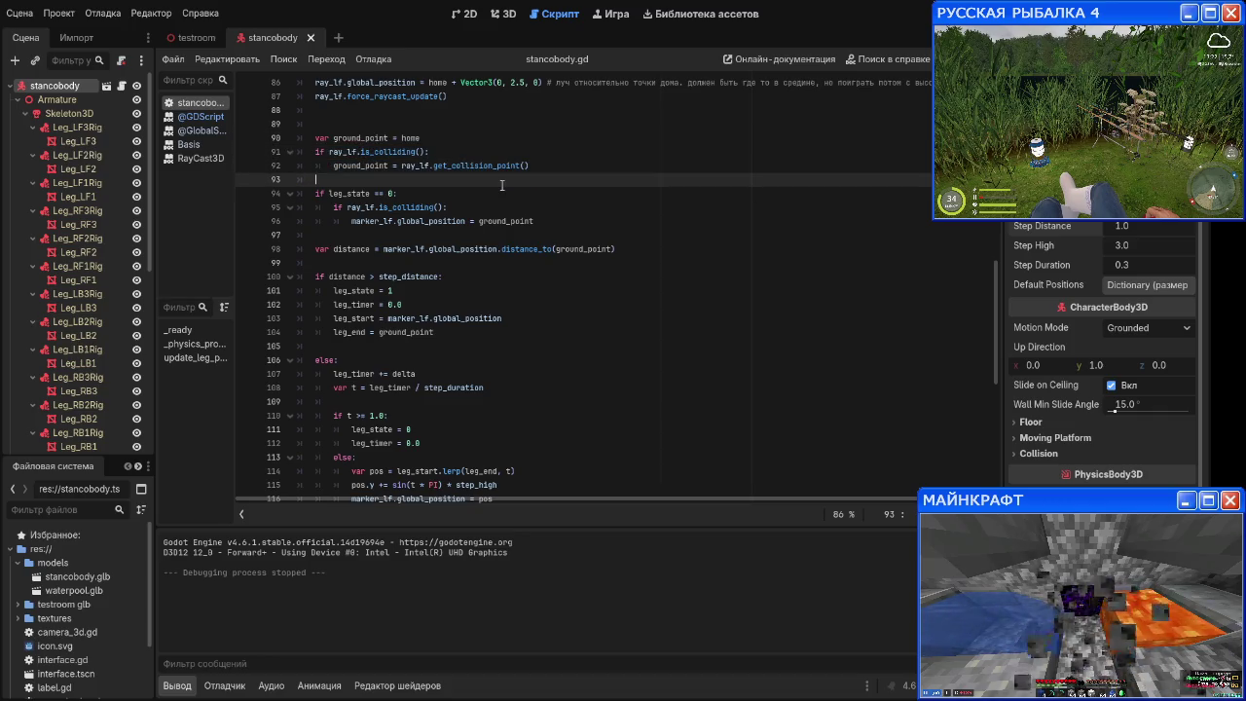
pyautogui.click(524, 167)
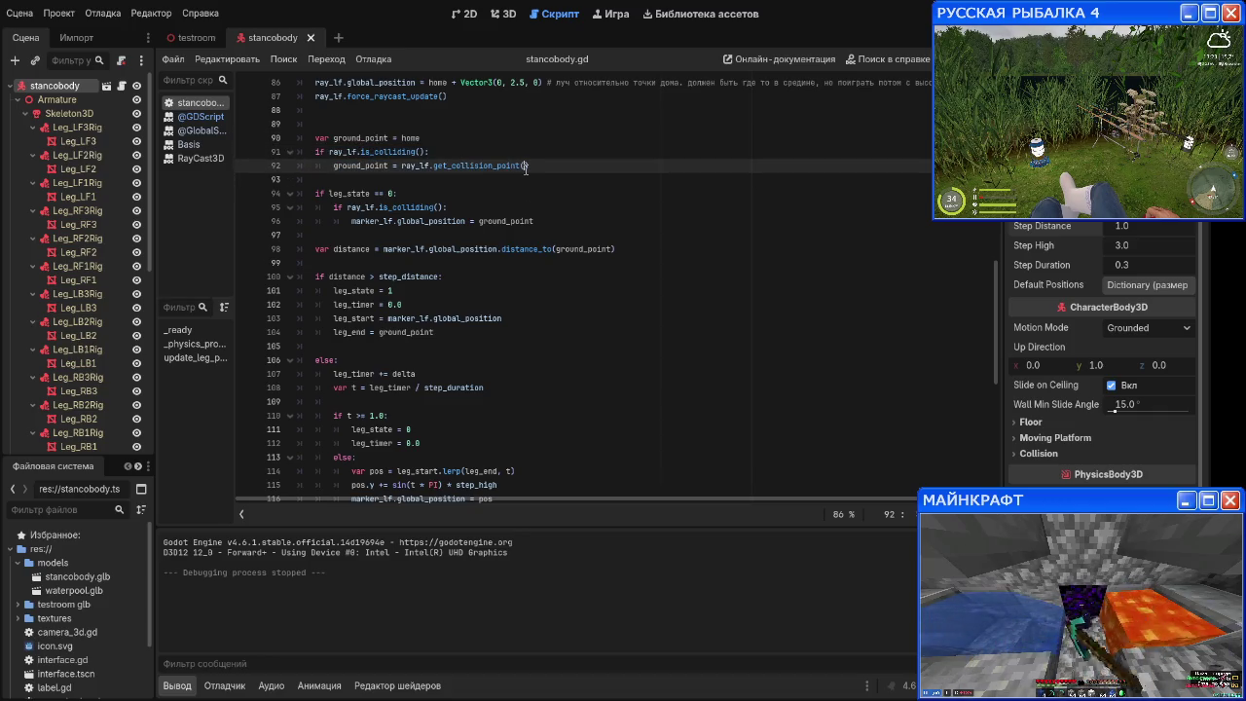
pyautogui.click(484, 189)
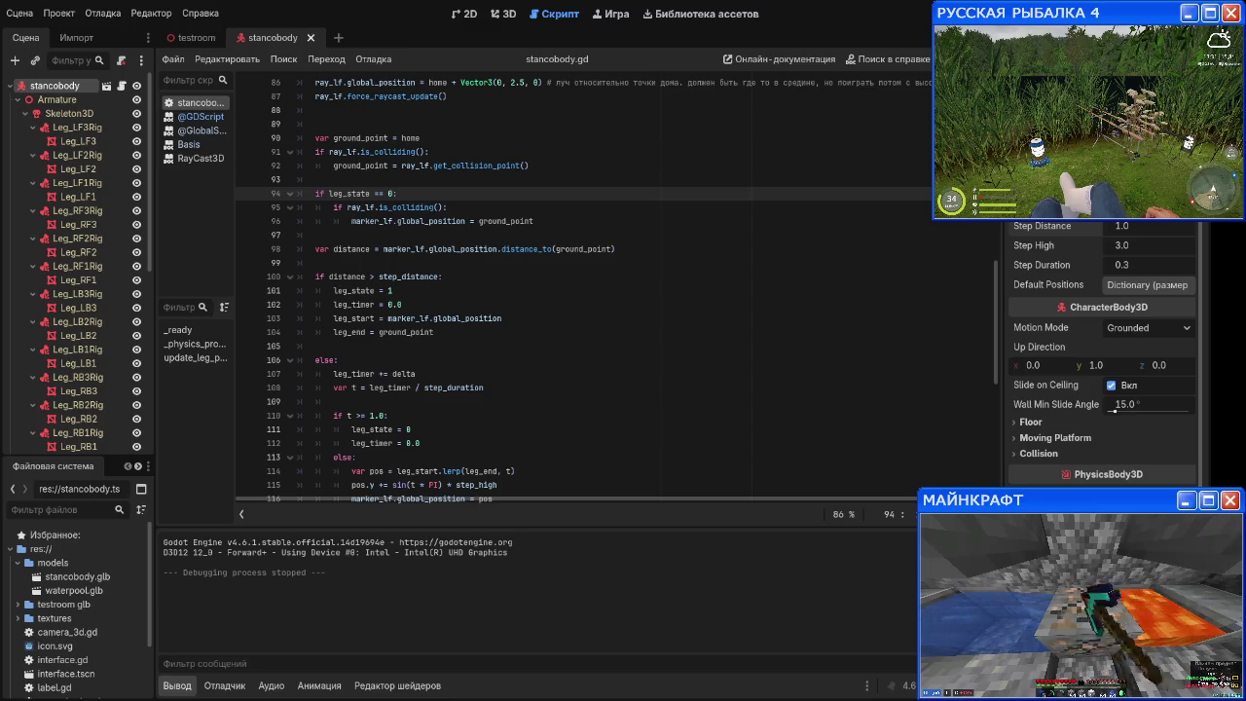
# Step: Delete the ray-collision lines 95–96 under if leg_state == 0 and run the game
pyautogui.scroll(-2, 471, 218)
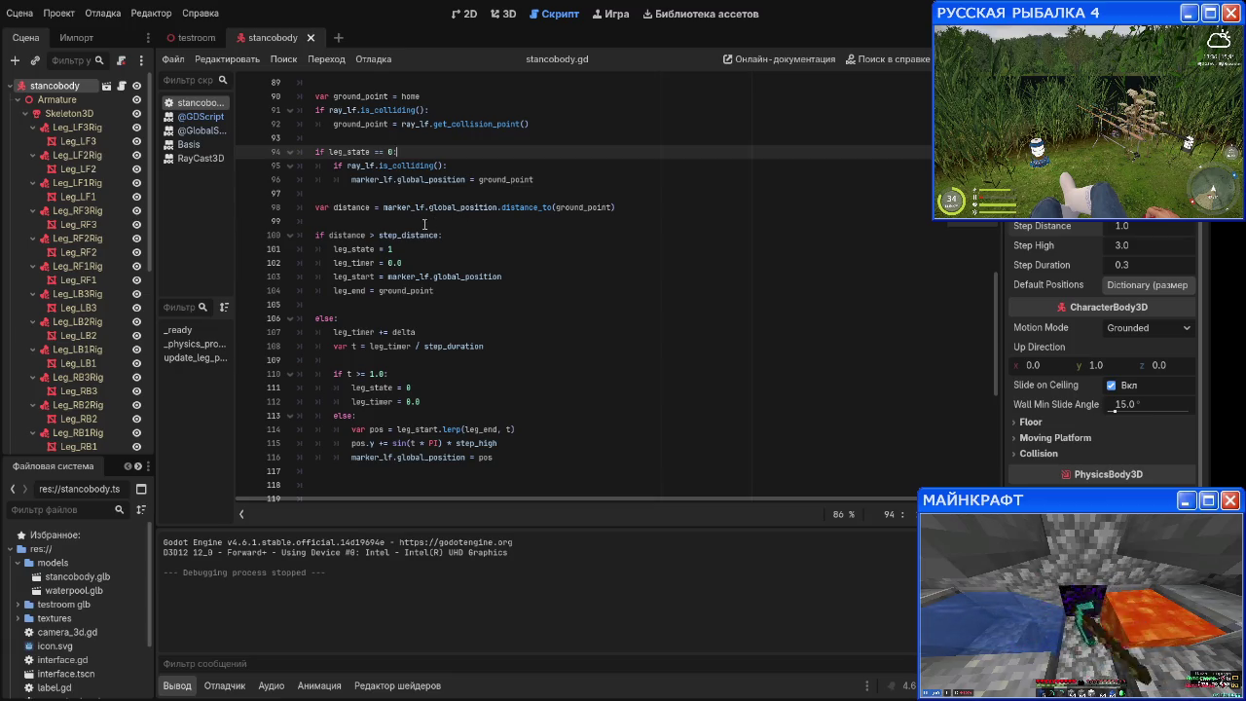
pyautogui.click(341, 207)
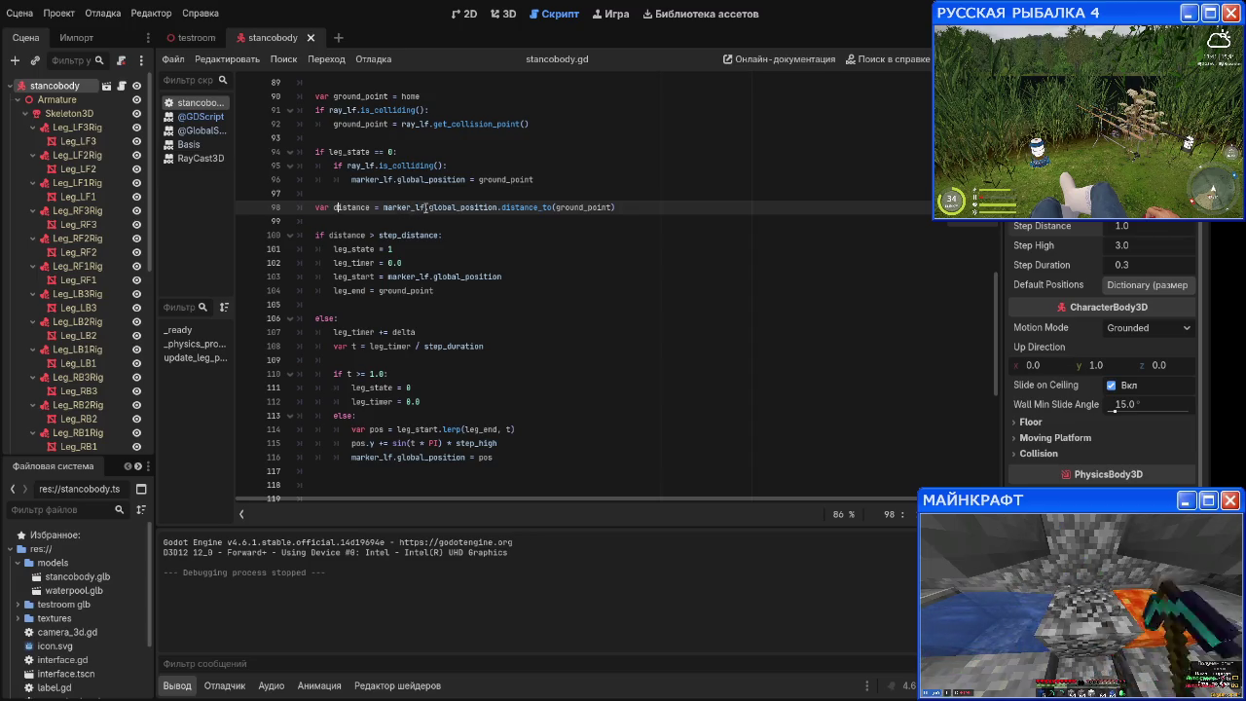
pyautogui.click(425, 181)
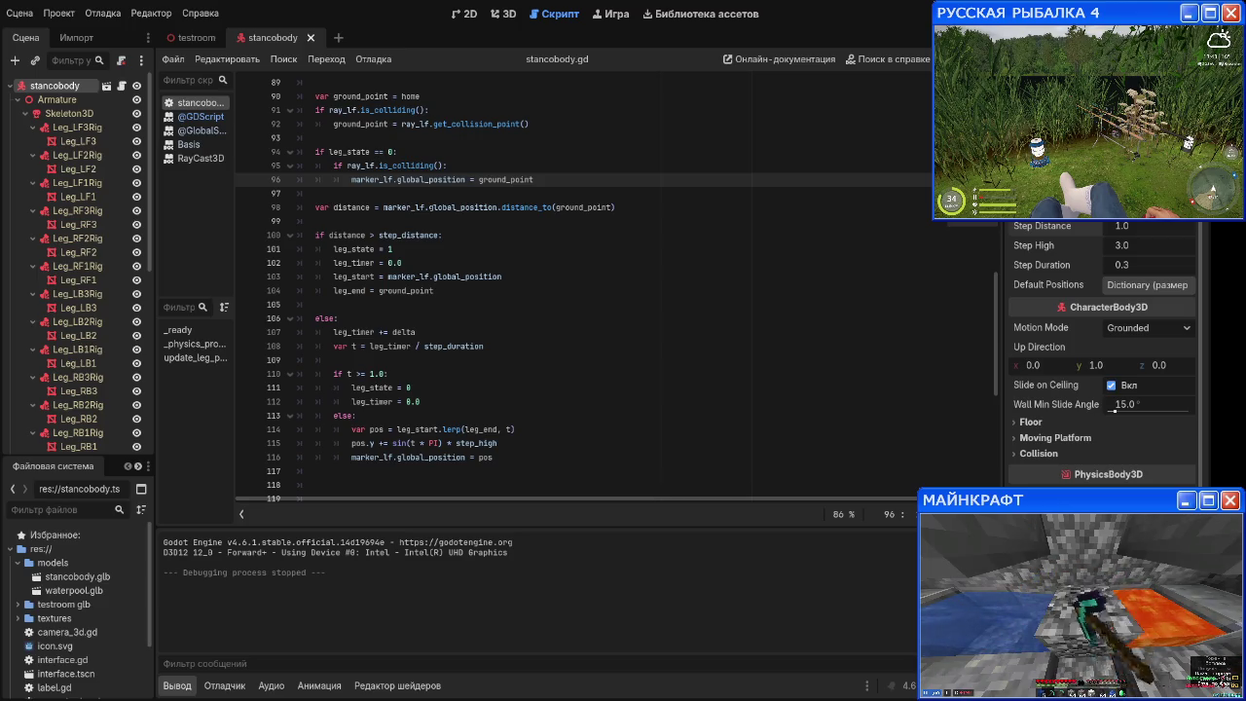
pyautogui.hotkey('shift', 'ctrl', 'Left')
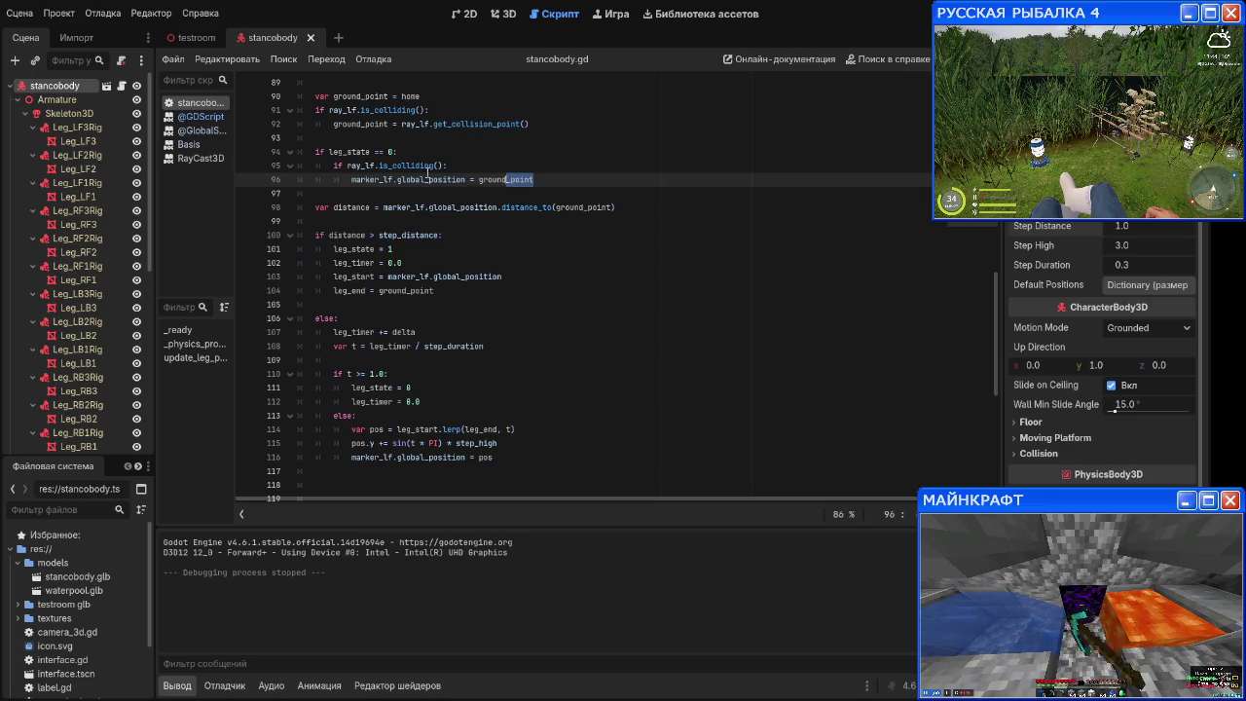
pyautogui.hotkey('shift', 'Up')
pyautogui.hotkey('shift', 'Home')
pyautogui.hotkey('shift', 'Home')
pyautogui.press('BackSpace')
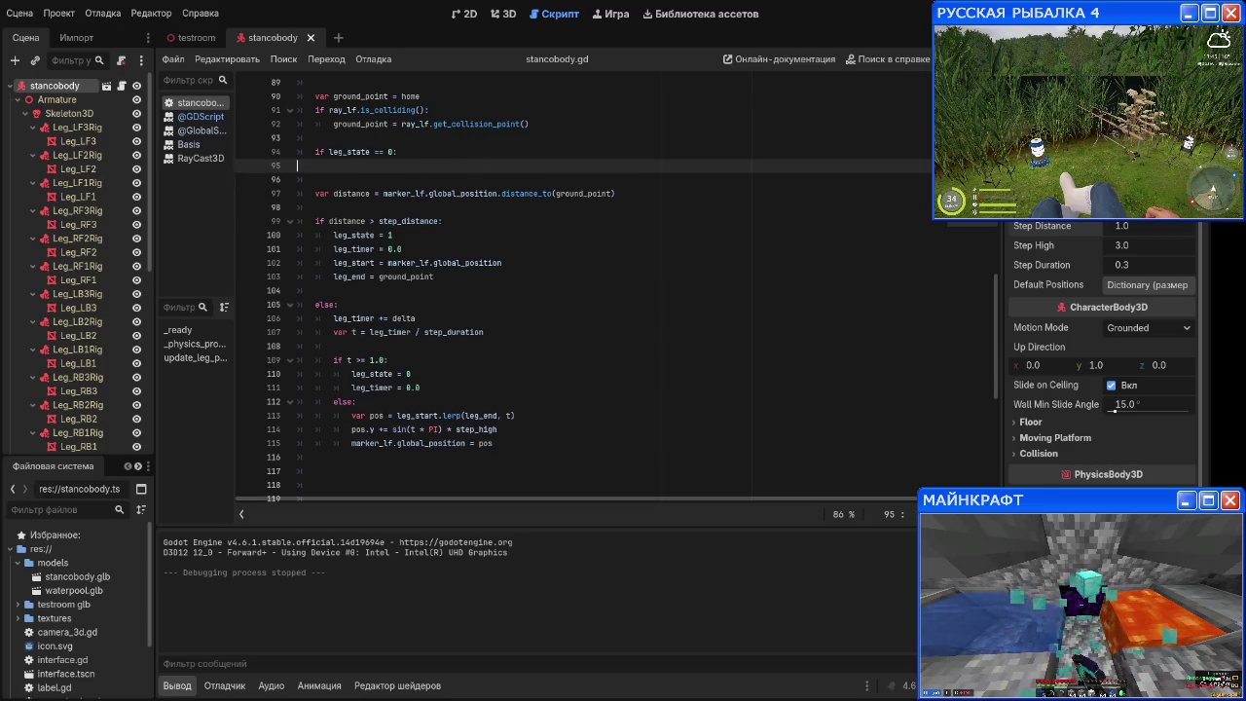
pyautogui.press('F5')
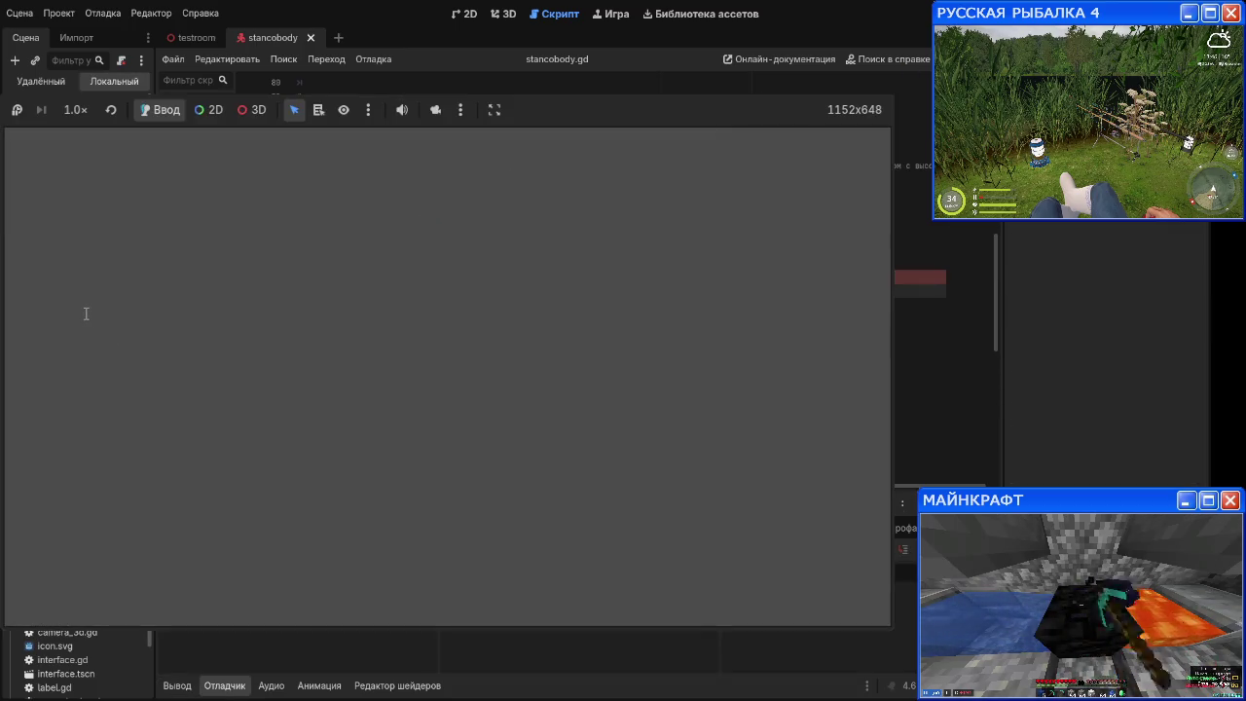
pyautogui.hotkey('ctrl', 'z')
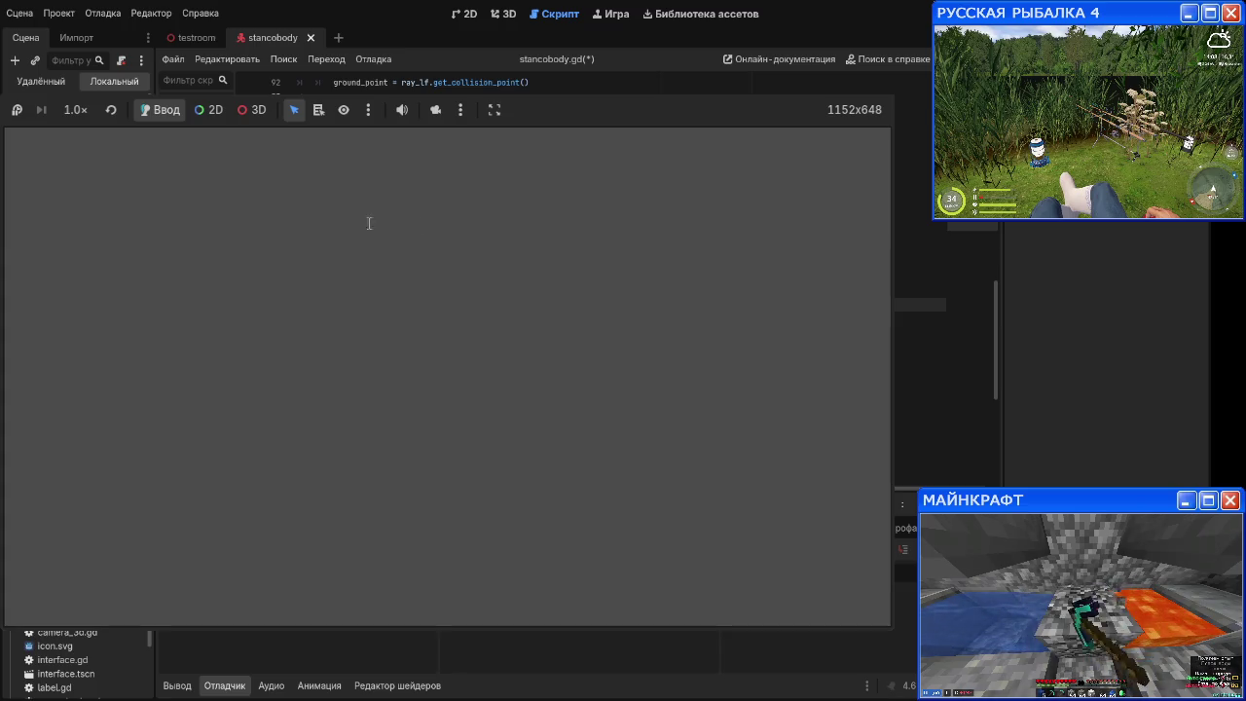
# Step: Relaunch the game with F5 to see the spider standing in the test room
pyautogui.press('F5')
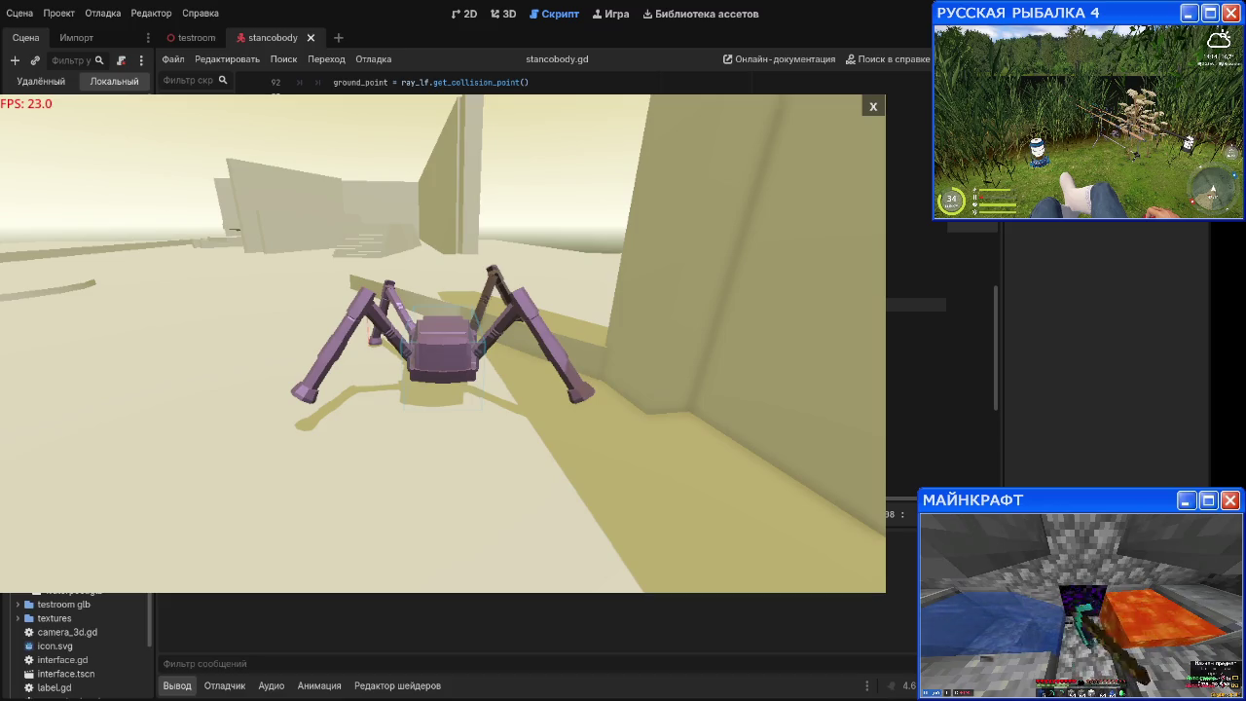
# Step: Orbit the game camera around the spider toward the staircase and far walls
pyautogui.press('a')
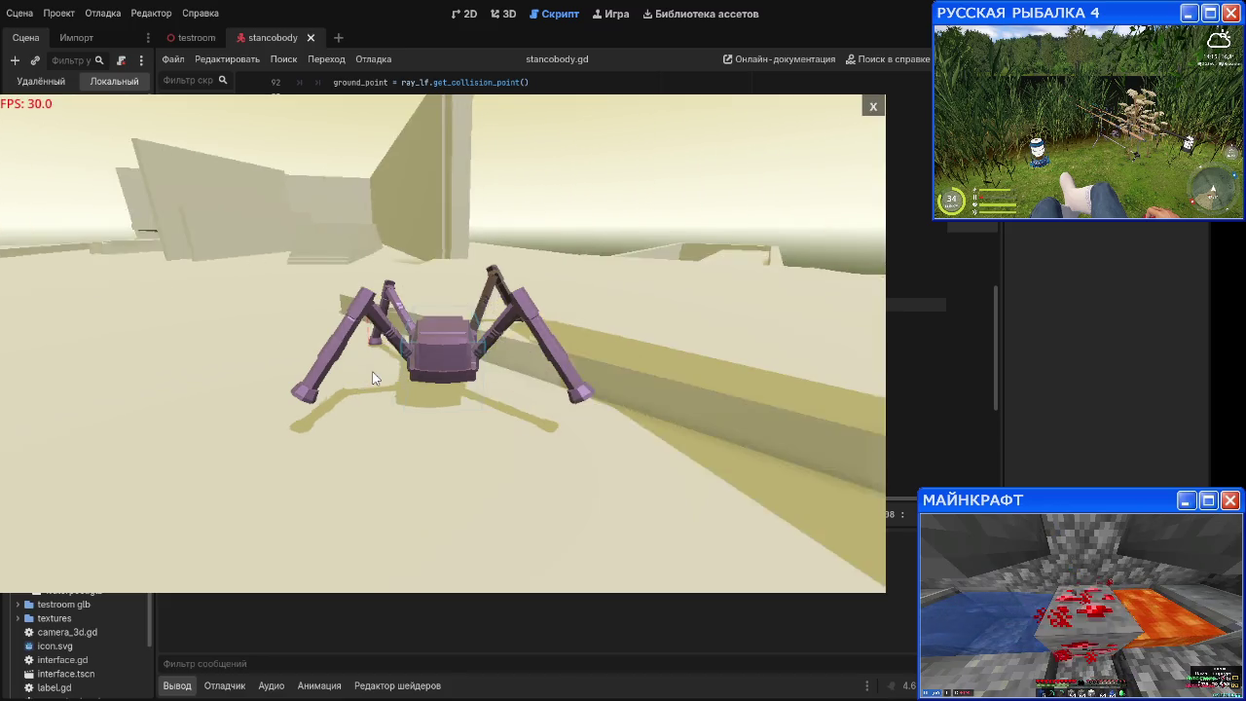
pyautogui.press('a')
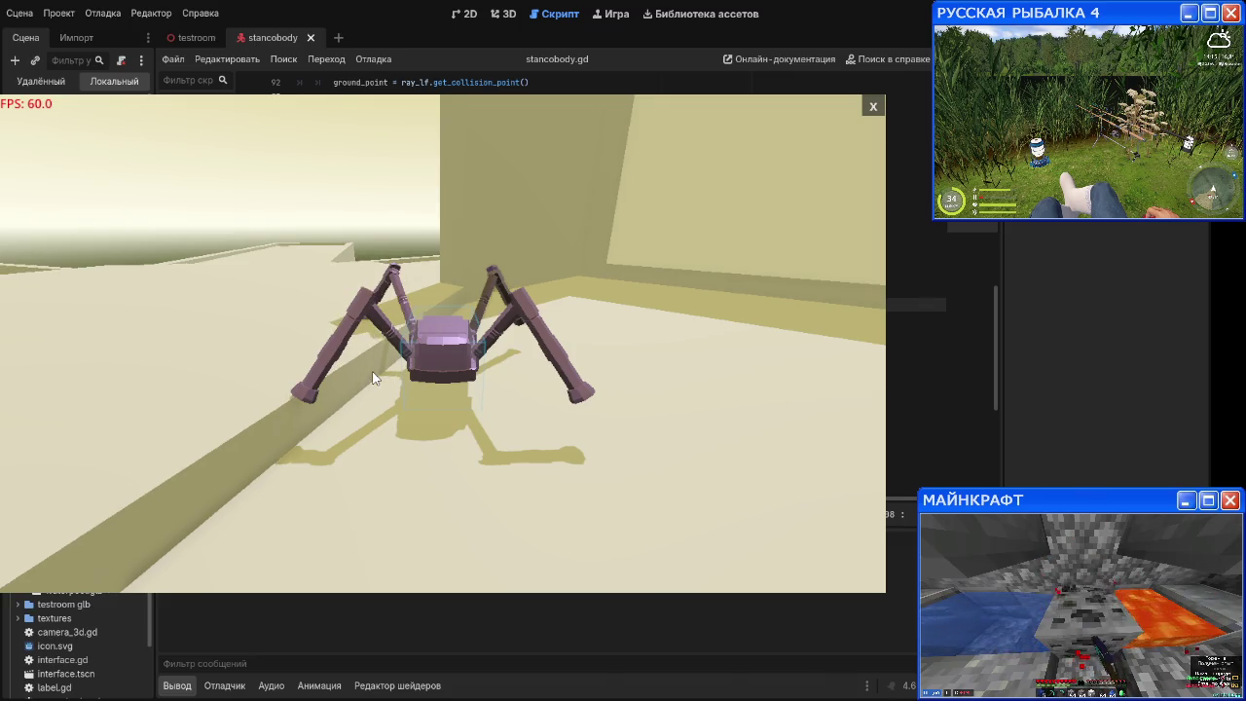
pyautogui.press('a')
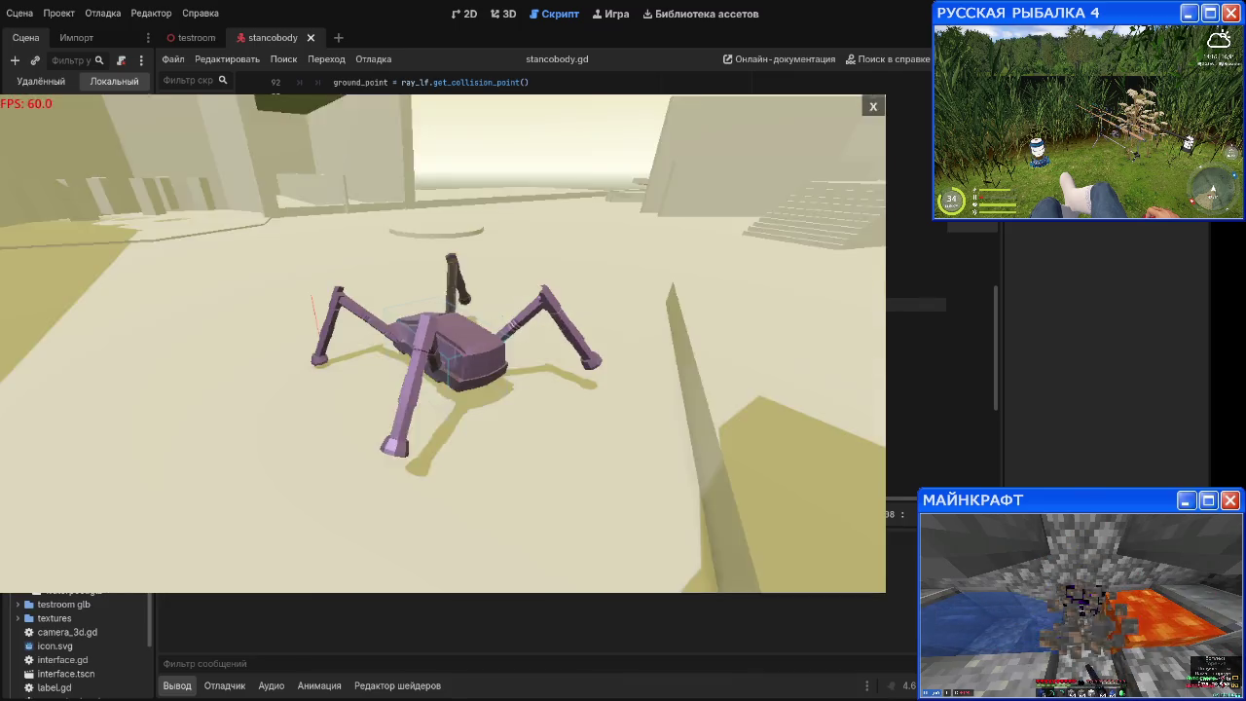
pyautogui.press('a')
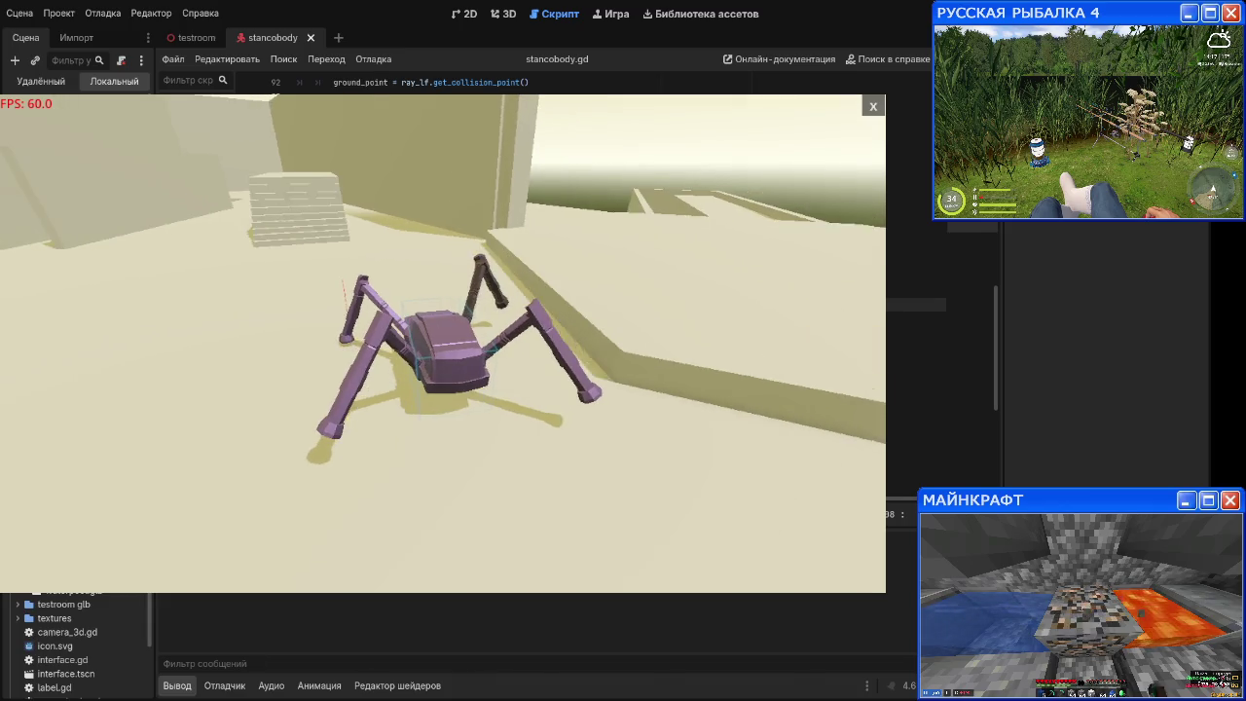
pyautogui.press('a')
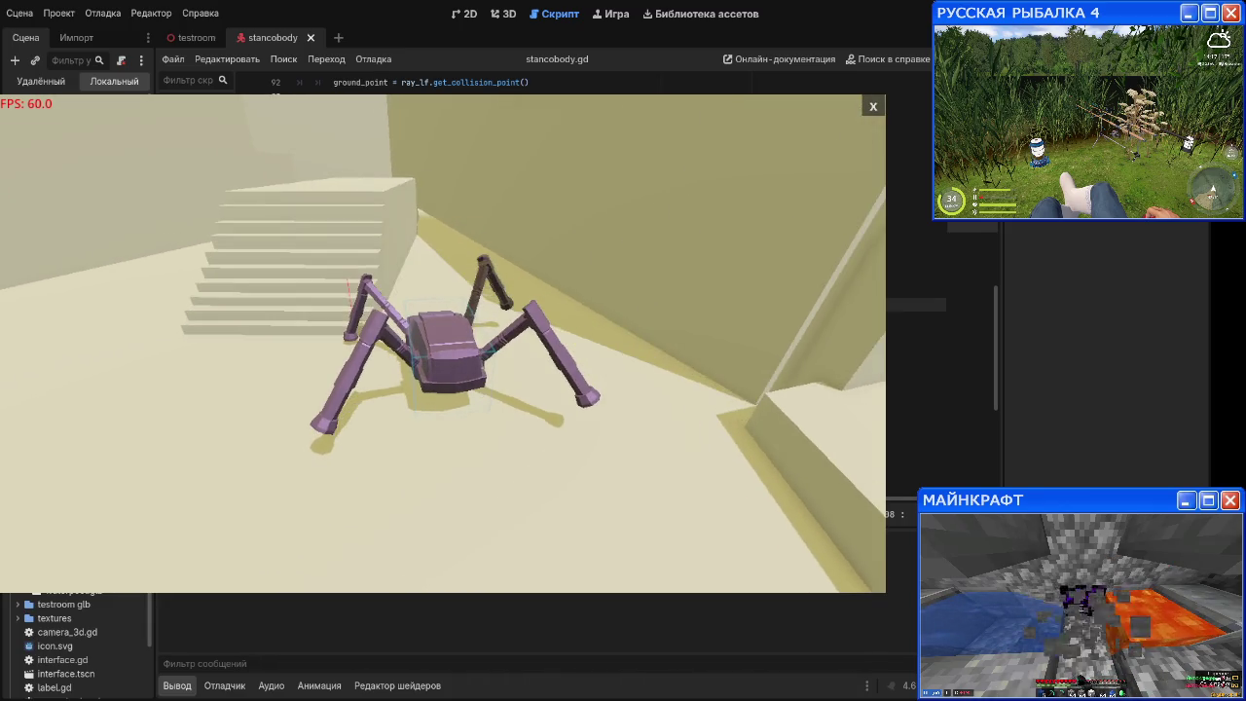
pyautogui.press('a')
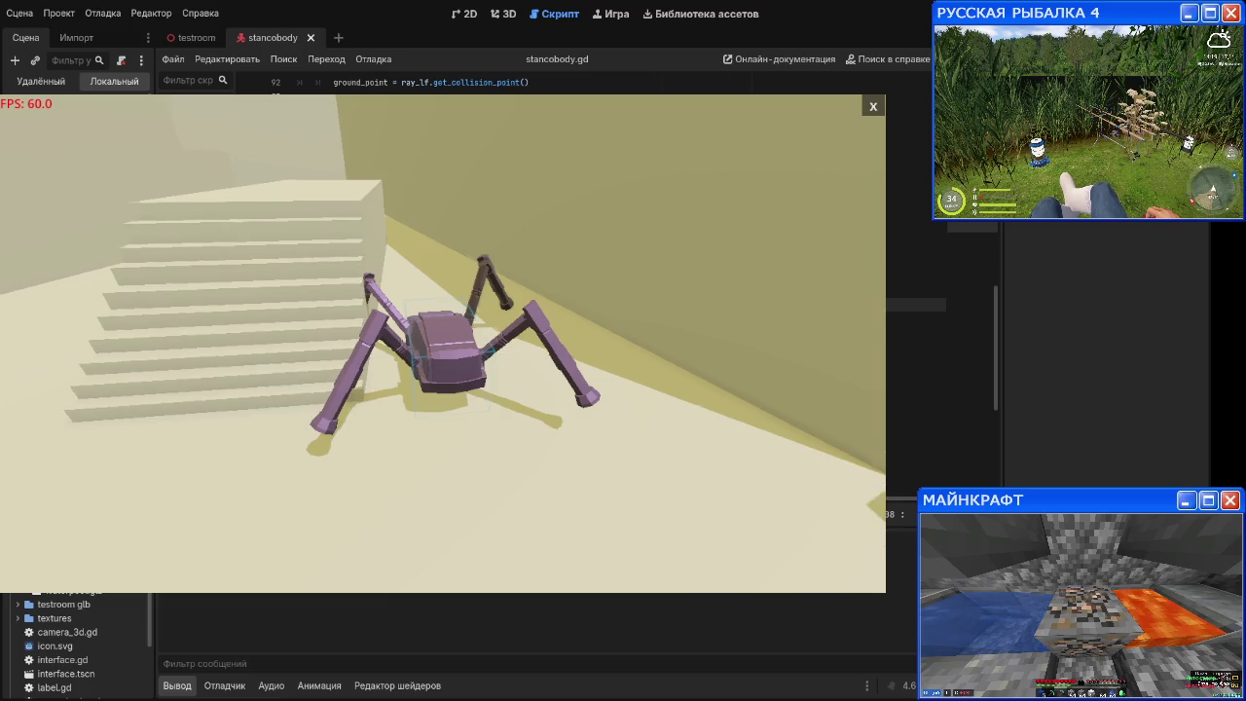
pyautogui.press('a')
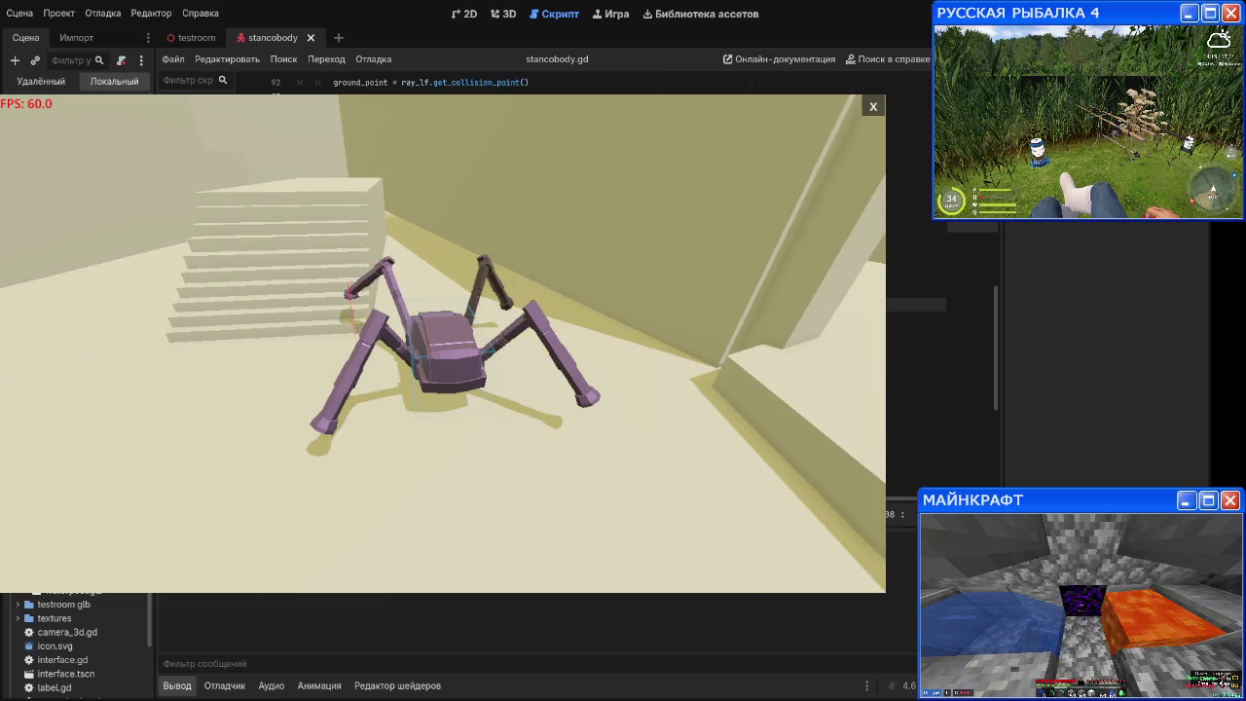
pyautogui.press('a')
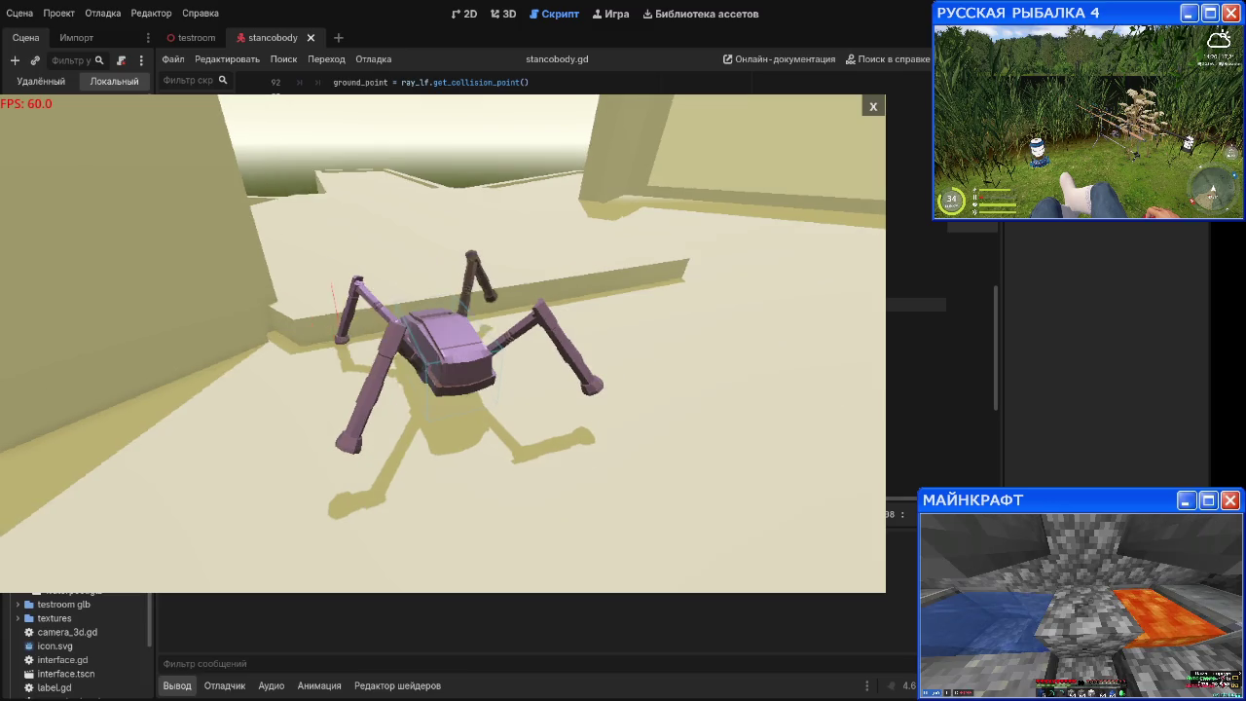
pyautogui.press('a')
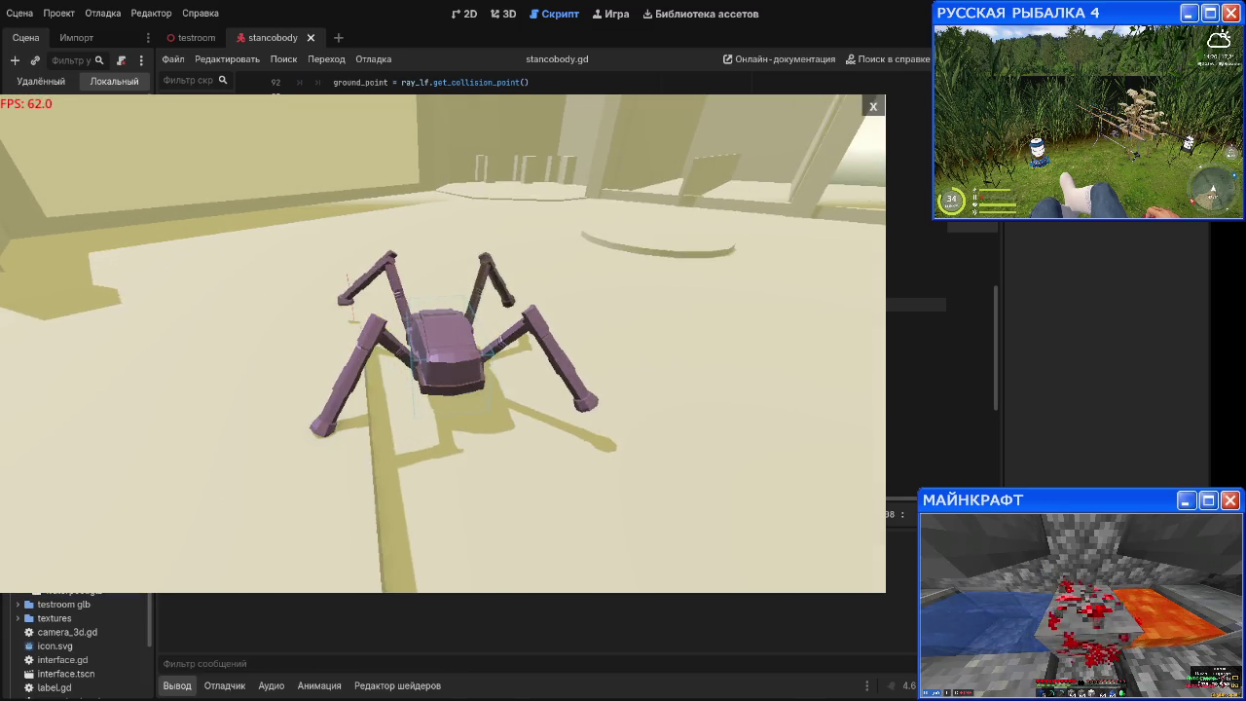
pyautogui.press('a')
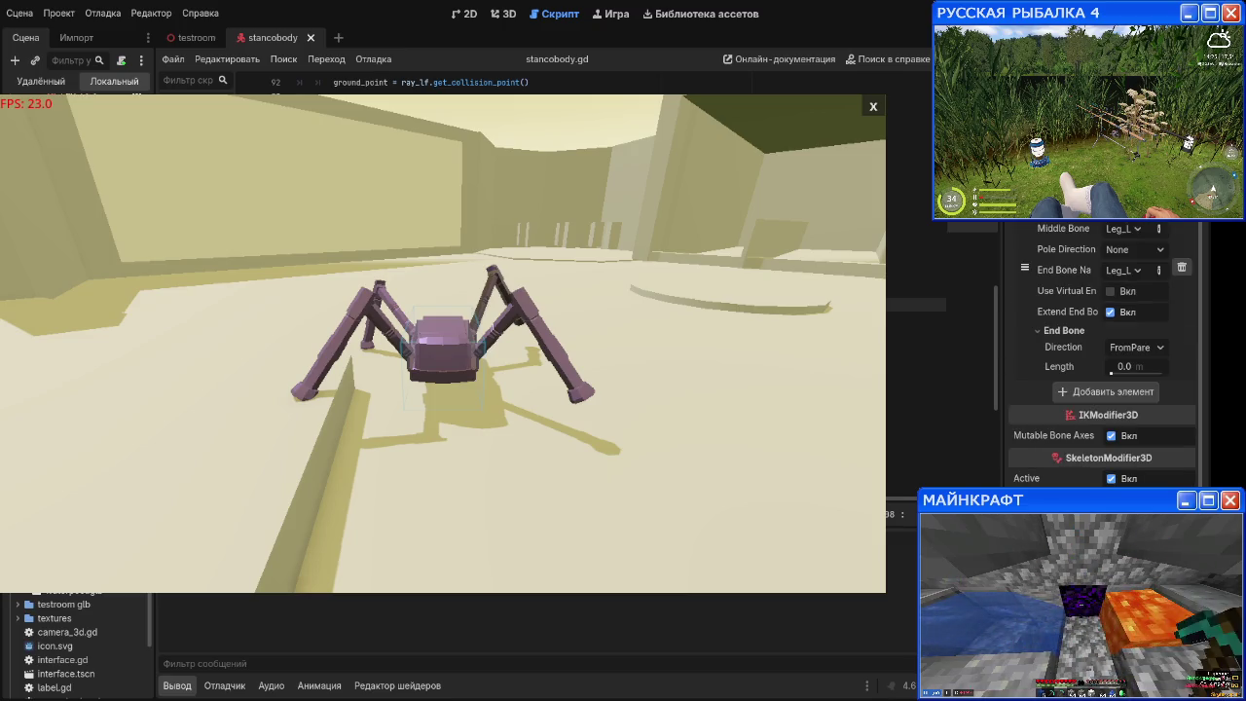
# Step: Enter 5 for the spider's Step Distance in the Inspector while the game runs
pyautogui.click(1161, 227)
pyautogui.write('5')
pyautogui.press('Return')
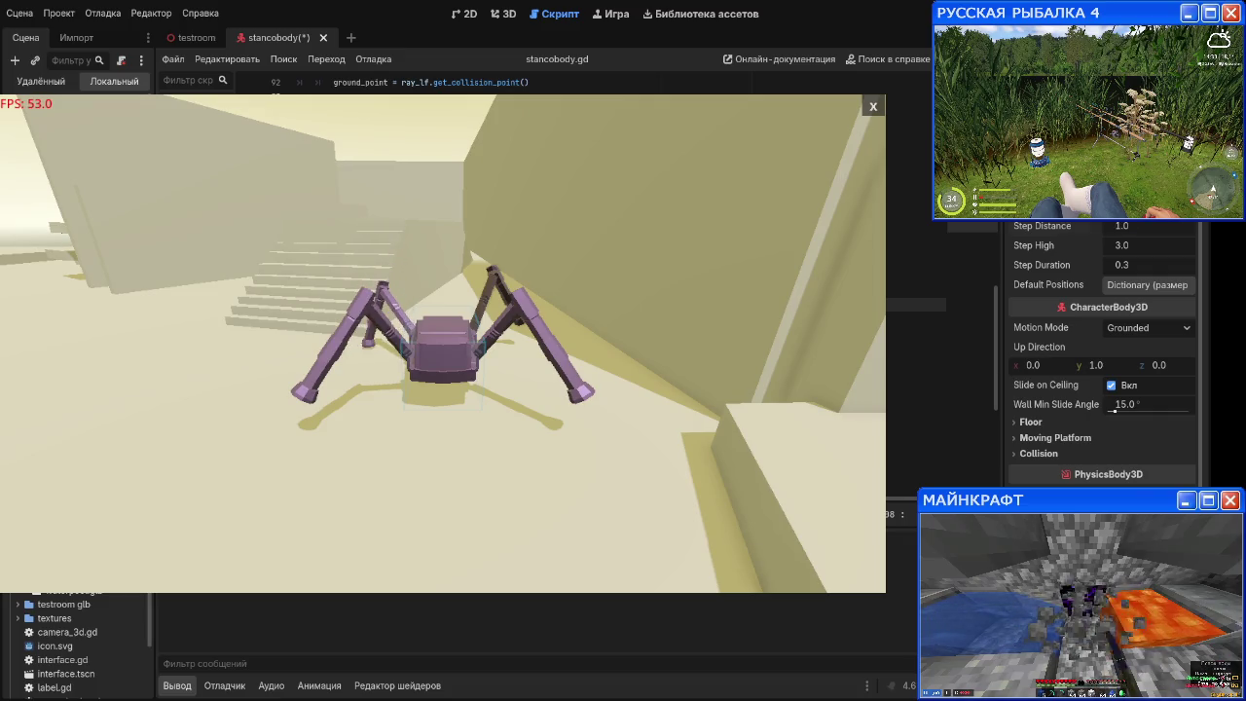
pyautogui.click(1116, 226)
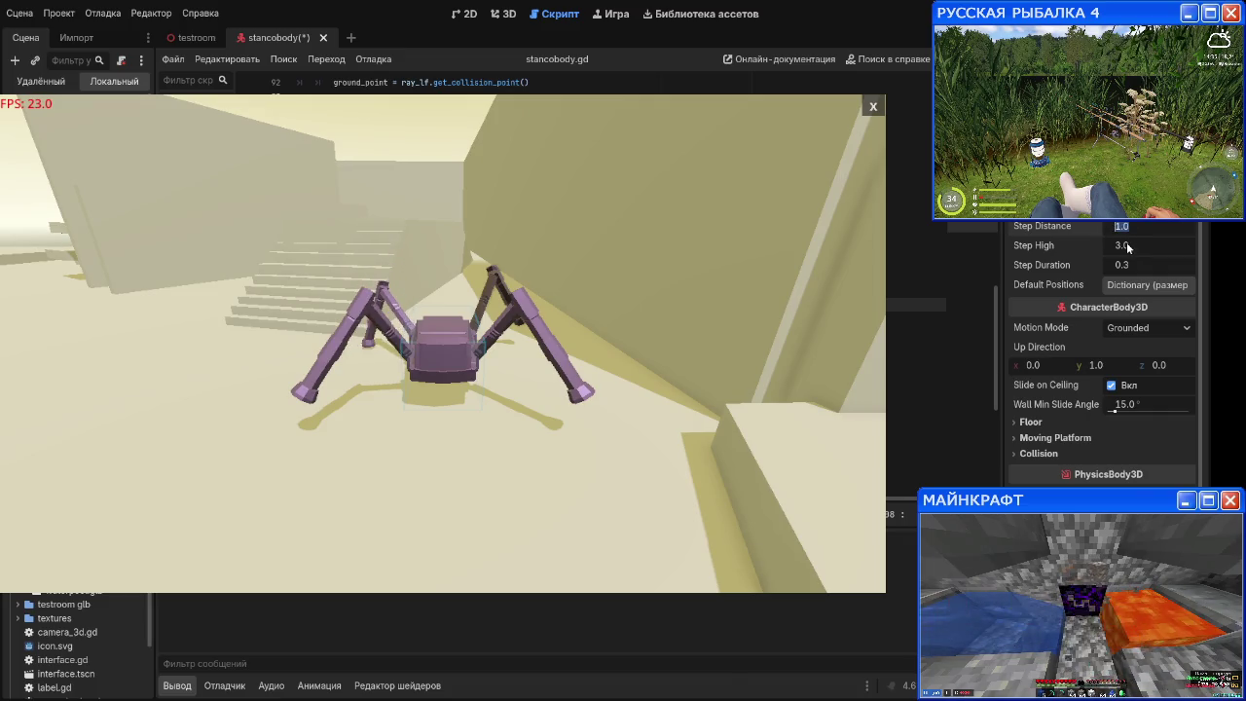
pyautogui.click(1139, 260)
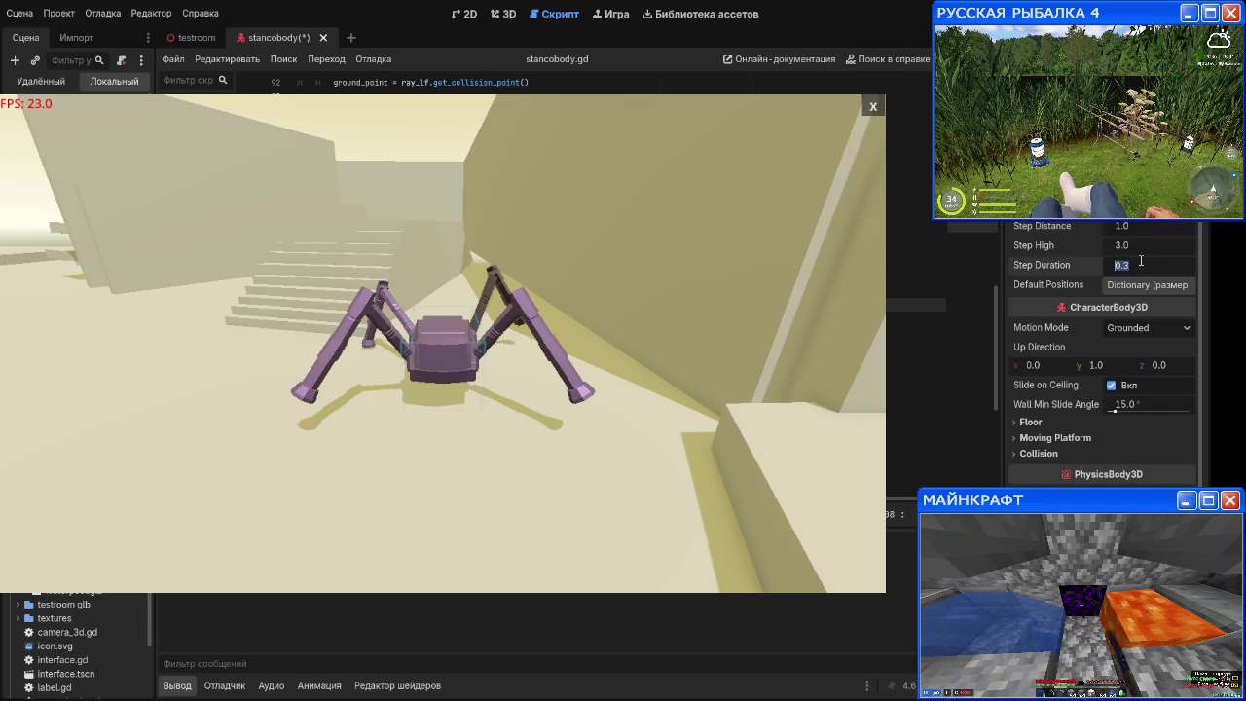
pyautogui.write('0ю')
pyautogui.press('BackSpace')
pyautogui.write('.1')
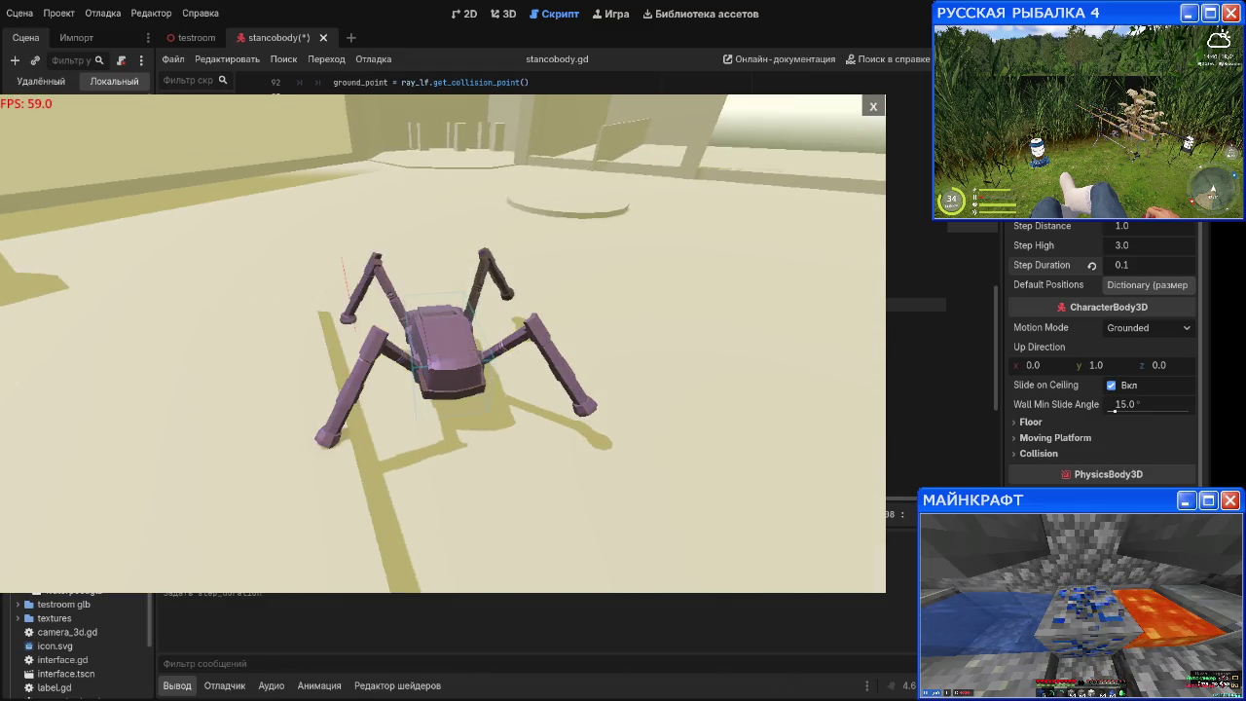
pyautogui.click(1137, 227)
pyautogui.write('10')
pyautogui.press('Return')
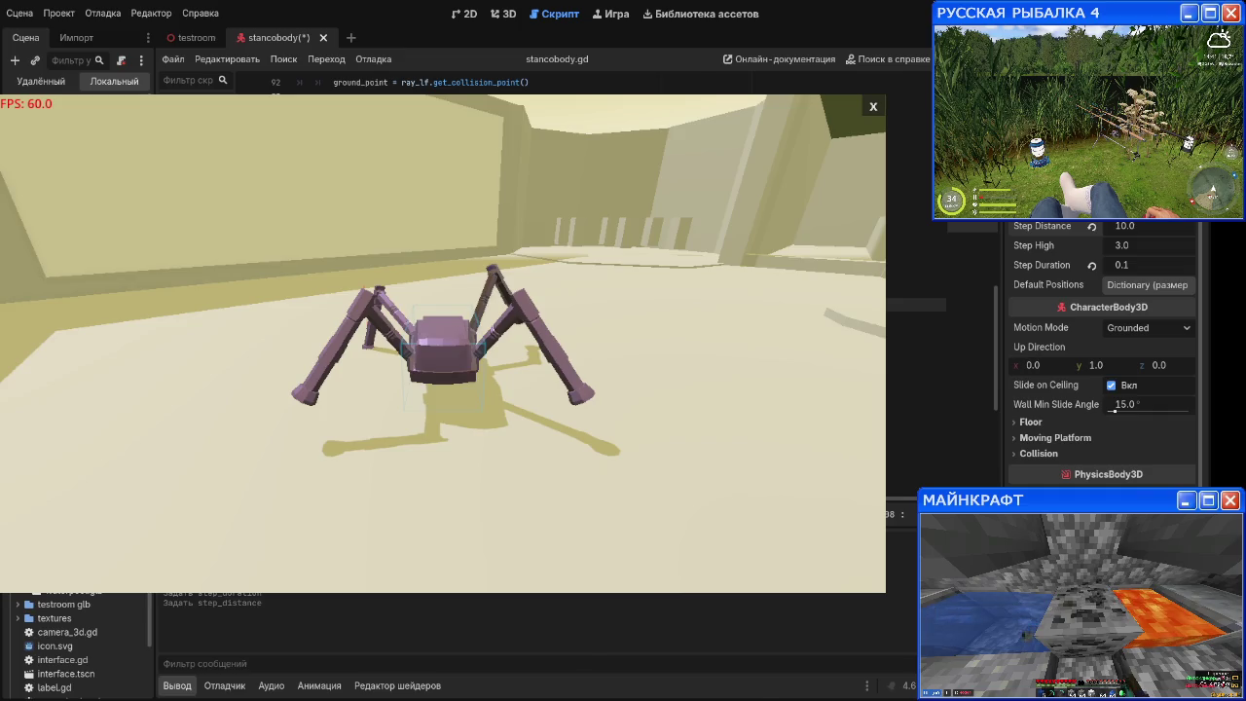
pyautogui.click(1092, 226)
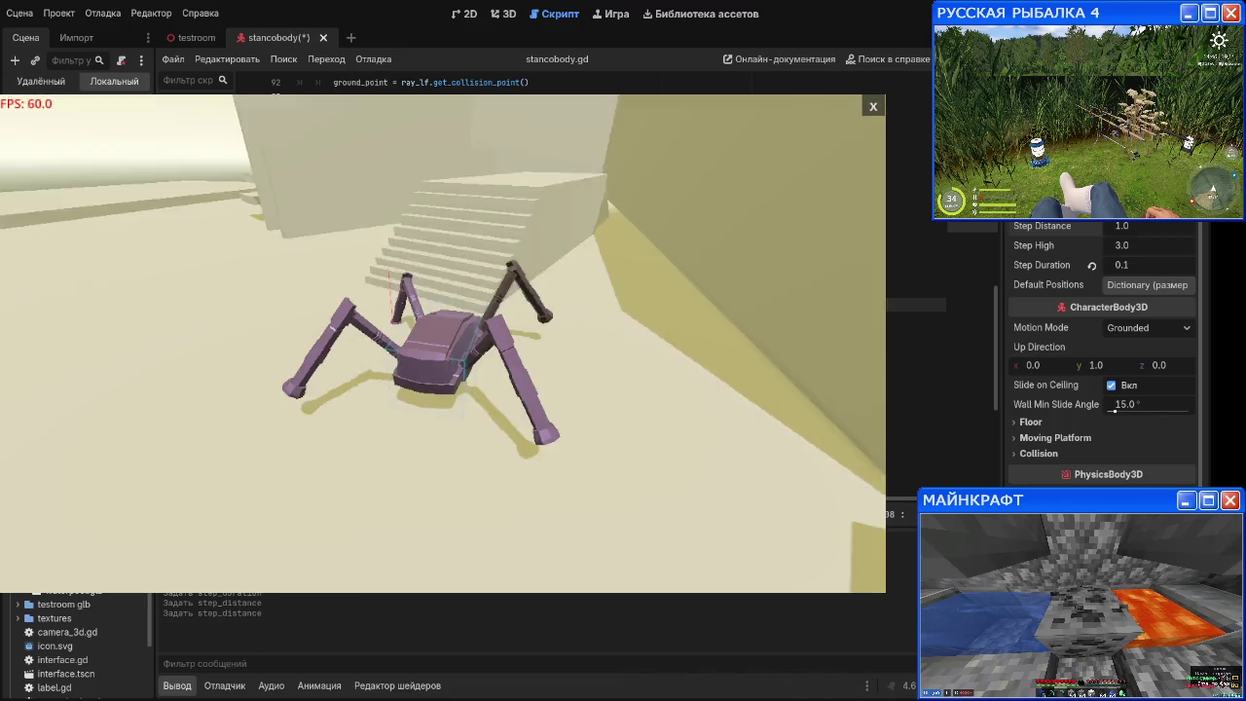
pyautogui.click(1130, 265)
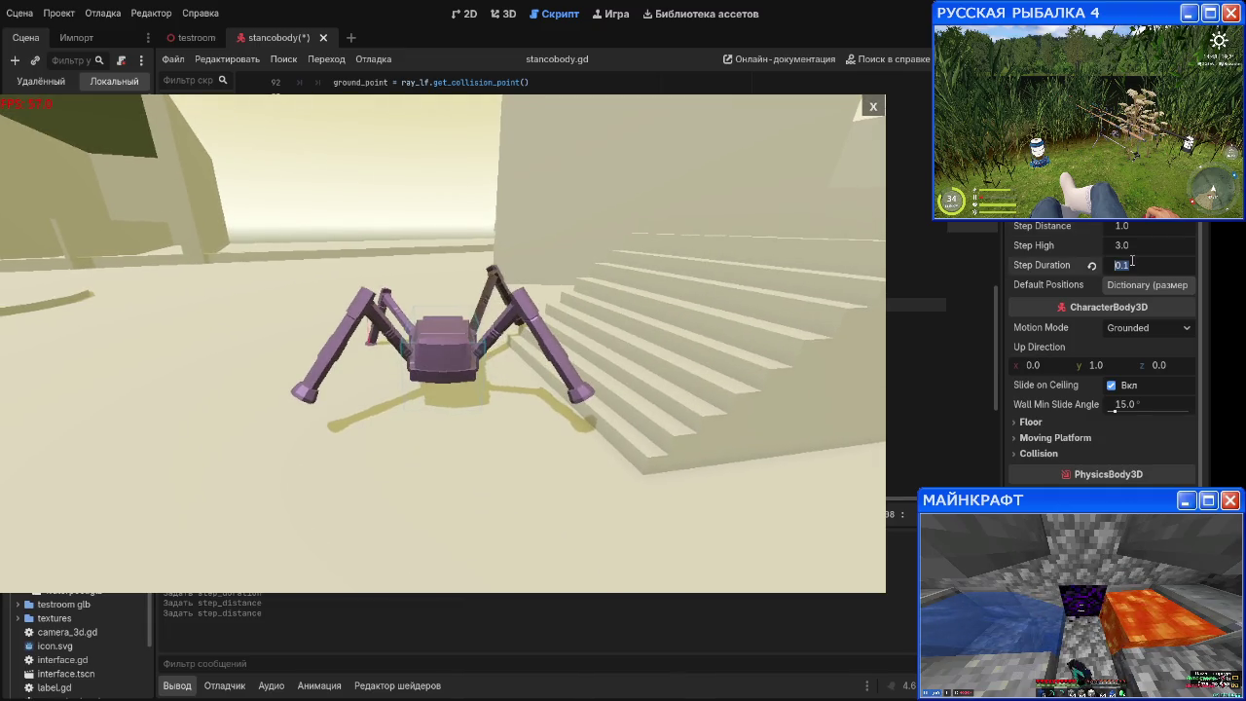
pyautogui.write('0ю03')
pyautogui.write('3')
pyautogui.press('Return')
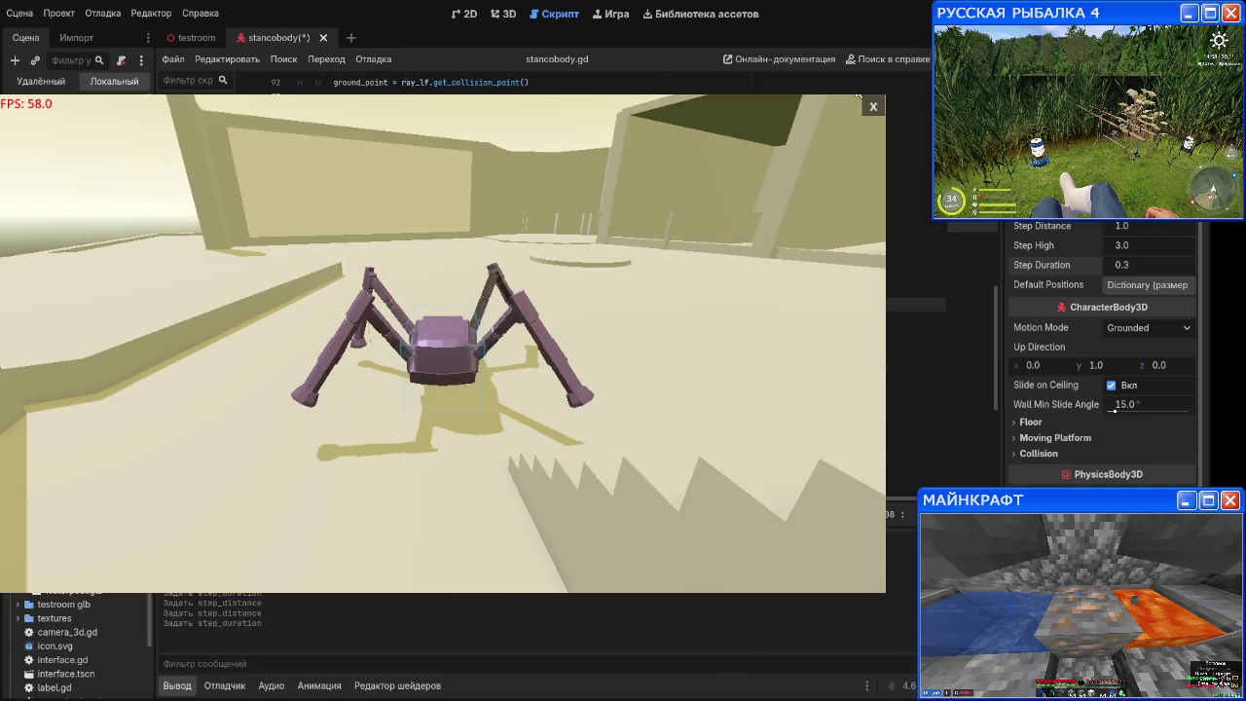
# Step: Stop the running spider game with F8 and return to stancobody.gd
pyautogui.press('F8')
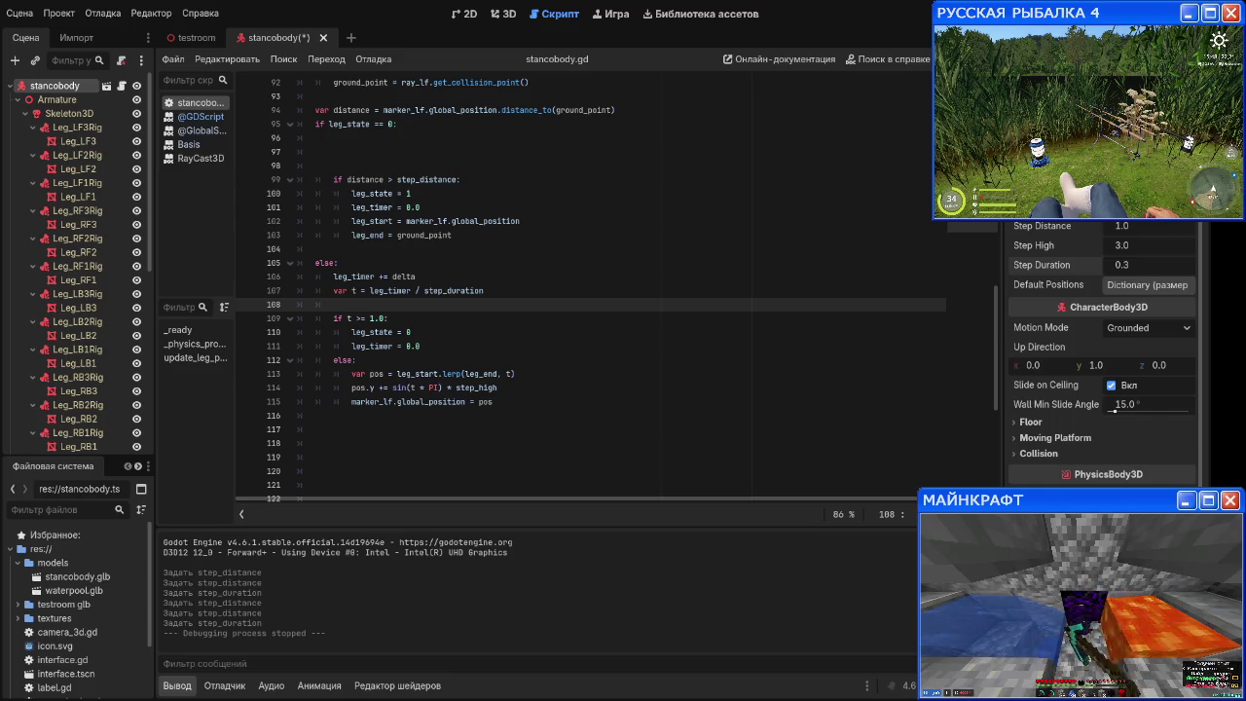
pyautogui.scroll(-4, 98, 282)
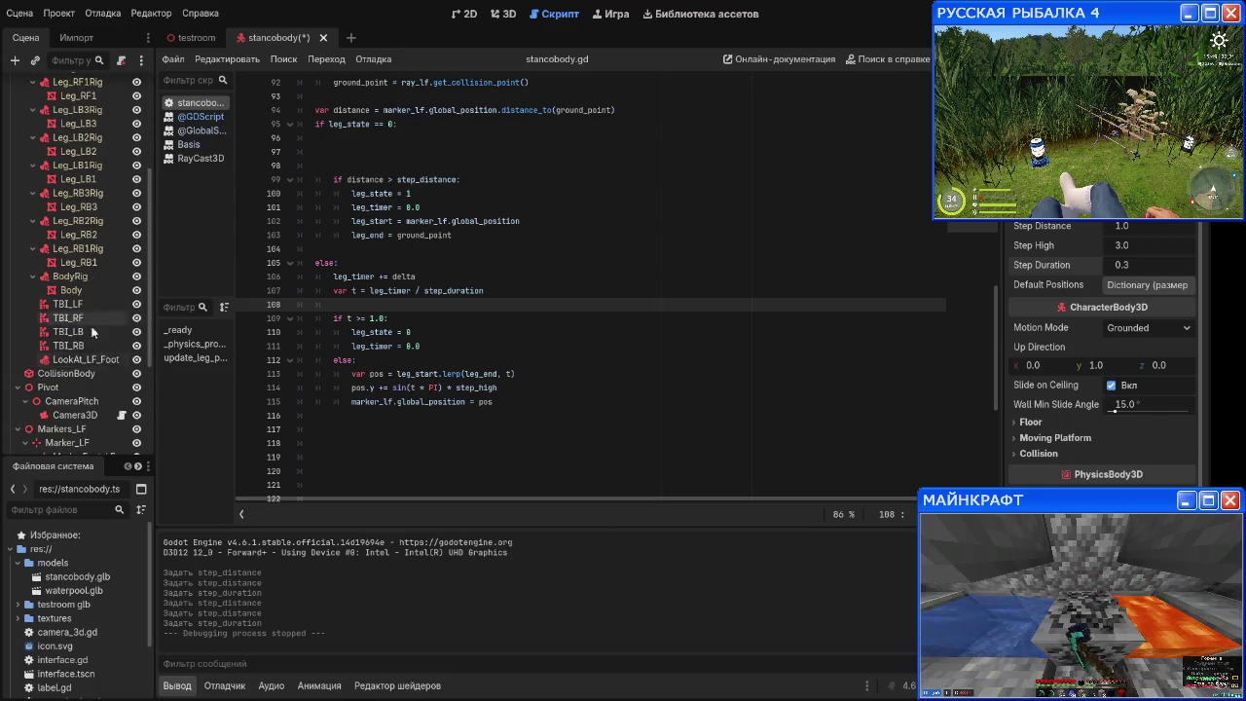
# Step: Enable Top Level on Marker_LF, save the scene, and run the spider game again
pyautogui.click(87, 306)
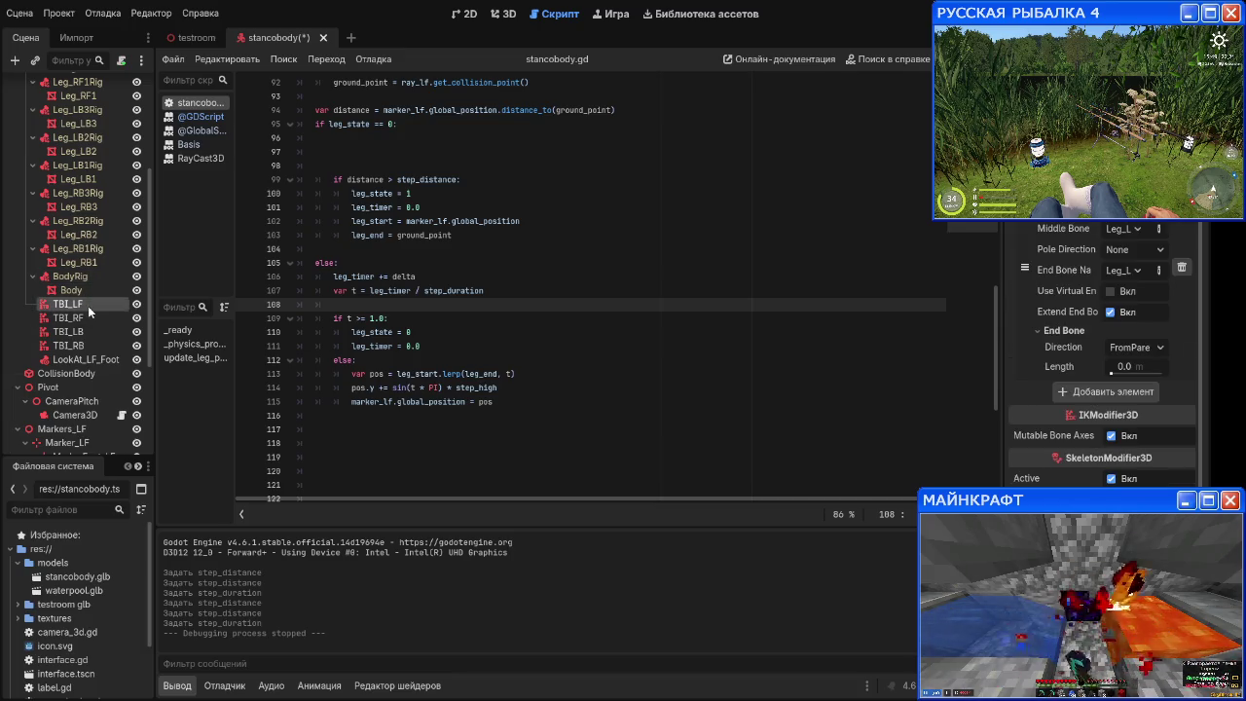
pyautogui.scroll(-2, 88, 331)
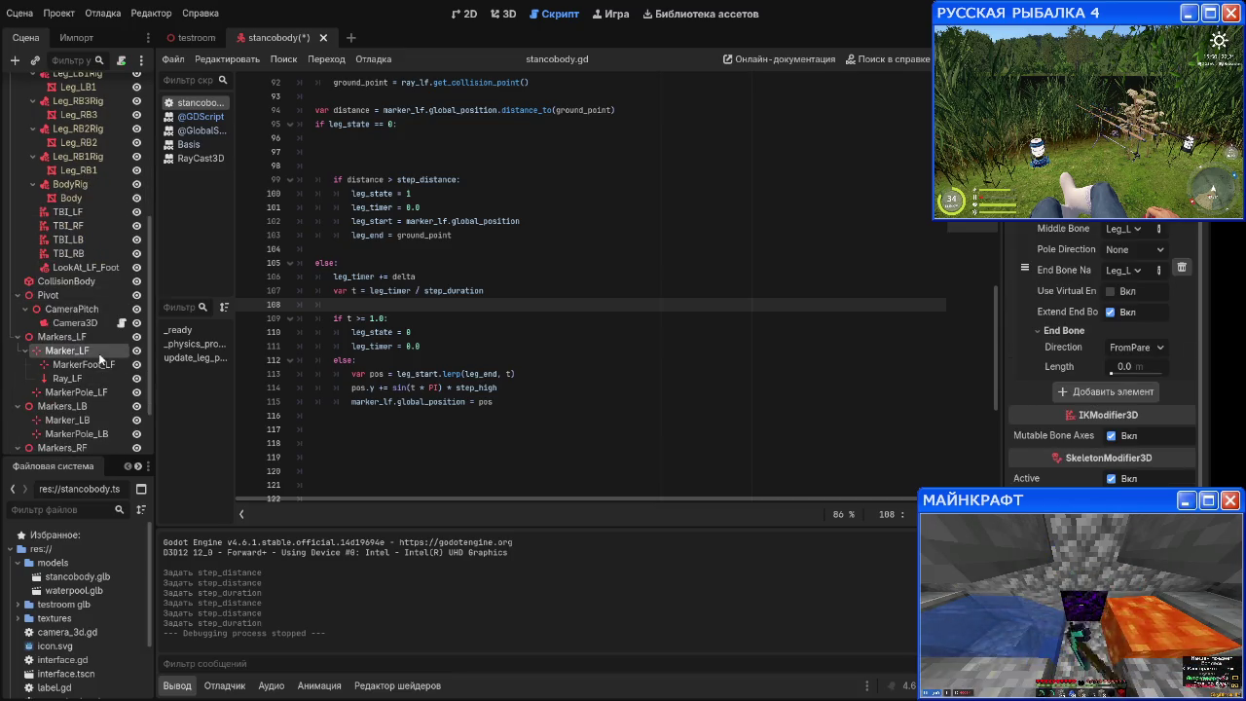
pyautogui.click(98, 352)
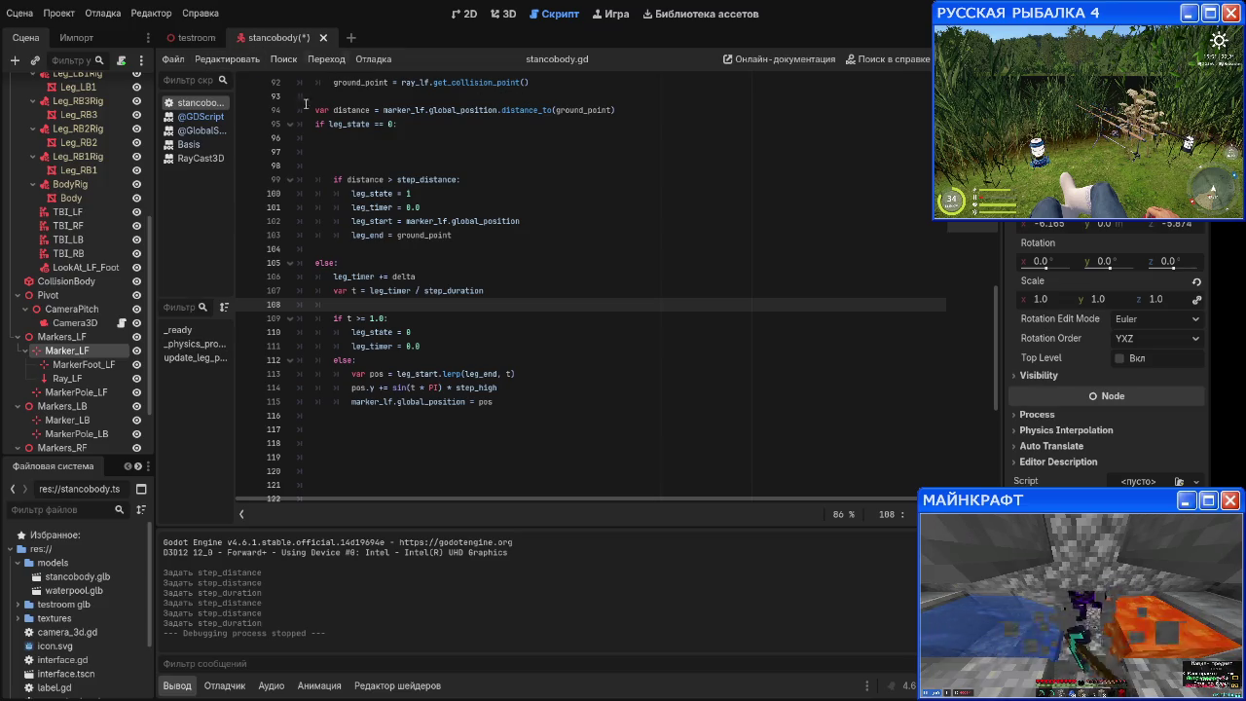
pyautogui.hotkey('ctrl', 's')
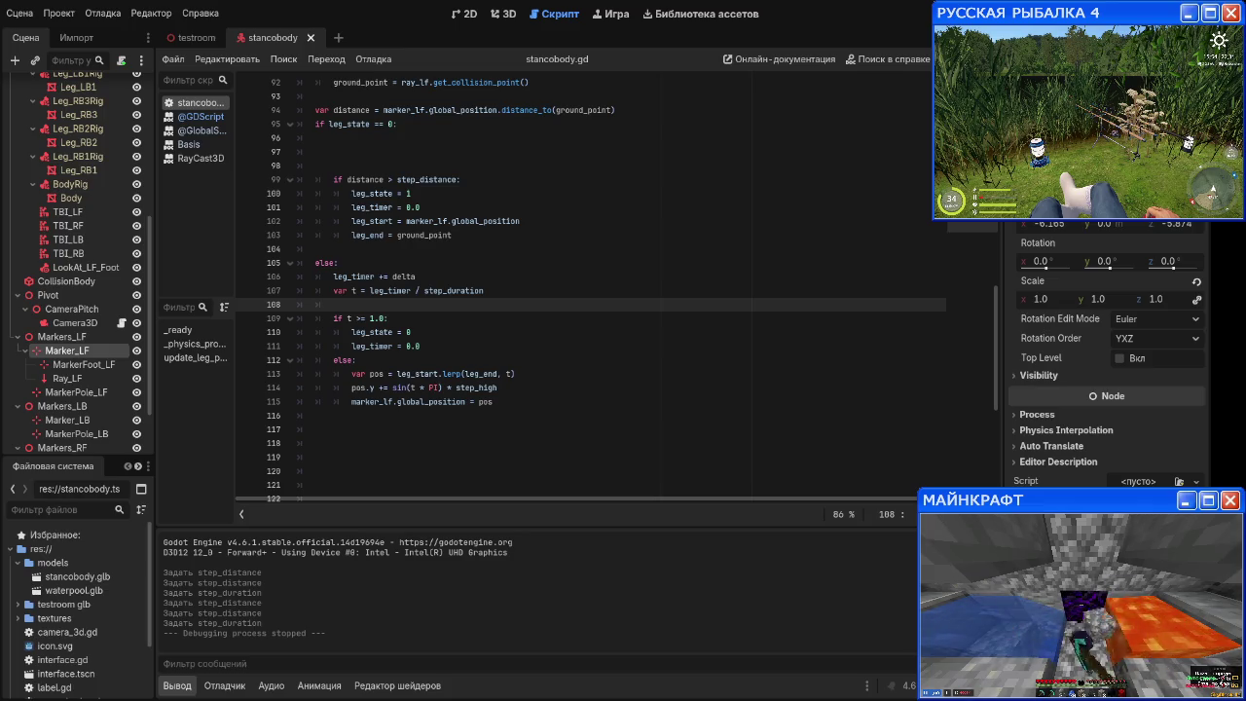
pyautogui.click(1125, 358)
pyautogui.press('F5')
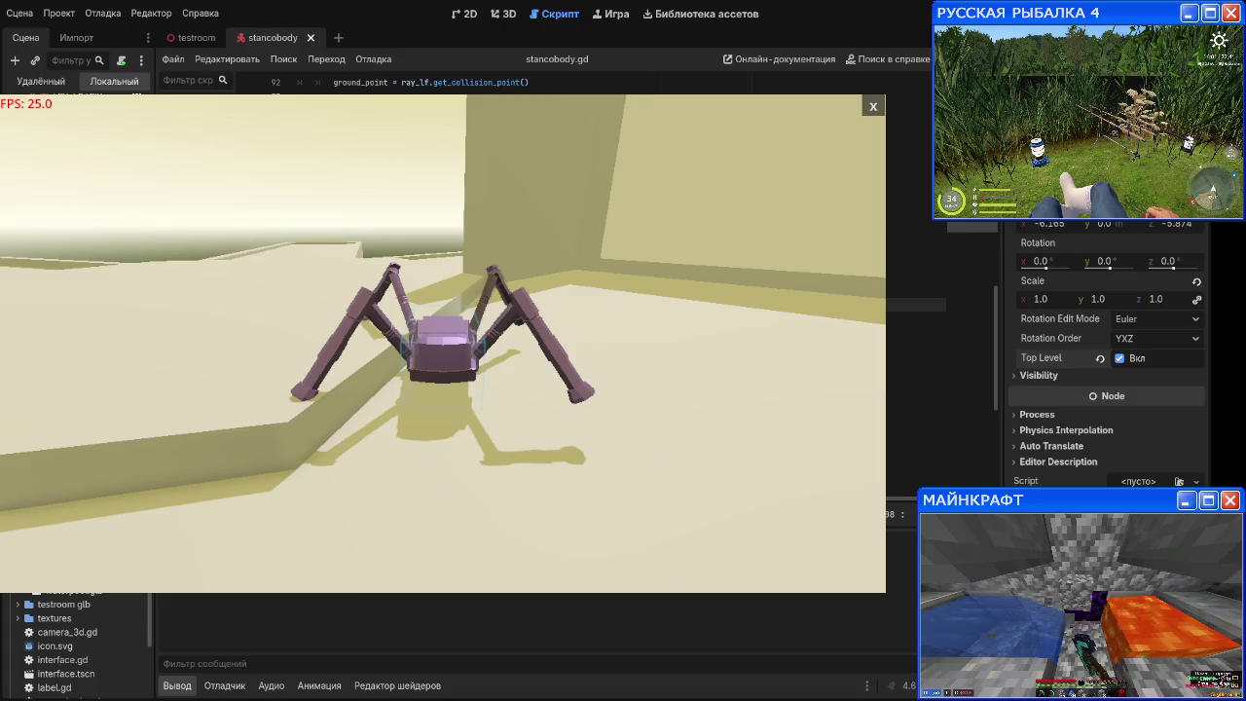
pyautogui.press('Escape')
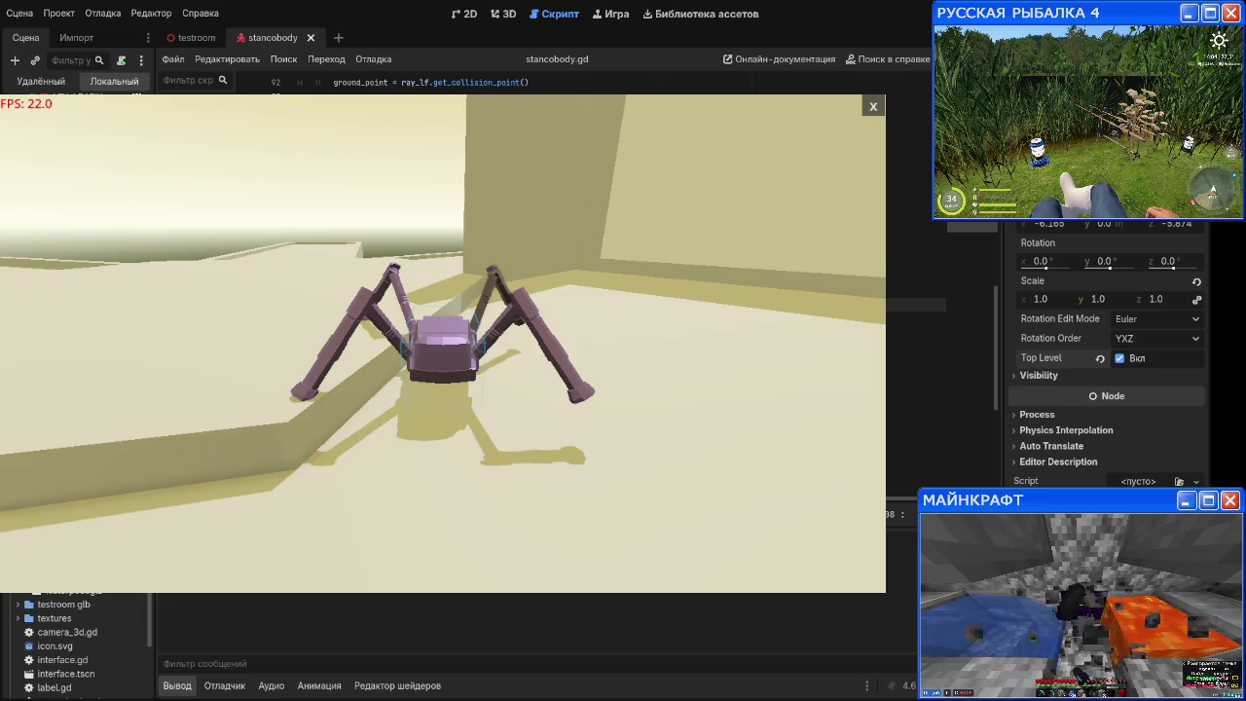
pyautogui.press('d')
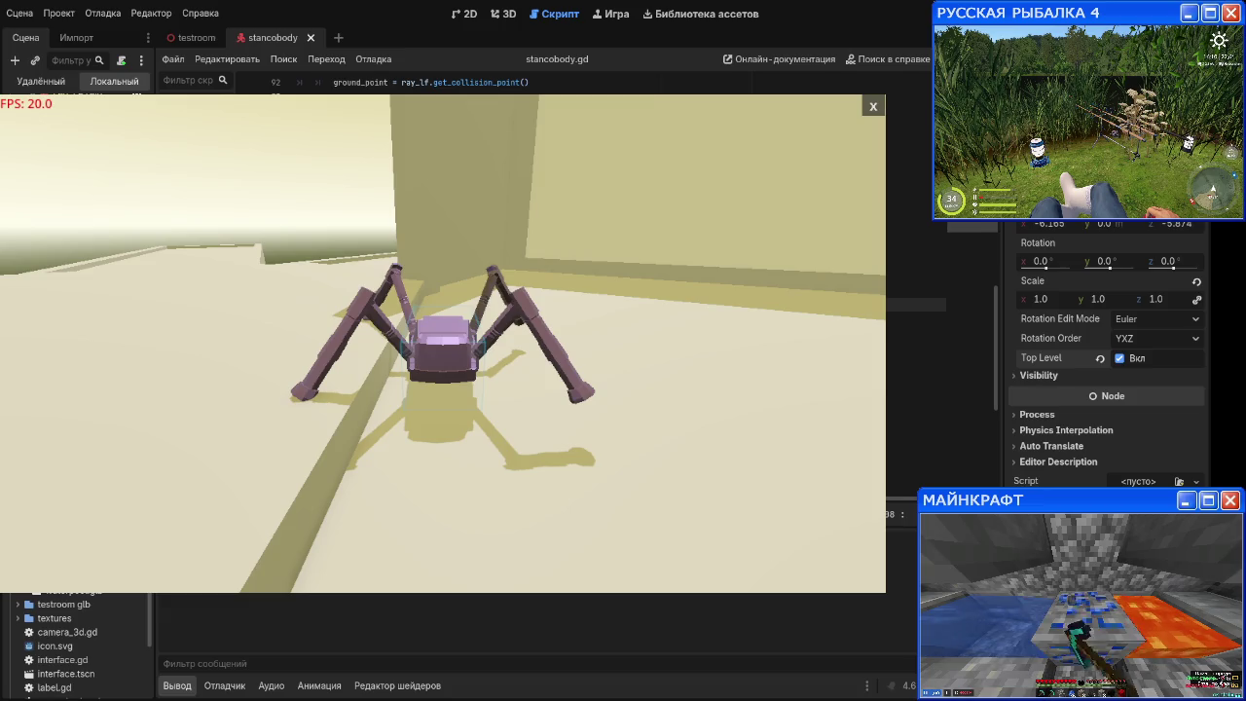
pyautogui.press('w')
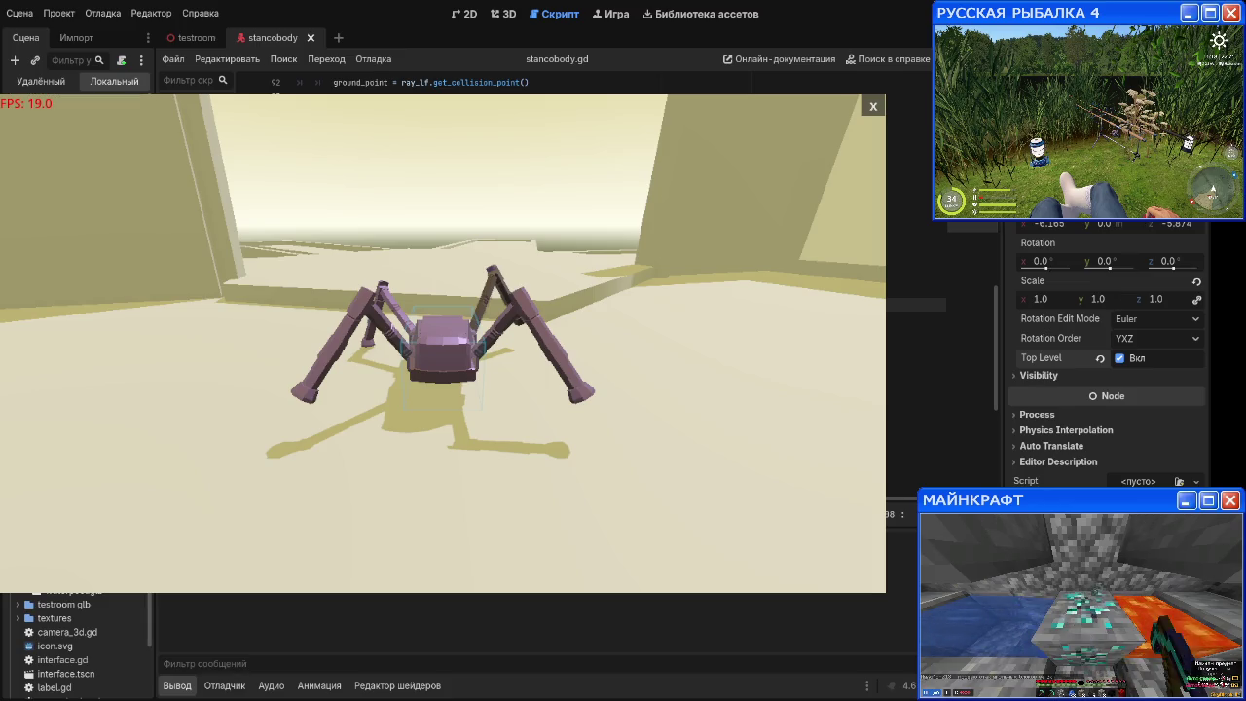
# Step: Try Step Distance 4.0 and Step Duration 0.5 in the Inspector
pyautogui.scroll(10, 1107, 355)
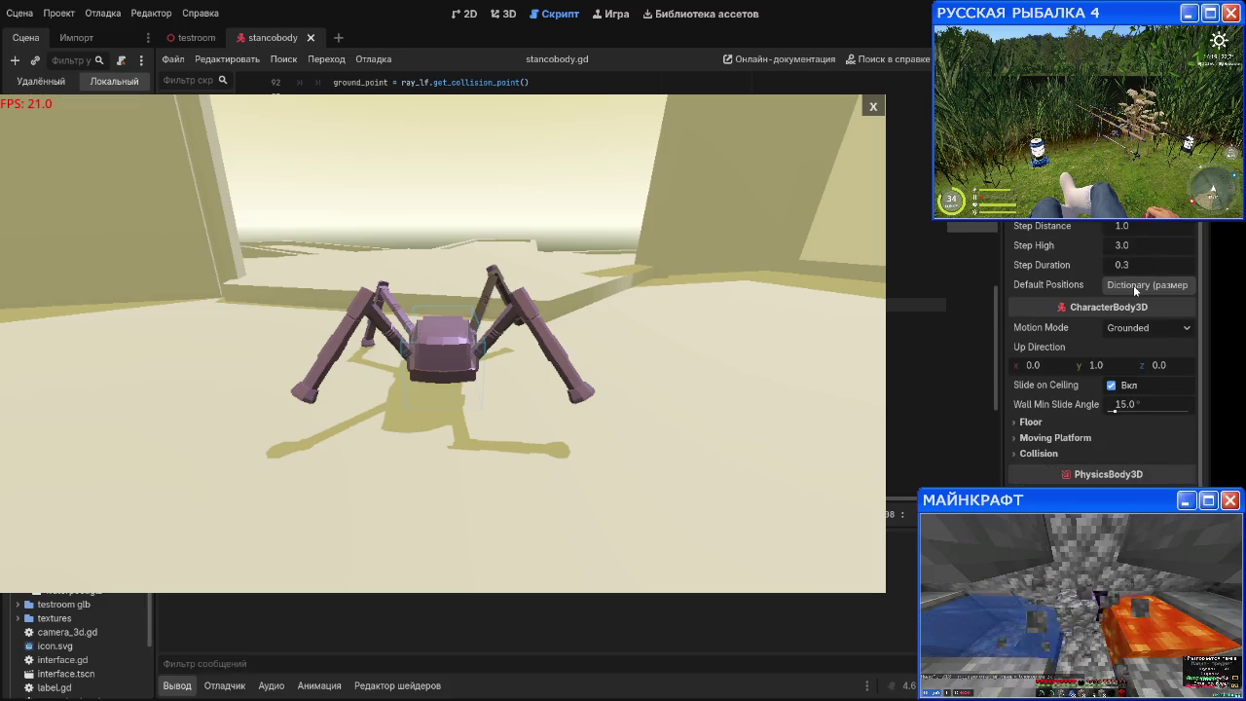
pyautogui.click(1124, 228)
pyautogui.write('4')
pyautogui.press('Return')
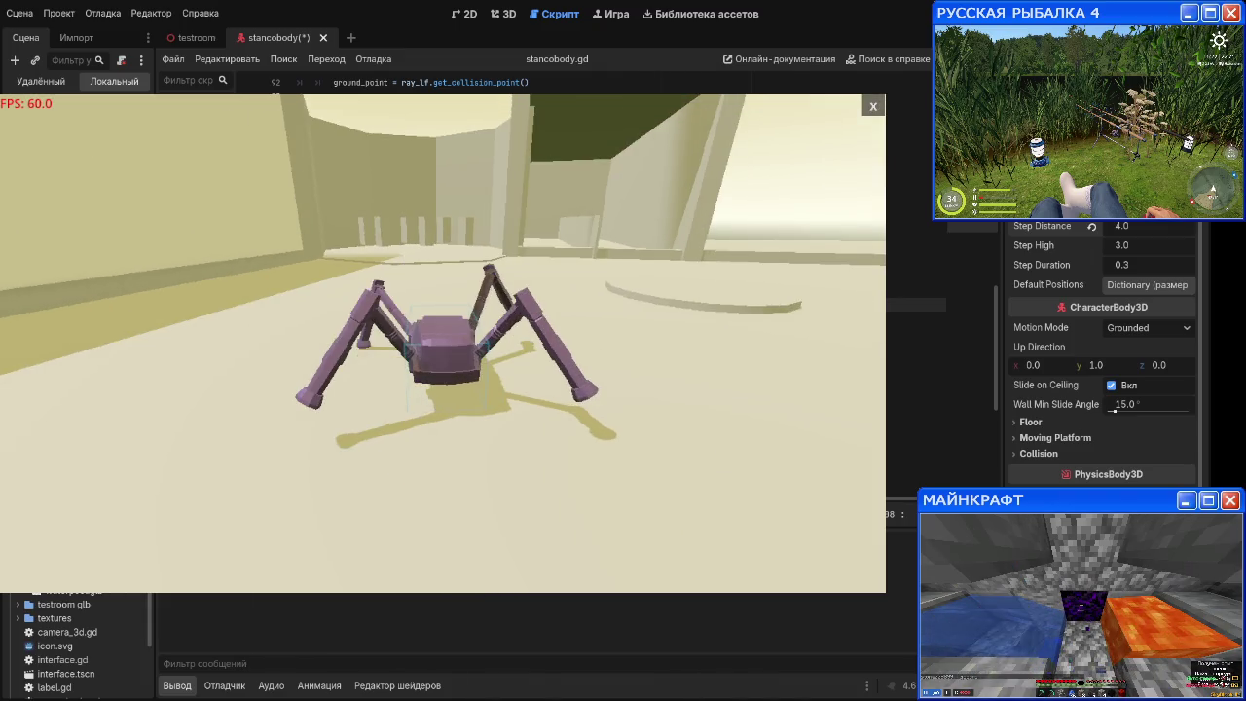
pyautogui.click(1156, 263)
pyautogui.write('0.5')
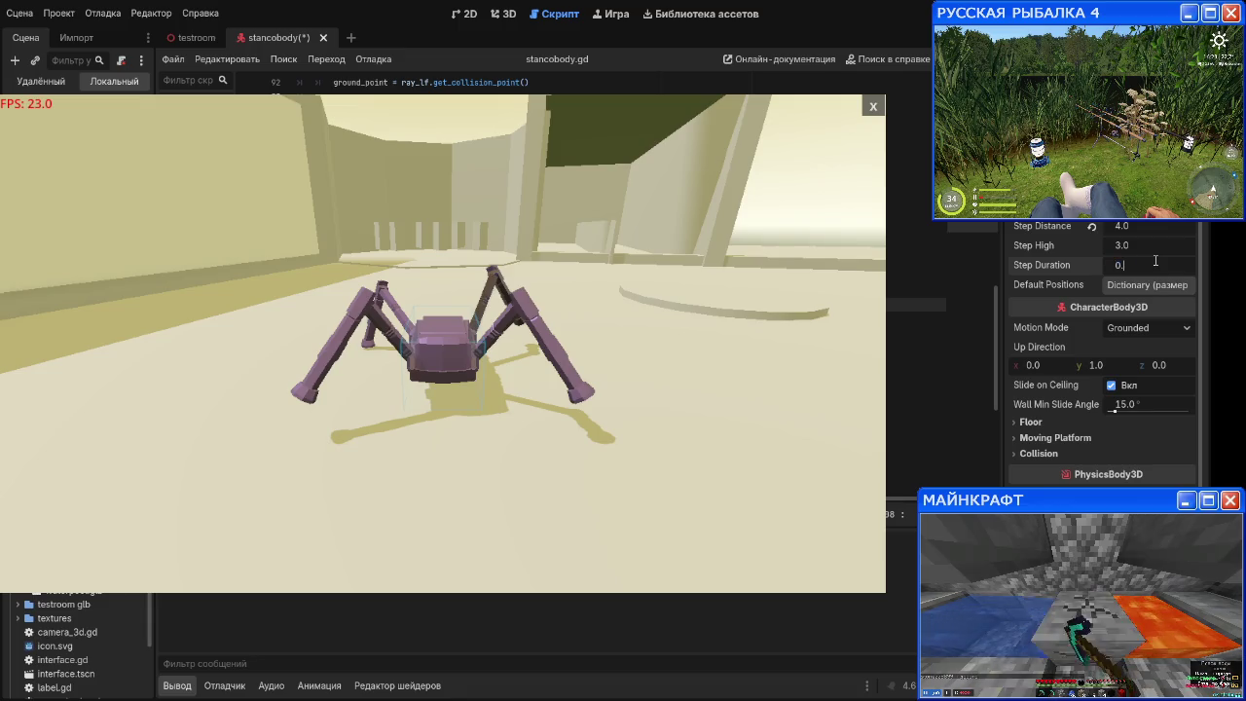
pyautogui.press('Return')
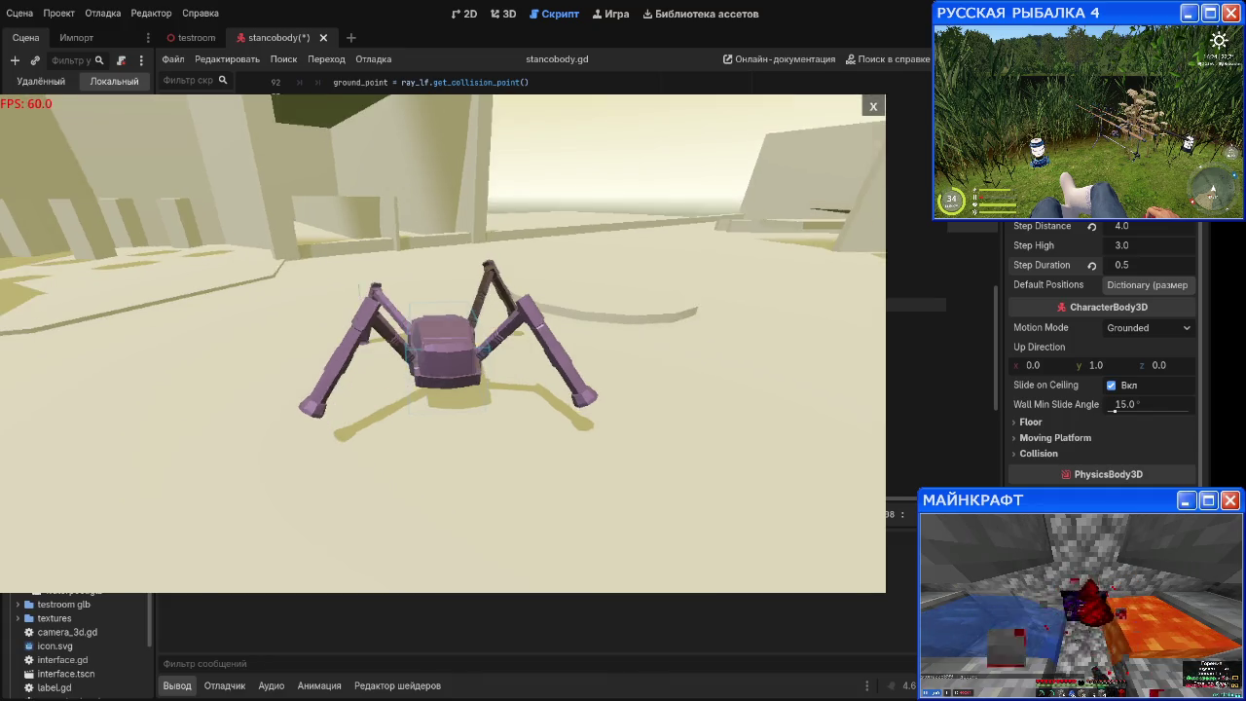
# Step: Revert Step Distance, set it to 5.0 with Step Duration 0.3, and close the game
pyautogui.click(1091, 226)
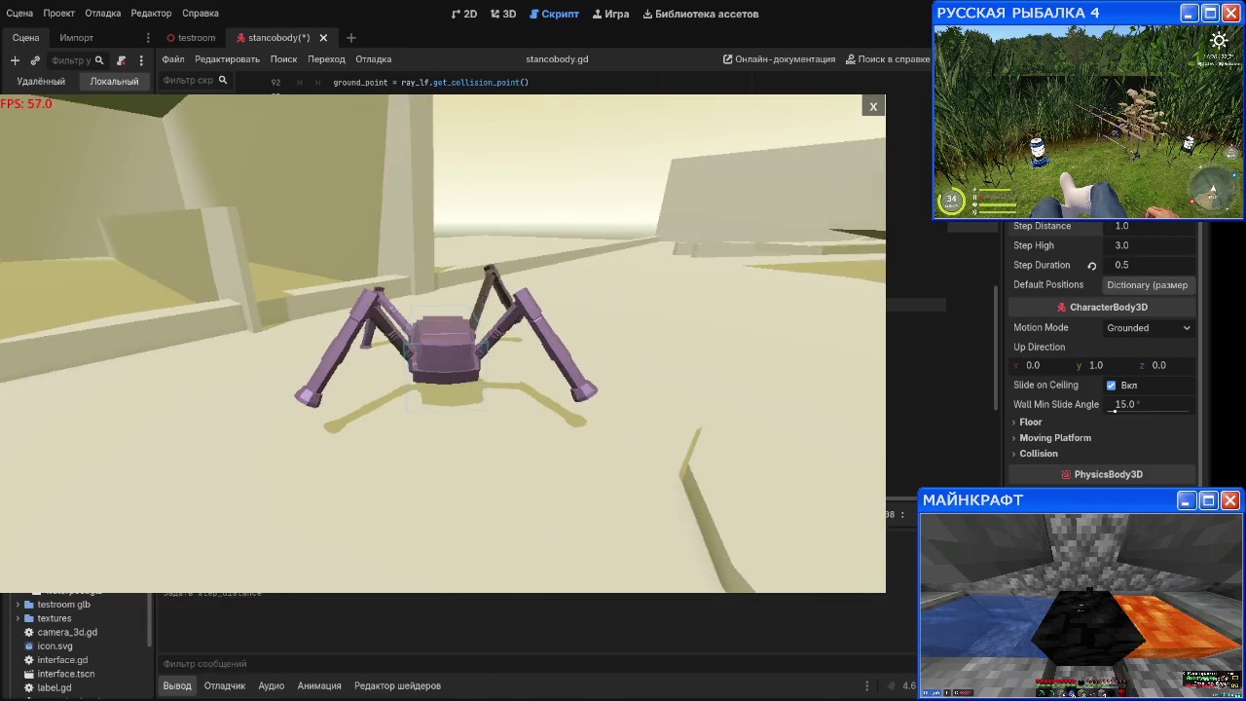
pyautogui.click(1146, 226)
pyautogui.write('5')
pyautogui.press('Return')
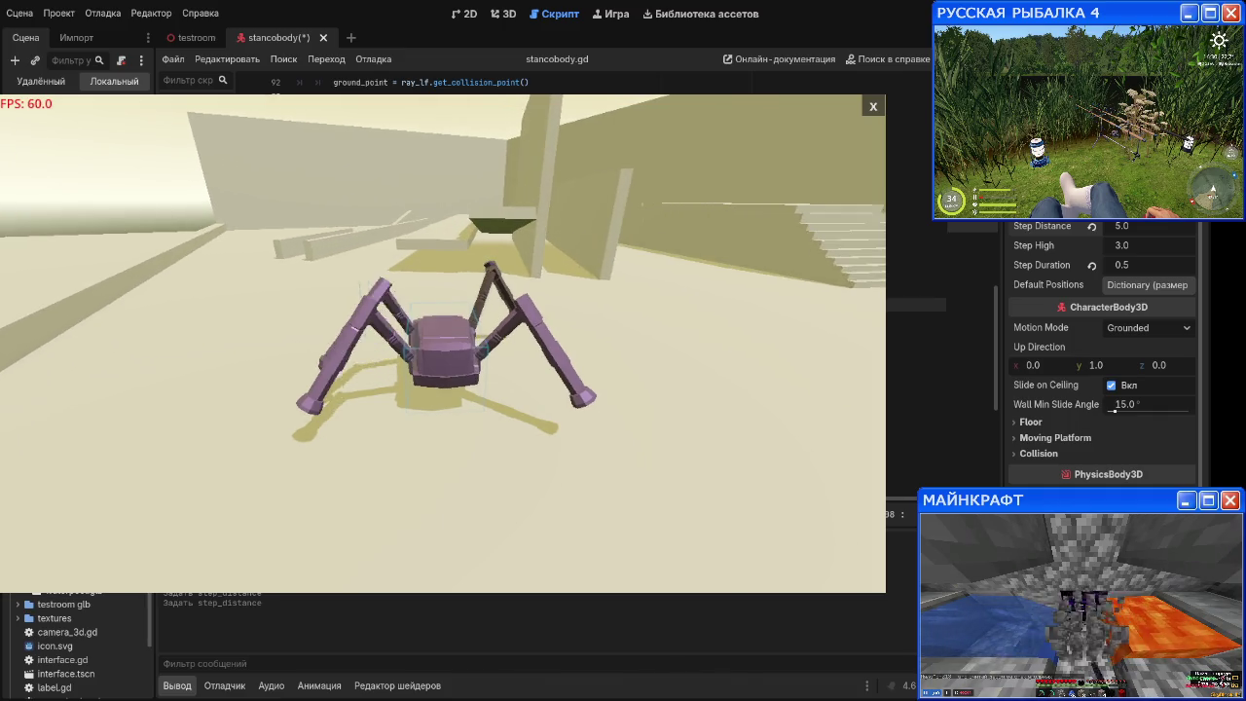
pyautogui.click(1170, 265)
pyautogui.write('0-')
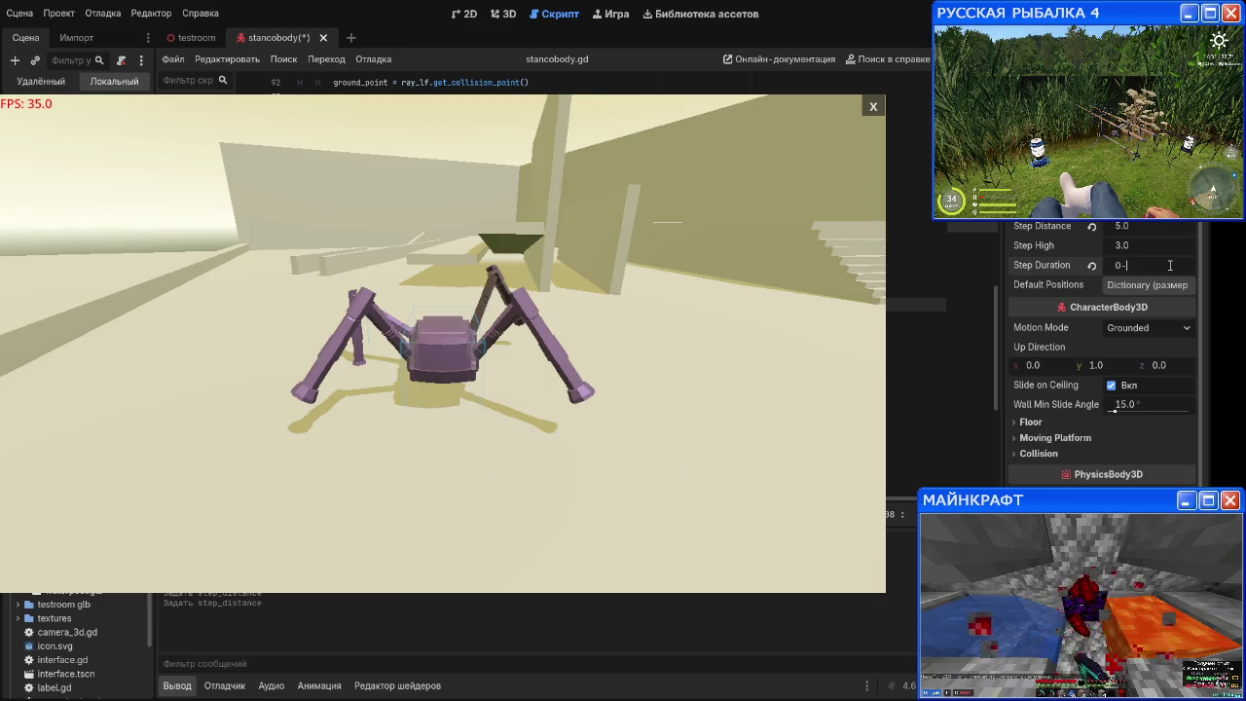
pyautogui.write('.3')
pyautogui.press('Return')
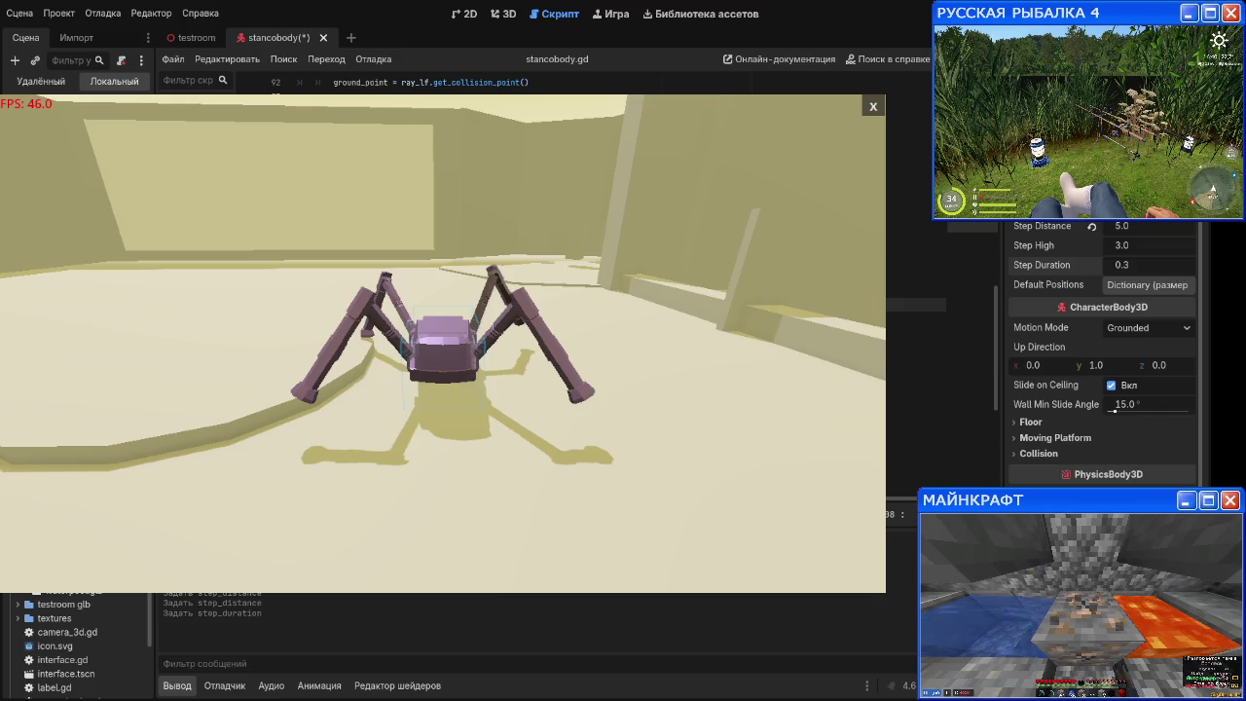
pyautogui.click(874, 106)
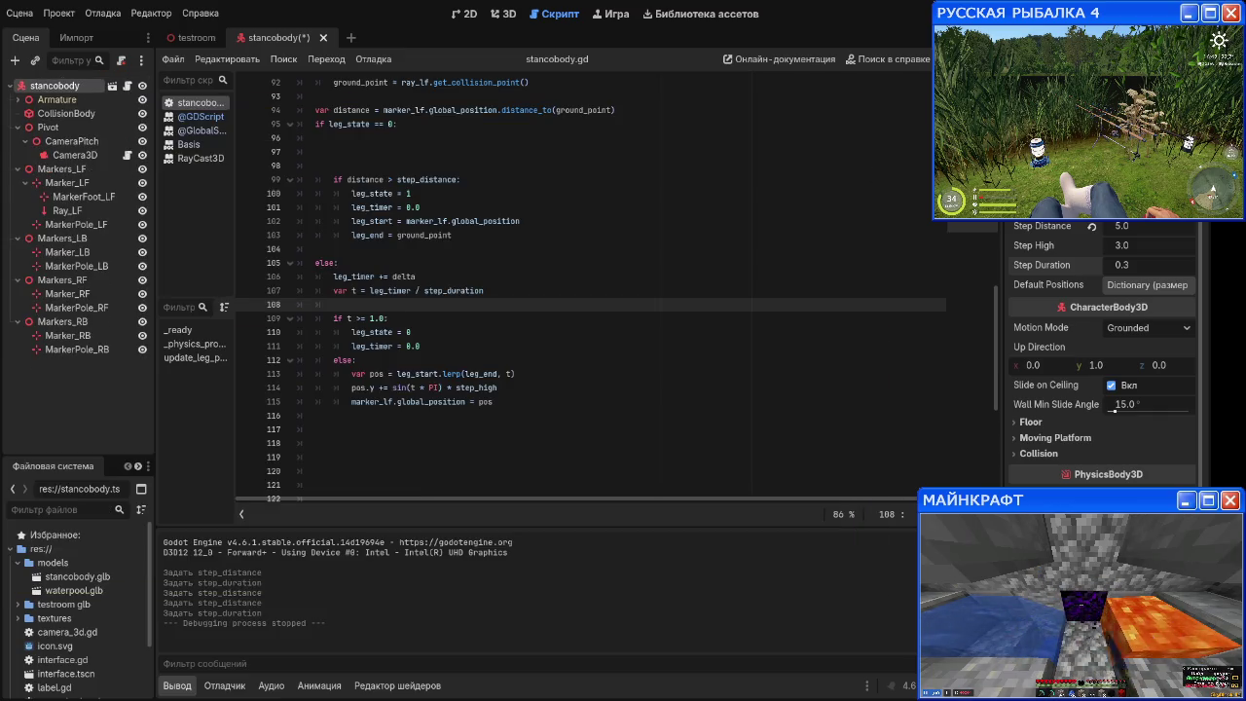
# Step: Change step_distance to 5.0 and jump_force to 30.0 in stancobody.gd
pyautogui.scroll(20, 672, 364)
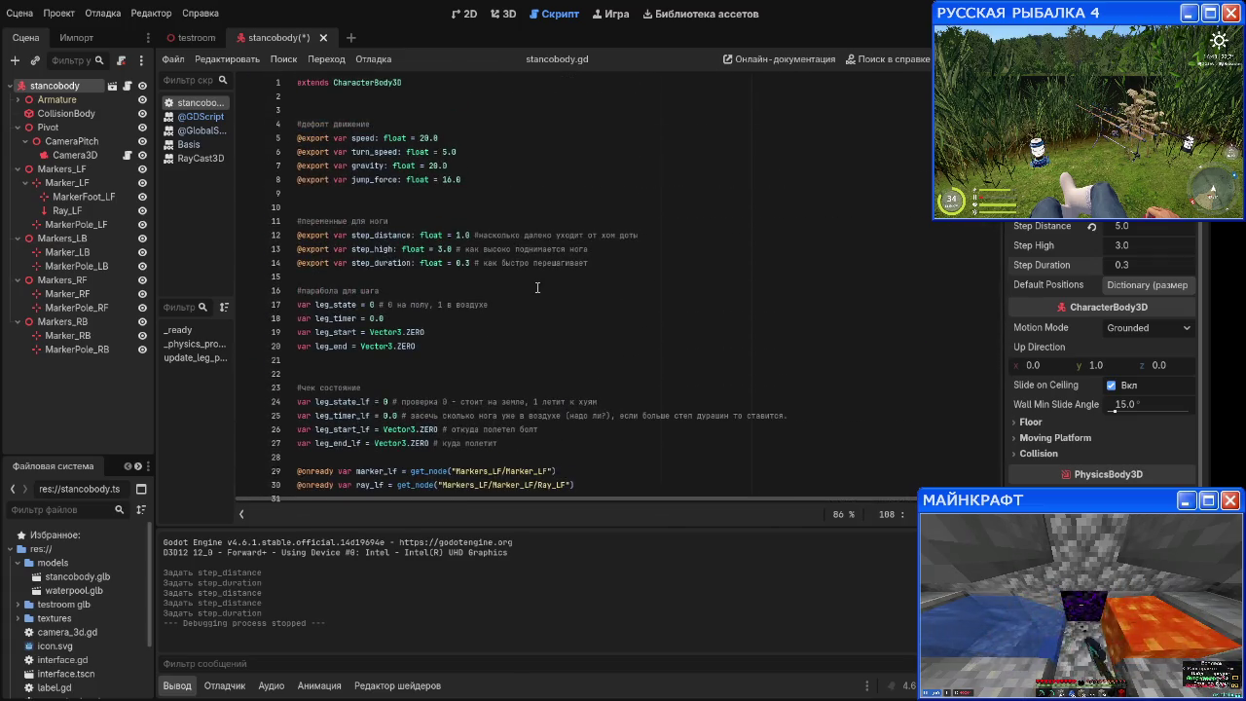
pyautogui.click(456, 235)
pyautogui.press('BackSpace')
pyautogui.write('1')
pyautogui.write('5')
pyautogui.press('Up')
pyautogui.press('Up')
pyautogui.press('Up')
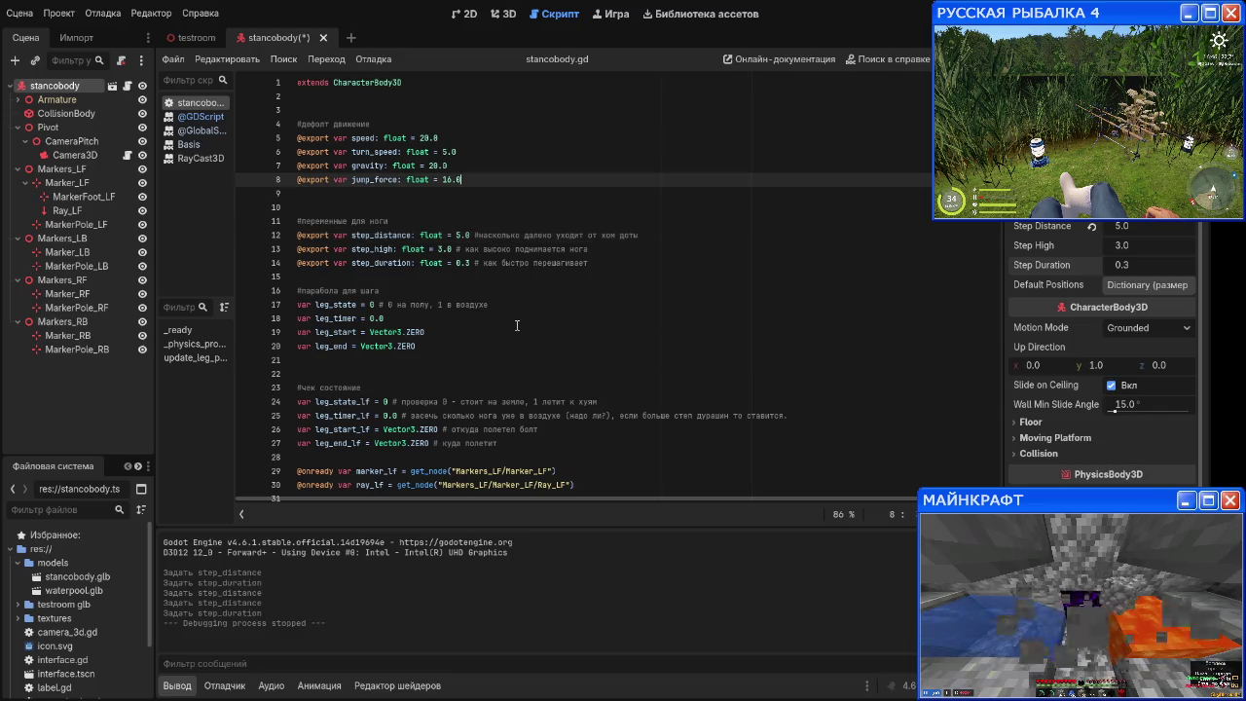
pyautogui.press('Left')
pyautogui.press('Left')
pyautogui.press('Left')
pyautogui.press('Delete')
pyautogui.press('BackSpace')
pyautogui.write('30')
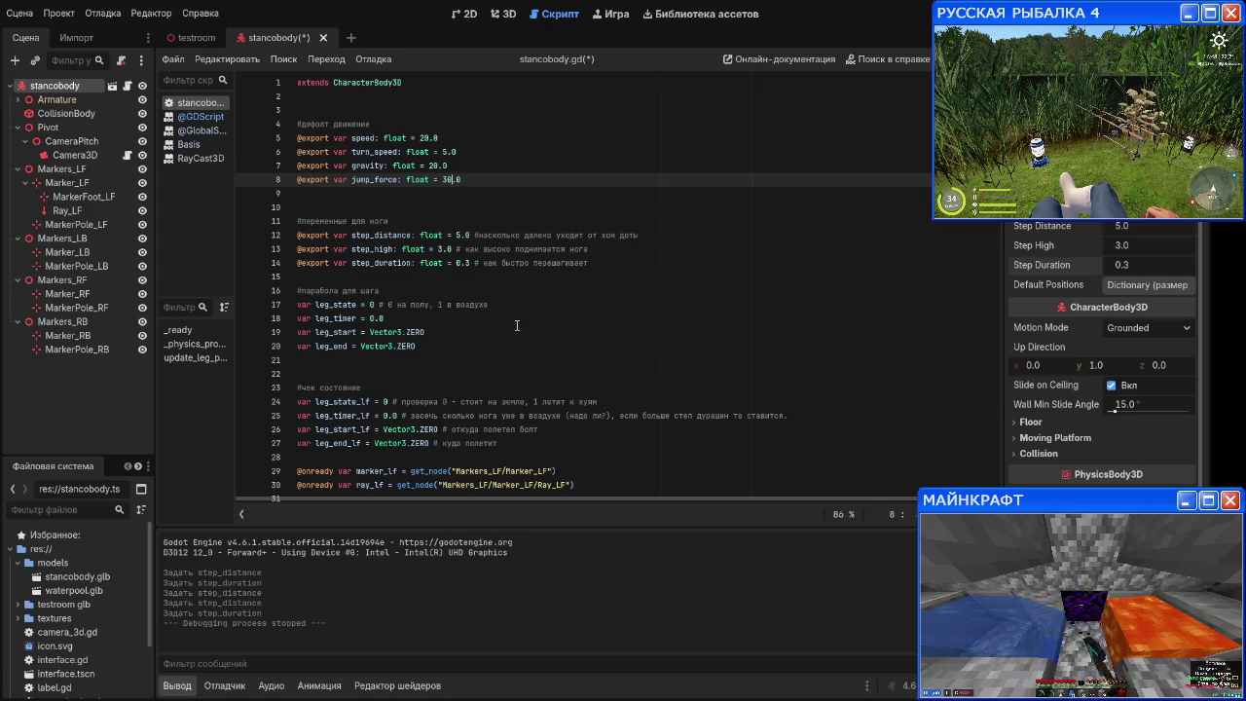
# Step: Set gravity to 60.0 and turn_speed to 2.0, save the script, and run the game
pyautogui.press('Up')
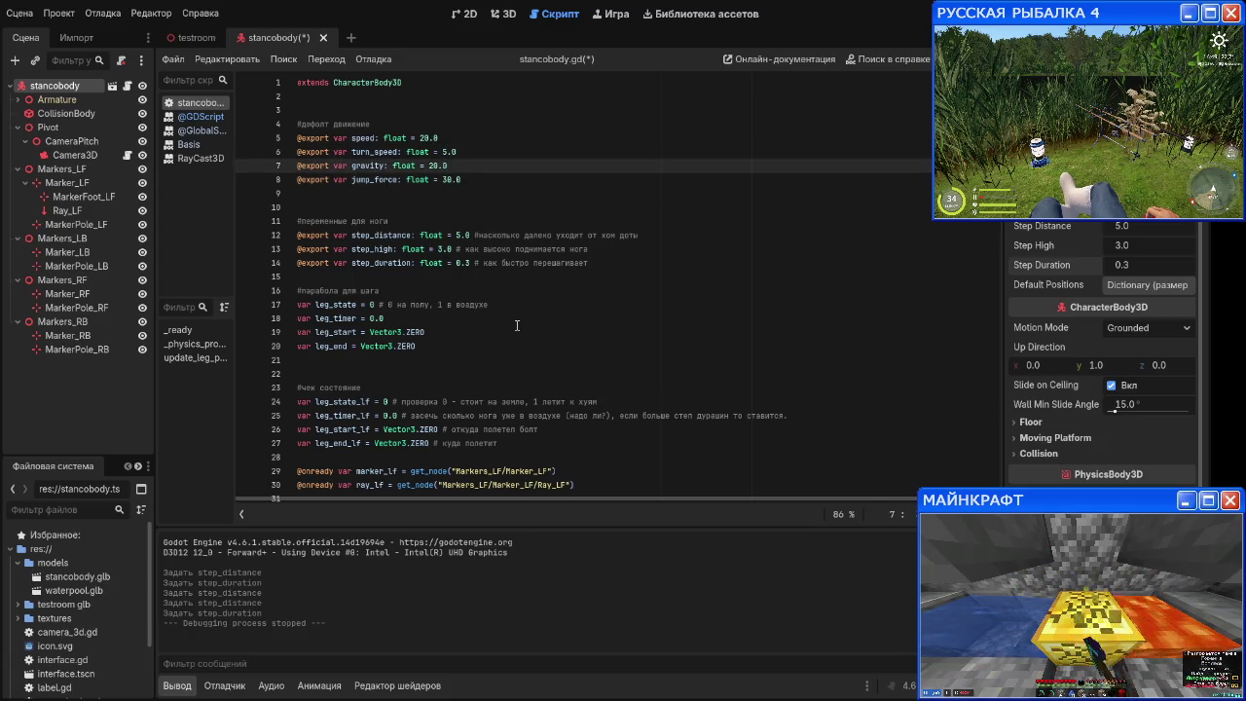
pyautogui.press('BackSpace')
pyautogui.write('6')
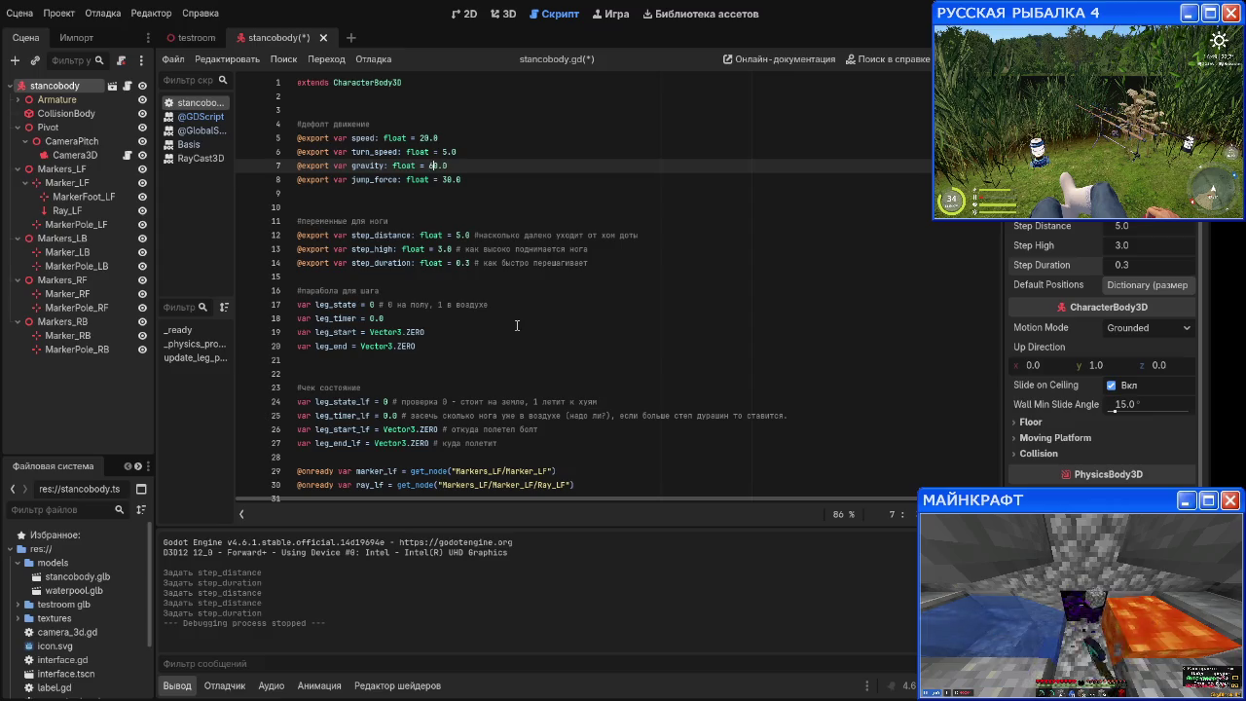
pyautogui.press('Up')
pyautogui.press('Up')
pyautogui.press('Down')
pyautogui.press('BackSpace')
pyautogui.write('2')
pyautogui.press('Up')
pyautogui.press('Down')
pyautogui.press('Down')
pyautogui.press('Down')
pyautogui.hotkey('ctrl', 's')
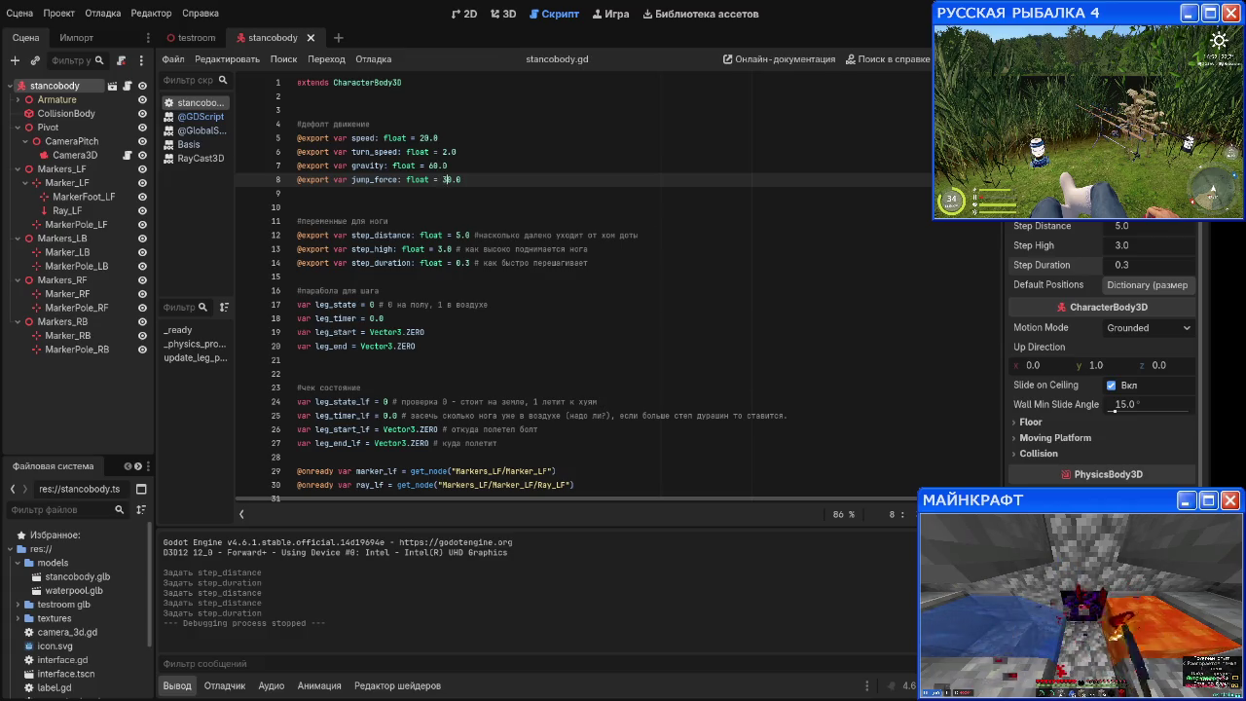
pyautogui.press('F5')
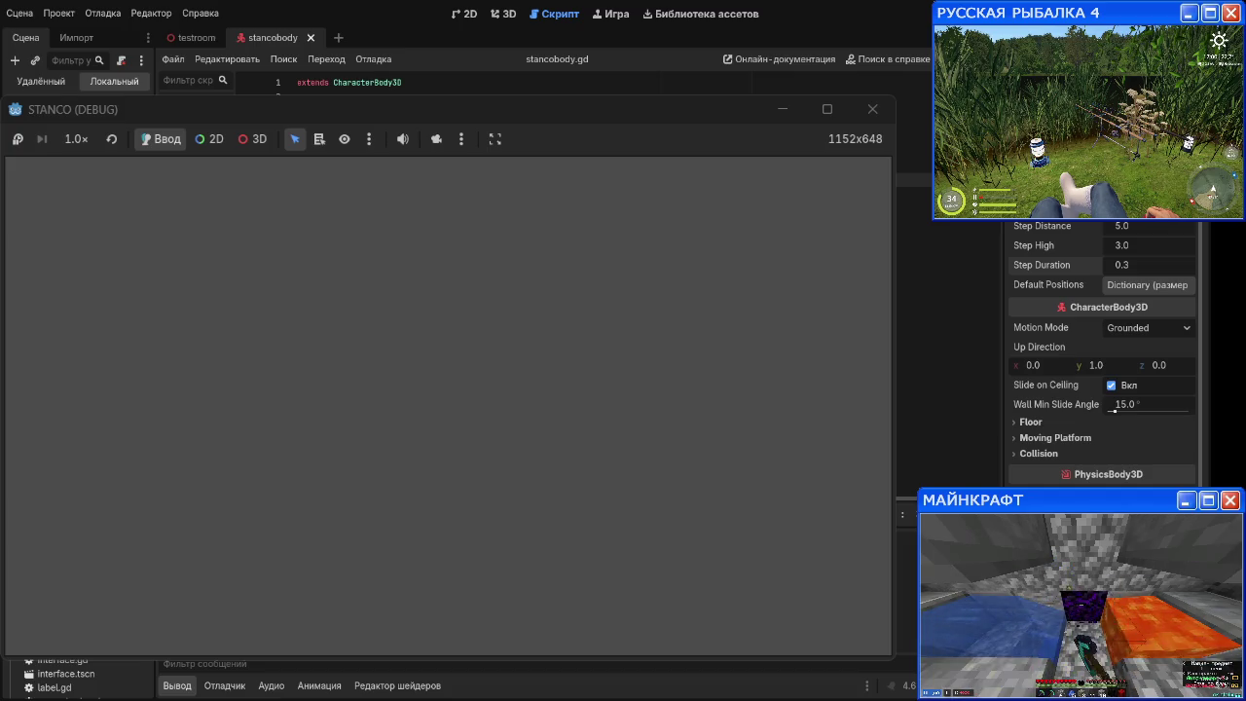
# Step: Close the STANCO (DEBUG) game window to stop debugging
pyautogui.click(873, 109)
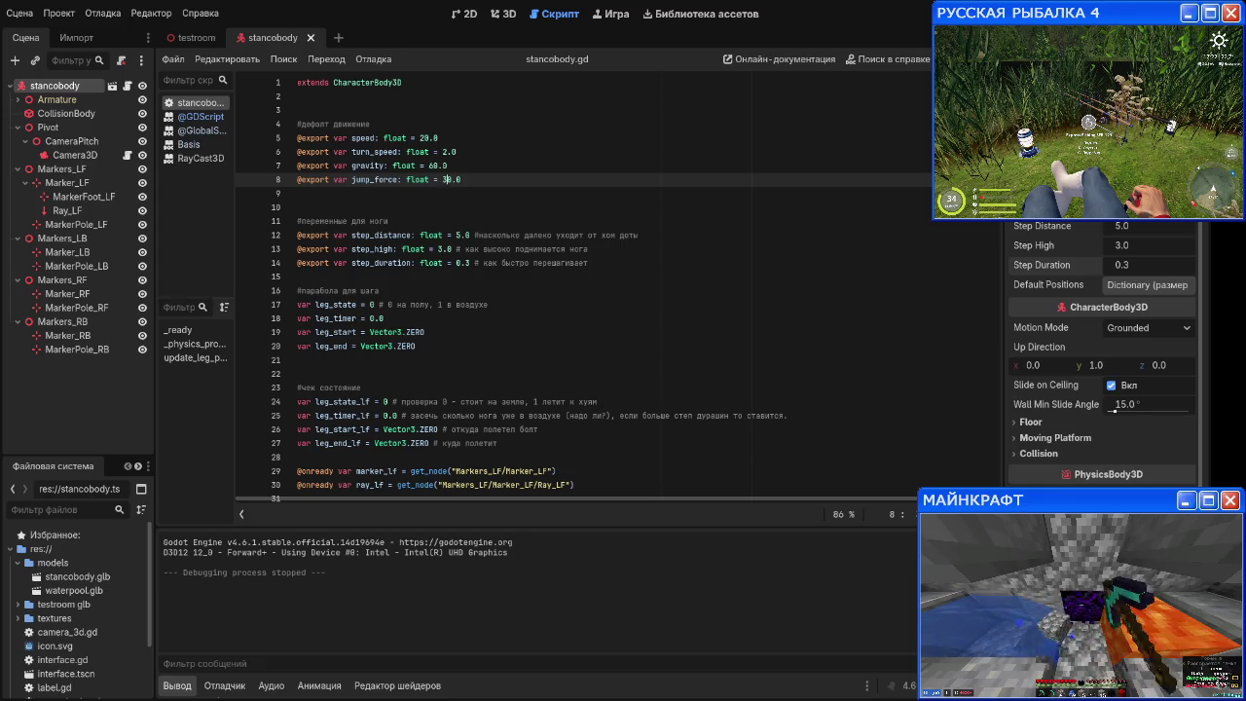
# Step: Enable Top Level on Marker_LB, Marker_RF and one more leg marker, then save and run
pyautogui.click(66, 254)
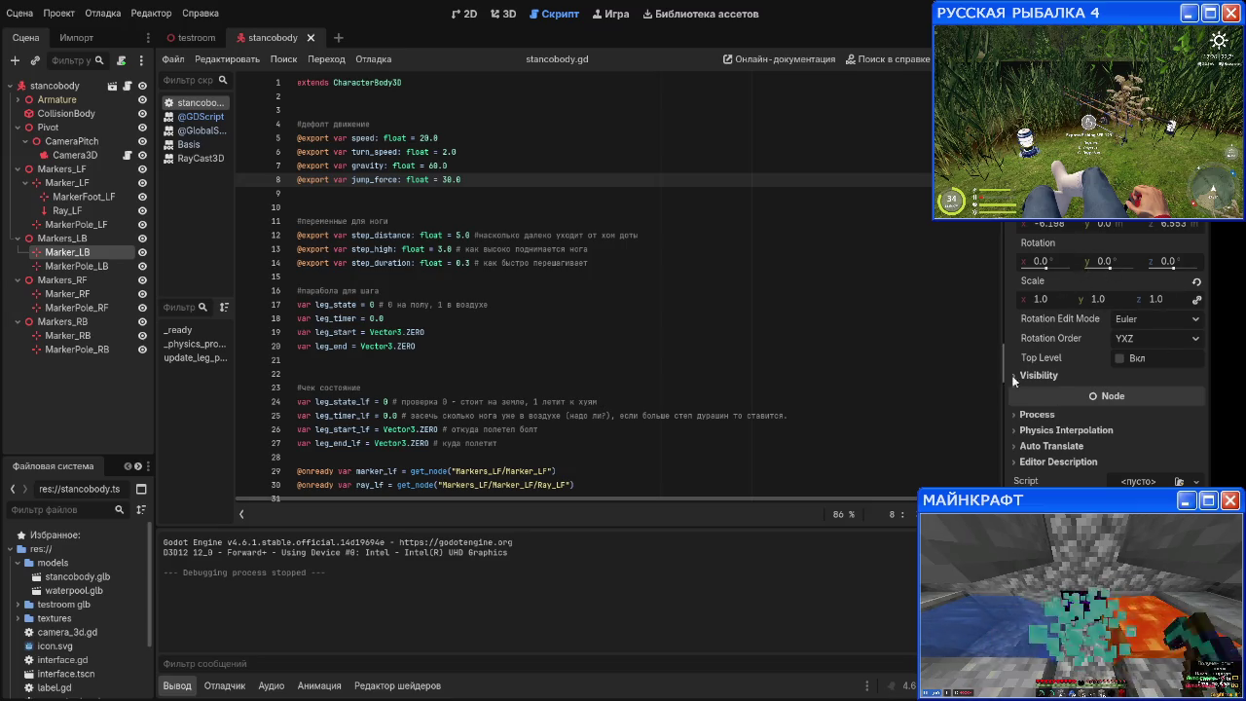
pyautogui.click(1120, 358)
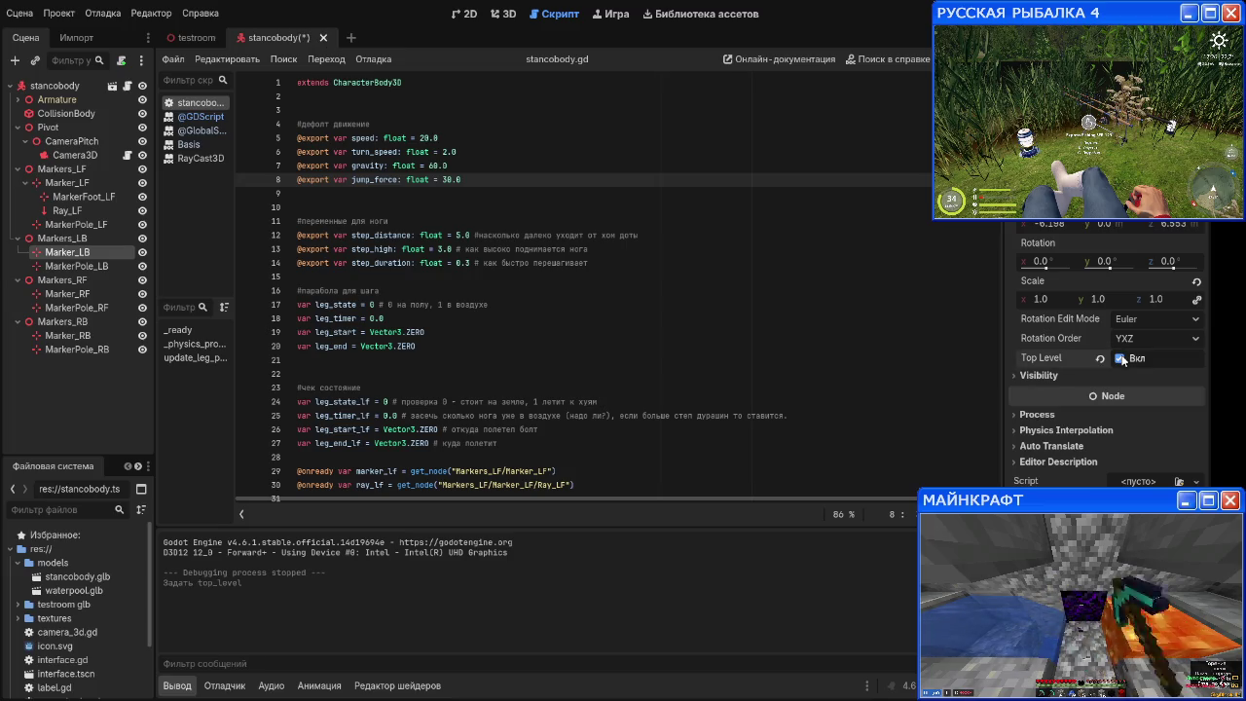
pyautogui.click(66, 293)
pyautogui.click(1120, 358)
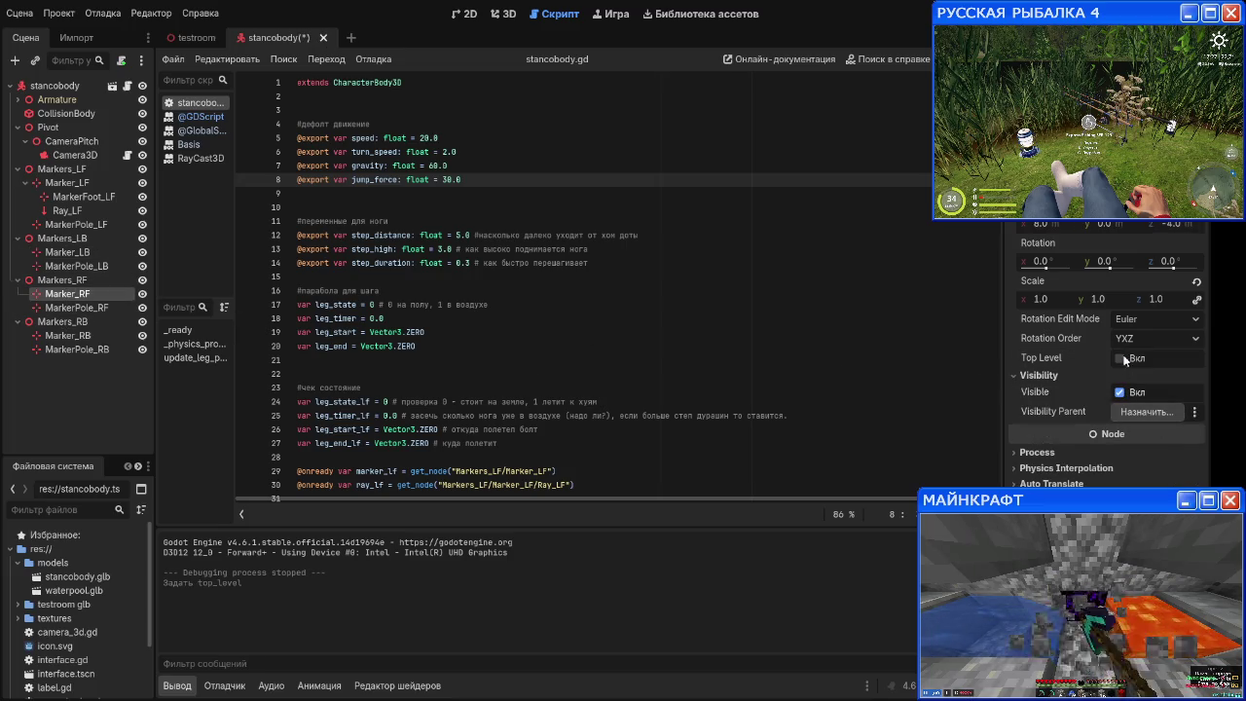
pyautogui.click(77, 348)
pyautogui.click(1119, 358)
pyautogui.press('F5')
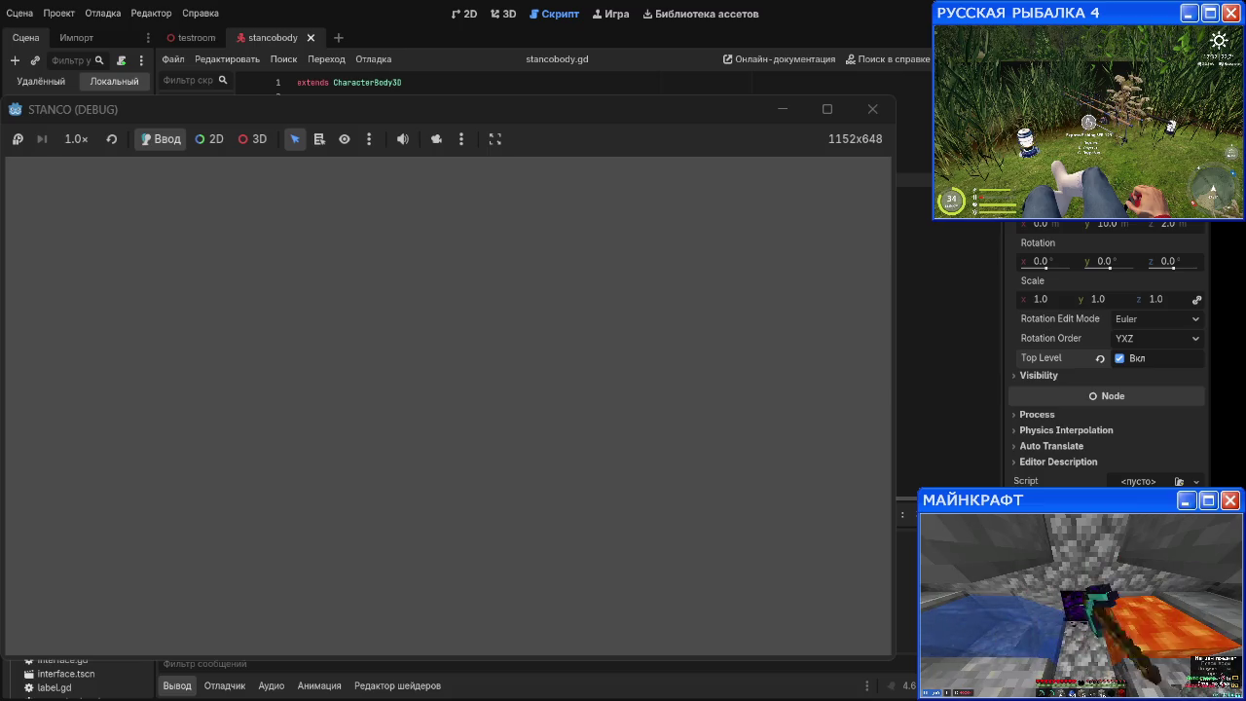
pyautogui.scroll(5, 1007, 267)
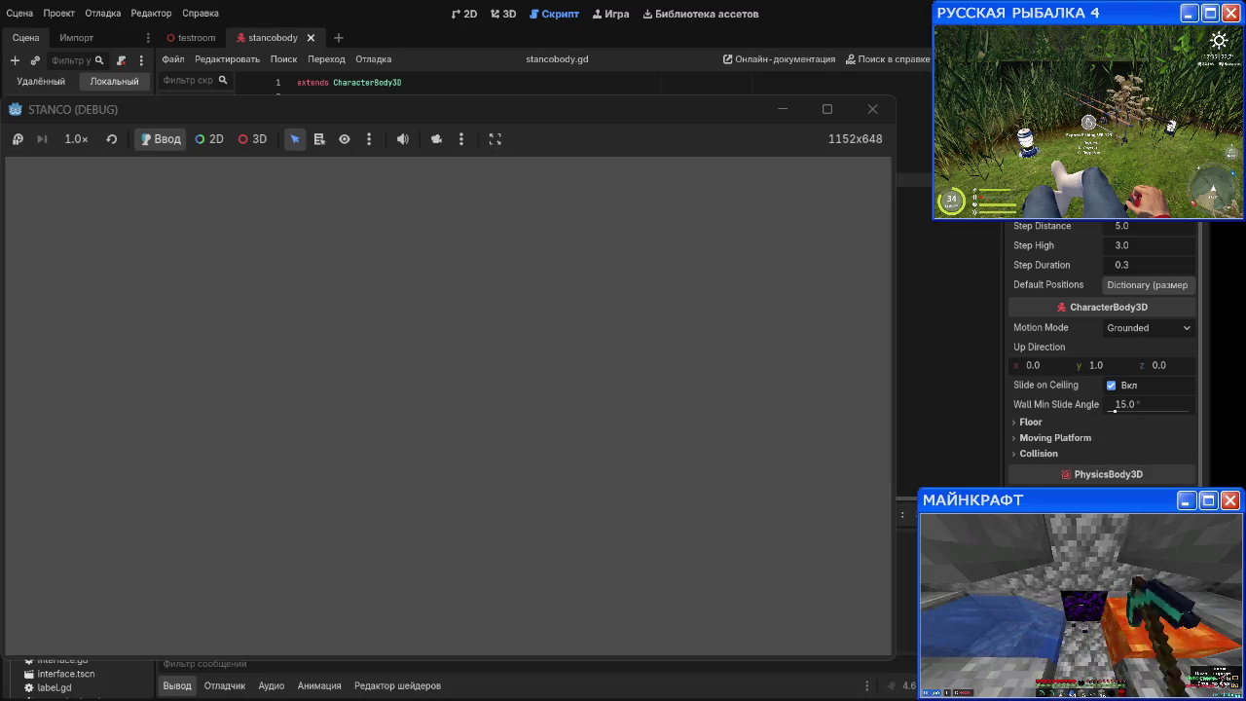
# Step: Set Step Duration to 0.1, rerun, enable Top Level on Marker_RB, then stop the game
pyautogui.click(1141, 264)
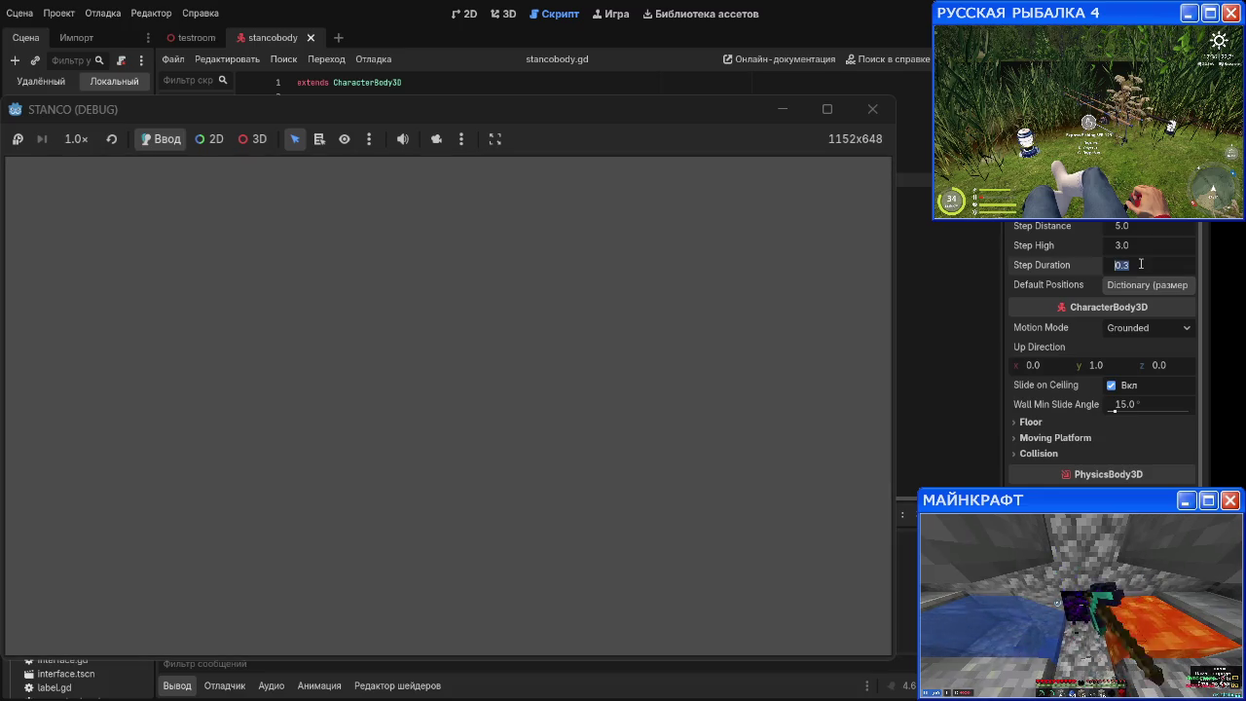
pyautogui.write('0.1')
pyautogui.press('Return')
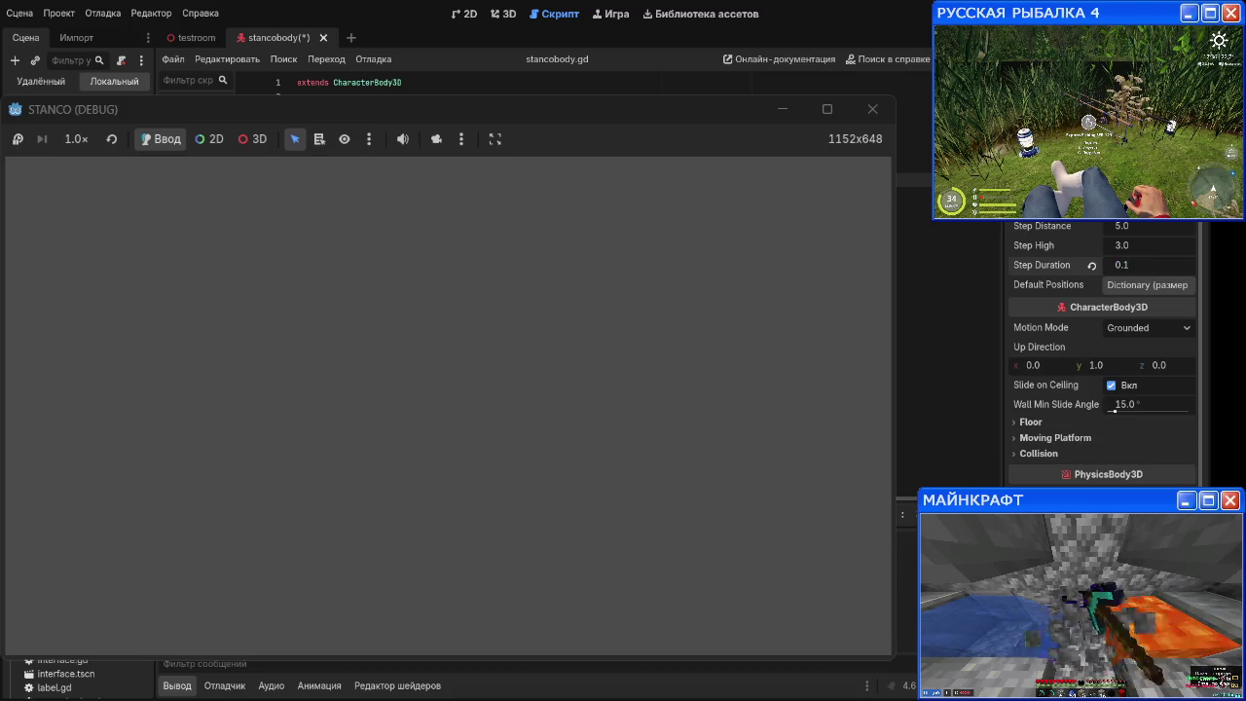
pyautogui.press('F5')
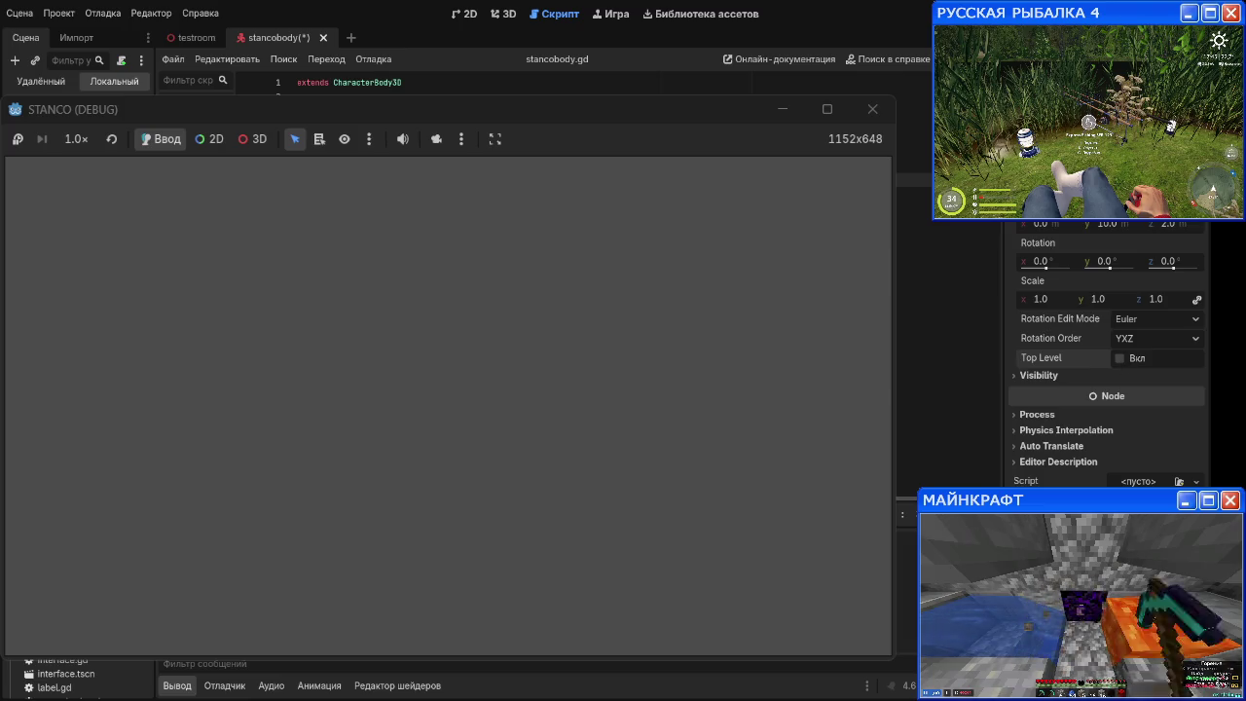
pyautogui.click(1120, 358)
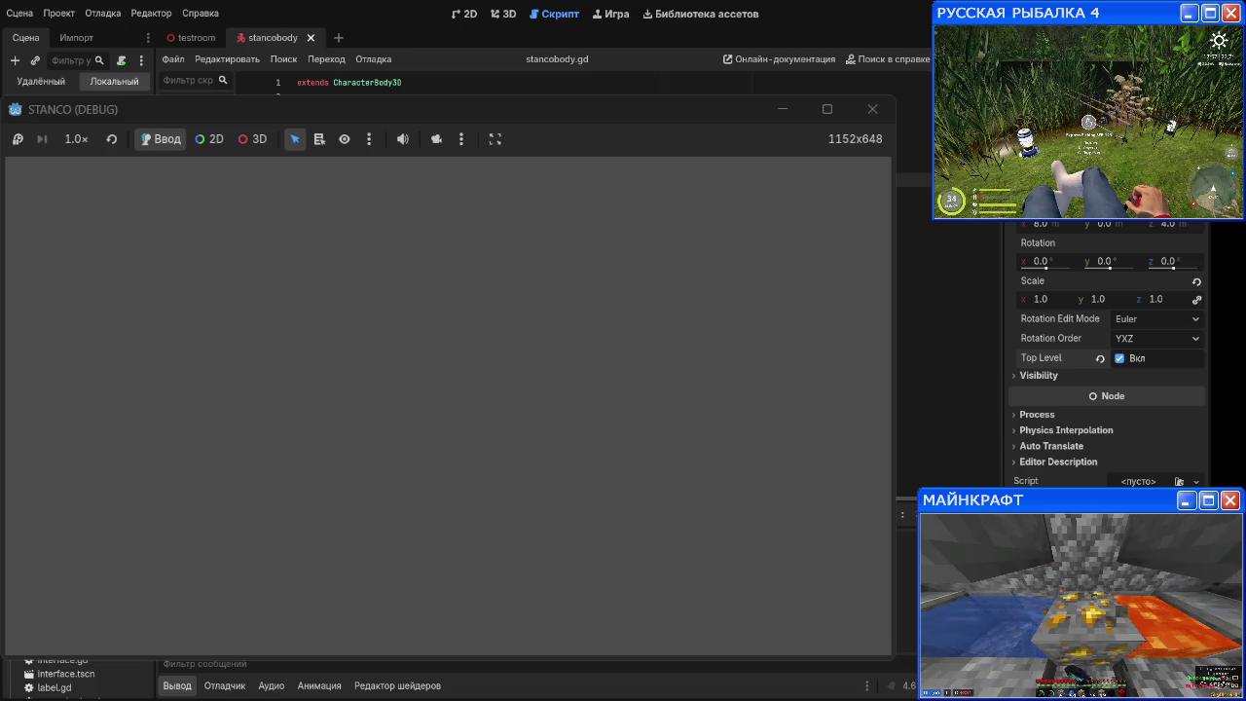
pyautogui.press('F8')
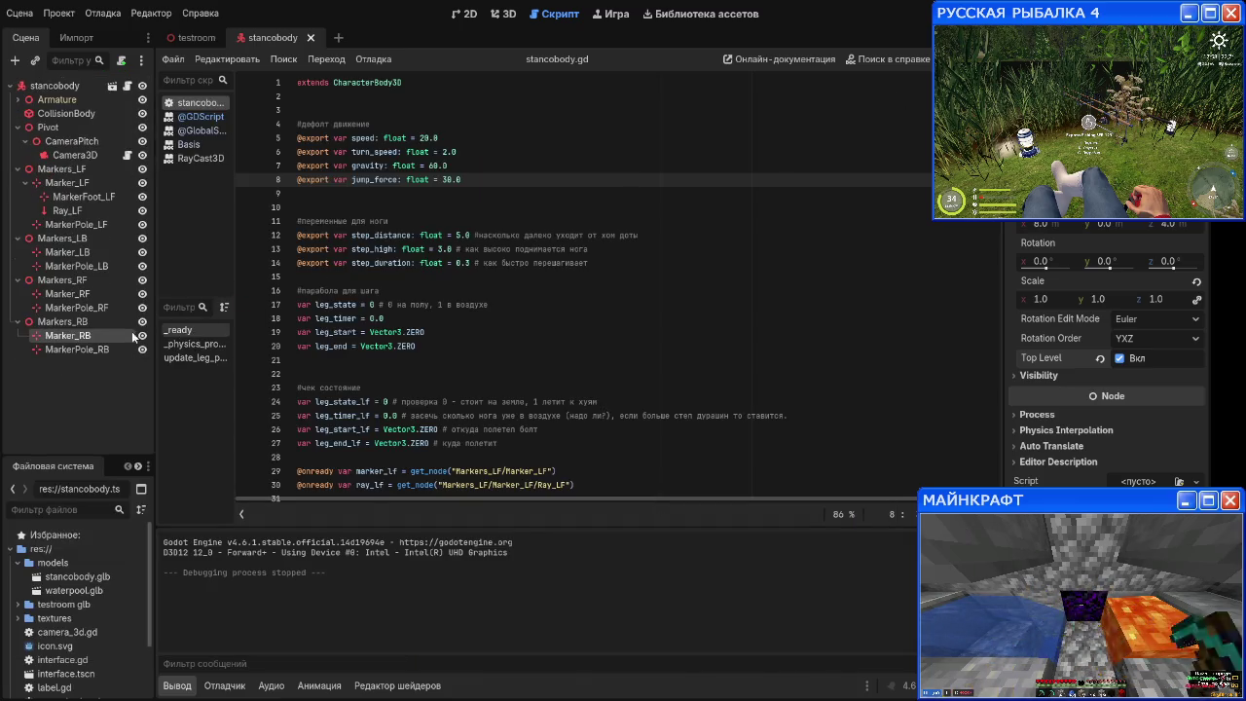
# Step: Add a RayCast3D child named Ray_LB under Markers_LB
pyautogui.scroll(-5, 443, 297)
pyautogui.scroll(5, 443, 297)
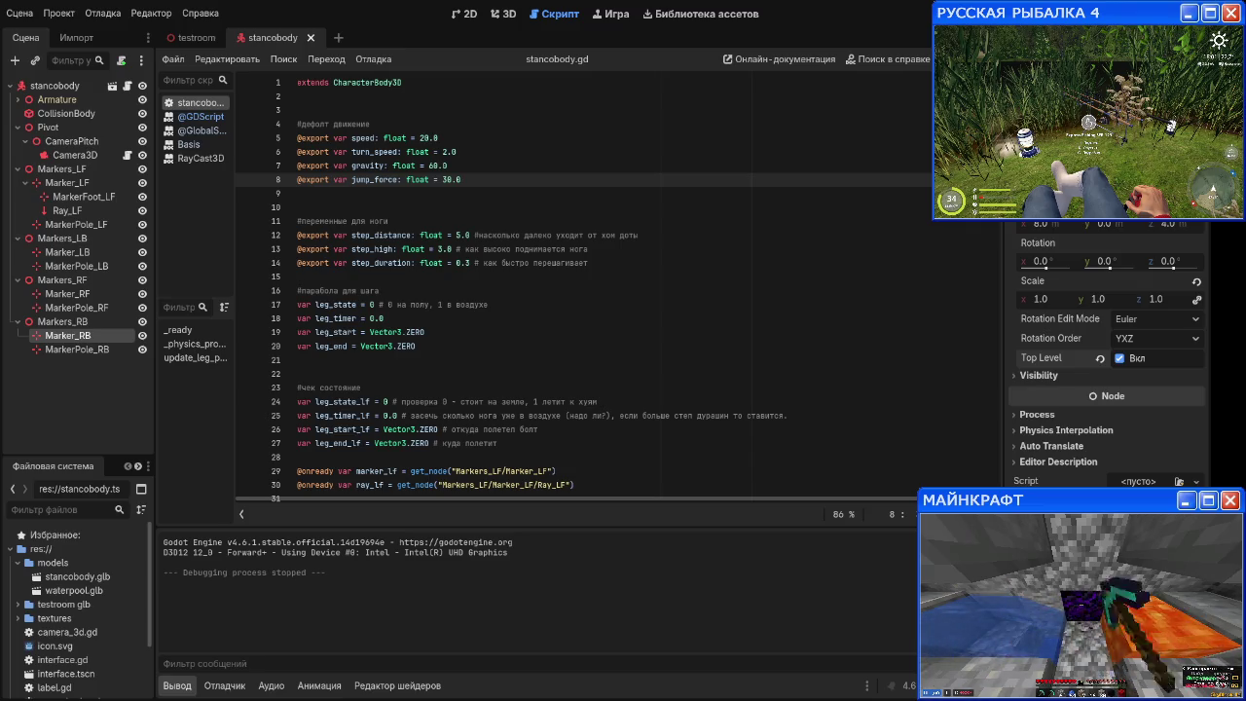
pyautogui.click(51, 241)
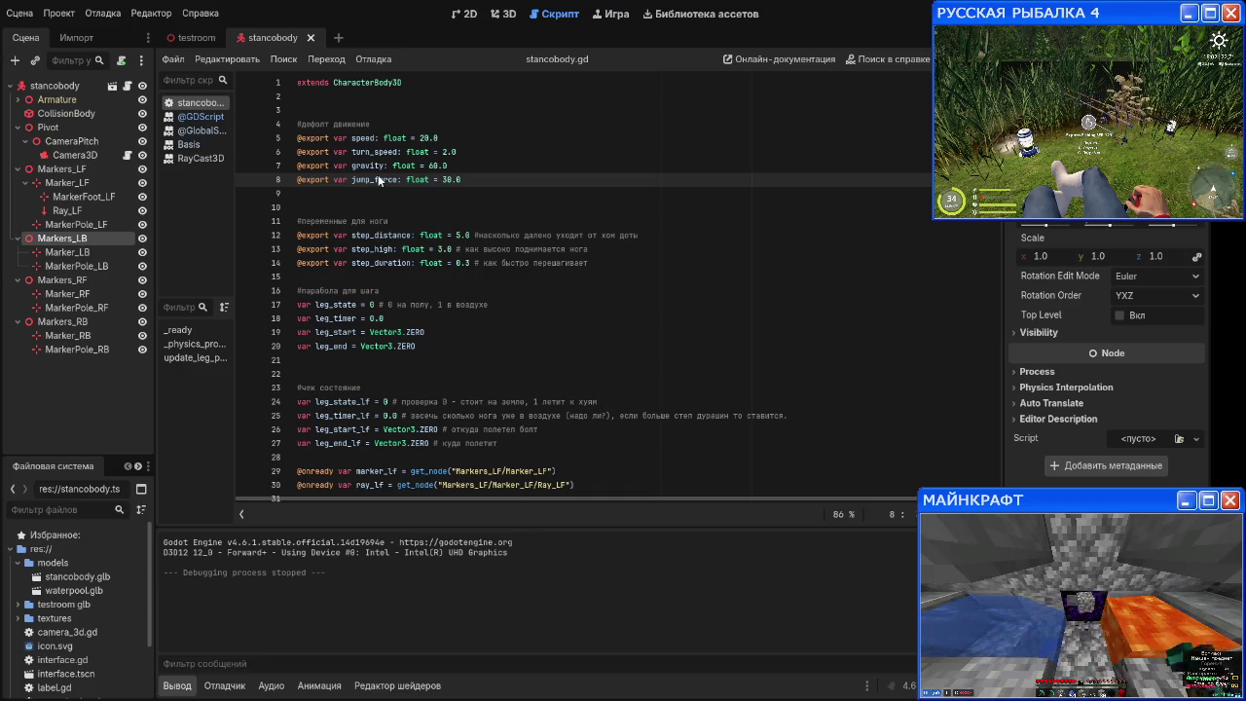
pyautogui.hotkey('ctrl', 'a')
pyautogui.press('Return')
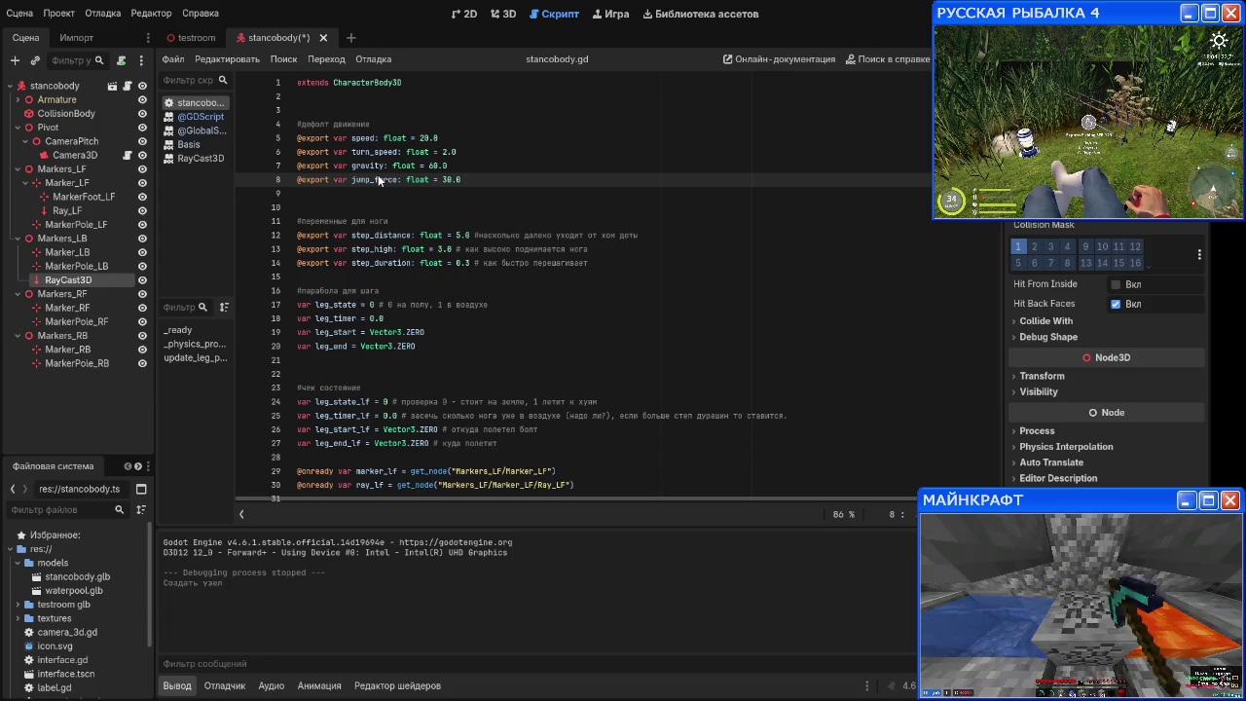
pyautogui.write('Ray_LB')
pyautogui.press('Return')
pyautogui.press('Down')
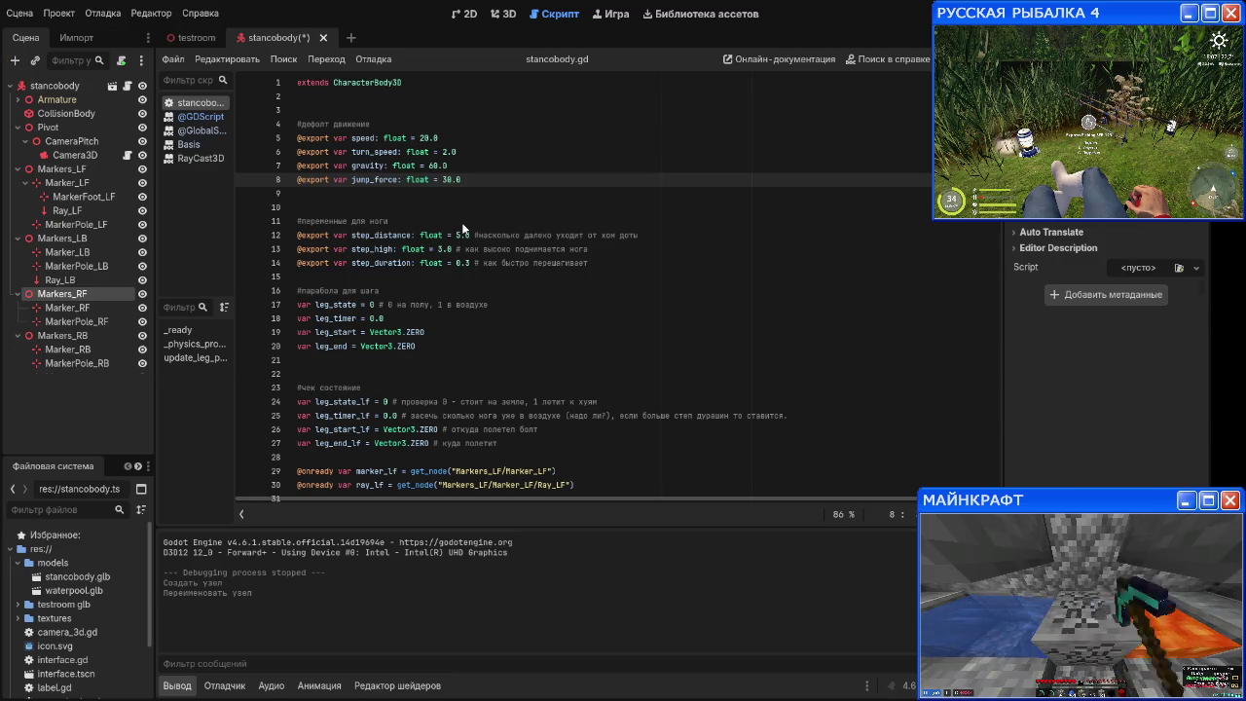
# Step: Add RayCast3D children Ray_RF and Ray_RB under Markers_RF and Markers_RB
pyautogui.hotkey('ctrl', 'a')
pyautogui.press('Return')
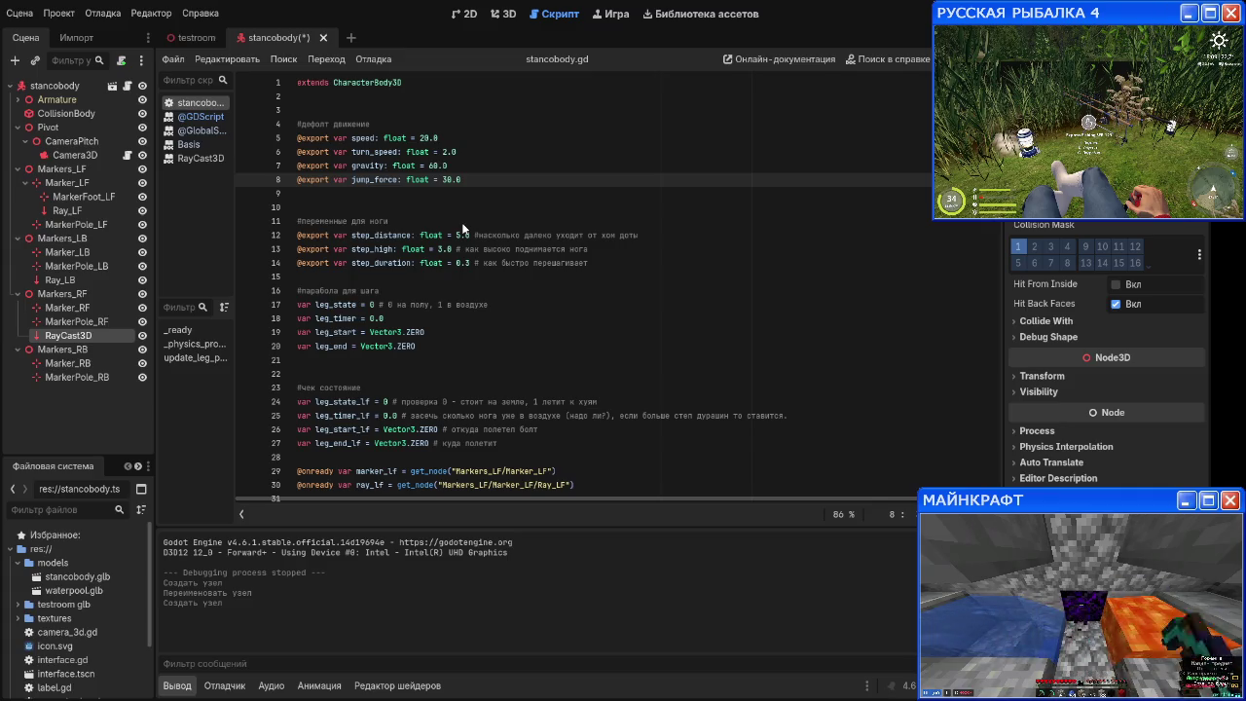
pyautogui.write('Ray_RF')
pyautogui.press('Return')
pyautogui.press('Down')
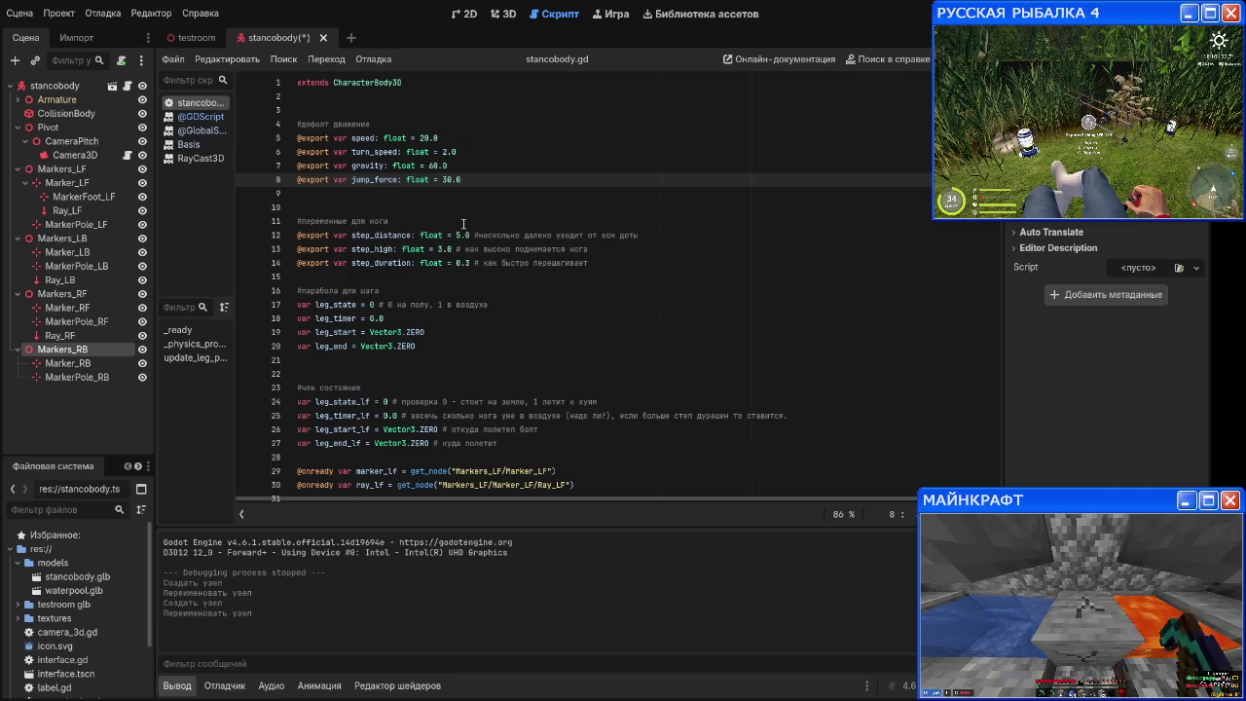
pyautogui.hotkey('ctrl', 'a')
pyautogui.press('Return')
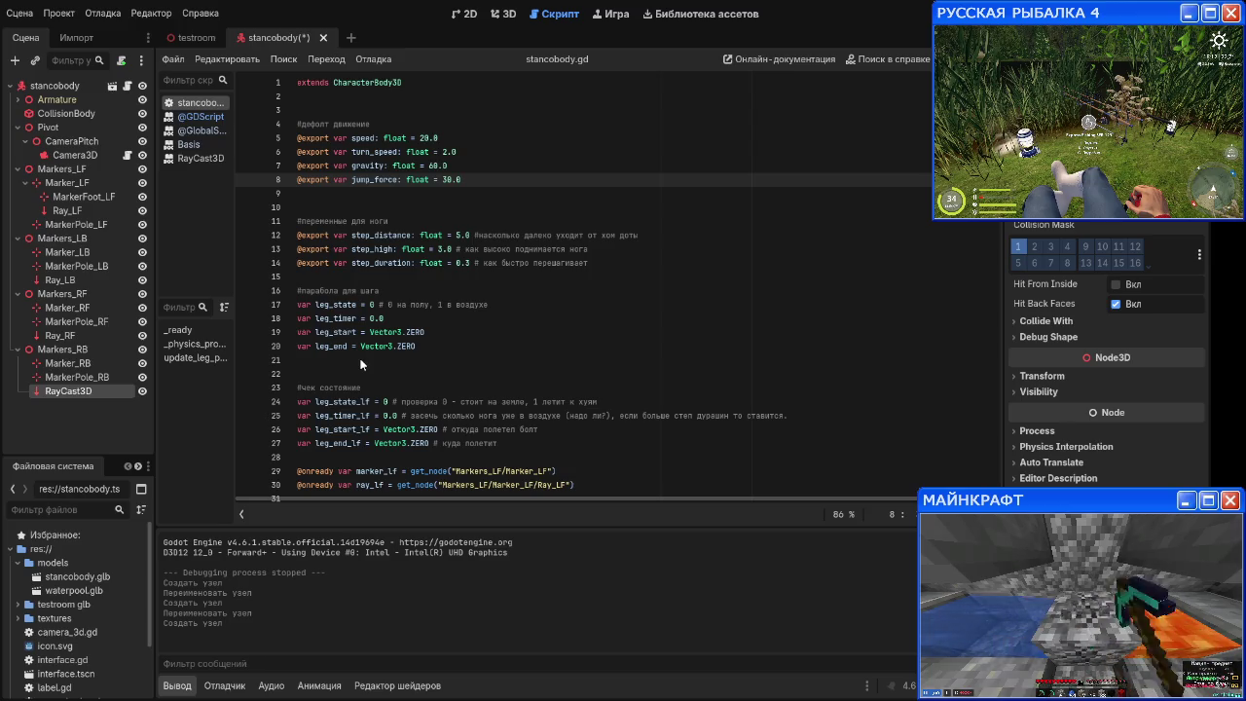
pyautogui.press('F2')
pyautogui.write('Ray_RB')
pyautogui.press('Return')
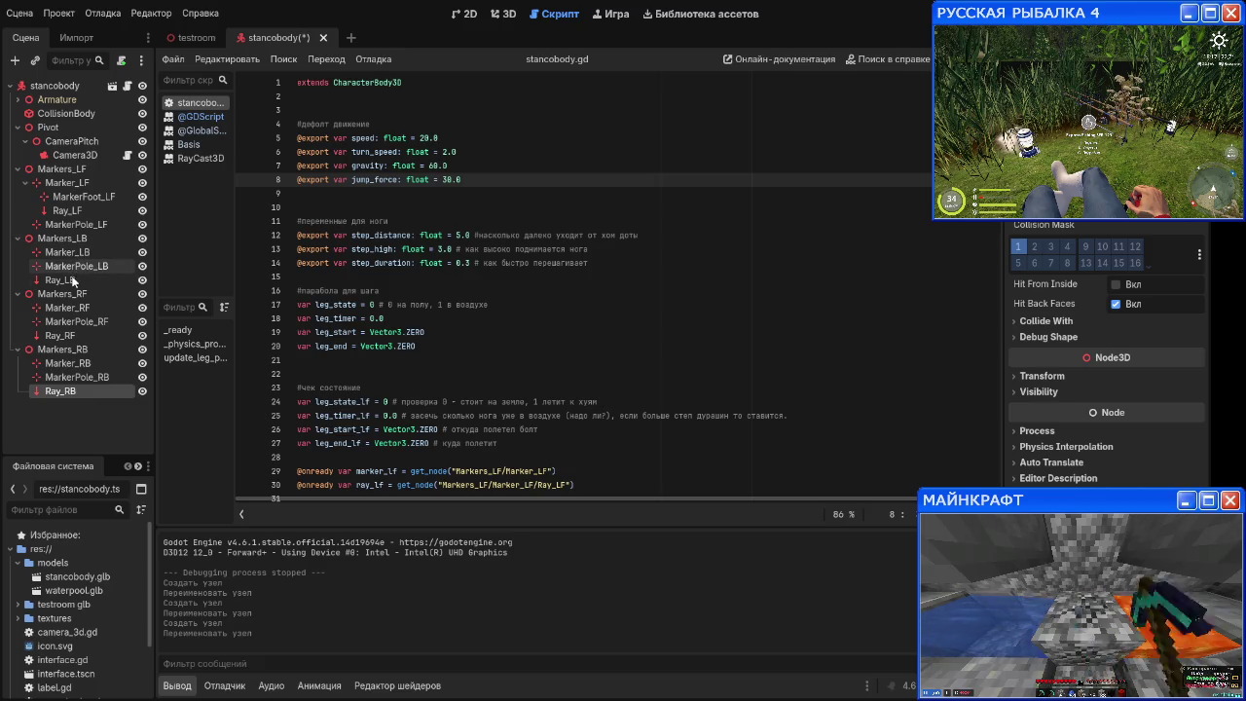
# Step: Set Target Position on Ray_LB, Ray_RF and Ray_RB, matching the existing Ray_LF
pyautogui.click(80, 214)
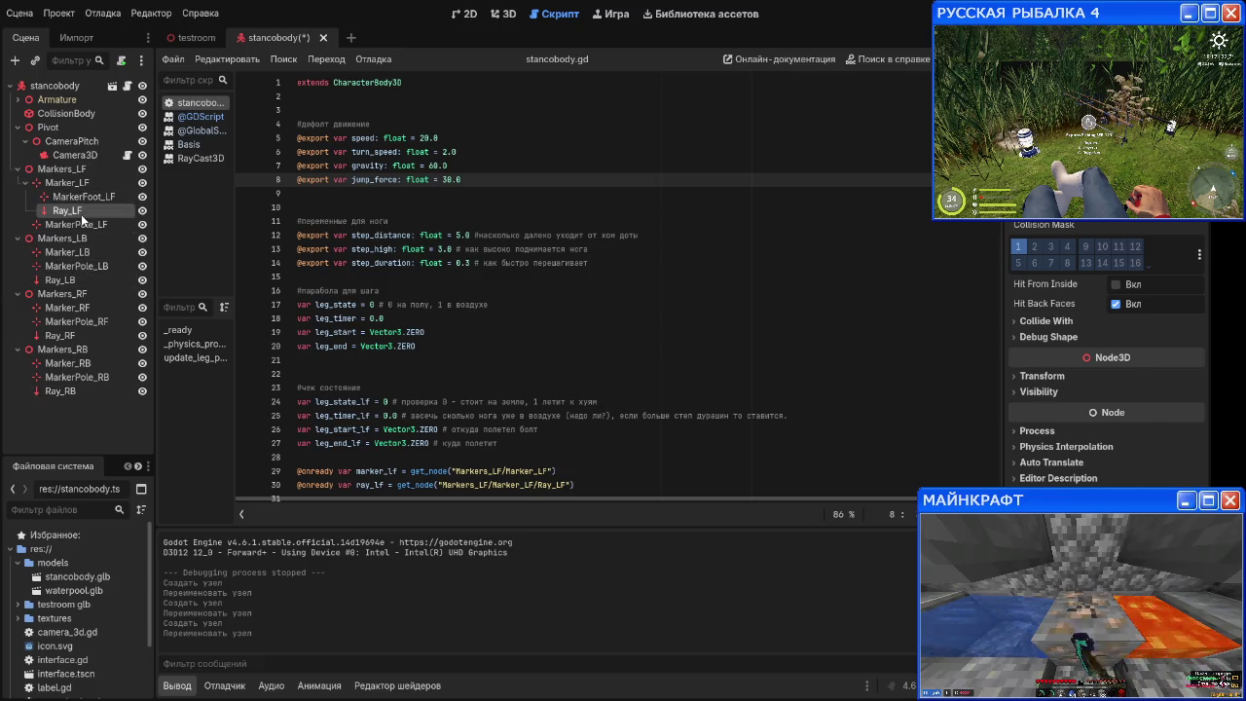
pyautogui.click(74, 279)
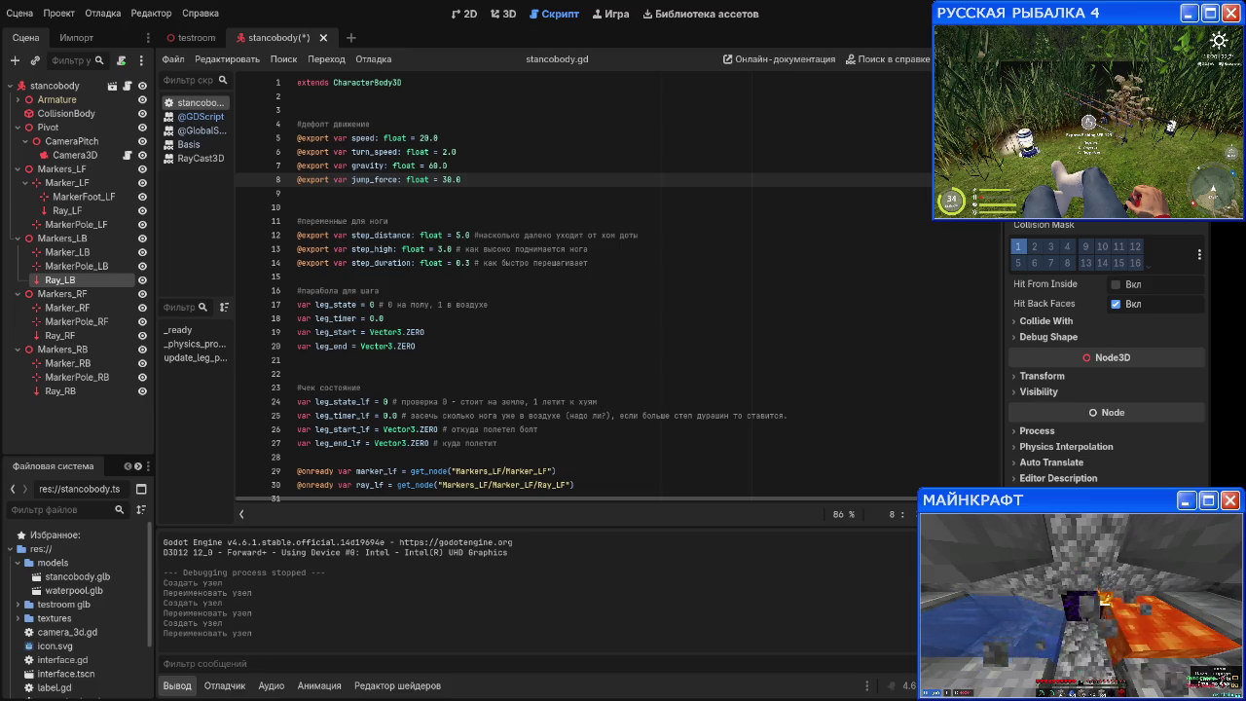
pyautogui.click(74, 337)
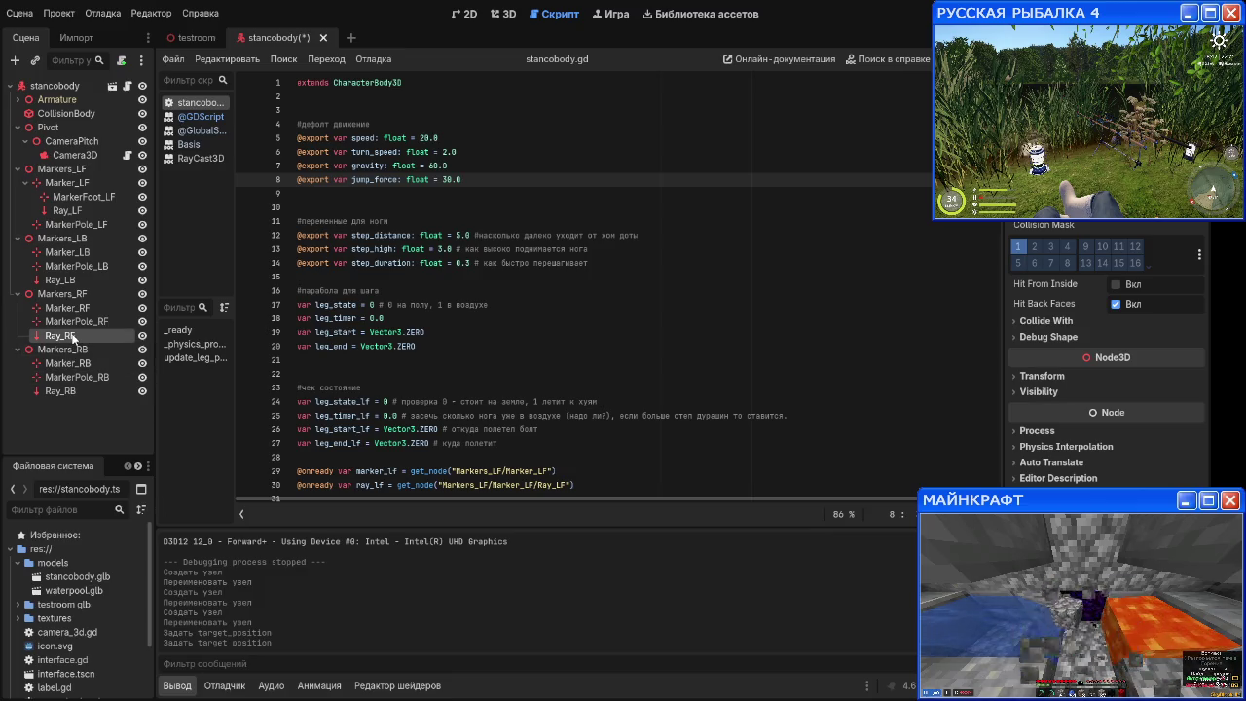
pyautogui.click(87, 392)
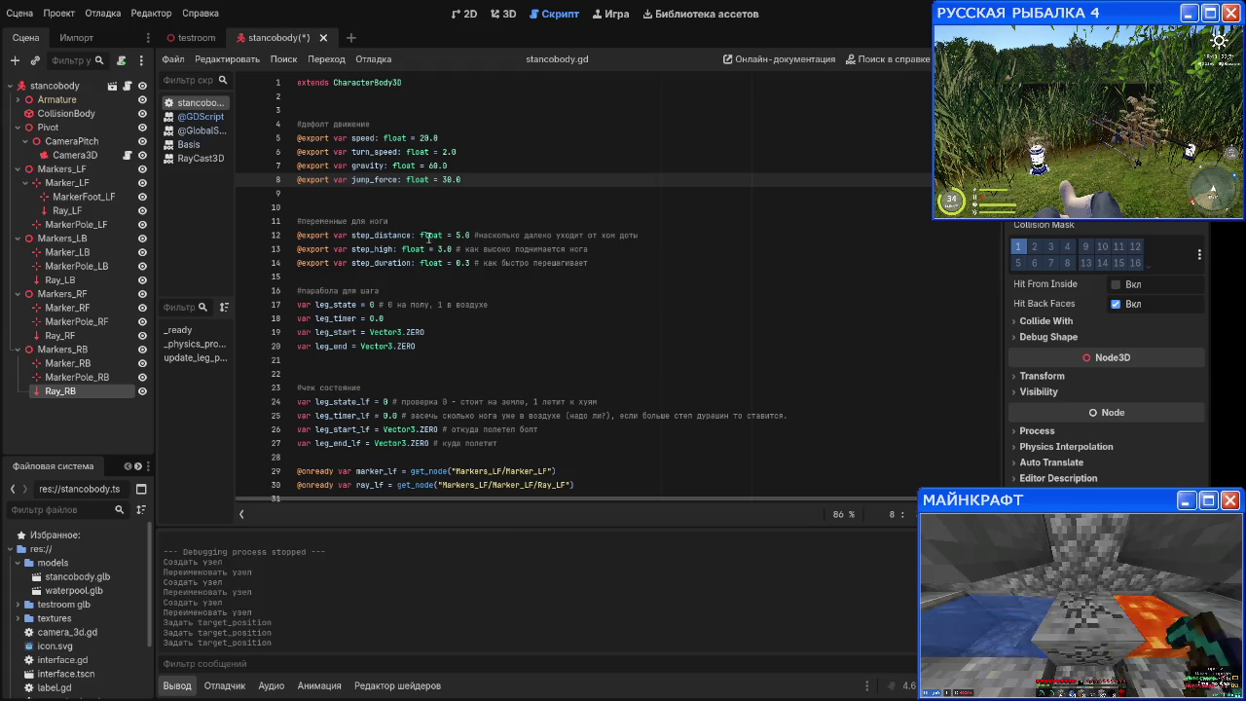
pyautogui.click(62, 239)
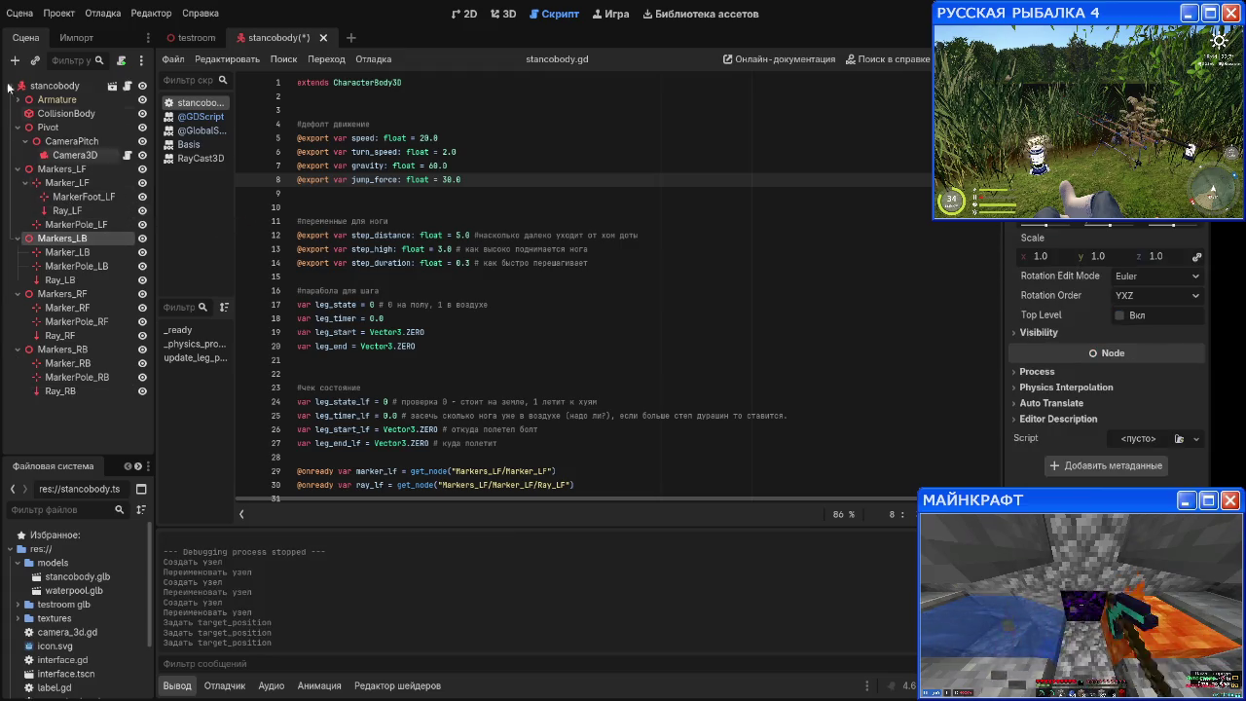
pyautogui.click(78, 196)
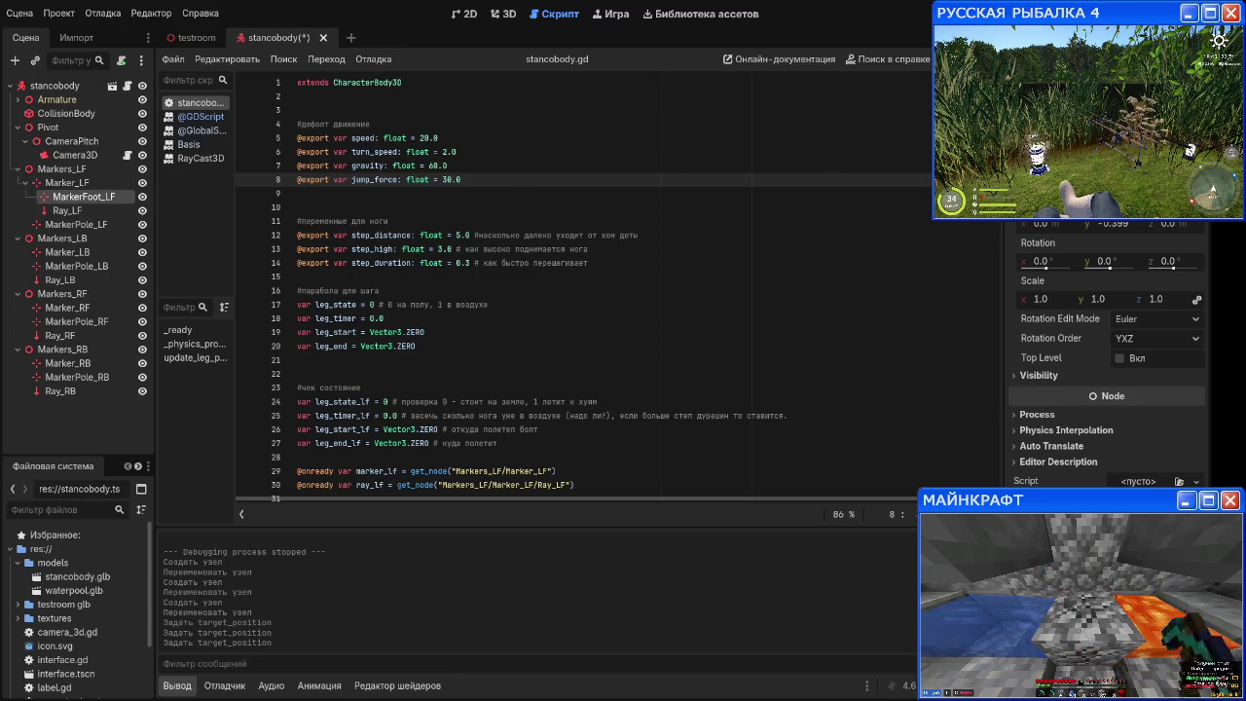
# Step: Copy MarkerFoot_LF into Markers_LB and make it a child of Marker_LB
pyautogui.click(501, 13)
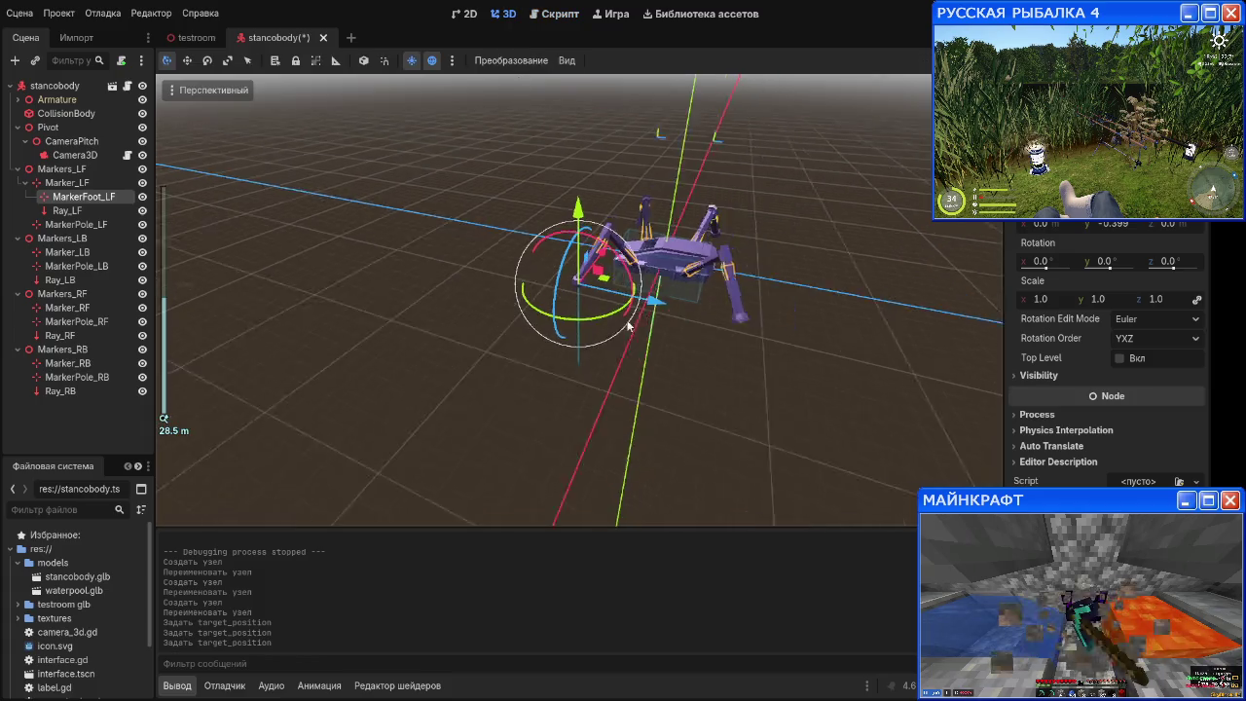
pyautogui.moveTo(758, 370)
pyautogui.mouseDown()
pyautogui.moveTo(720, 361)
pyautogui.moveTo(660, 437)
pyautogui.moveTo(682, 419)
pyautogui.moveTo(669, 342)
pyautogui.mouseUp()
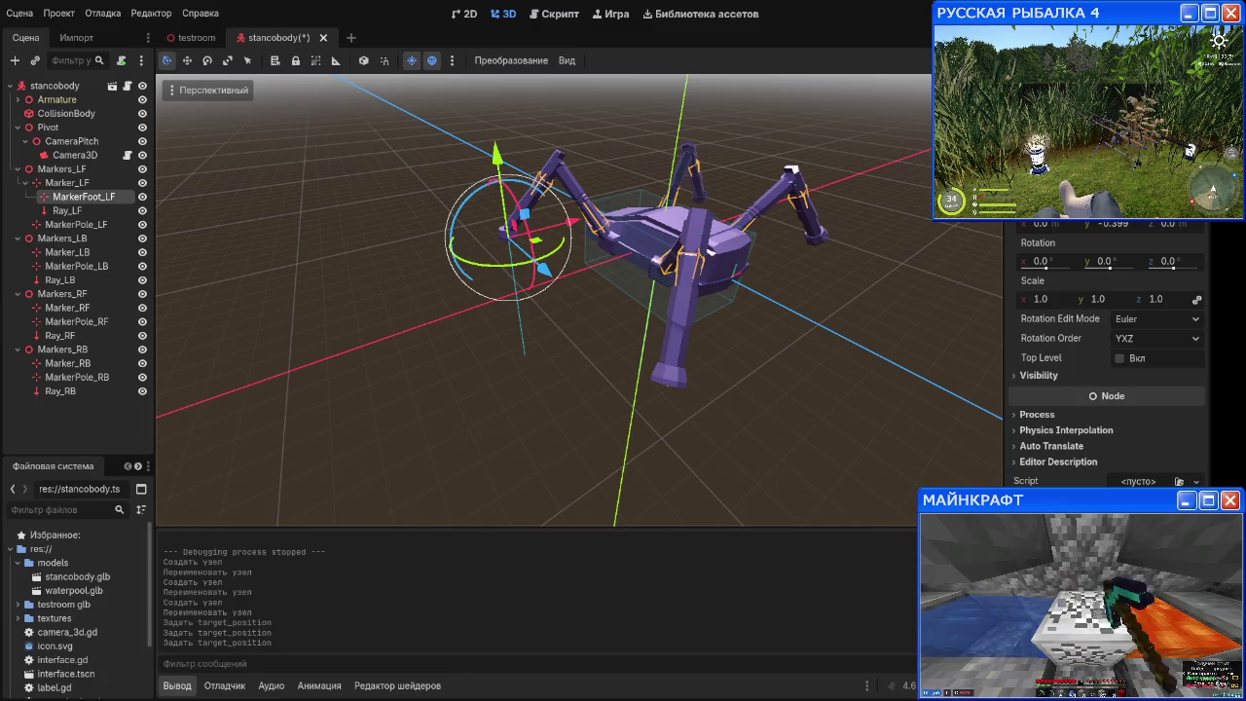
pyautogui.moveTo(606, 338); pyautogui.dragTo(549, 316)
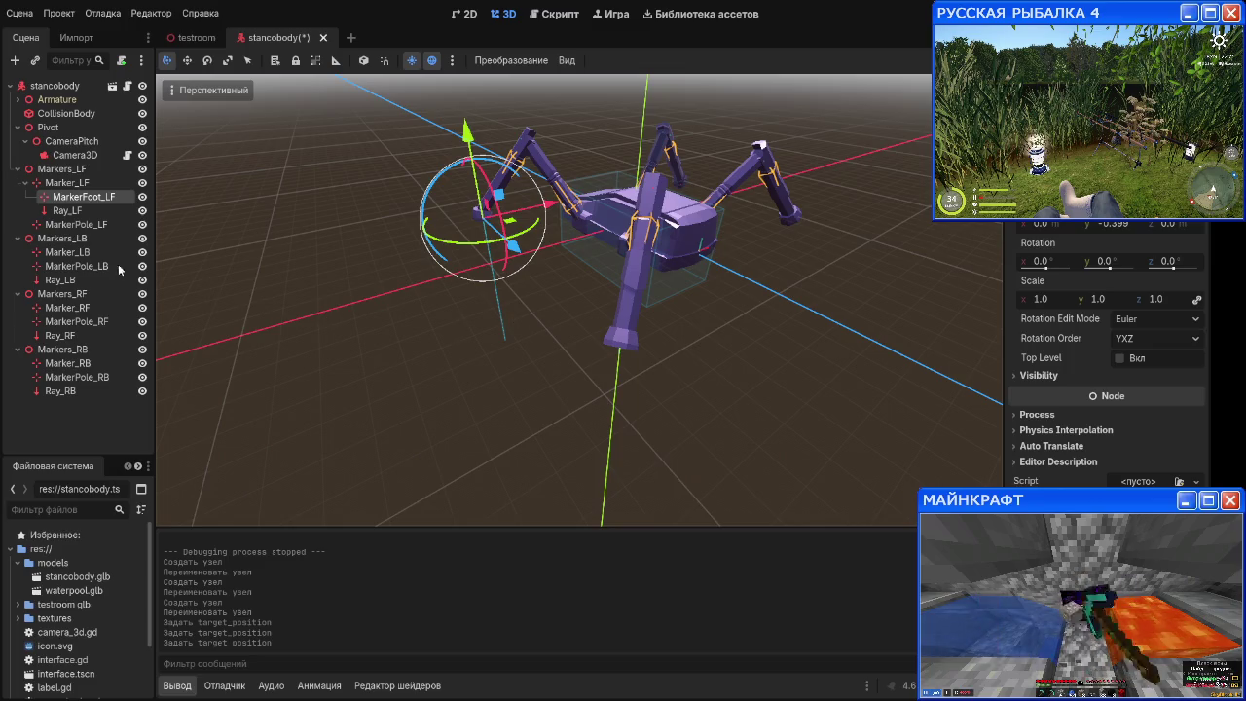
pyautogui.moveTo(56, 195)
pyautogui.mouseDown()
pyautogui.moveTo(61, 271)
pyautogui.moveTo(60, 240)
pyautogui.mouseUp()
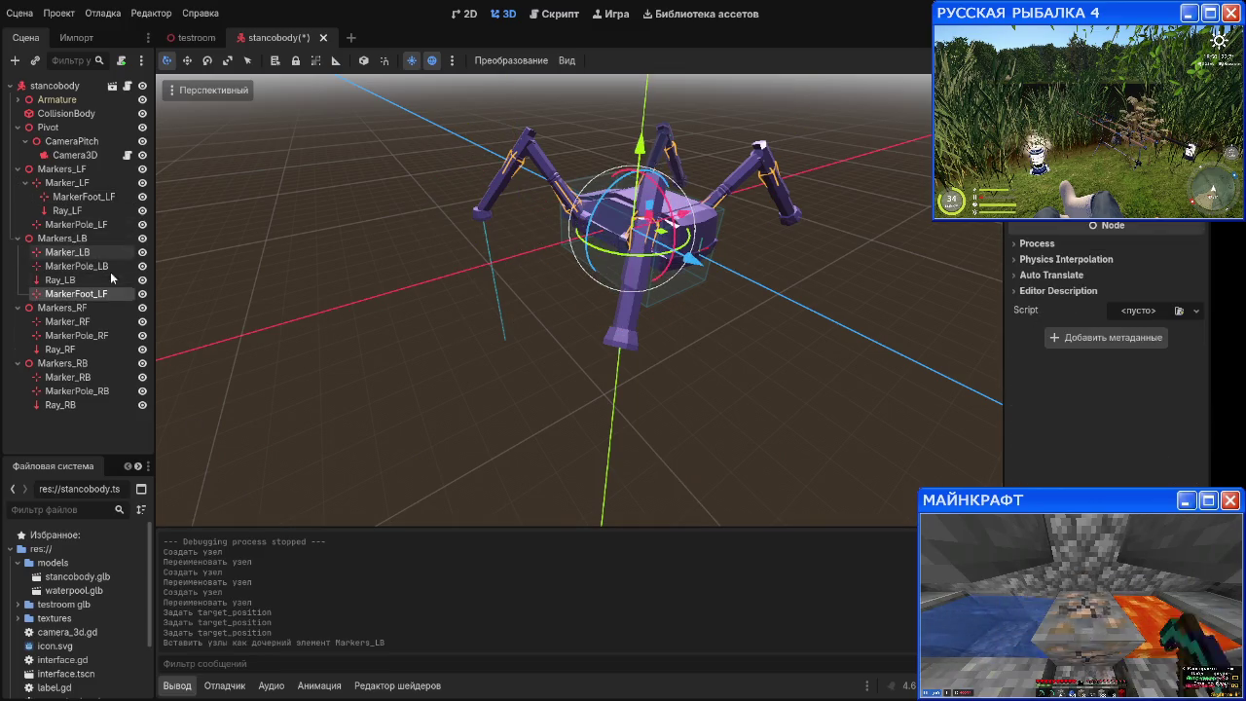
pyautogui.moveTo(73, 295)
pyautogui.mouseDown()
pyautogui.moveTo(73, 240)
pyautogui.moveTo(73, 252)
pyautogui.mouseUp()
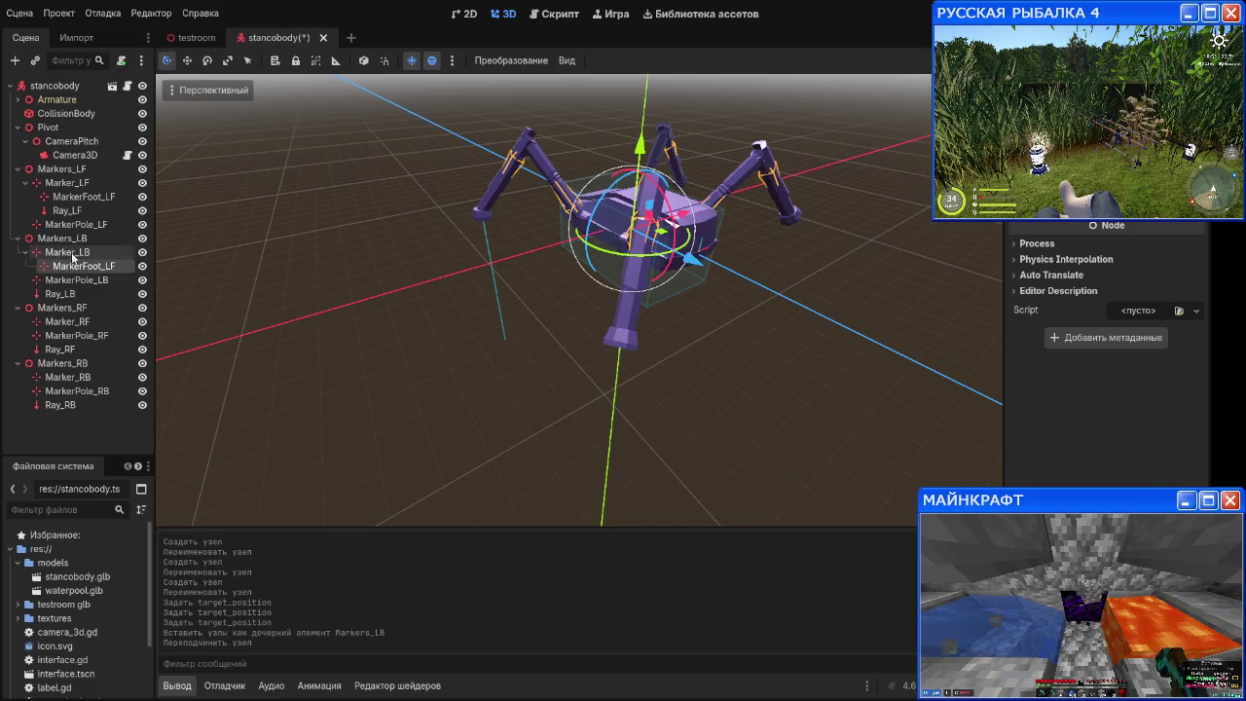
pyautogui.scroll(-3, 627, 347)
pyautogui.moveTo(626, 347)
pyautogui.mouseDown()
pyautogui.moveTo(712, 336)
pyautogui.moveTo(476, 348)
pyautogui.moveTo(546, 336)
pyautogui.mouseUp()
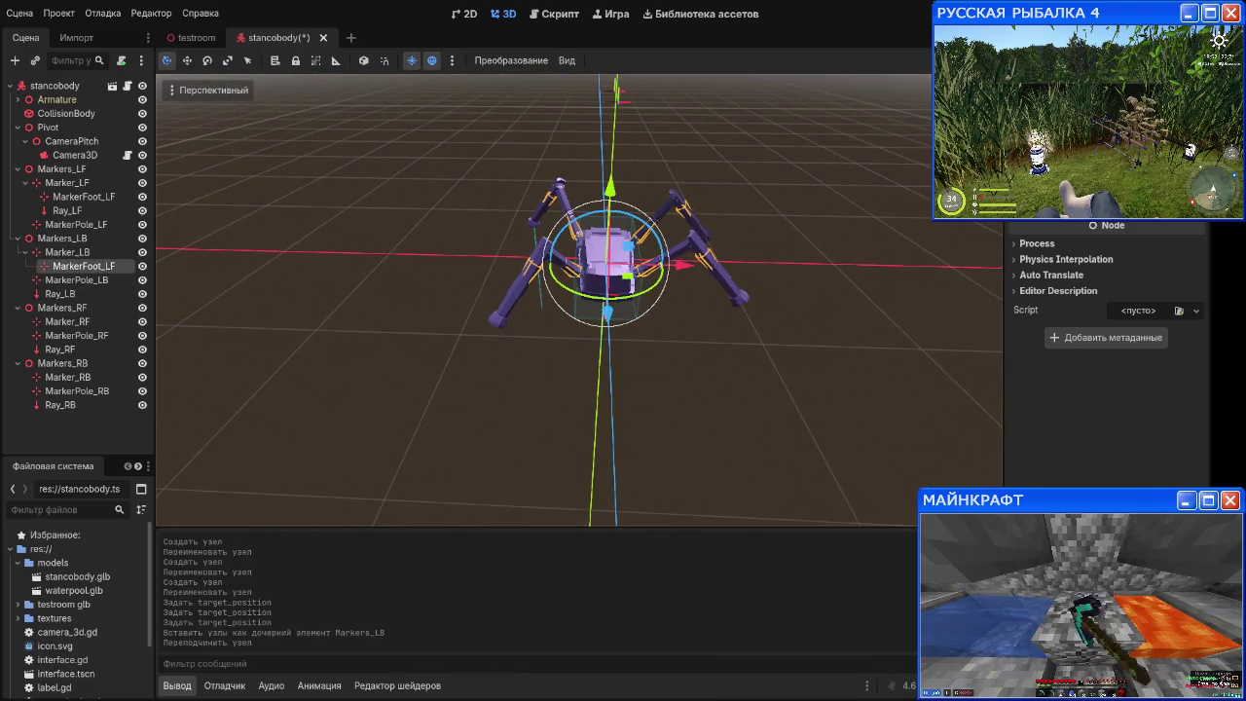
# Step: Reset the copied foot marker's position so it sits on the back-left leg
pyautogui.click(1052, 185)
pyautogui.click(1197, 204)
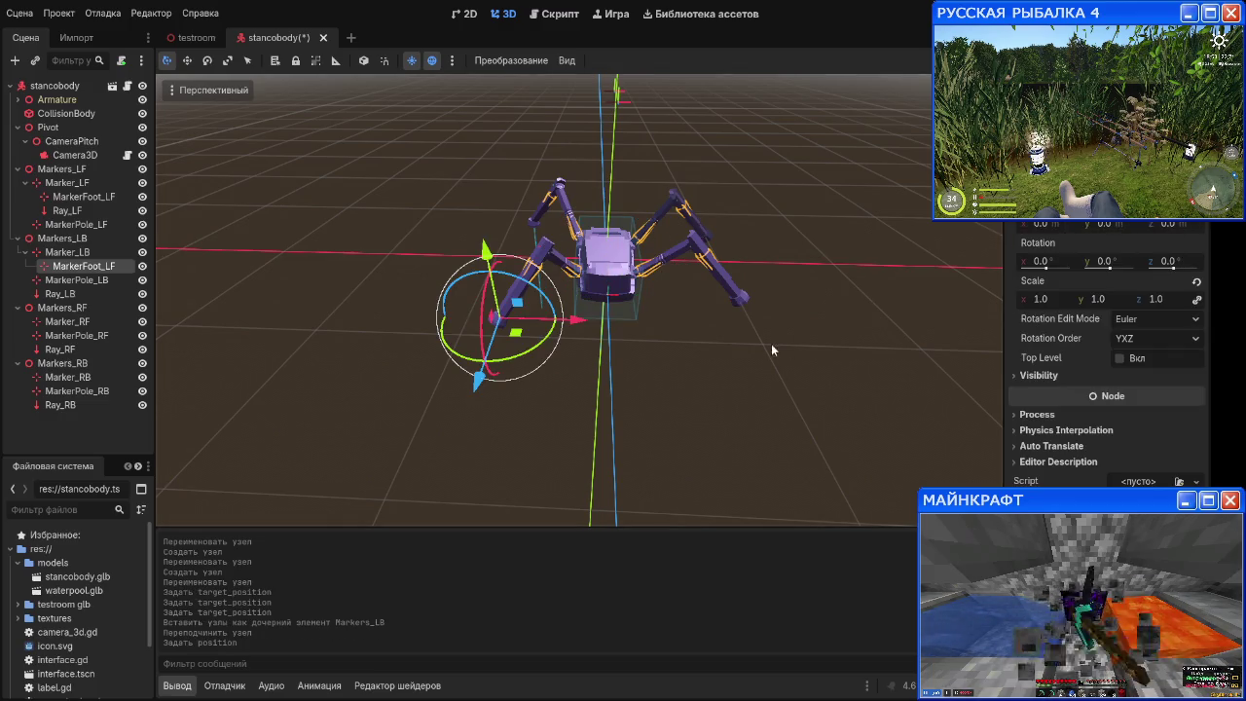
pyautogui.moveTo(772, 344); pyautogui.dragTo(702, 346)
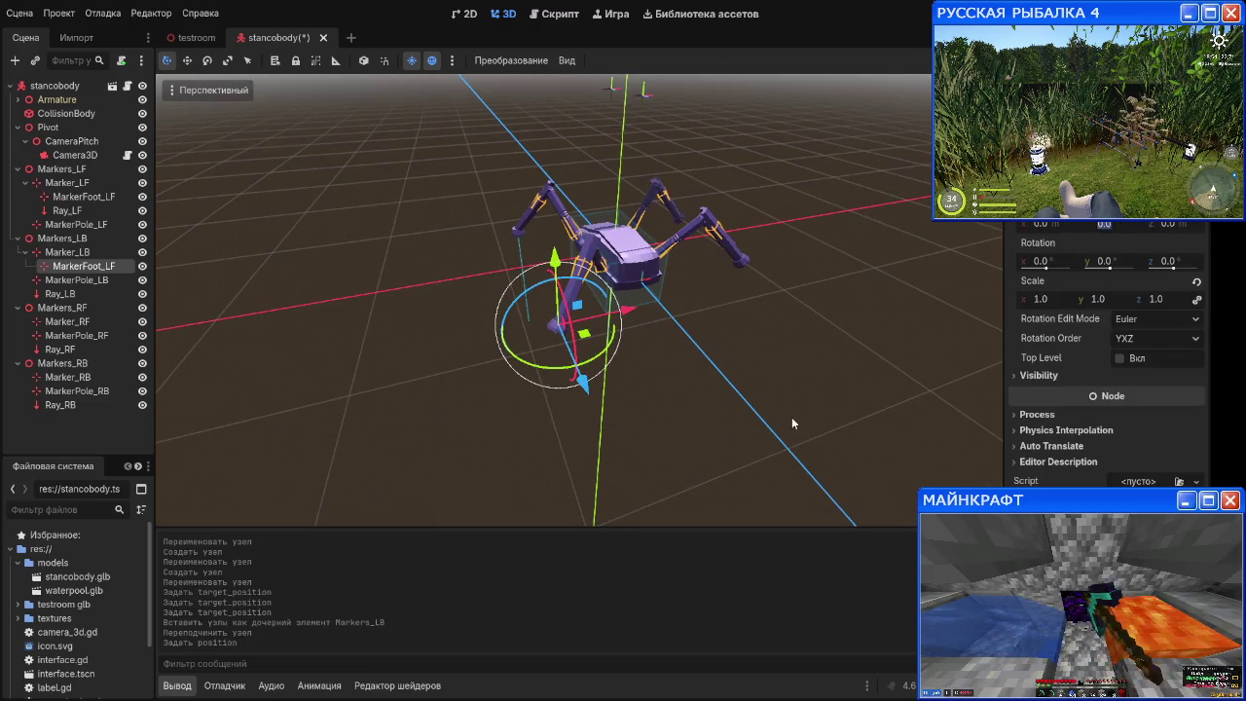
pyautogui.click(678, 429)
pyautogui.moveTo(640, 426); pyautogui.dragTo(620, 399)
pyautogui.click(84, 266)
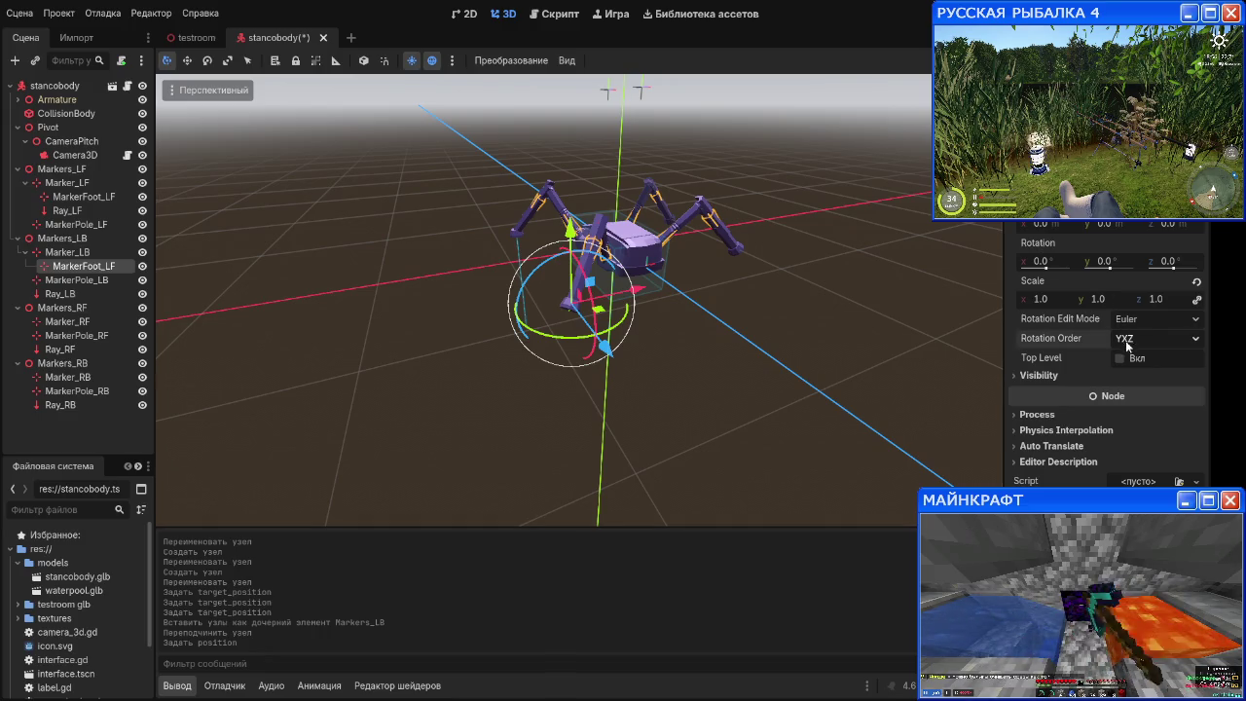
pyautogui.click(1120, 359)
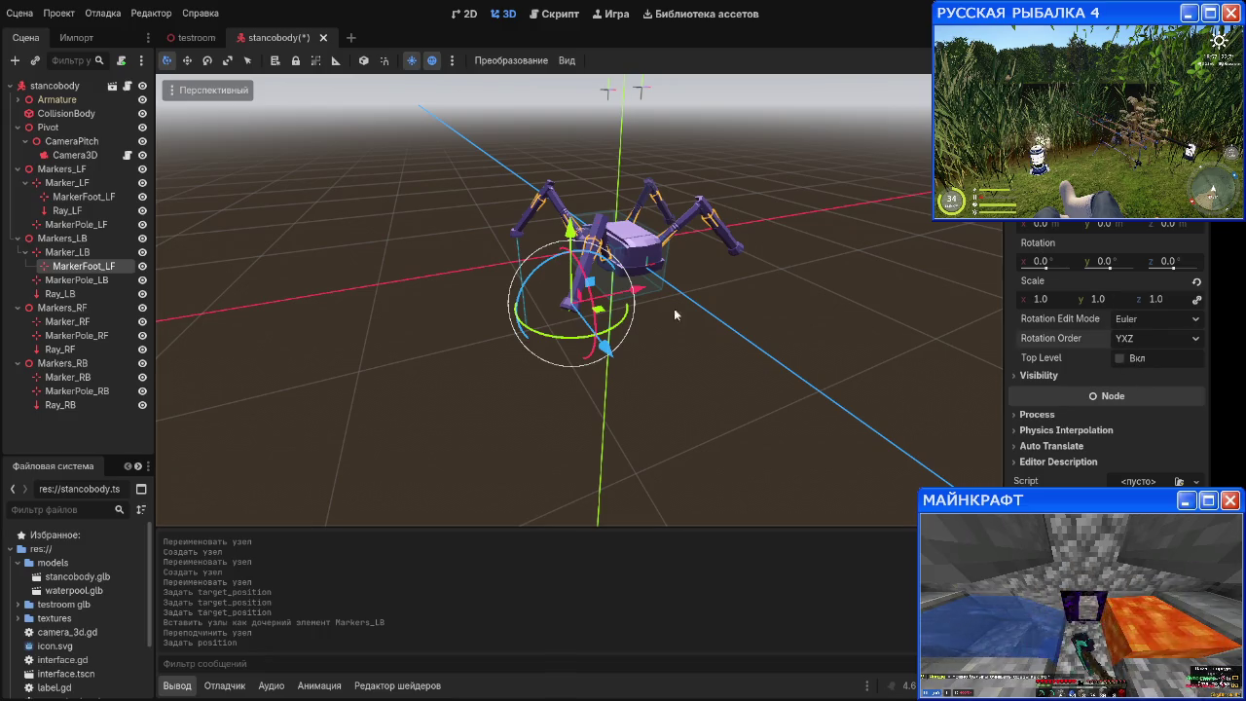
# Step: Set the front-left foot marker's Position Y to -0.4
pyautogui.click(70, 254)
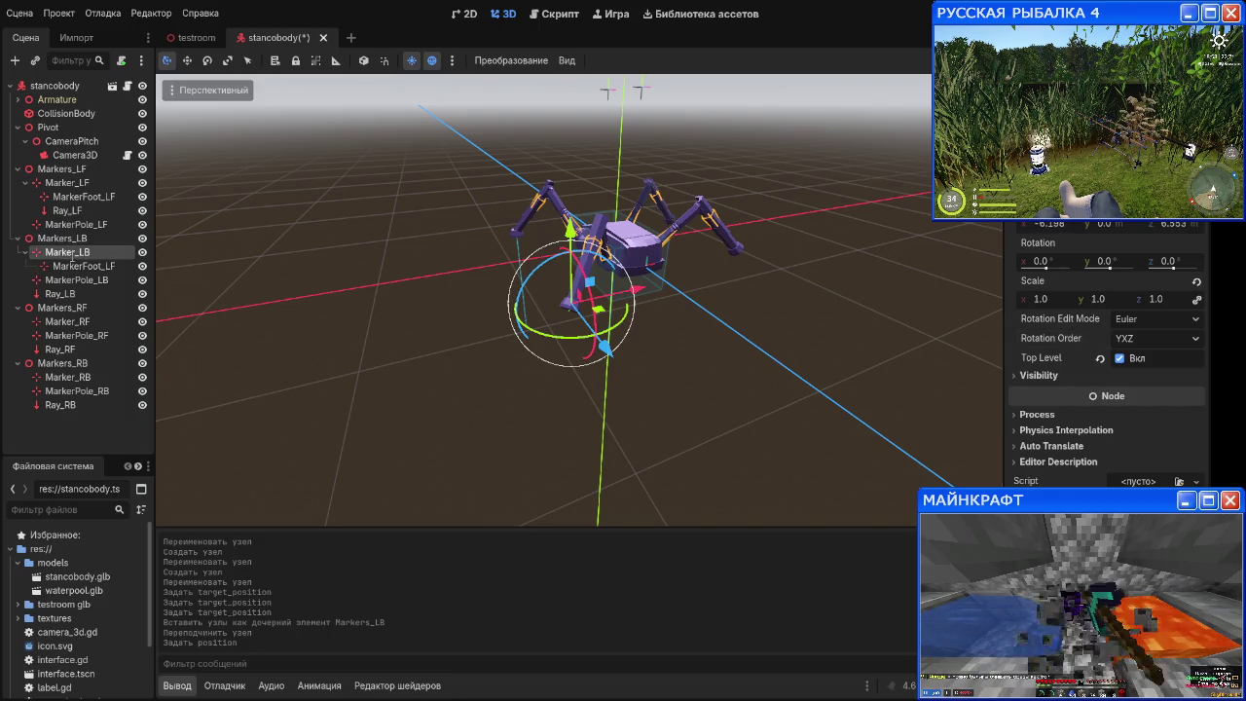
pyautogui.click(82, 267)
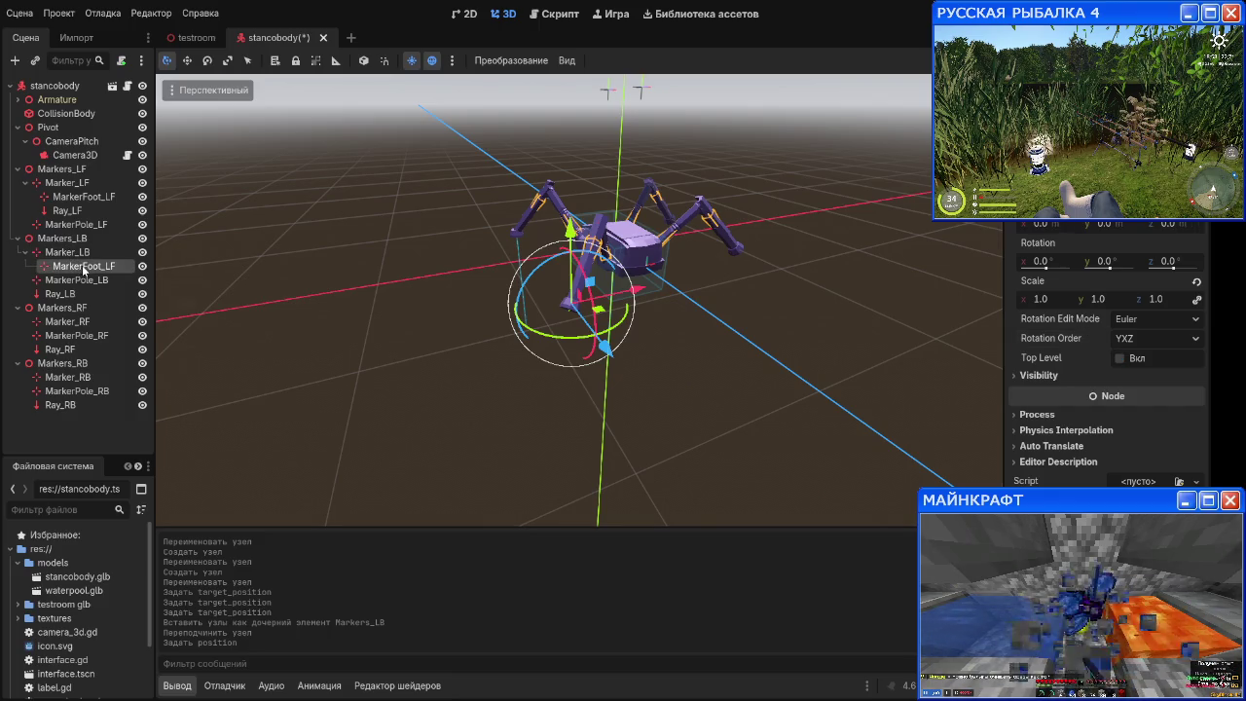
pyautogui.click(97, 198)
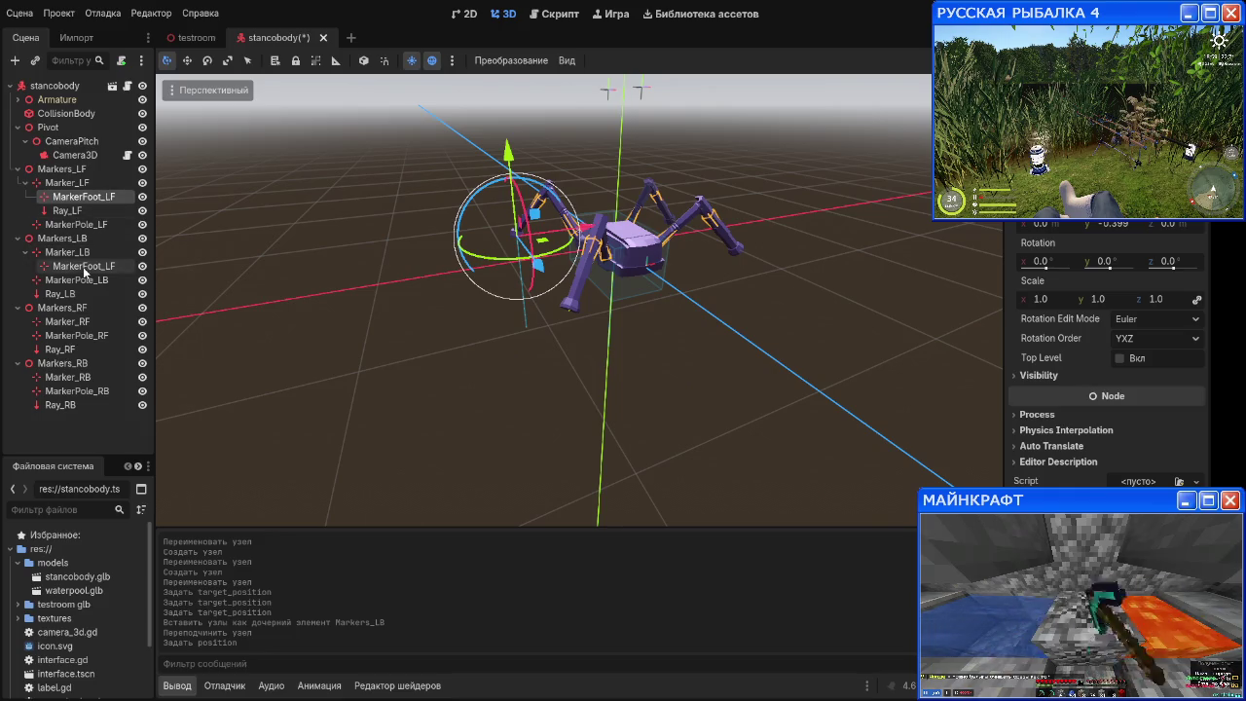
pyautogui.click(1119, 227)
pyautogui.write('-')
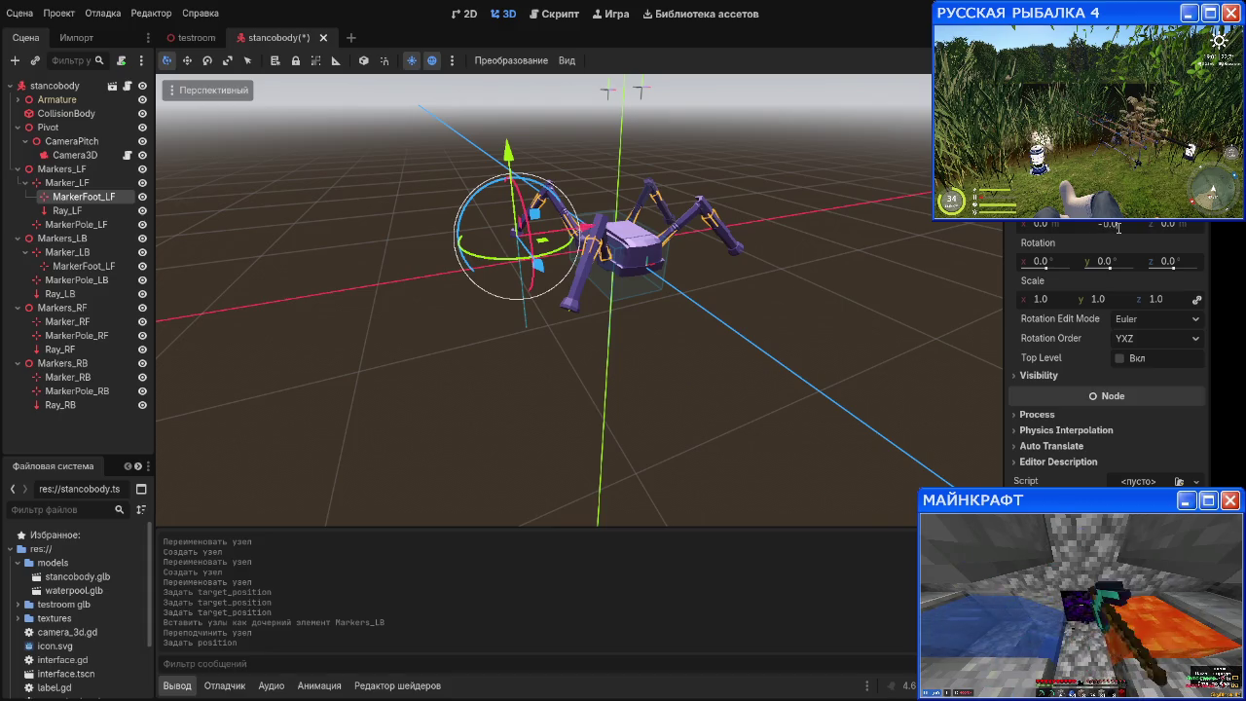
pyautogui.press('Return')
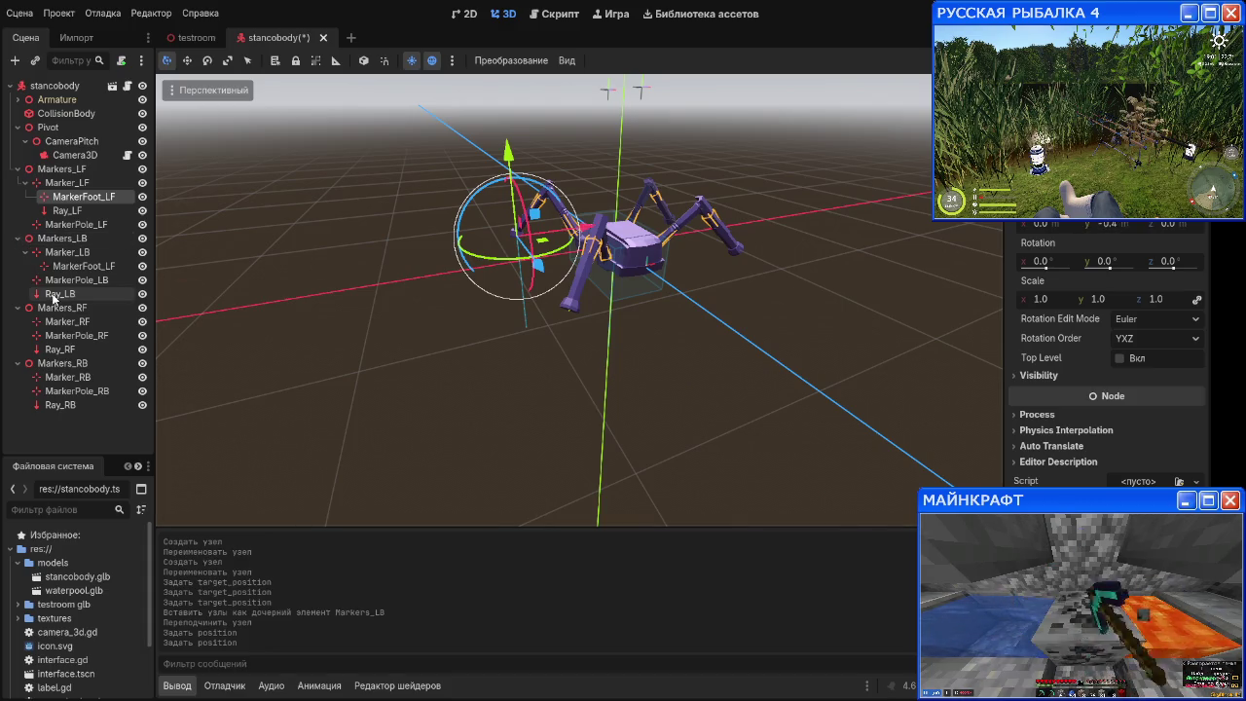
# Step: Move MarkerPole_LB below Ray_LB and set the back-left foot's Position Y to -0.4
pyautogui.click(59, 293)
pyautogui.moveTo(520, 350); pyautogui.dragTo(538, 379)
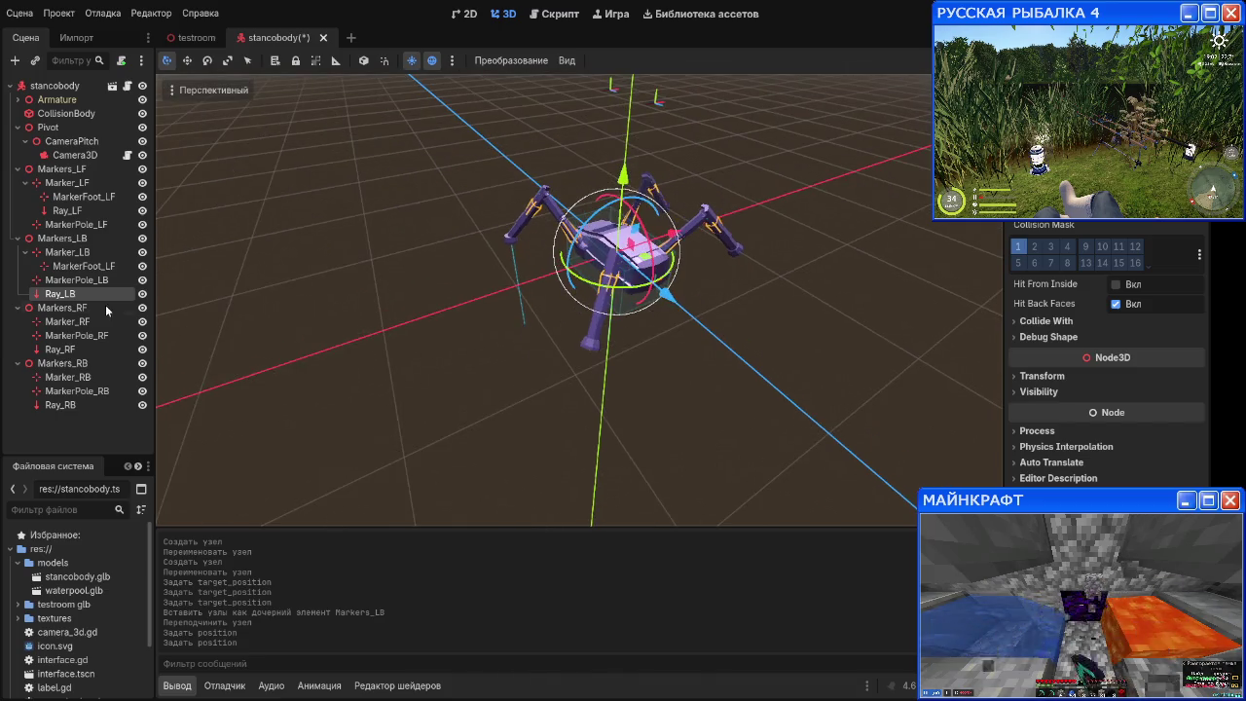
pyautogui.click(84, 266)
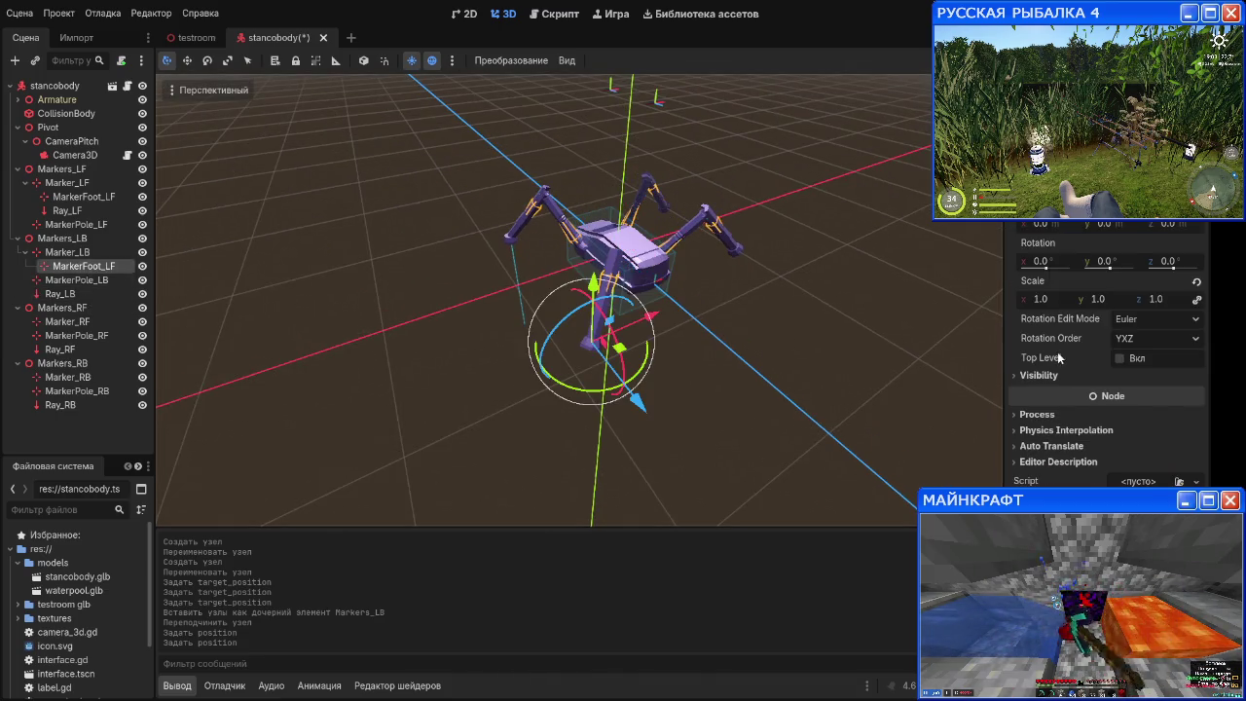
pyautogui.moveTo(76, 280); pyautogui.dragTo(74, 300)
pyautogui.click(84, 267)
pyautogui.click(1118, 224)
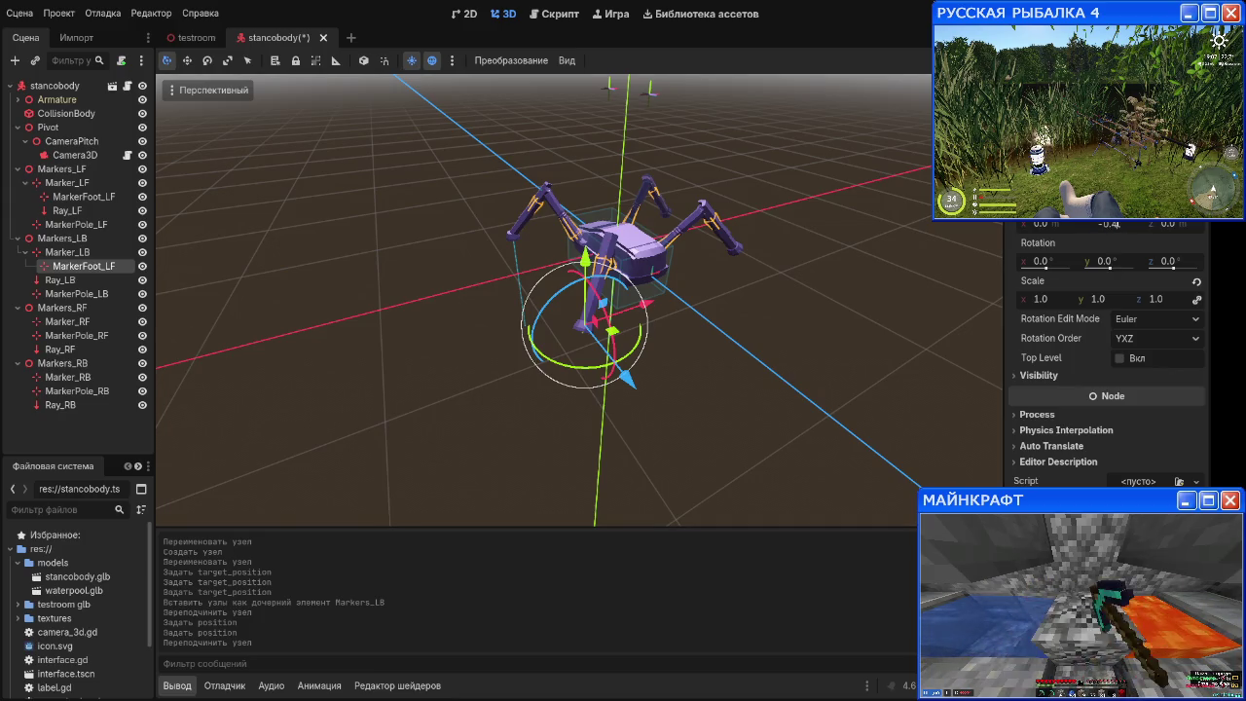
pyautogui.press('Return')
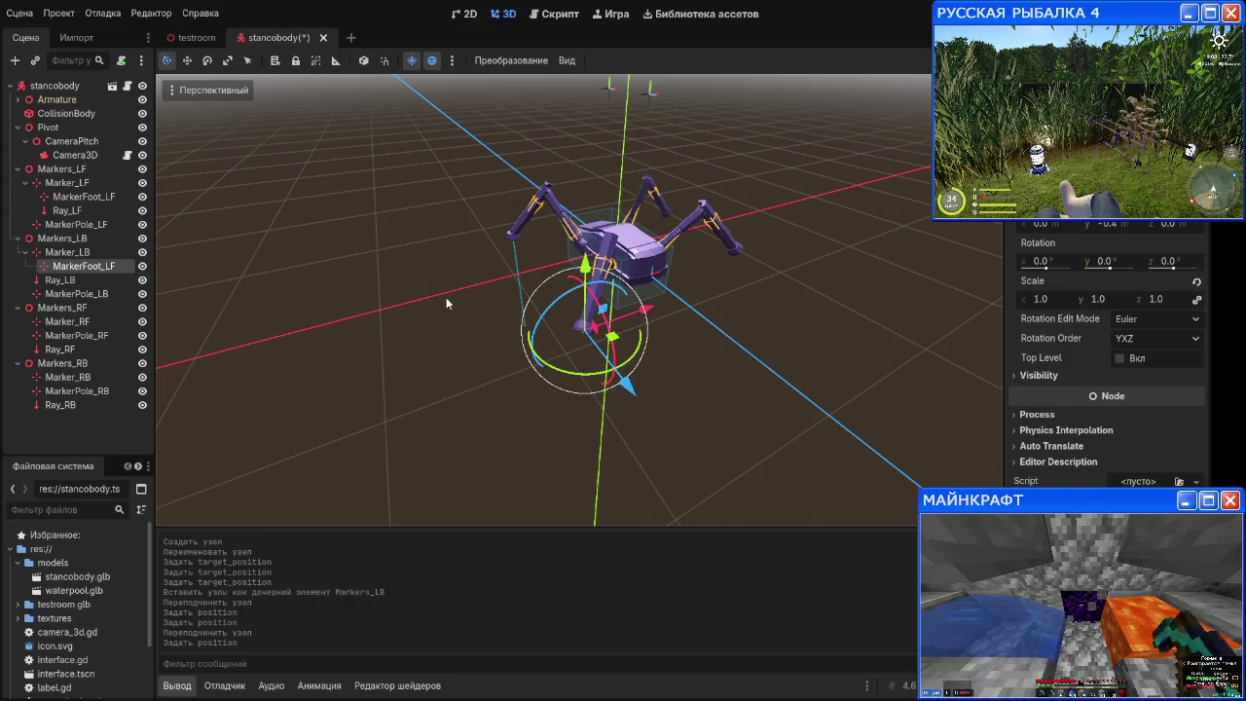
# Step: Save and test-run the spider game, then close it
pyautogui.press('F5')
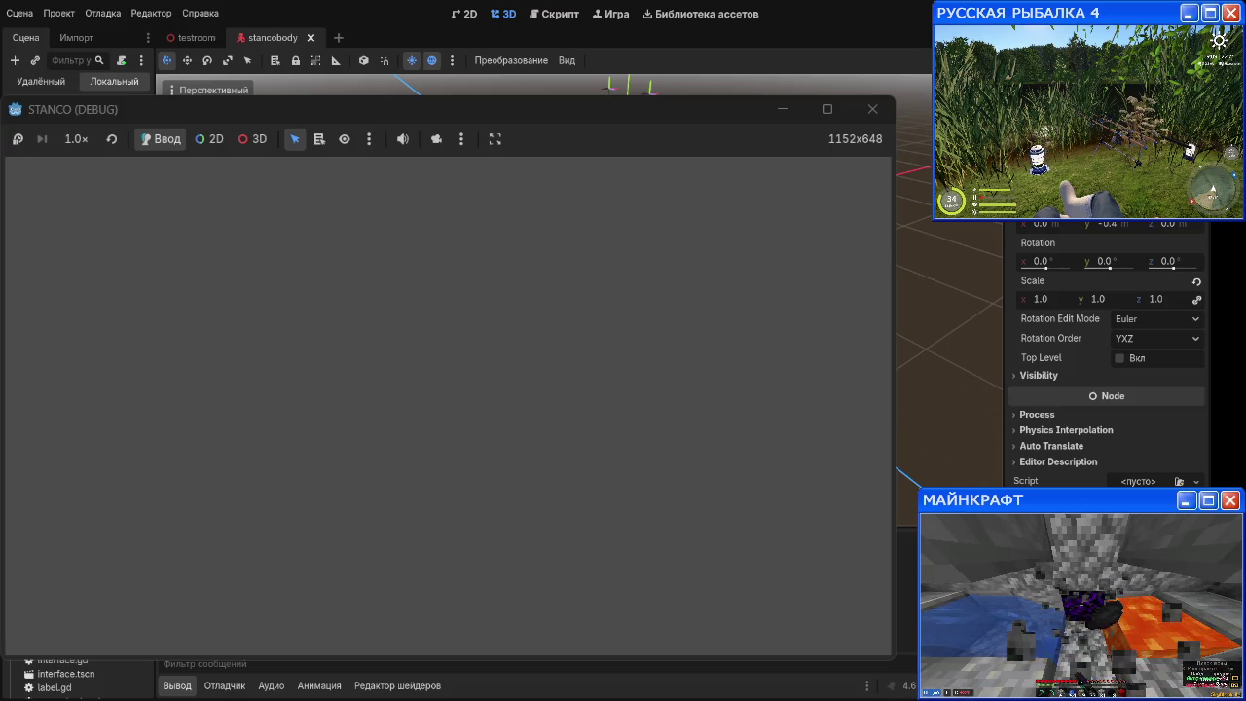
pyautogui.click(873, 109)
pyautogui.scroll(-2, 549, 336)
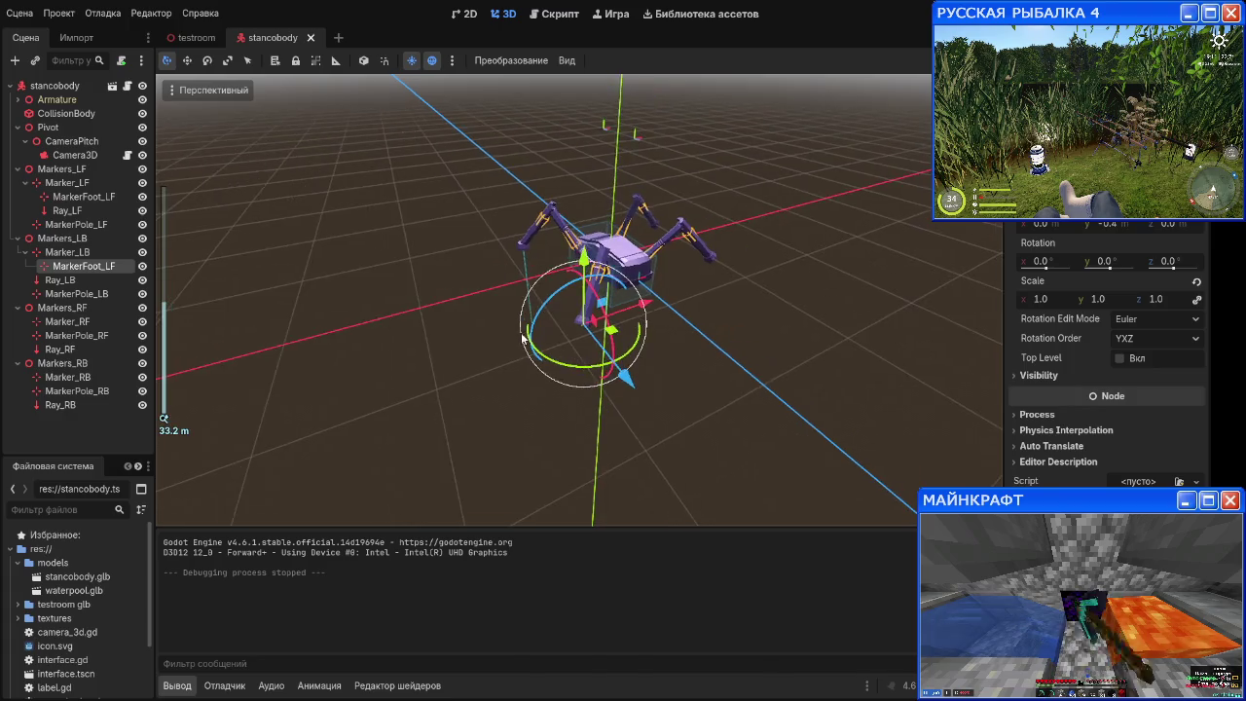
pyautogui.click(83, 197)
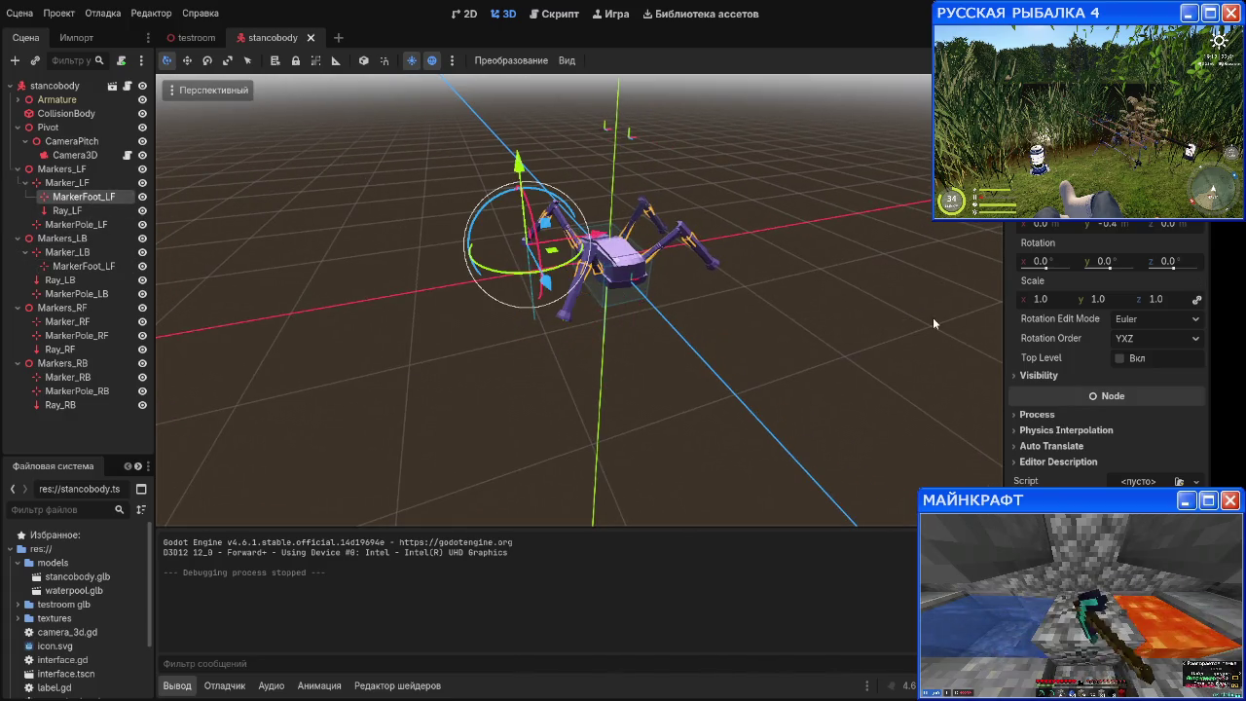
# Step: Switch to stancobody.gd and scroll to the leg_state_lf, leg_timer_lf and marker_lf declarations
pyautogui.click(555, 14)
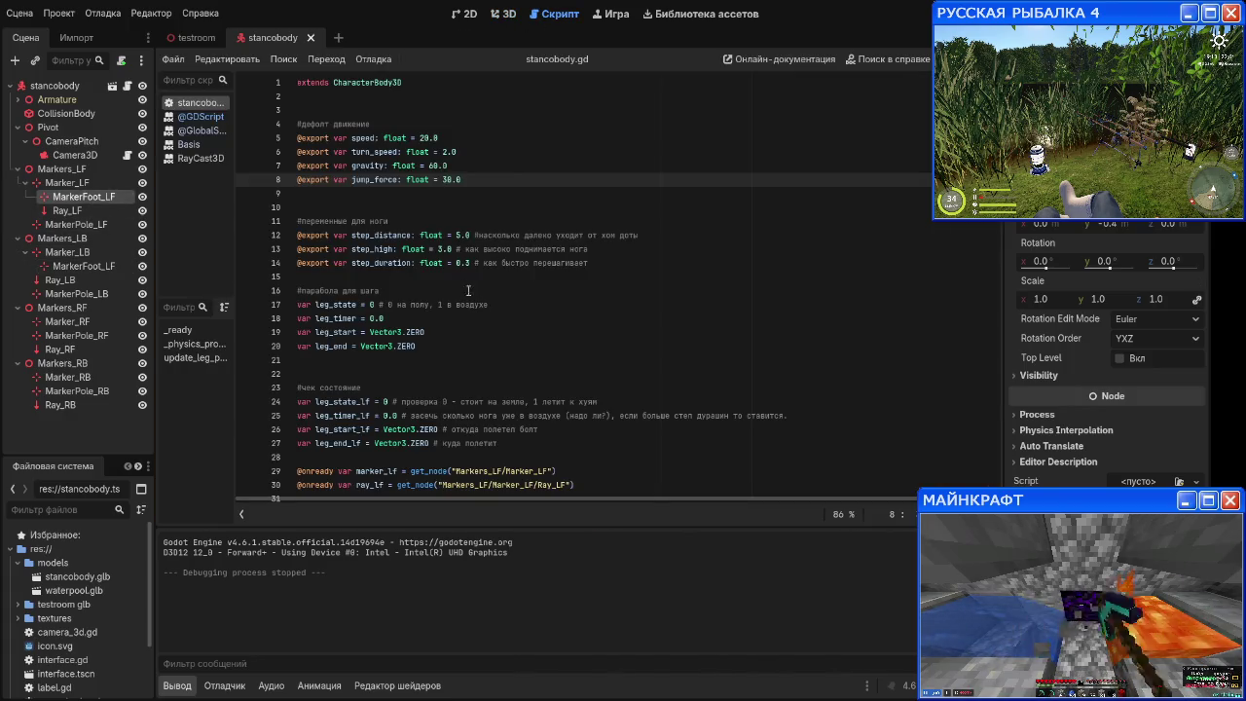
pyautogui.scroll(-4, 430, 272)
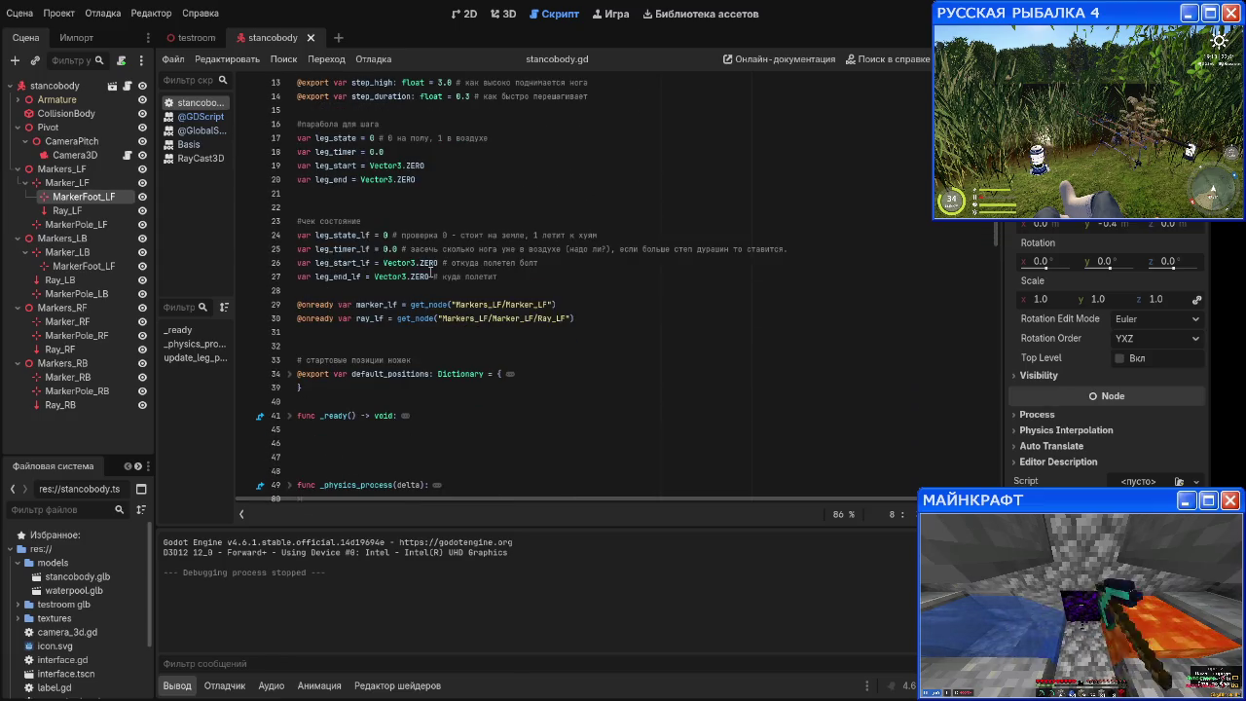
pyautogui.scroll(4, 430, 272)
pyautogui.scroll(-3, 429, 272)
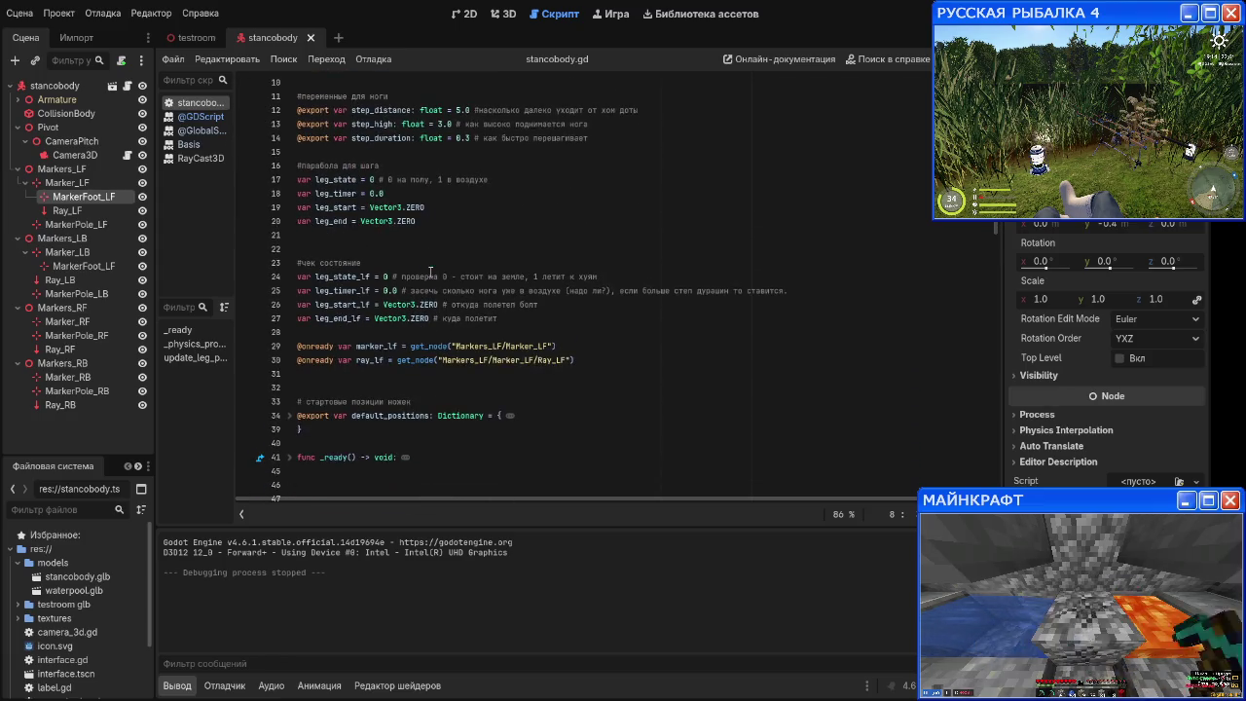
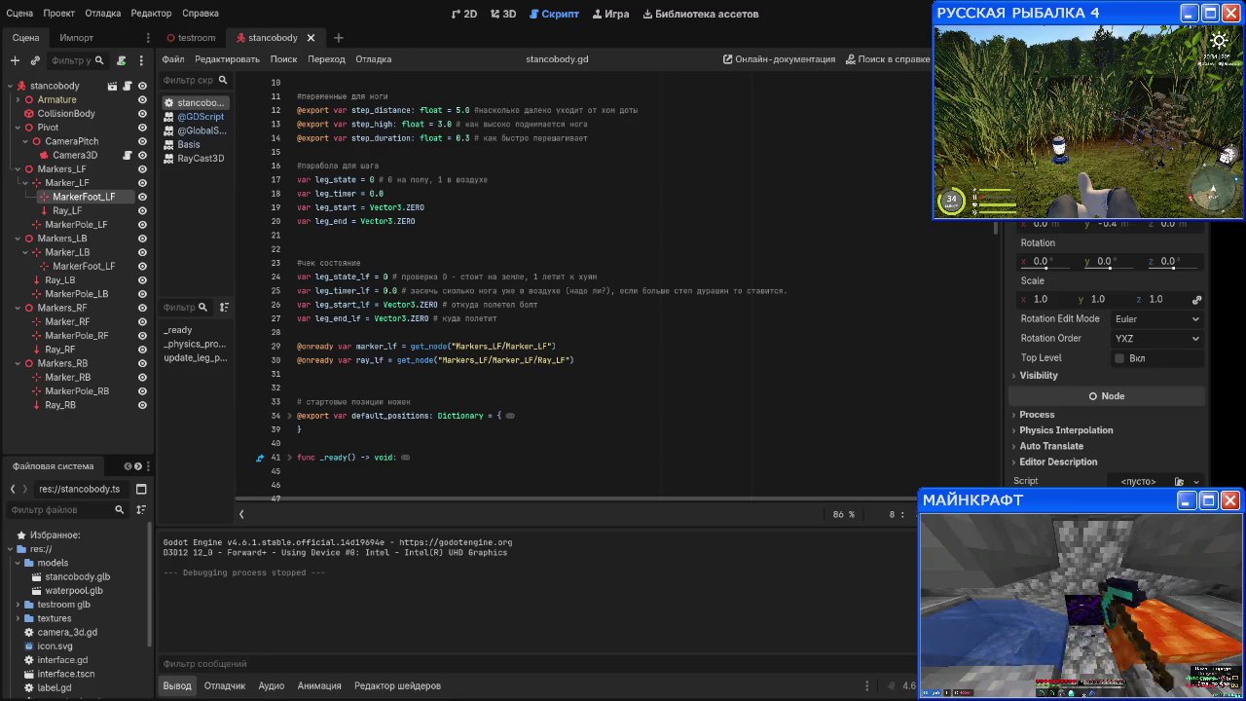
# Step: In the 3D view, duplicate the LookAt_LF_Foot modifier three times
pyautogui.click(492, 13)
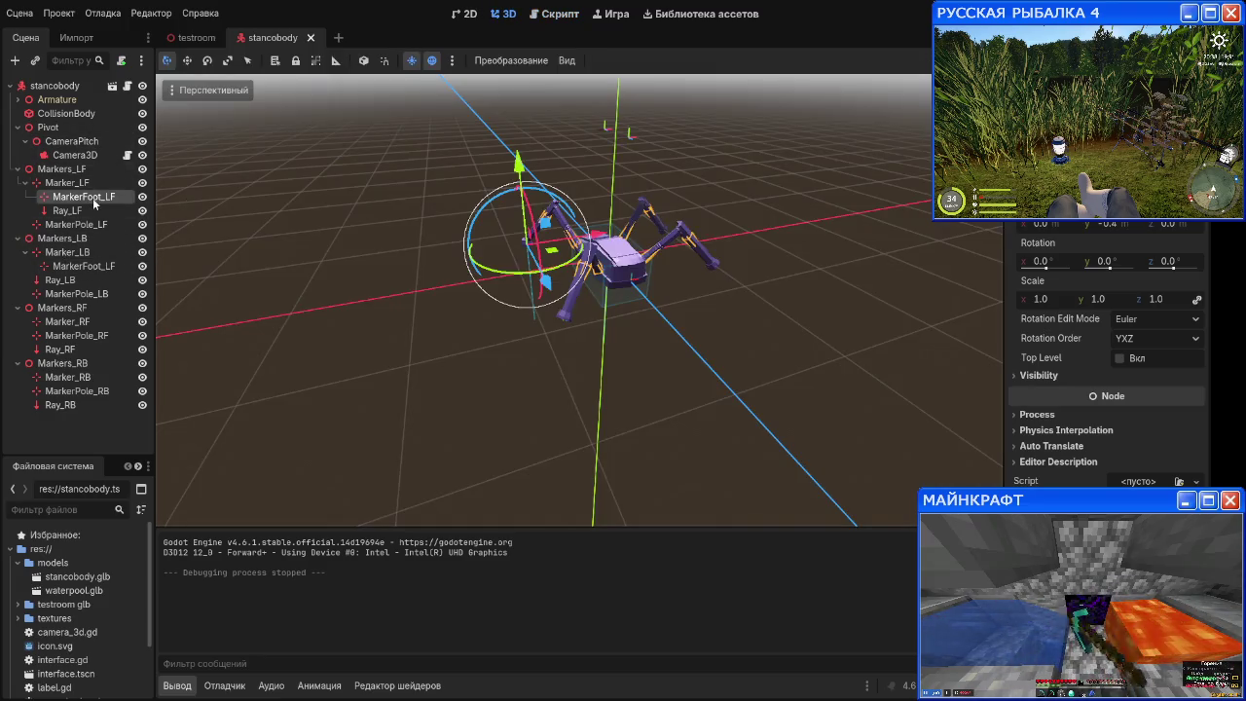
pyautogui.click(18, 100)
pyautogui.scroll(-5, 97, 267)
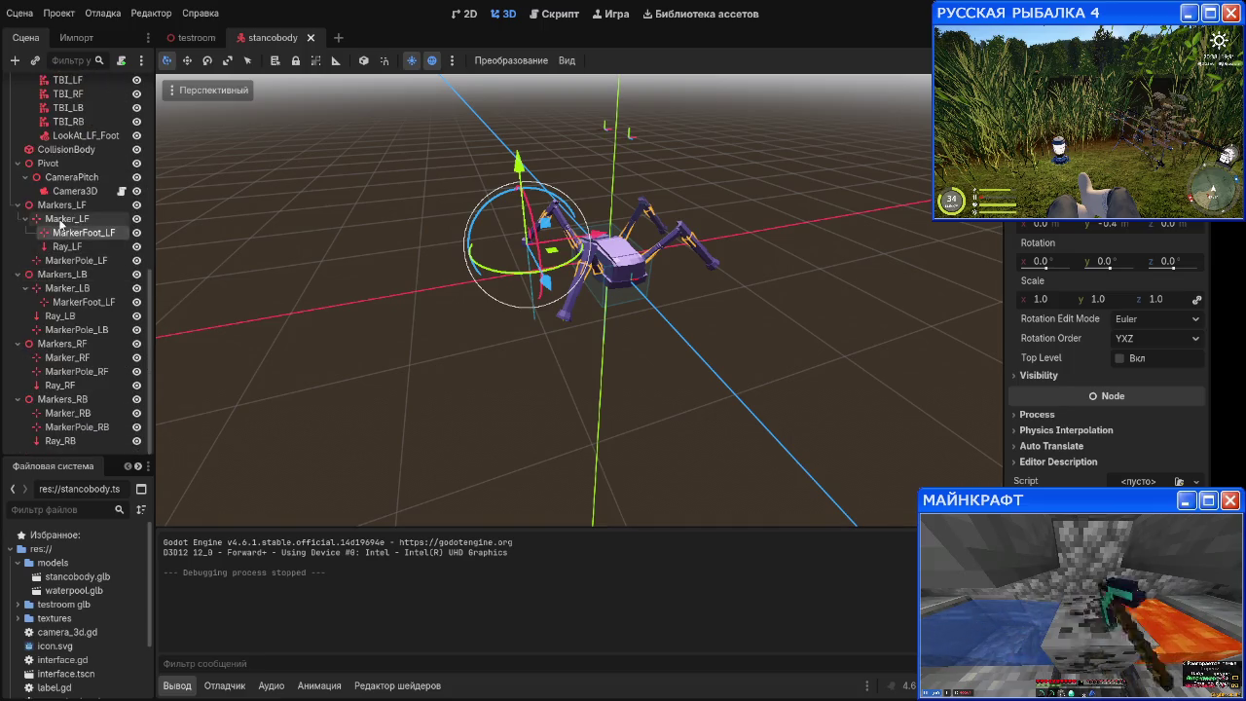
pyautogui.scroll(-3, 97, 267)
pyautogui.click(98, 182)
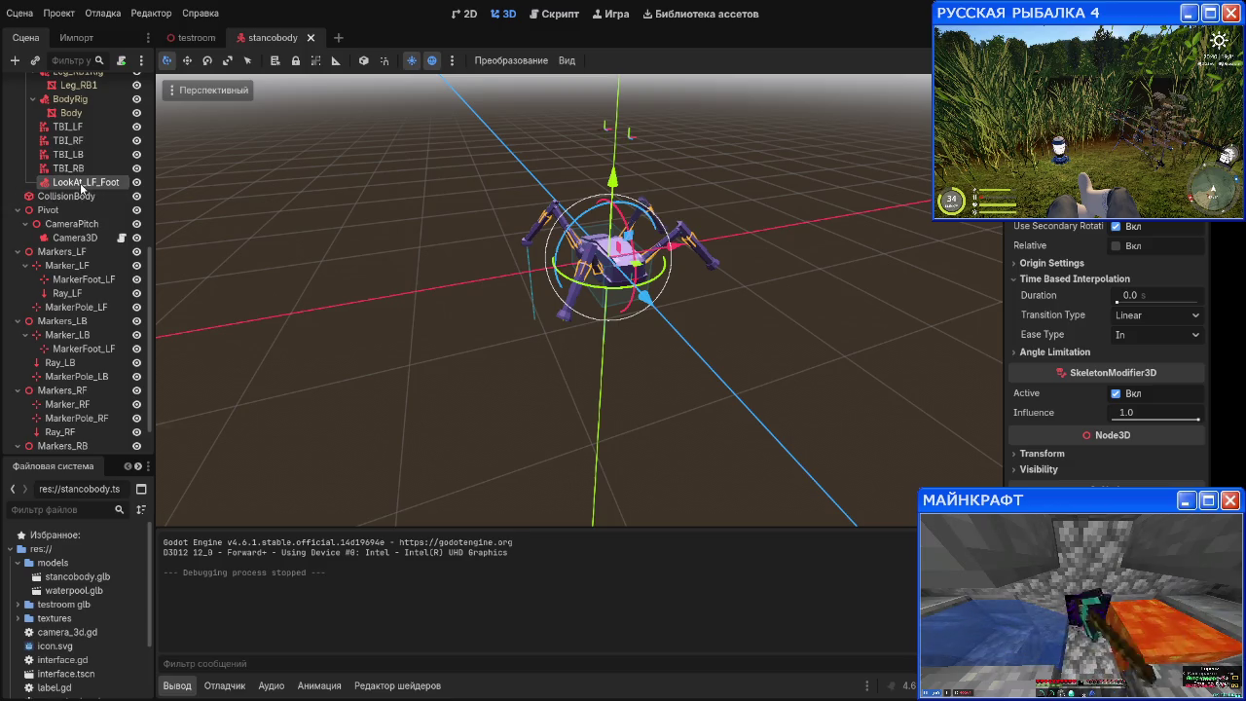
pyautogui.hotkey('ctrl', 'd')
pyautogui.hotkey('ctrl', 'd')
pyautogui.hotkey('ctrl', 'd')
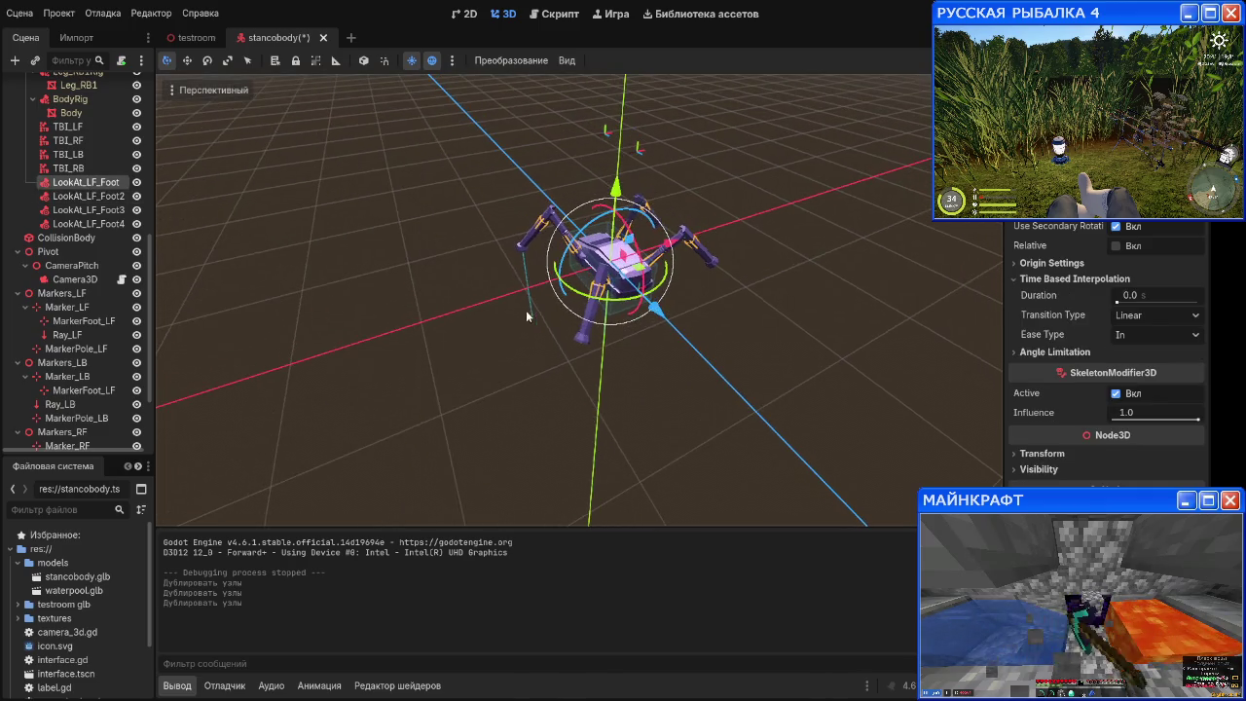
# Step: Rename the first copy, LookAt_LF_Foot2, to LookAt_LB_Foot
pyautogui.click(82, 198)
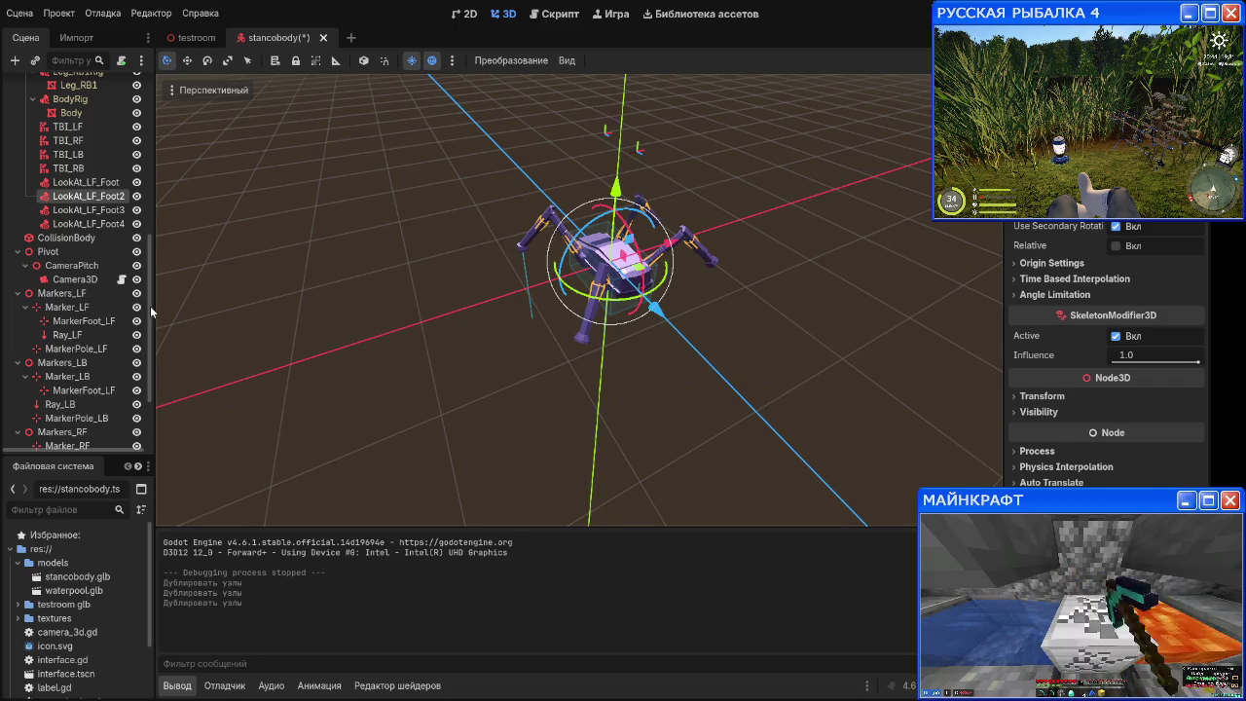
pyautogui.write('LookAt_LB')
pyautogui.press('Return')
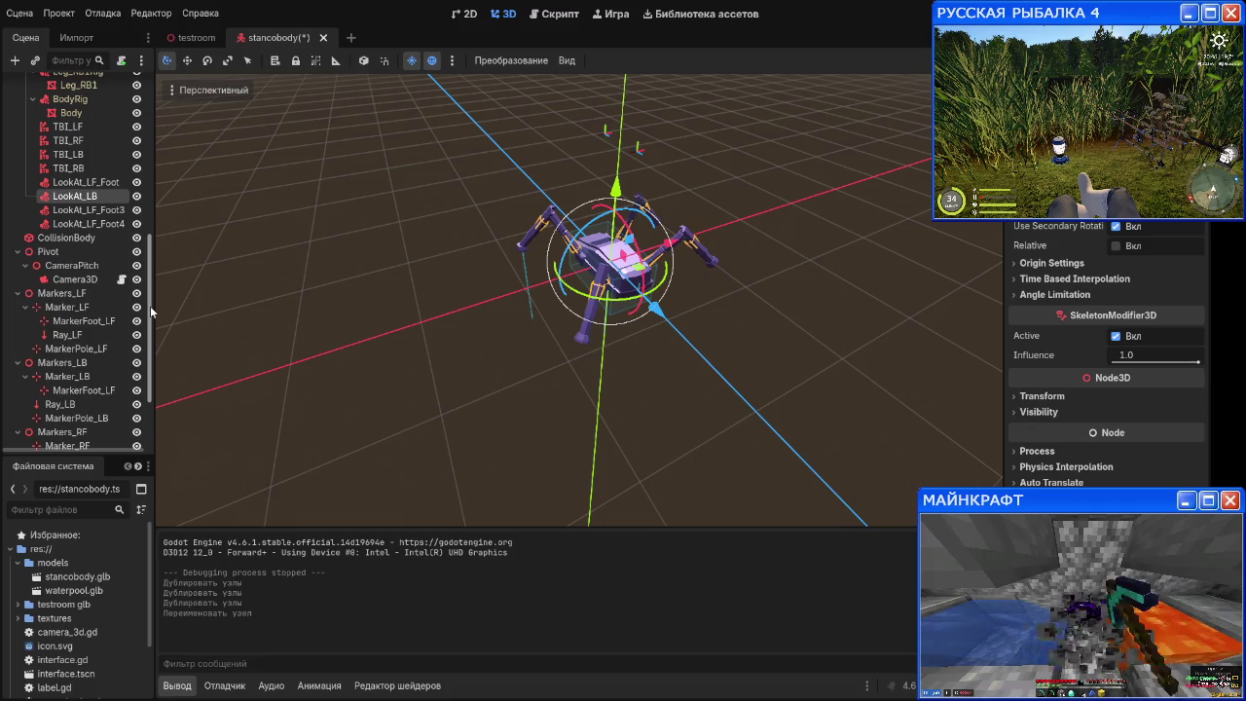
pyautogui.write('_Foot')
pyautogui.press('Return')
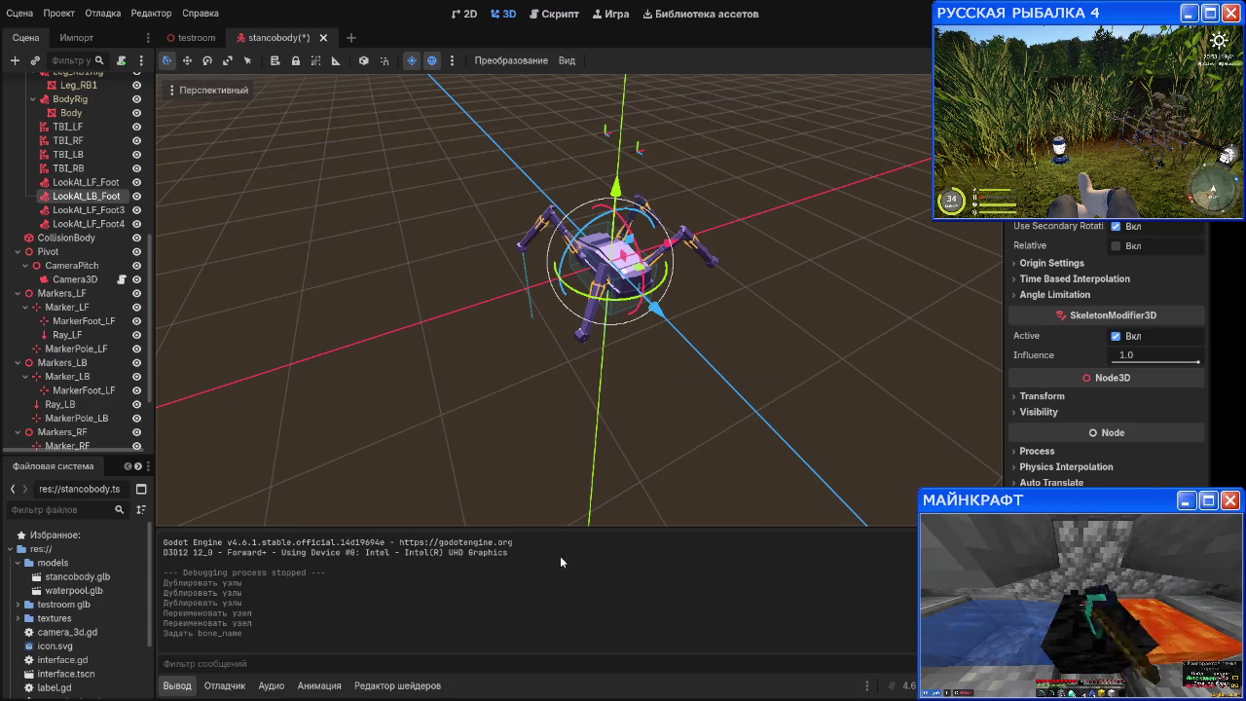
# Step: Rename the remaining copies to LookAt_RF_Foot and LookAt_RB_Foot
pyautogui.moveTo(641, 434)
pyautogui.mouseDown()
pyautogui.moveTo(768, 350)
pyautogui.moveTo(799, 374)
pyautogui.moveTo(621, 421)
pyautogui.mouseUp()
pyautogui.scroll(-2, 620, 411)
pyautogui.scroll(2, 618, 411)
pyautogui.click(88, 210)
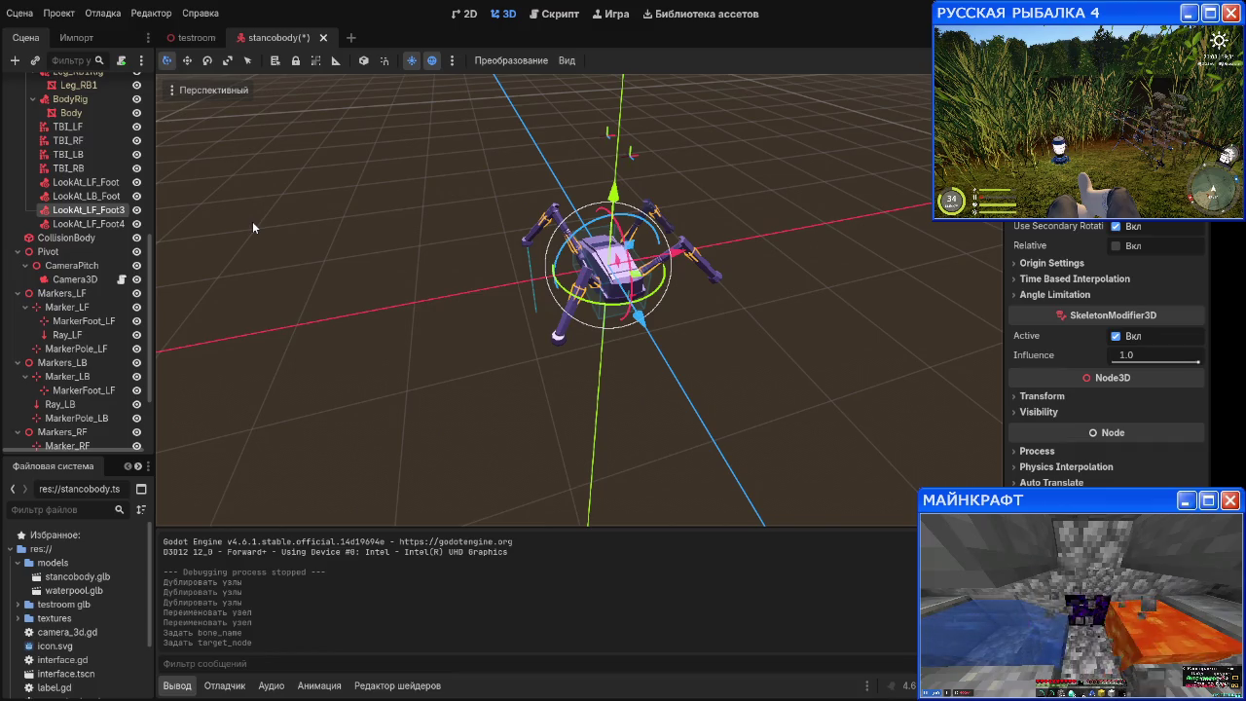
pyautogui.write('LookAt_RF_Foot')
pyautogui.press('Return')
pyautogui.press('Down')
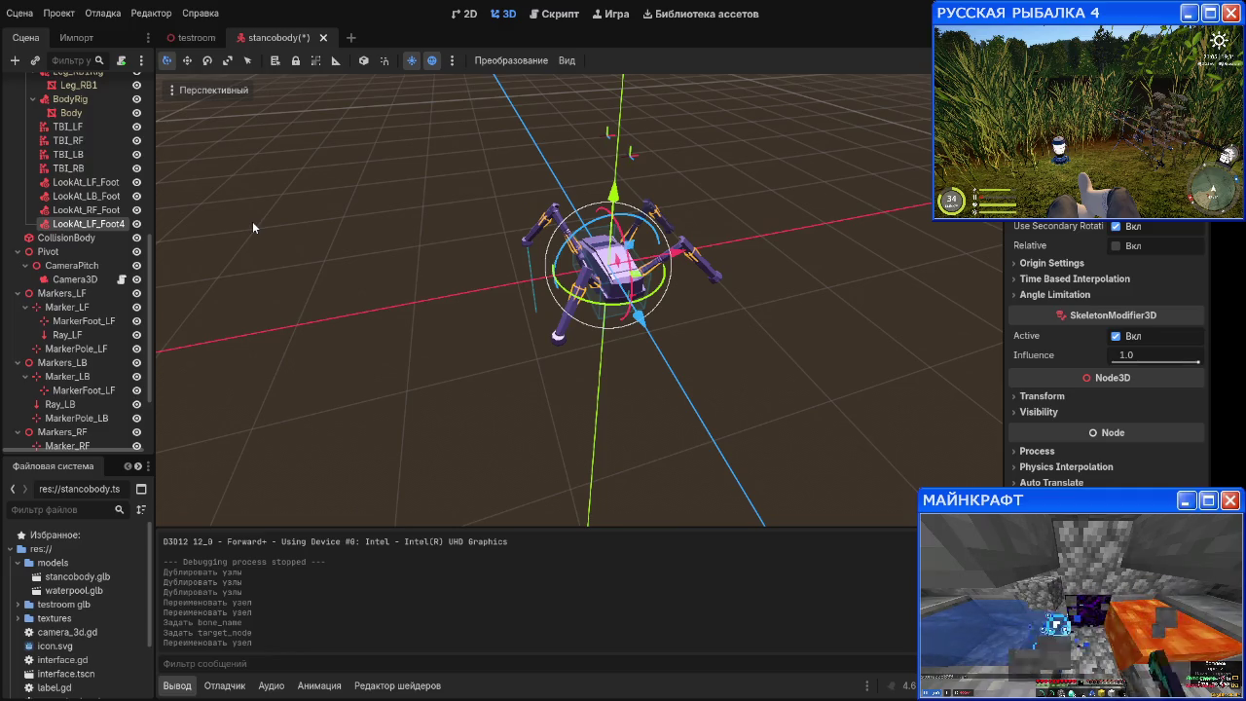
pyautogui.press('F2')
pyautogui.write('LookAt_RB_Foot')
pyautogui.press('Return')
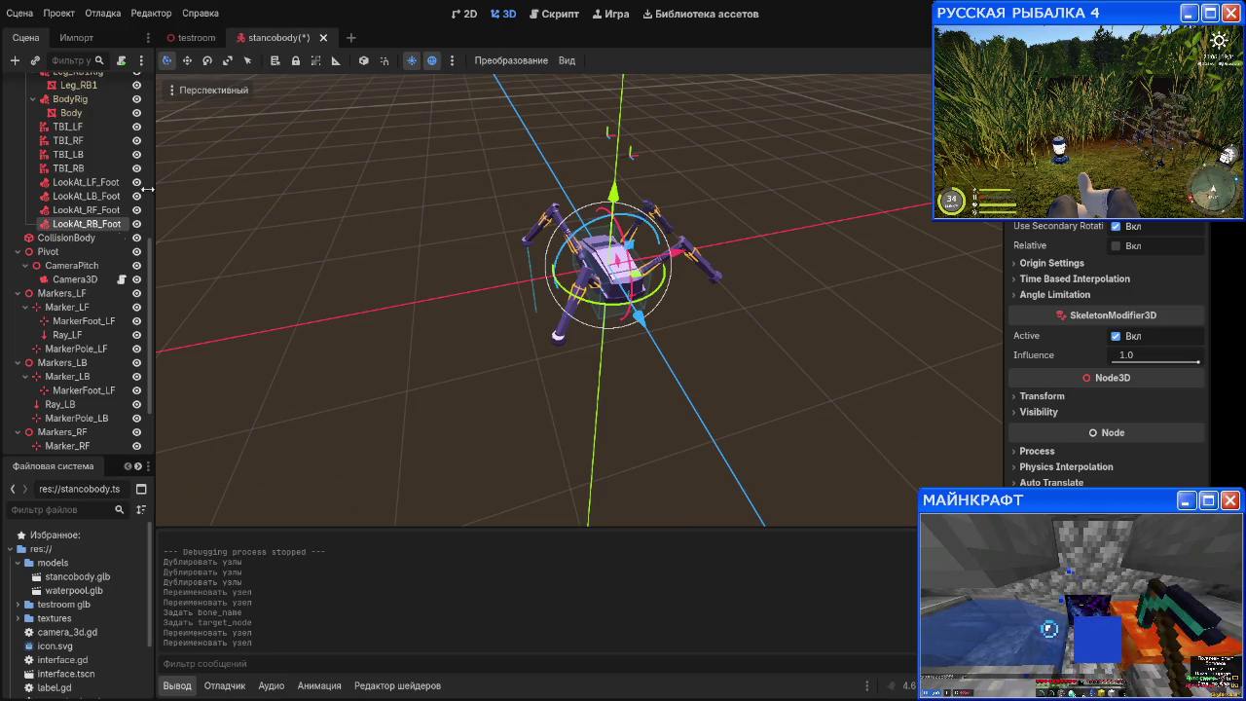
pyautogui.scroll(-3, 75, 343)
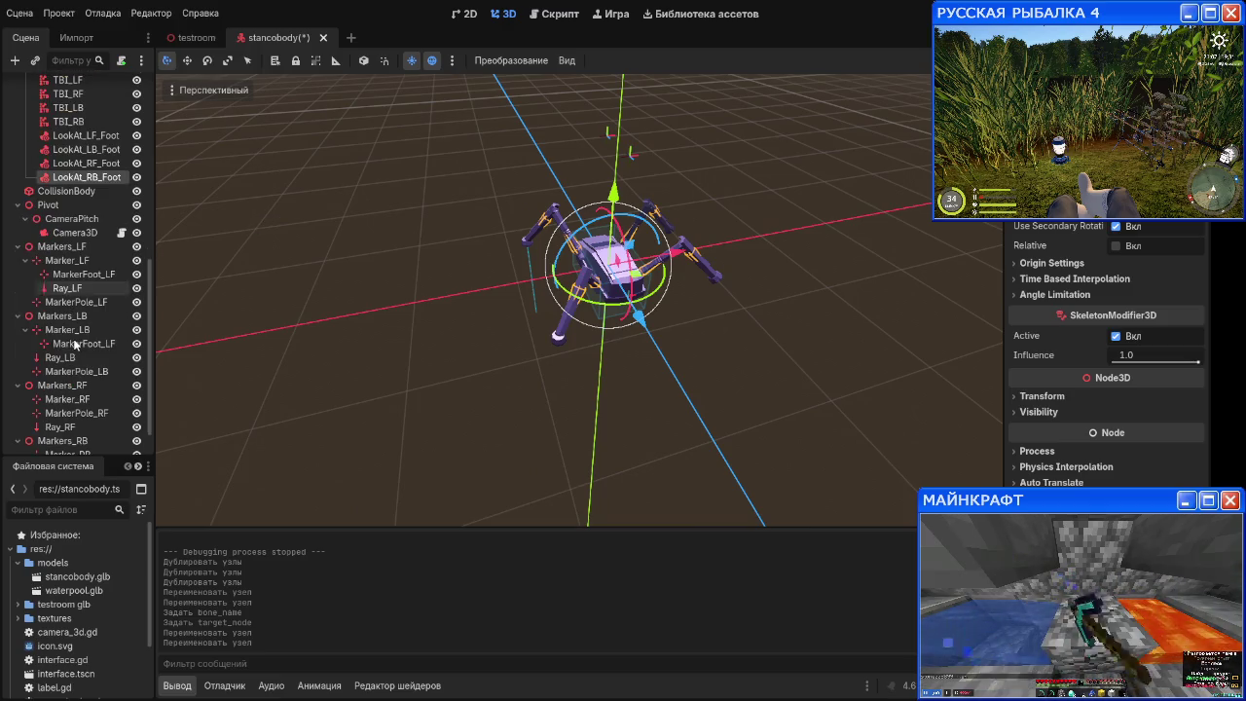
# Step: Rename the foot marker under Marker_LB to MarkerFoot_LB
pyautogui.scroll(-3, 97, 253)
pyautogui.click(105, 219)
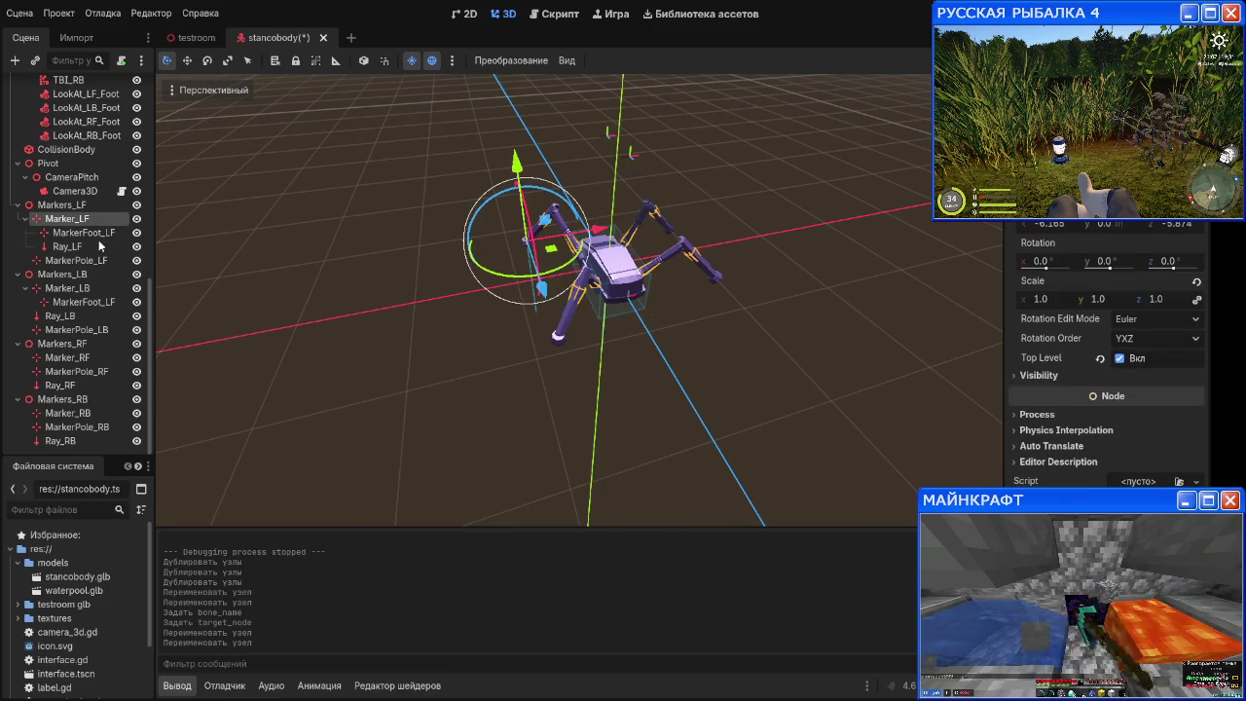
pyautogui.click(86, 276)
pyautogui.click(82, 288)
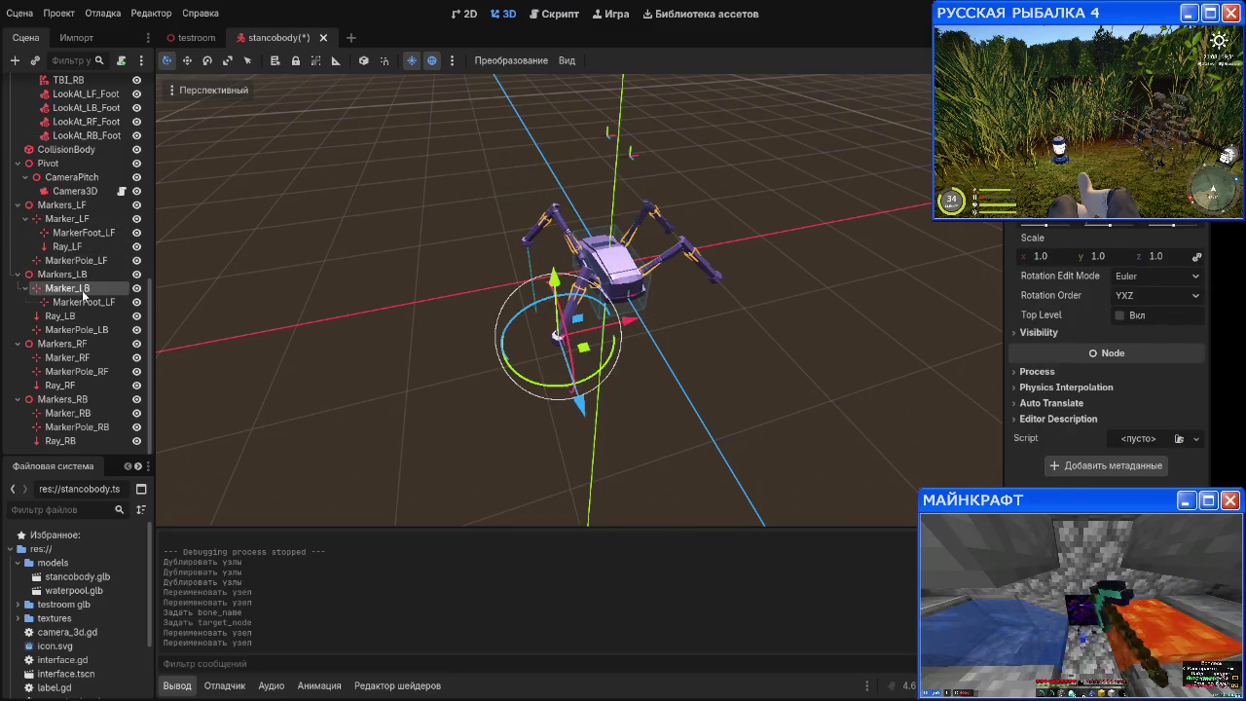
pyautogui.click(97, 304)
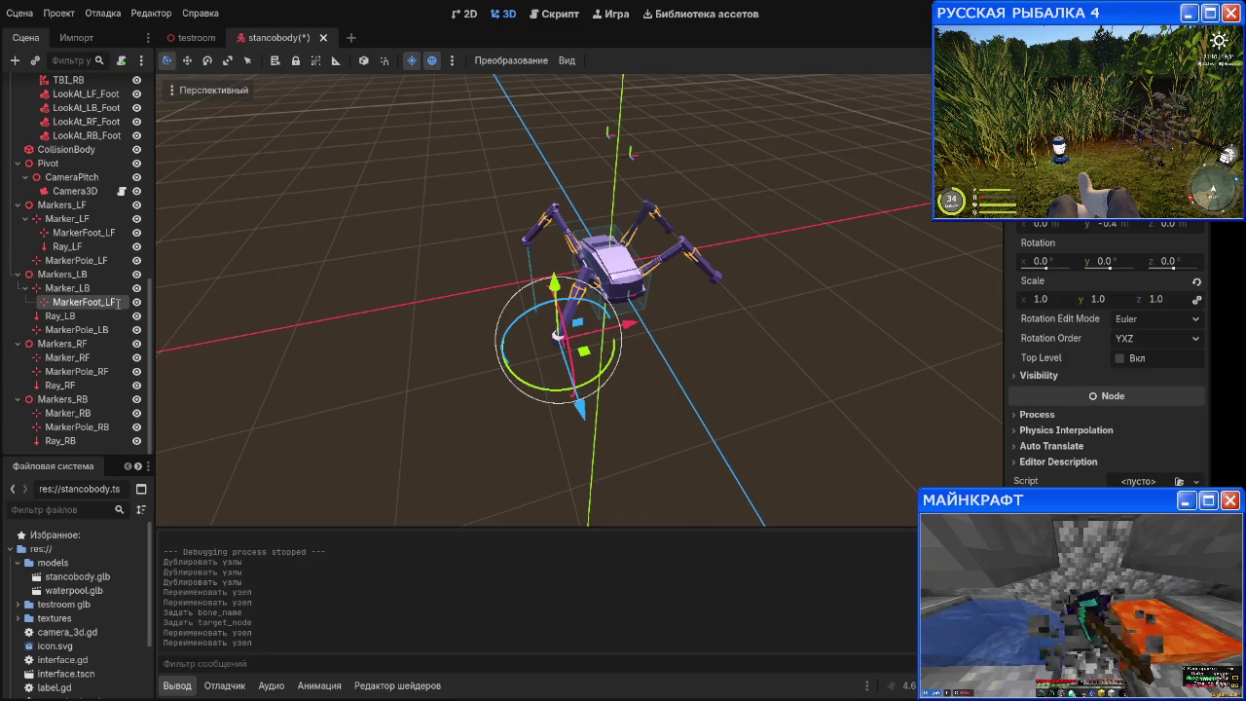
pyautogui.press('BackSpace')
pyautogui.write('B')
pyautogui.press('Return')
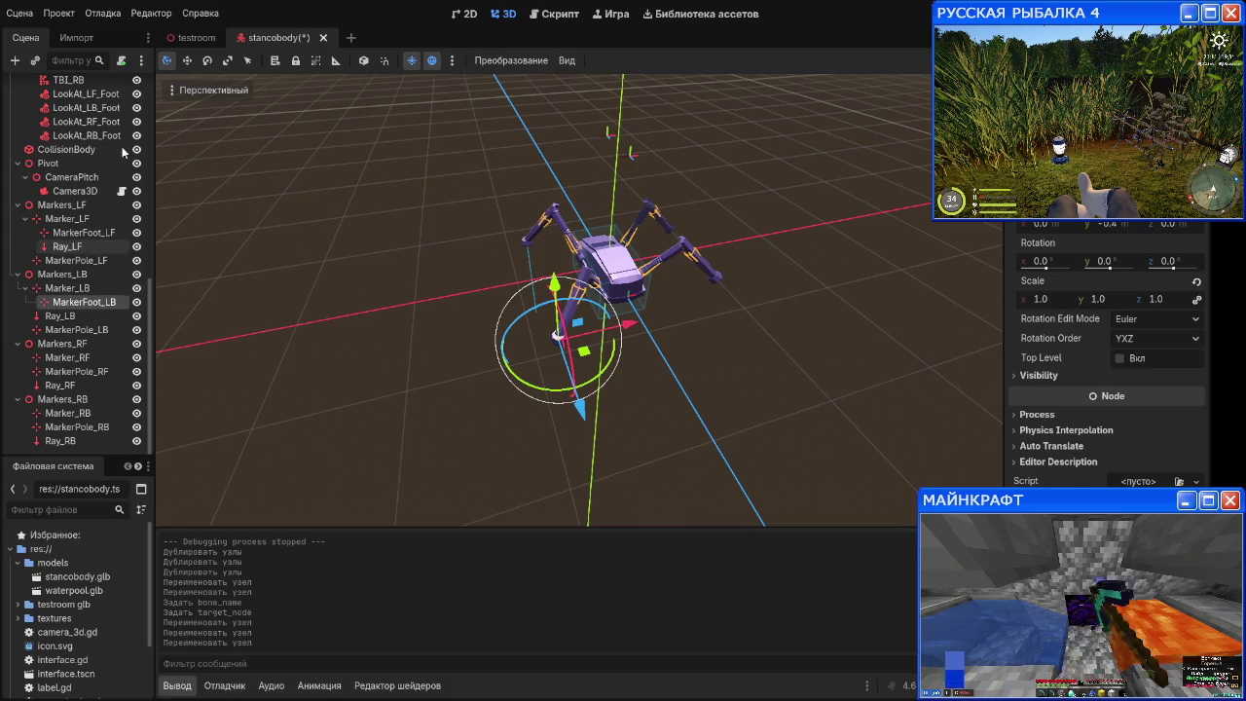
# Step: Select the Markers_RF group and undo an accidentally created node
pyautogui.click(86, 108)
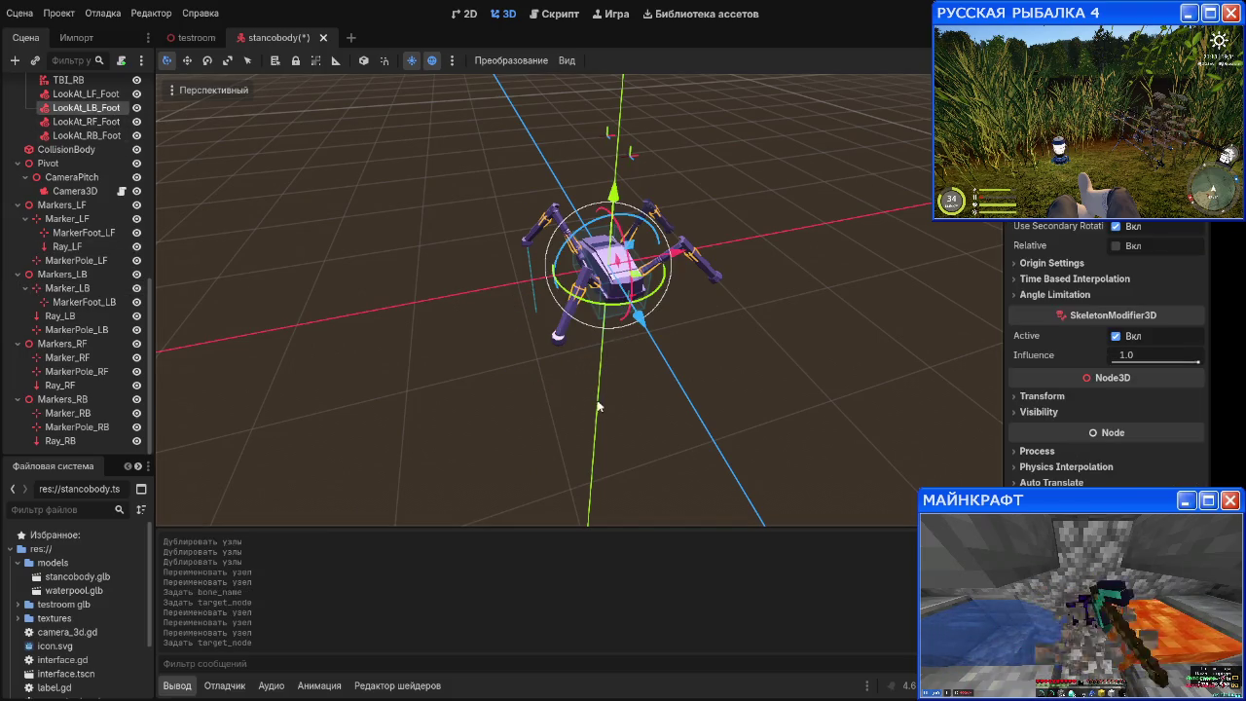
pyautogui.moveTo(536, 368)
pyautogui.mouseDown()
pyautogui.moveTo(644, 337)
pyautogui.moveTo(546, 368)
pyautogui.mouseUp()
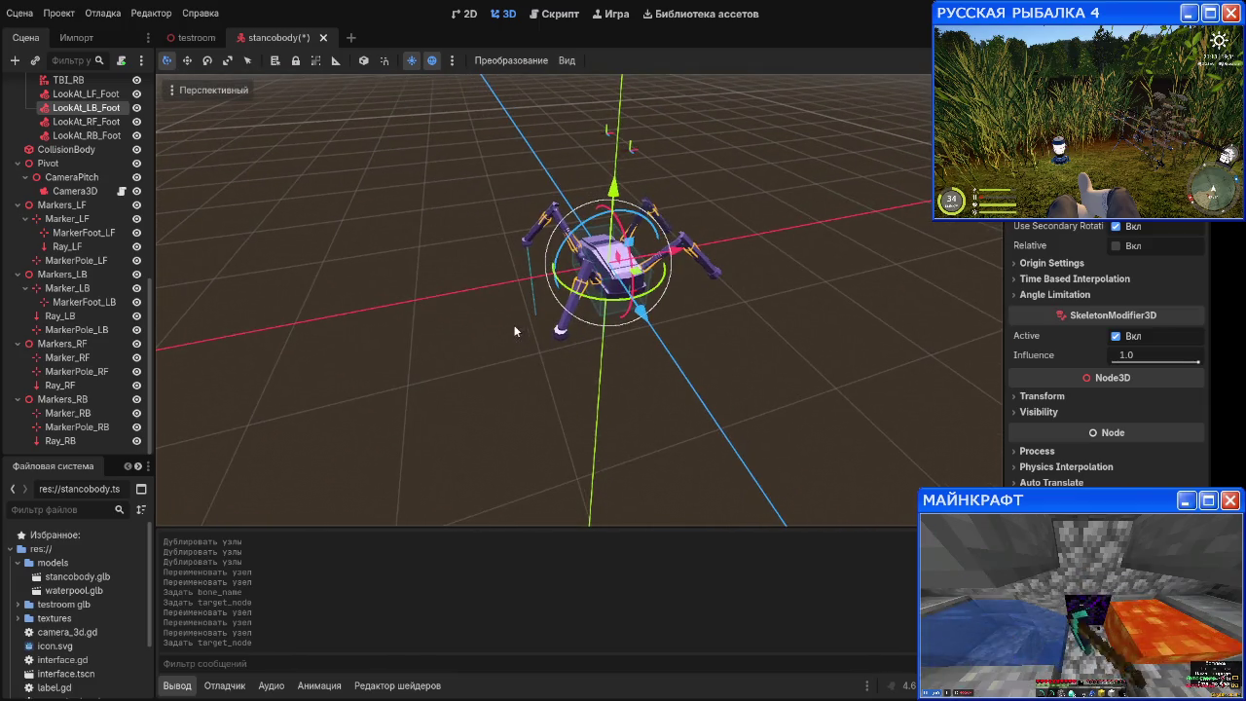
pyautogui.click(96, 341)
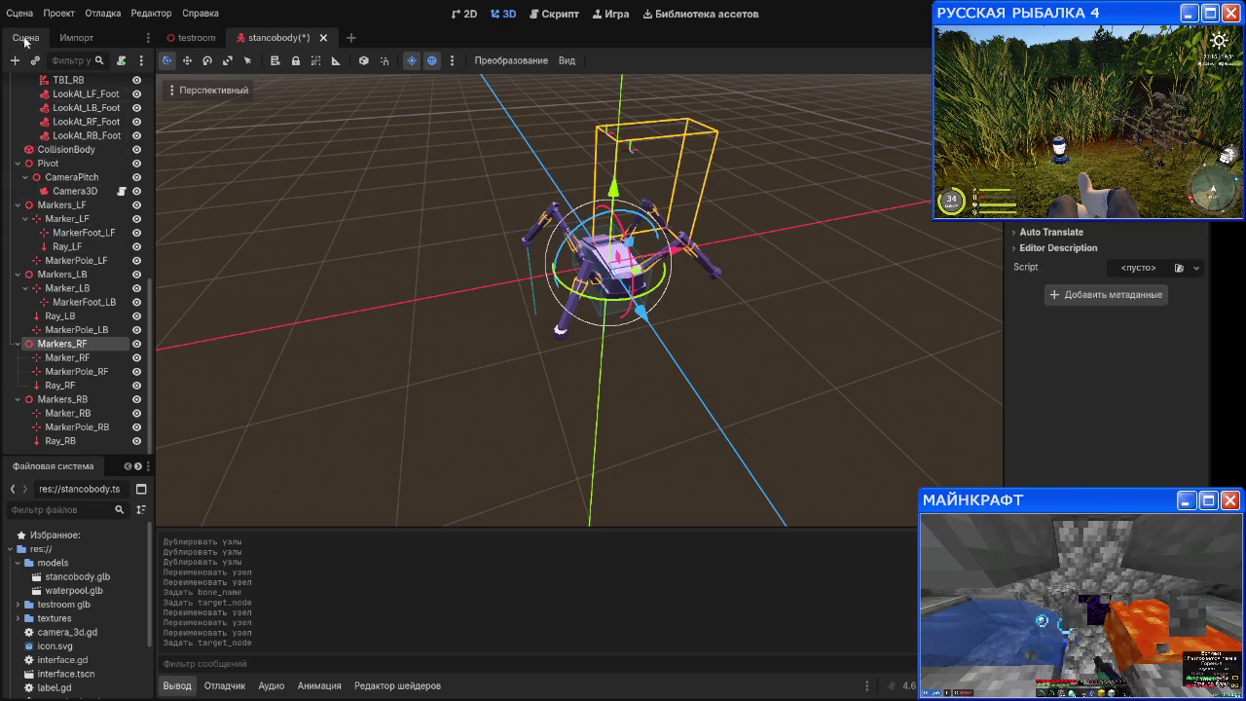
pyautogui.hotkey('ctrl', 'a')
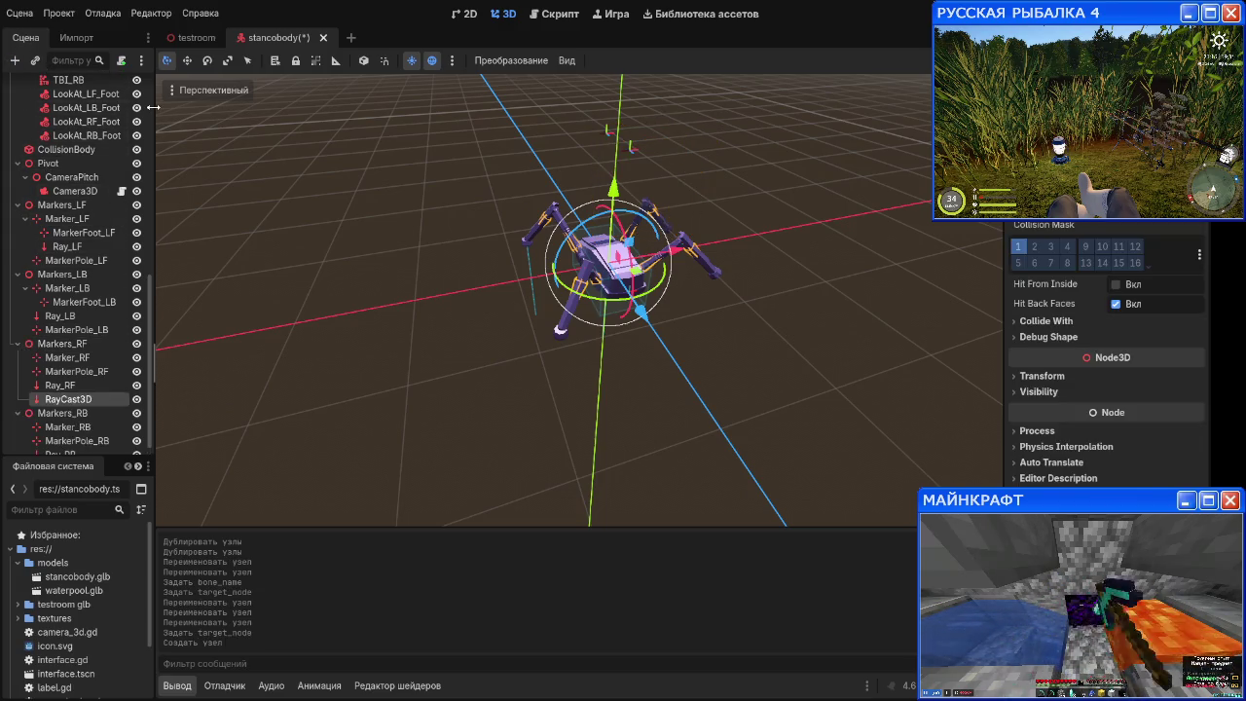
pyautogui.hotkey('ctrl', 'z')
# Step: Copy MarkerFoot_LB under Marker_RF and rename the copy to MarkerFoot_RF
pyautogui.click(84, 302)
pyautogui.hotkey('ctrl', 'c')
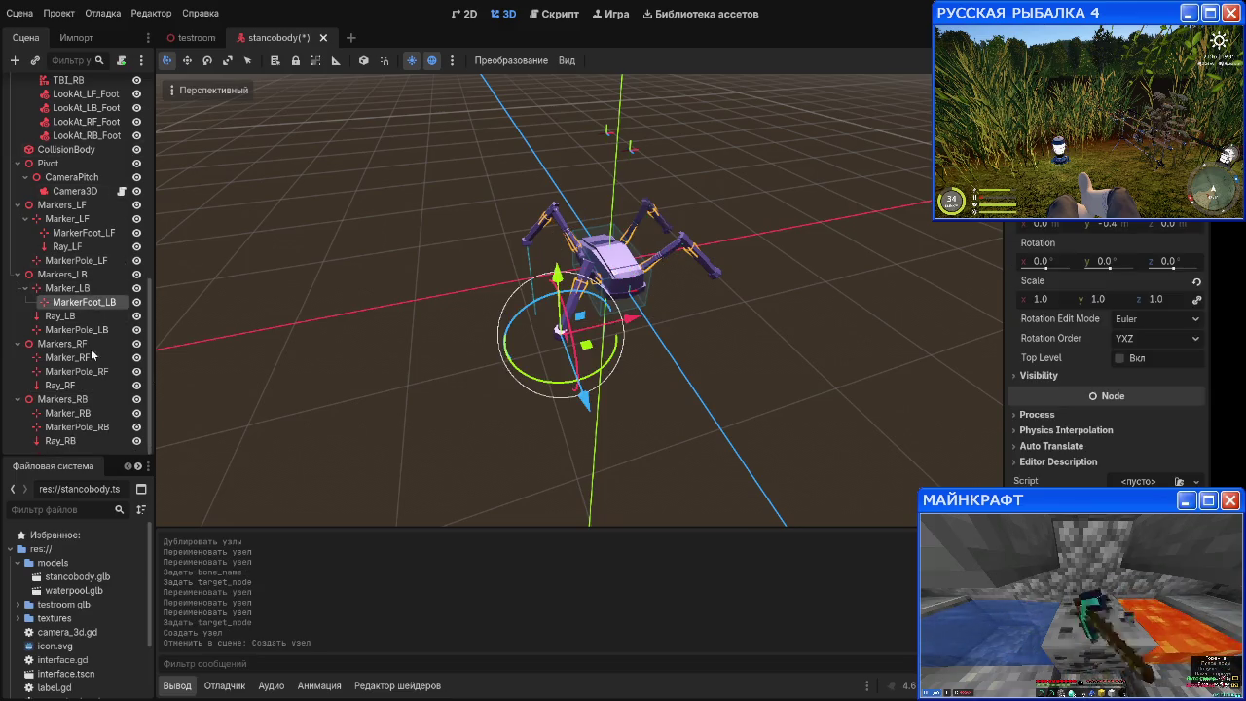
pyautogui.click(68, 343)
pyautogui.hotkey('ctrl', 'v')
pyautogui.moveTo(86, 399); pyautogui.dragTo(81, 358)
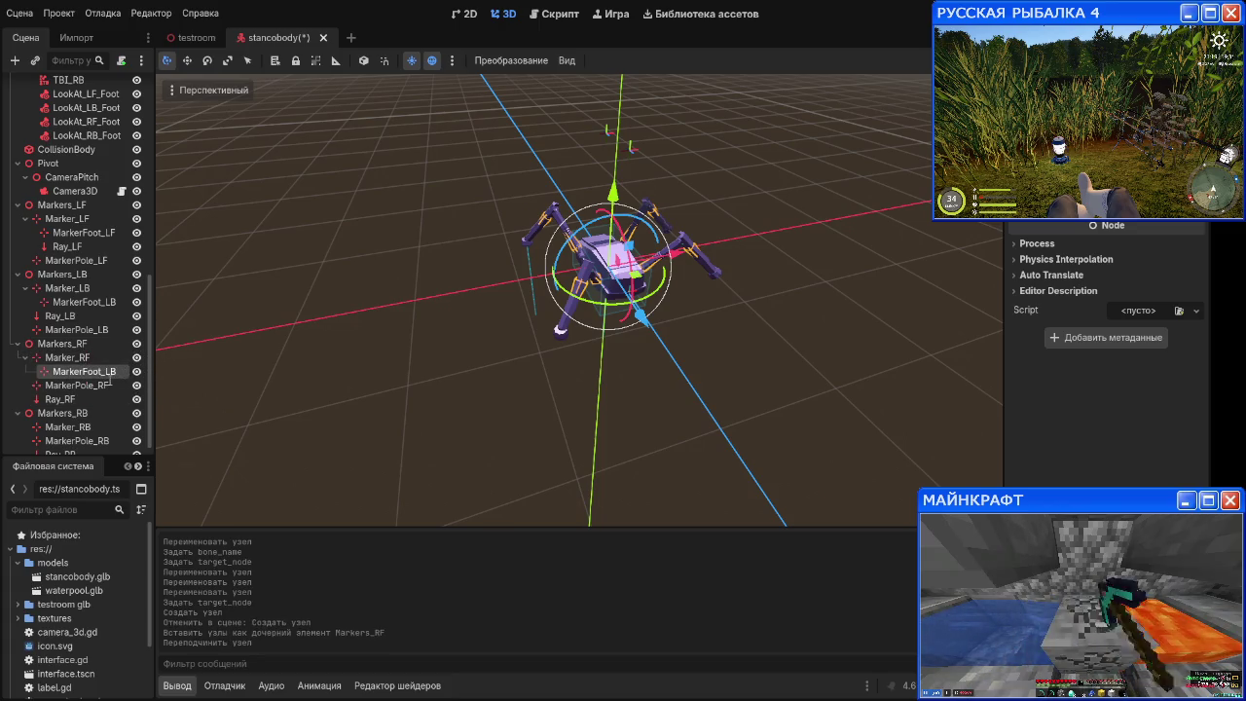
pyautogui.write('RF')
pyautogui.press('Return')
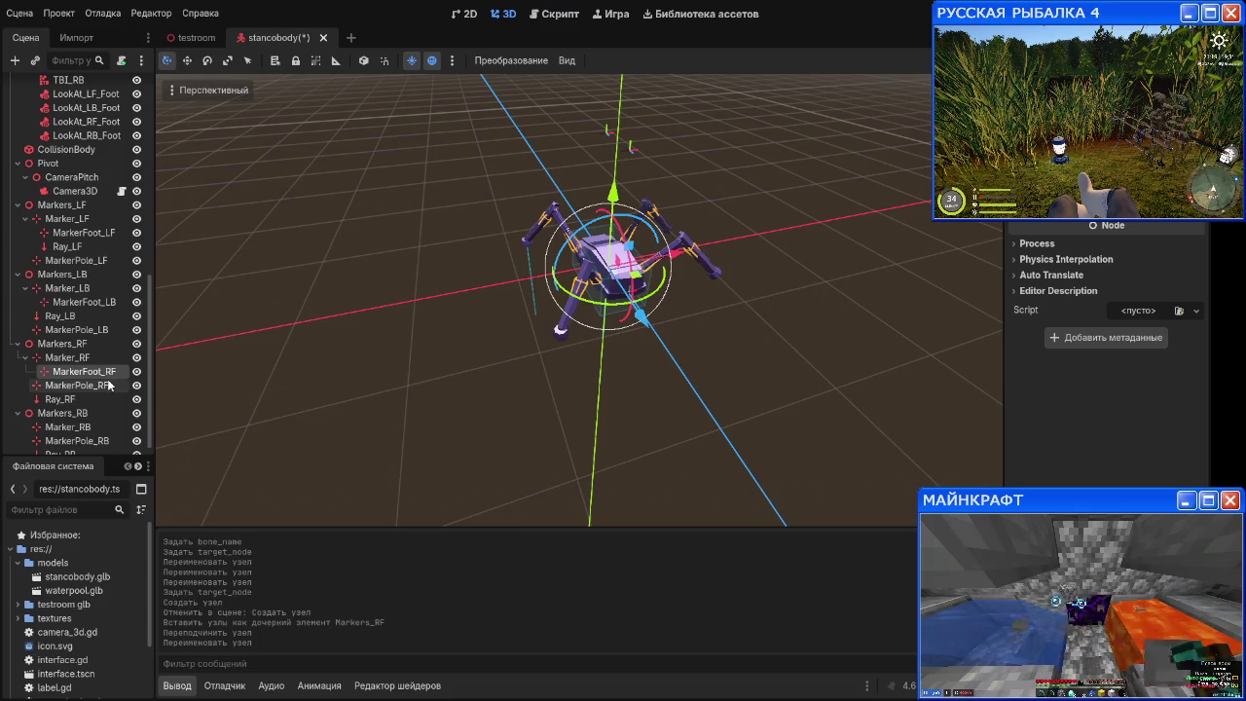
# Step: Set MarkerFoot_RF's position to 0, -0.4, 0, then select LookAt_RF_Foot
pyautogui.moveTo(584, 312); pyautogui.dragTo(740, 292)
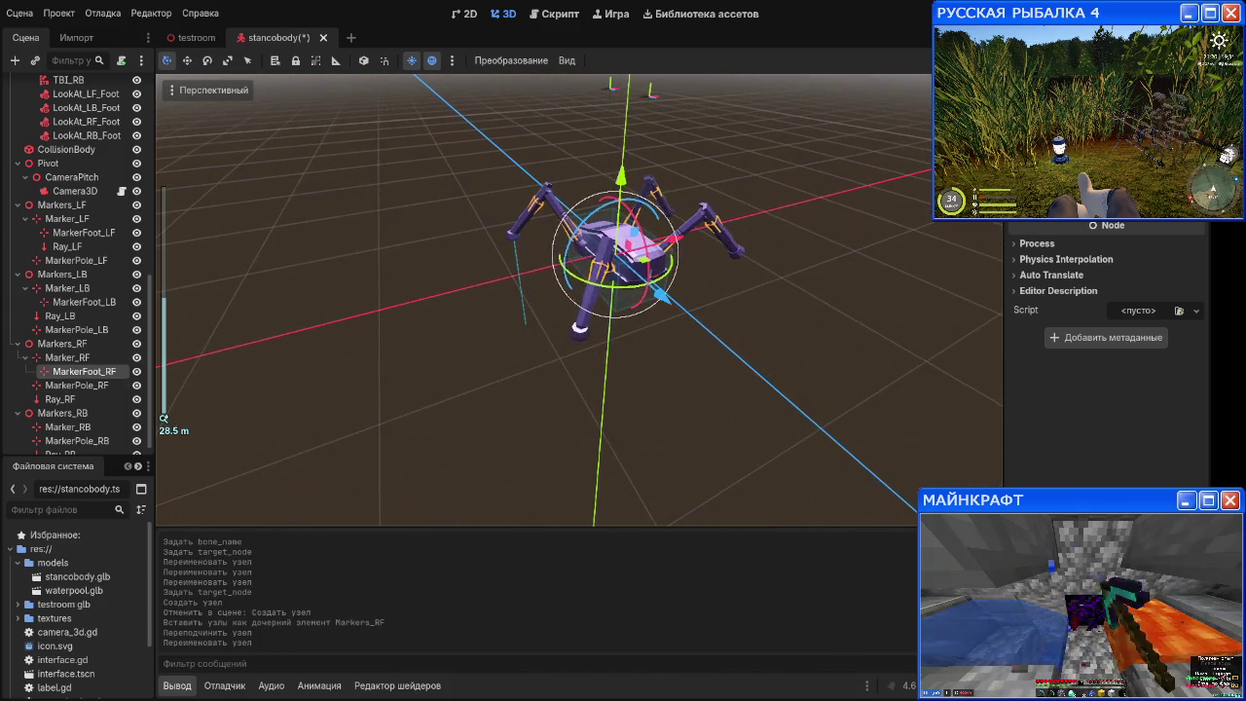
pyautogui.hotkey('ctrl', 'shift', 'v')
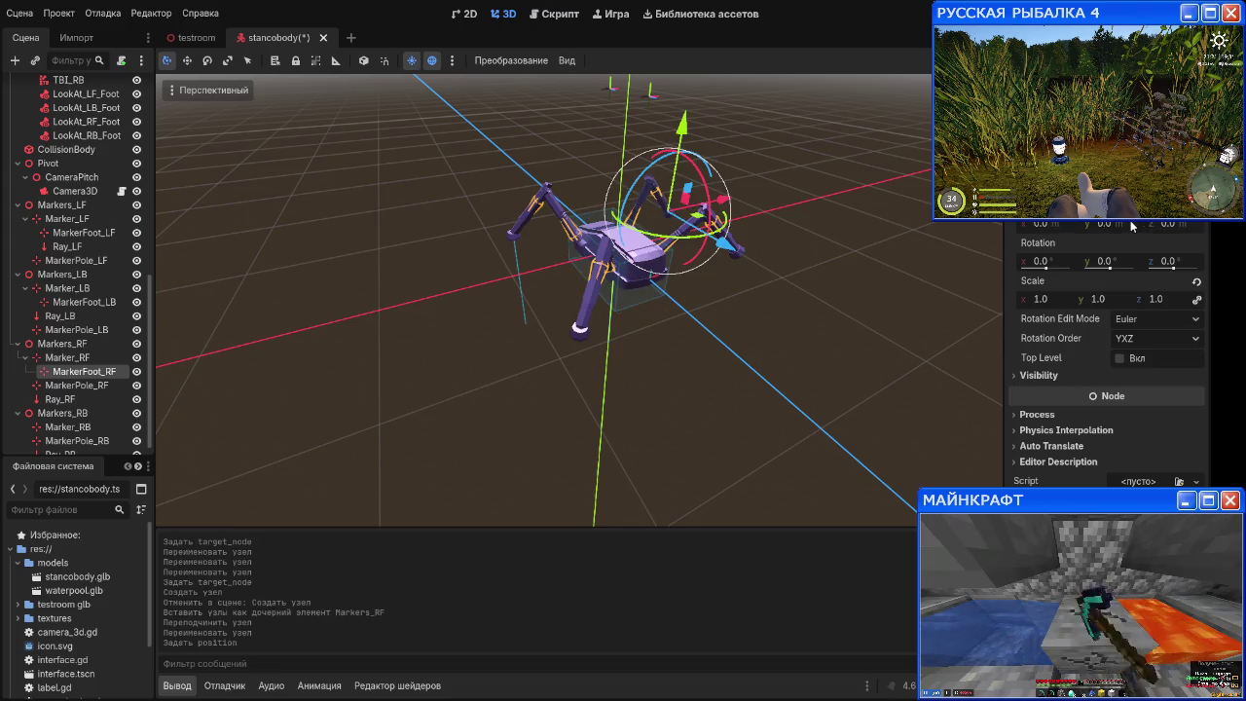
pyautogui.write('-0.4')
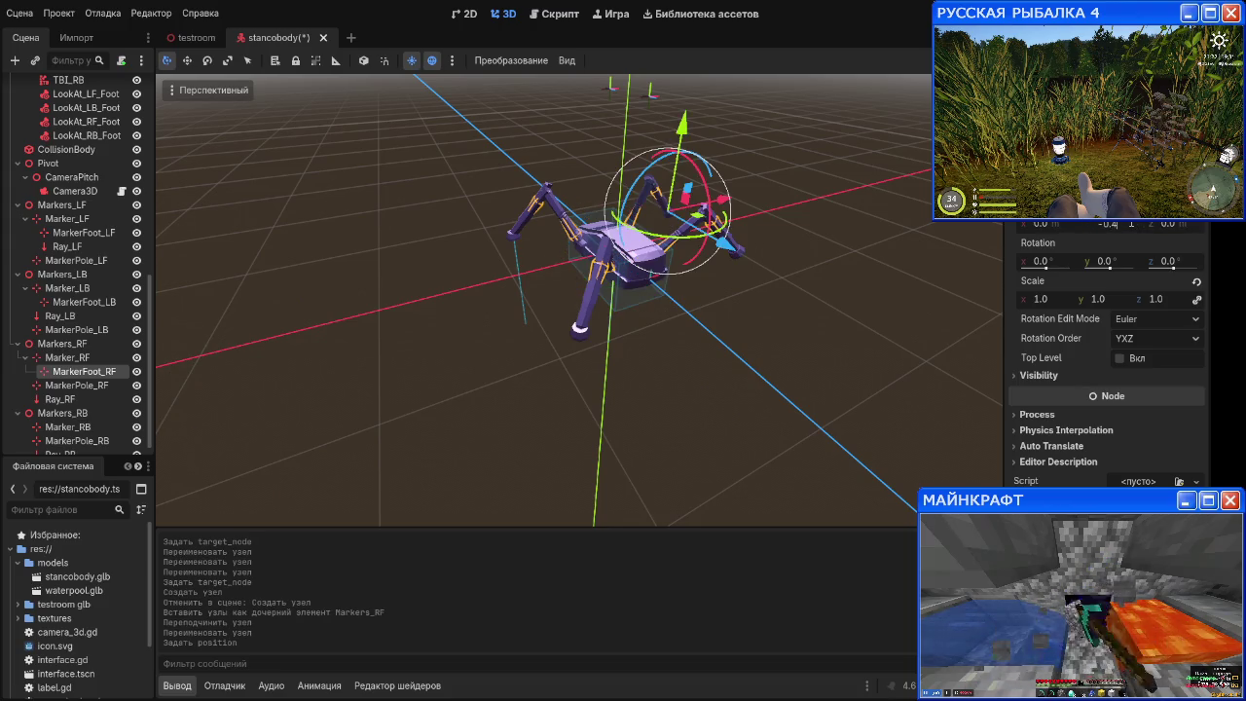
pyautogui.press('Return')
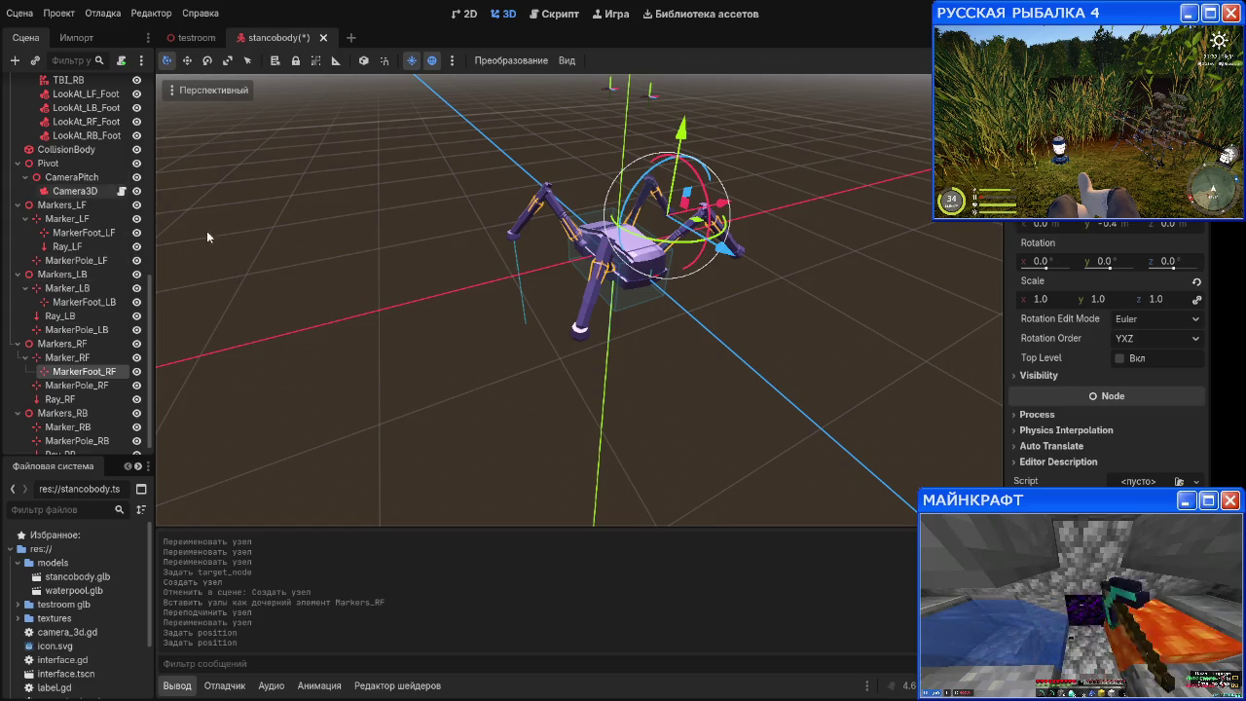
pyautogui.moveTo(497, 338)
pyautogui.mouseDown()
pyautogui.moveTo(553, 308)
pyautogui.moveTo(474, 342)
pyautogui.moveTo(401, 348)
pyautogui.moveTo(451, 289)
pyautogui.moveTo(451, 264)
pyautogui.moveTo(477, 260)
pyautogui.moveTo(411, 327)
pyautogui.mouseUp()
pyautogui.scroll(-2, 370, 331)
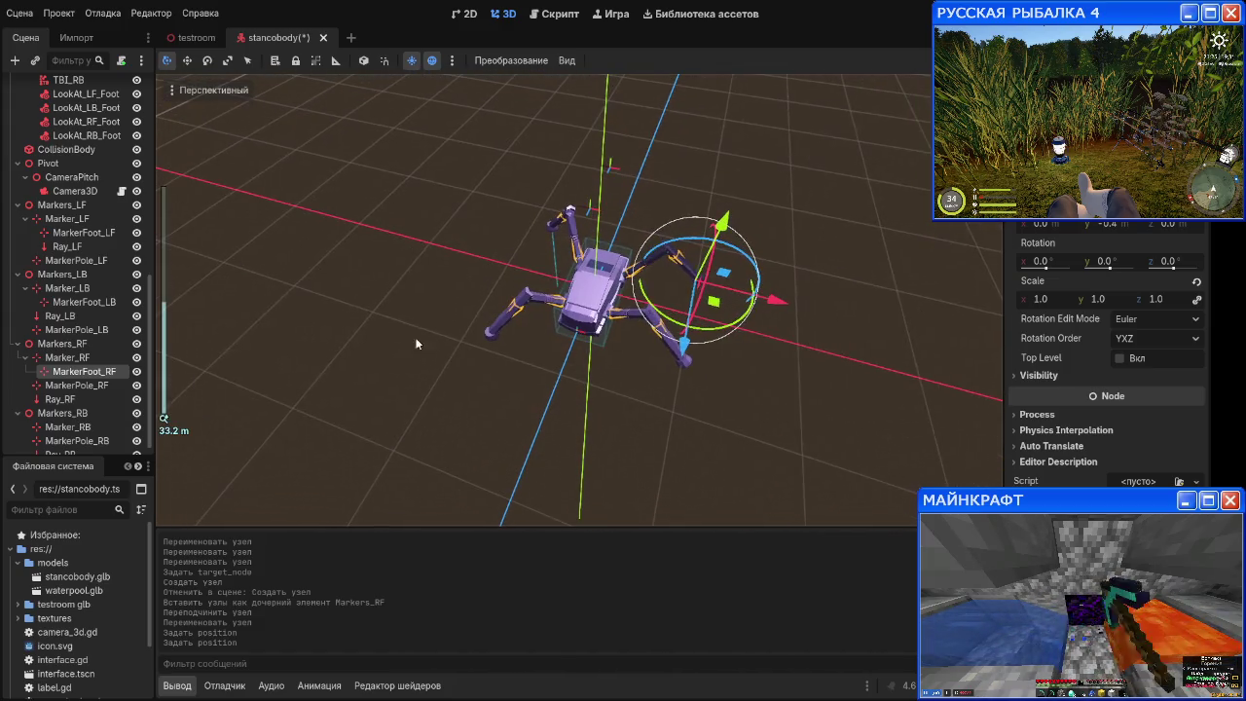
pyautogui.scroll(3, 95, 202)
pyautogui.click(86, 214)
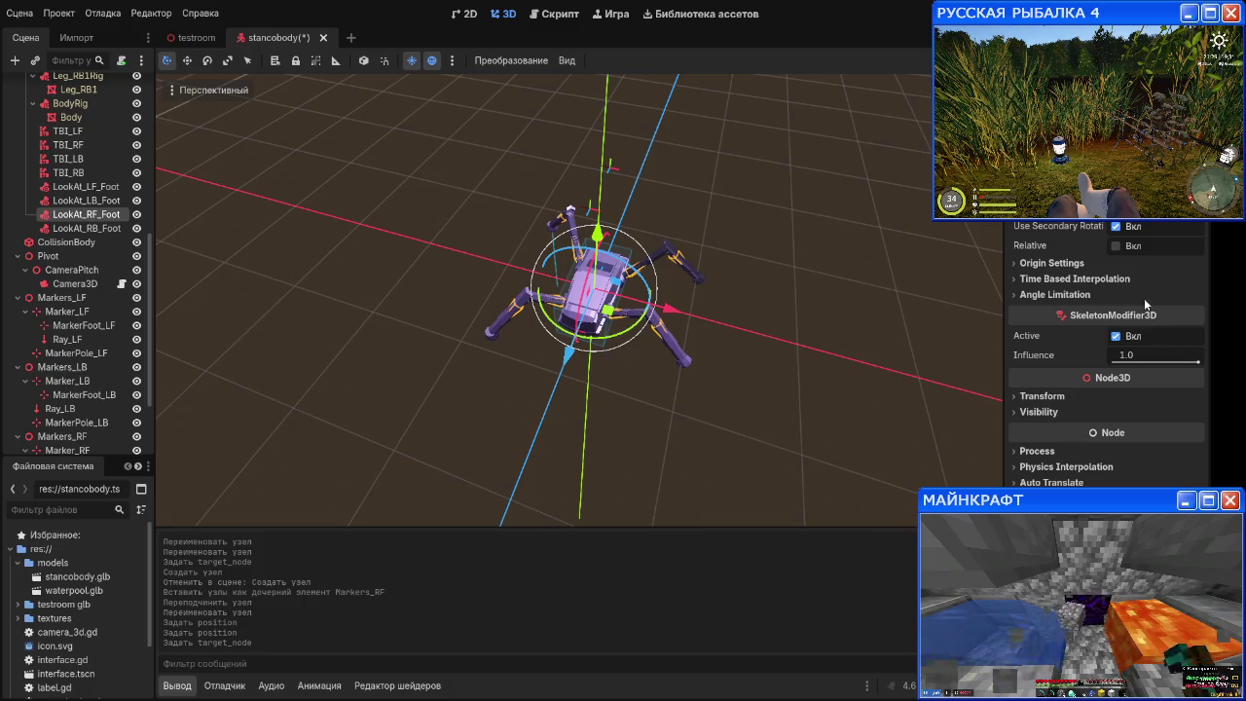
# Step: Paste a copy of MarkerFoot_RF under Marker_RB and rename it MarkerFoot_RB
pyautogui.moveTo(875, 344)
pyautogui.mouseDown()
pyautogui.moveTo(679, 269)
pyautogui.moveTo(724, 237)
pyautogui.moveTo(811, 277)
pyautogui.mouseUp()
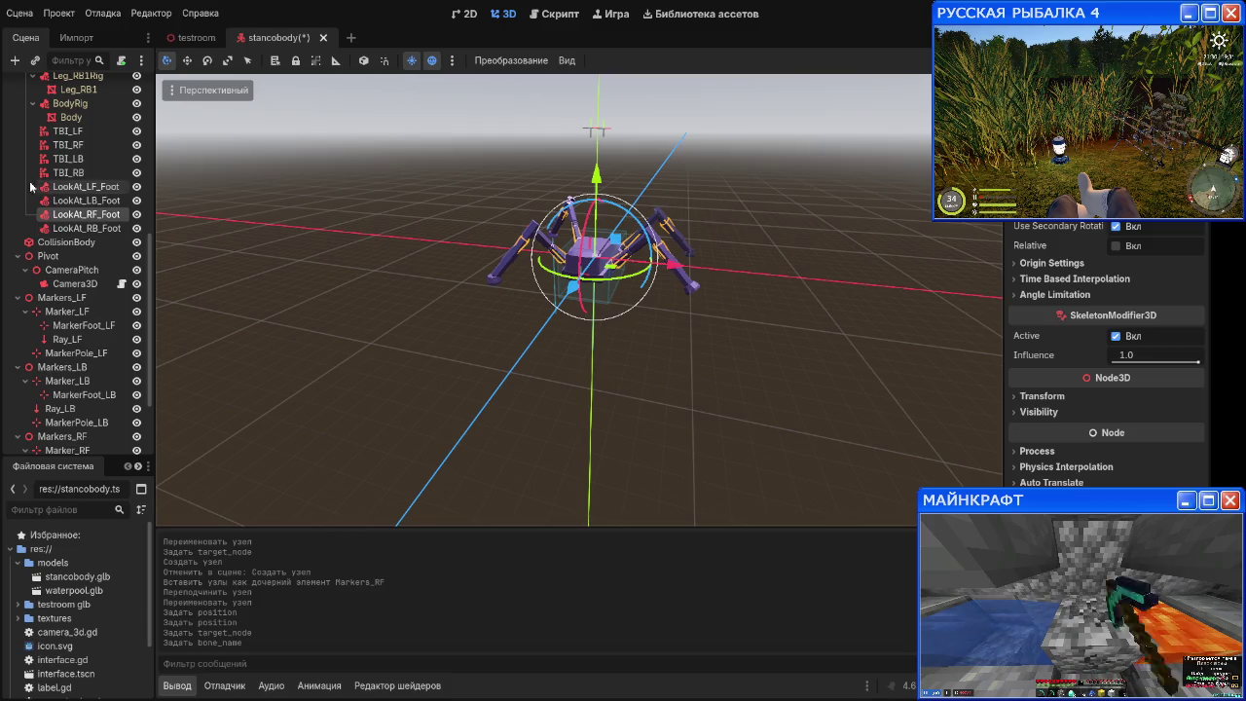
pyautogui.scroll(-2, 90, 259)
pyautogui.scroll(-3, 90, 259)
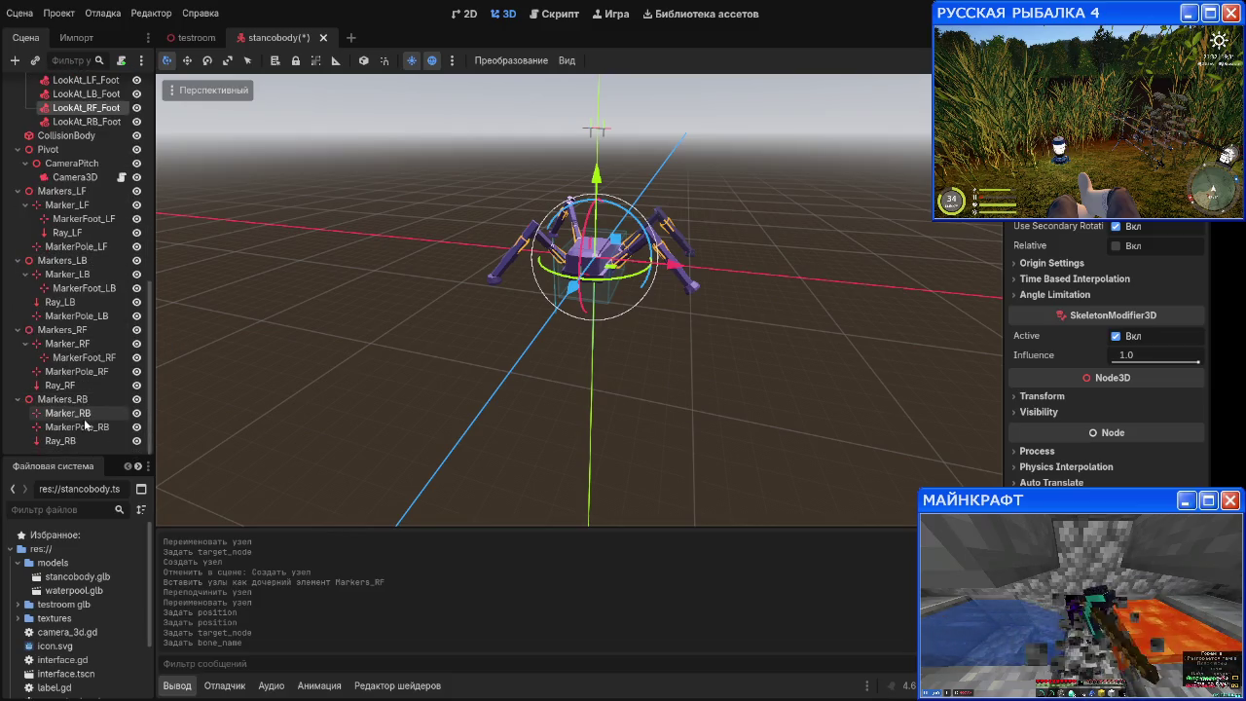
pyautogui.click(84, 358)
pyautogui.click(62, 400)
pyautogui.hotkey('ctrl', 'v')
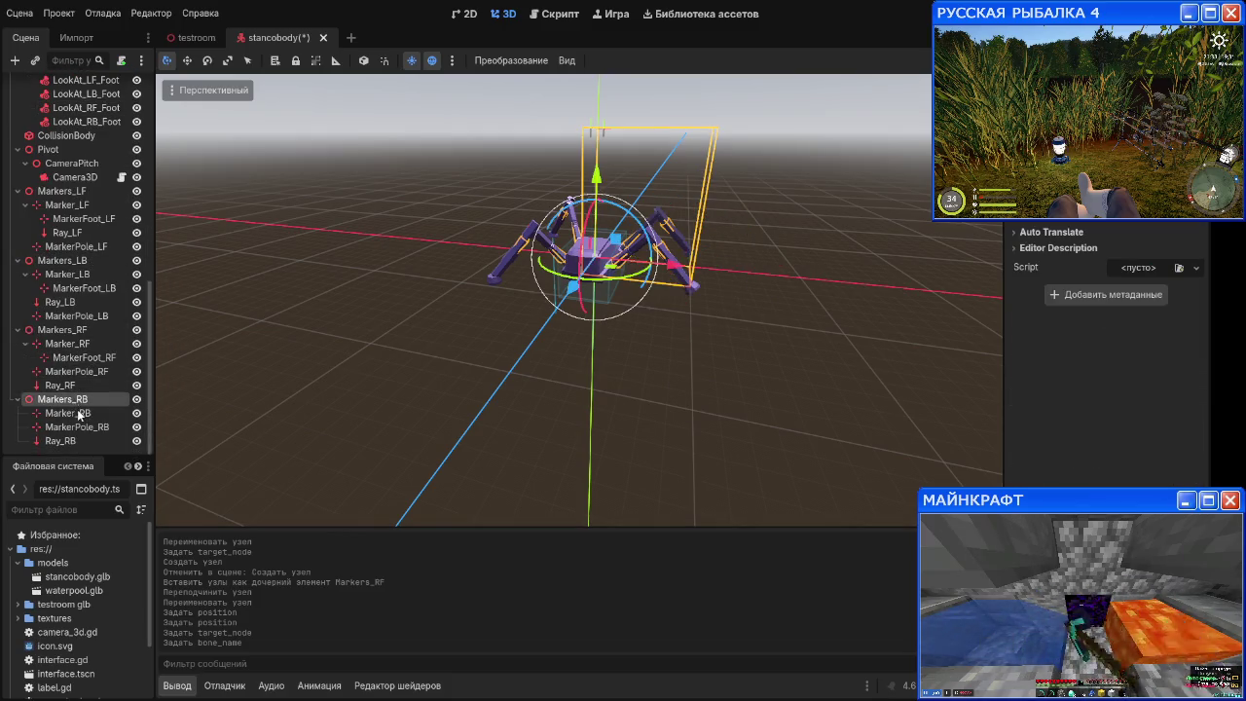
pyautogui.moveTo(58, 440); pyautogui.dragTo(87, 405)
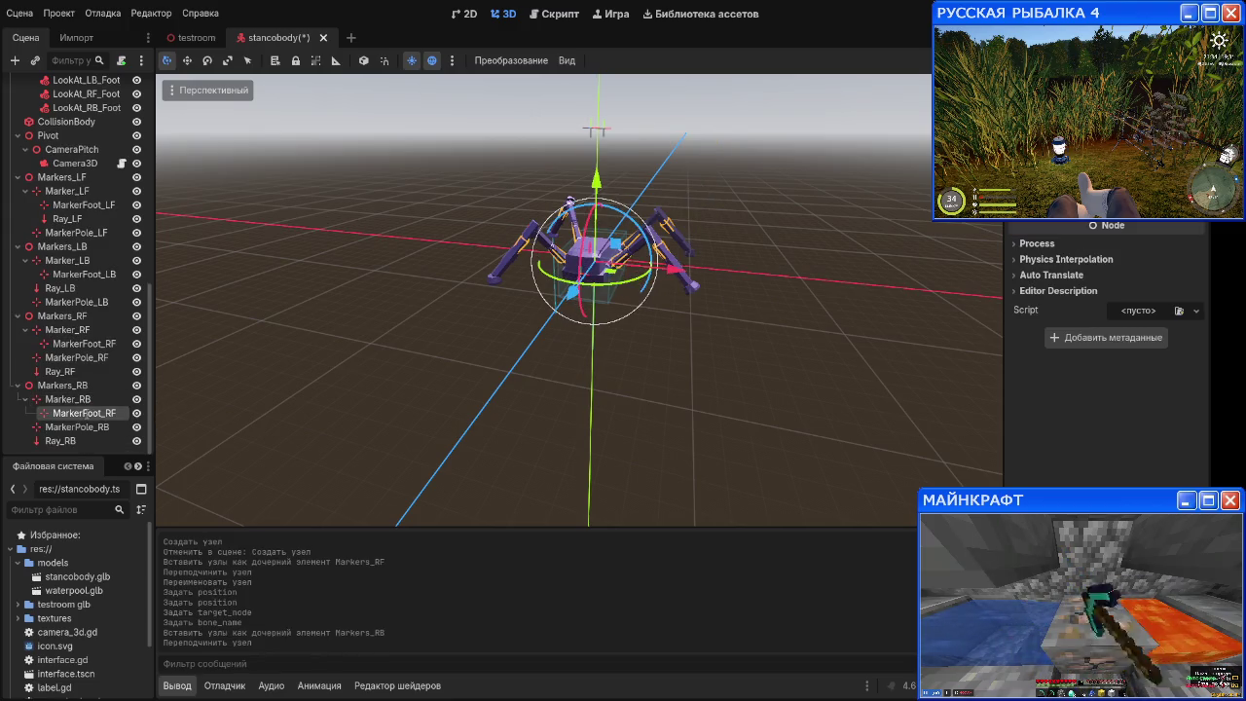
pyautogui.press('BackSpace')
pyautogui.write('B')
pyautogui.press('Return')
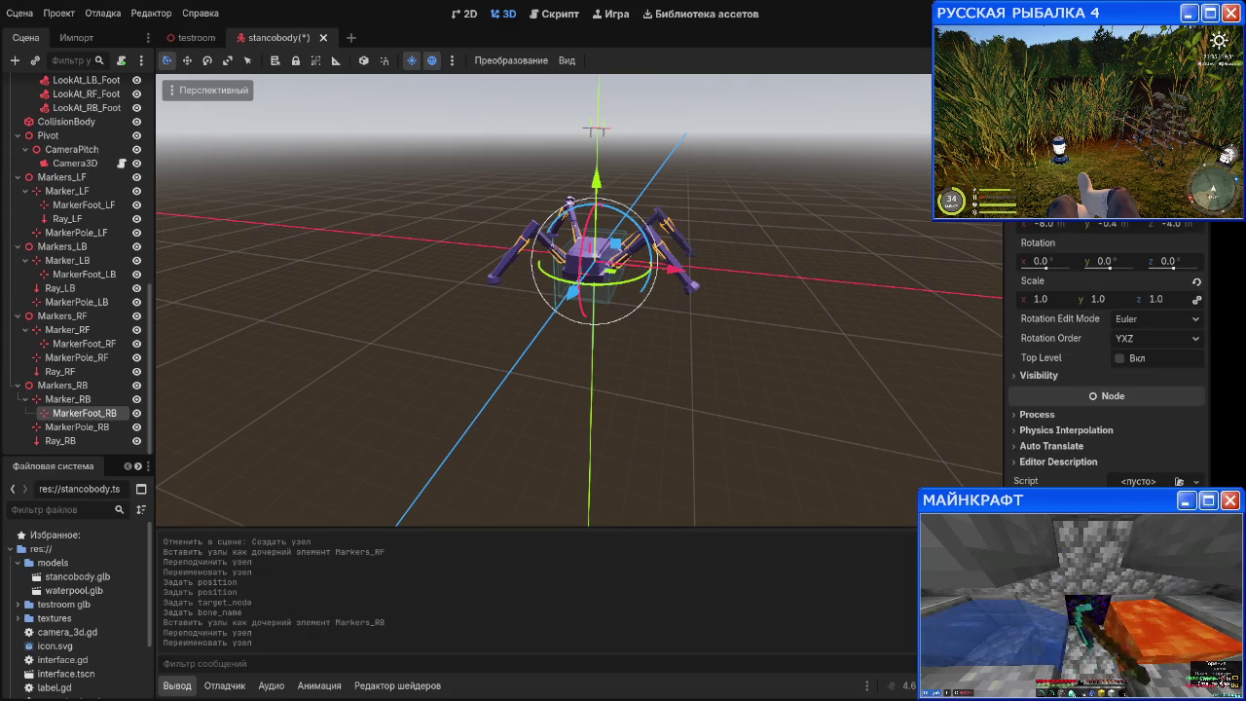
# Step: Set MarkerFoot_RB's position to 0, -0.4, 0, select LookAt_RB_Foot, and test-run the game
pyautogui.click(1197, 206)
pyautogui.click(1119, 228)
pyautogui.write('-')
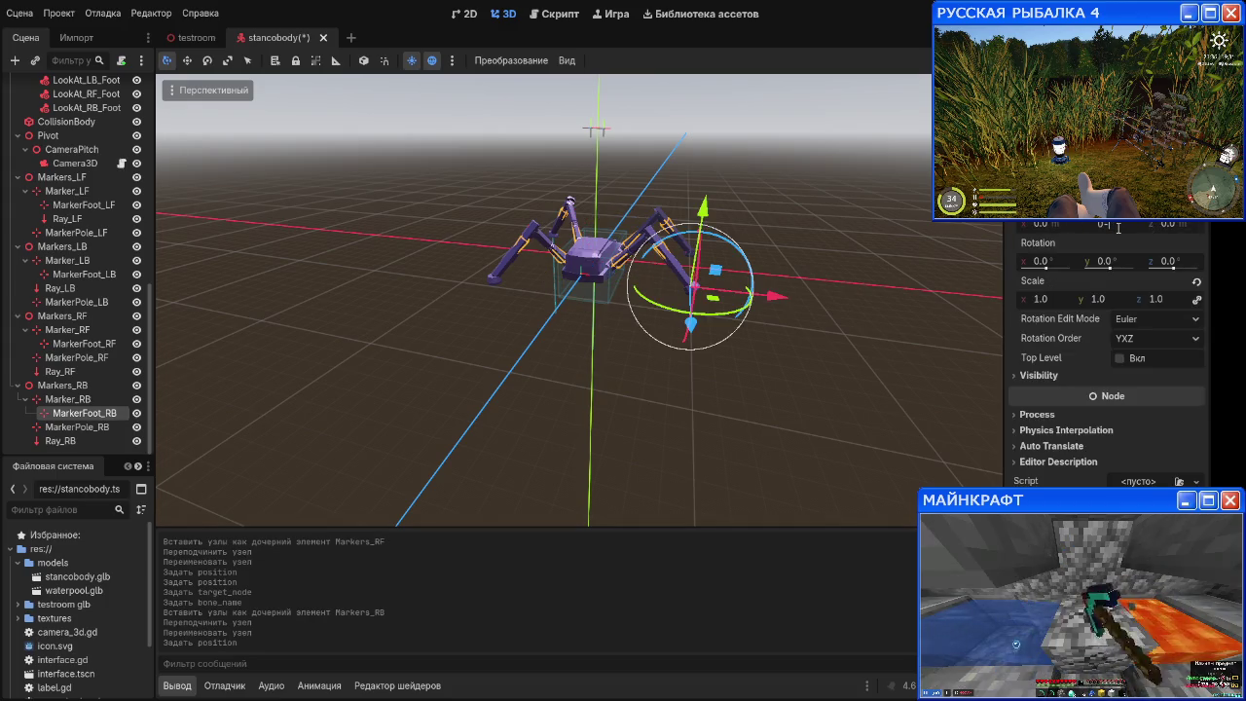
pyautogui.write('0.4')
pyautogui.press('Return')
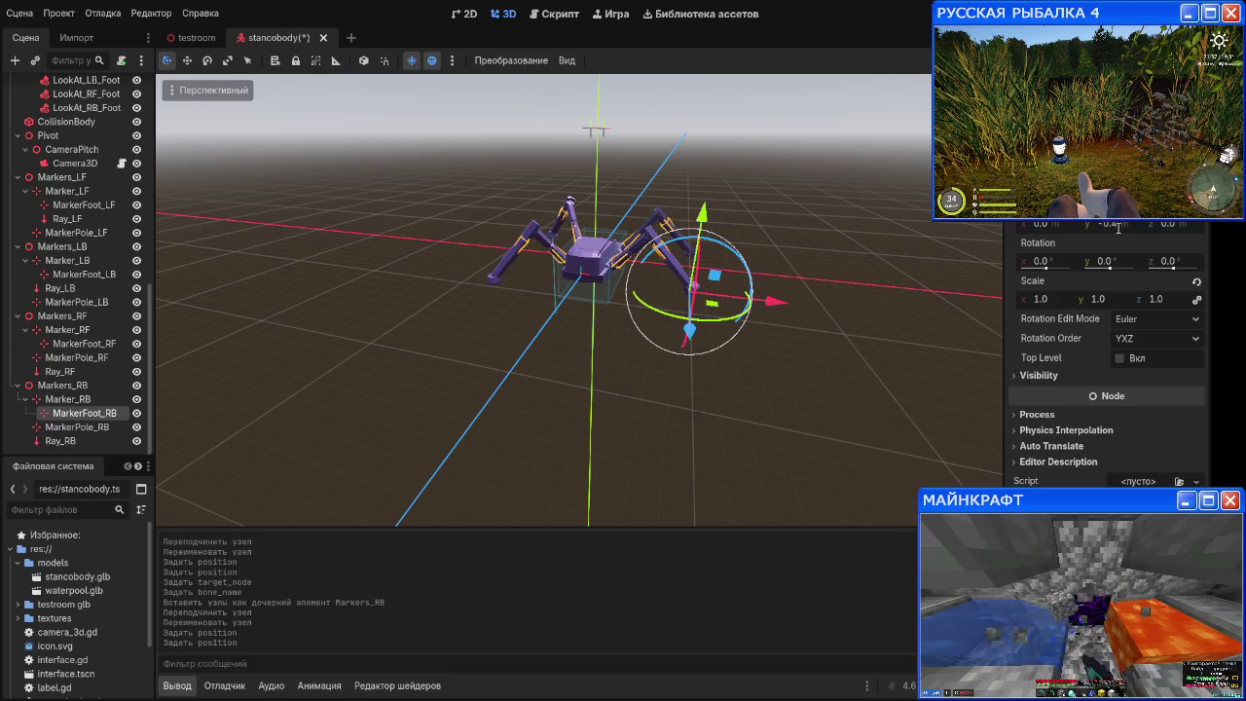
pyautogui.scroll(4, 58, 311)
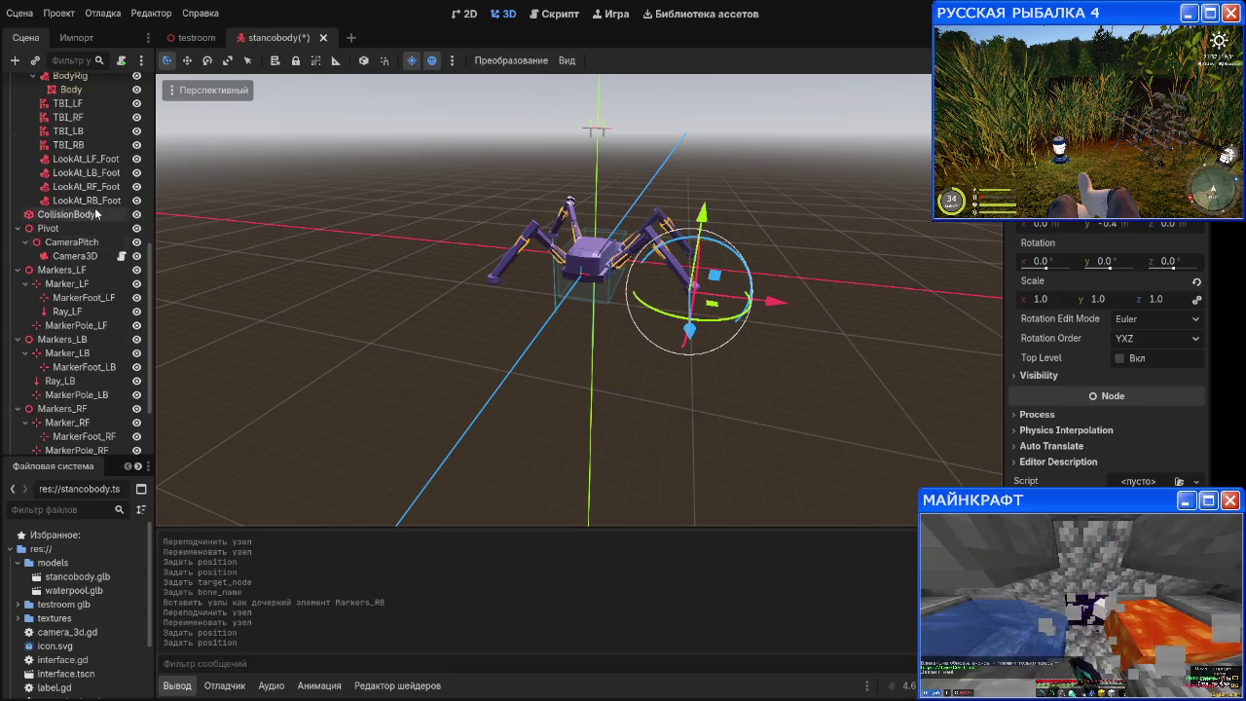
pyautogui.click(83, 201)
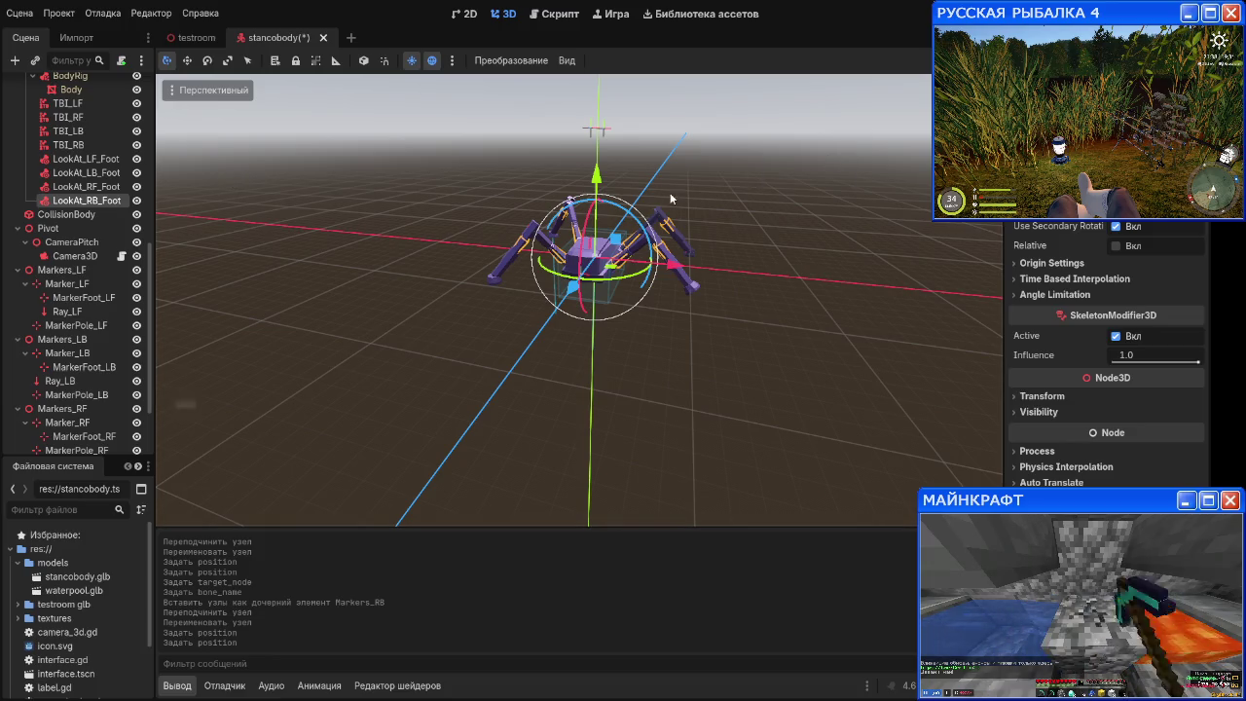
pyautogui.press('F5')
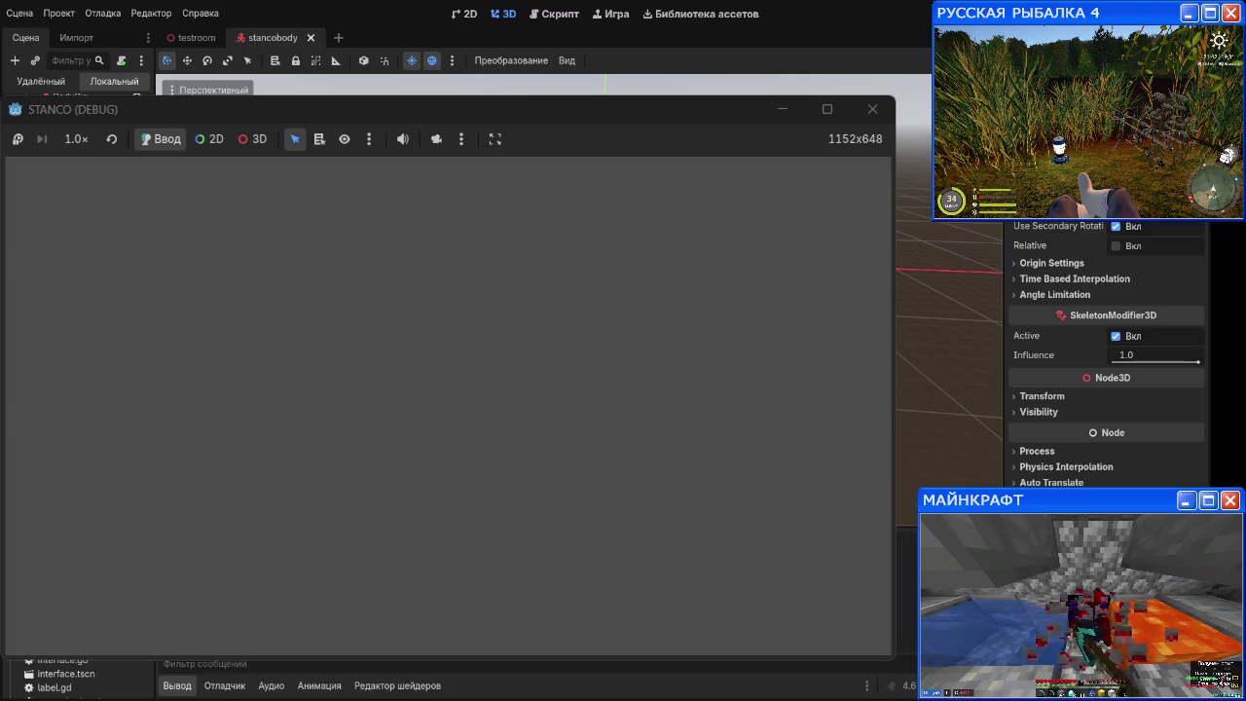
# Step: Stop the debug run and select leg-state variable lines 24–27 in stancobody.gd
pyautogui.click(872, 109)
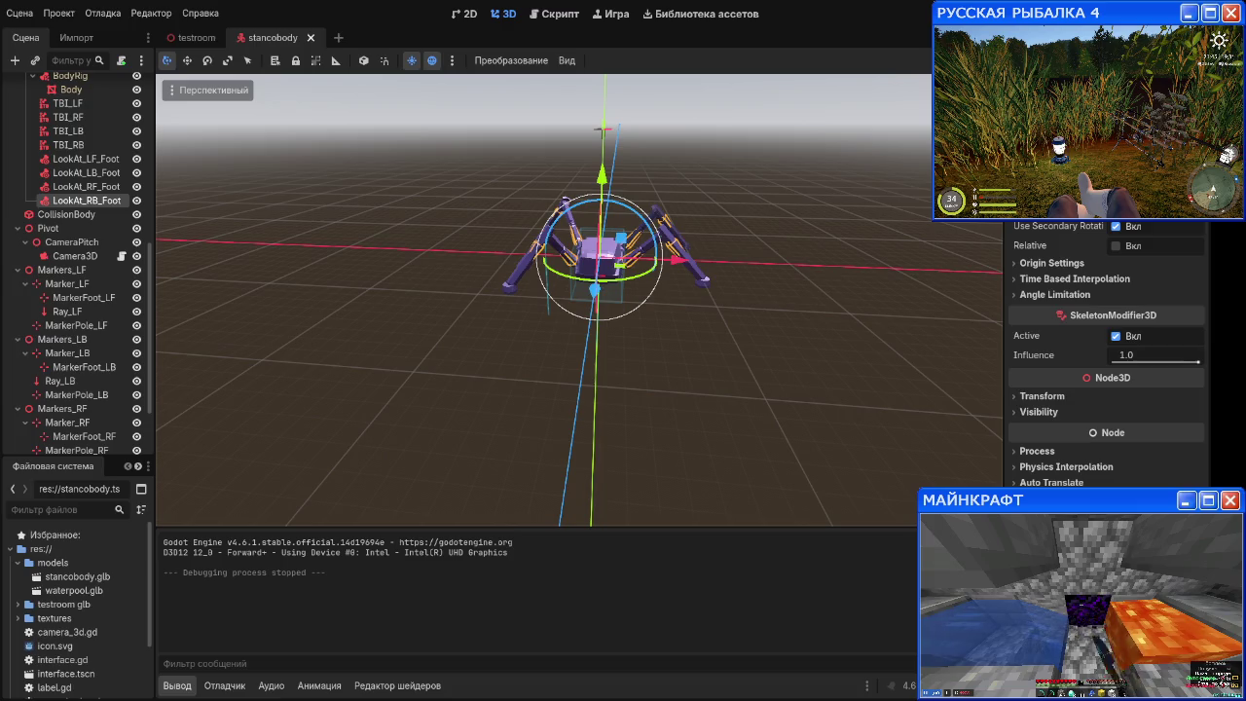
pyautogui.click(555, 14)
pyautogui.scroll(-5, 545, 138)
pyautogui.scroll(5, 439, 279)
pyautogui.moveTo(298, 234)
pyautogui.mouseDown()
pyautogui.moveTo(438, 237)
pyautogui.moveTo(543, 279)
pyautogui.mouseUp()
pyautogui.scroll(2, 543, 280)
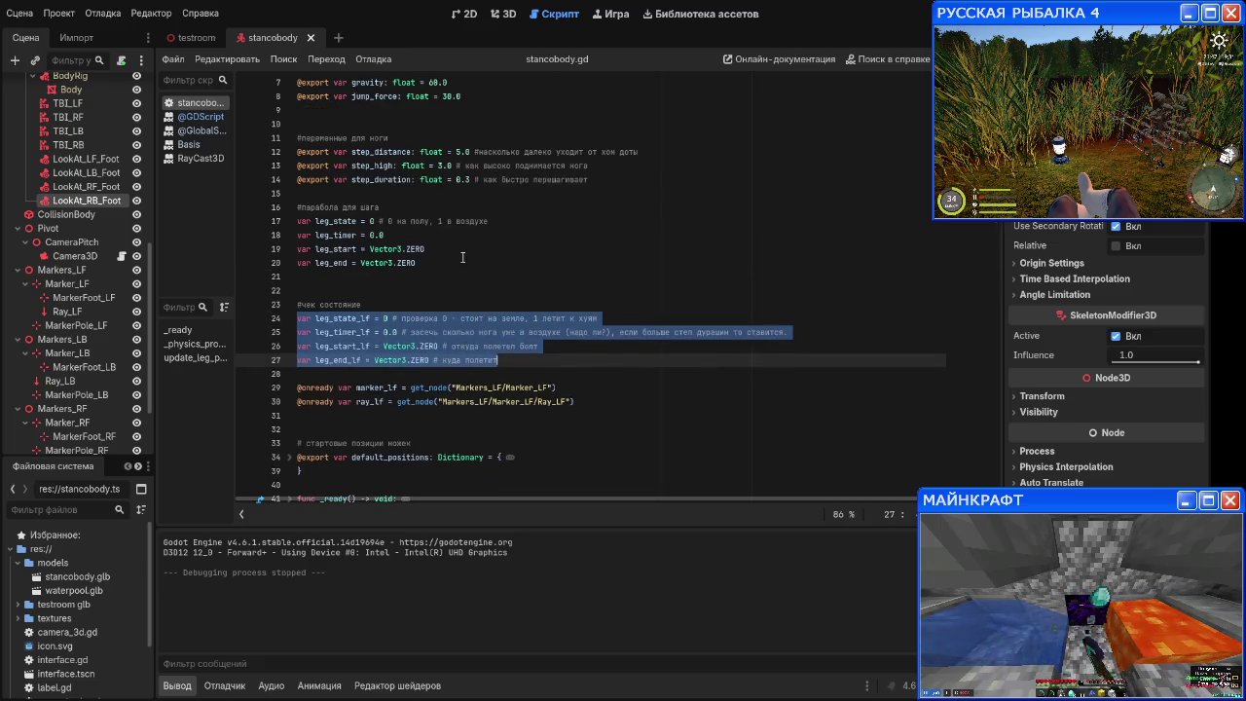
pyautogui.scroll(-1, 332, 255)
pyautogui.click(367, 276)
pyautogui.scroll(-1, 376, 317)
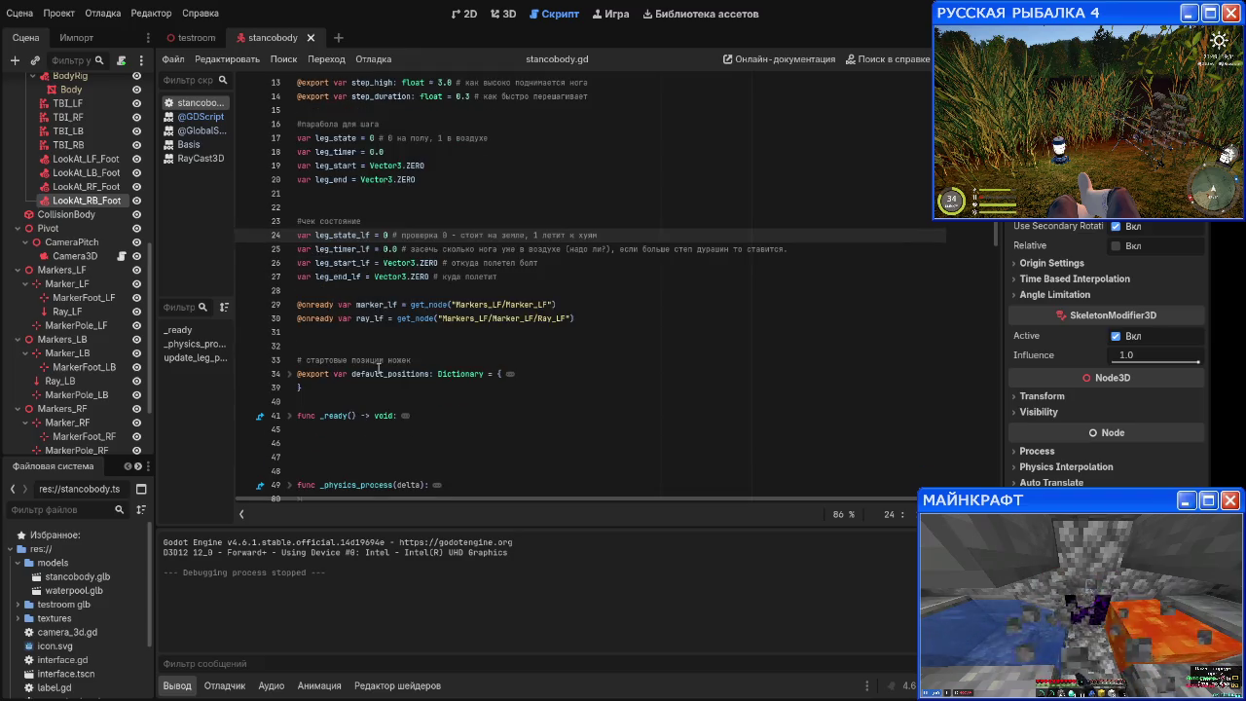
pyautogui.scroll(-3, 375, 362)
pyautogui.scroll(-3, 335, 386)
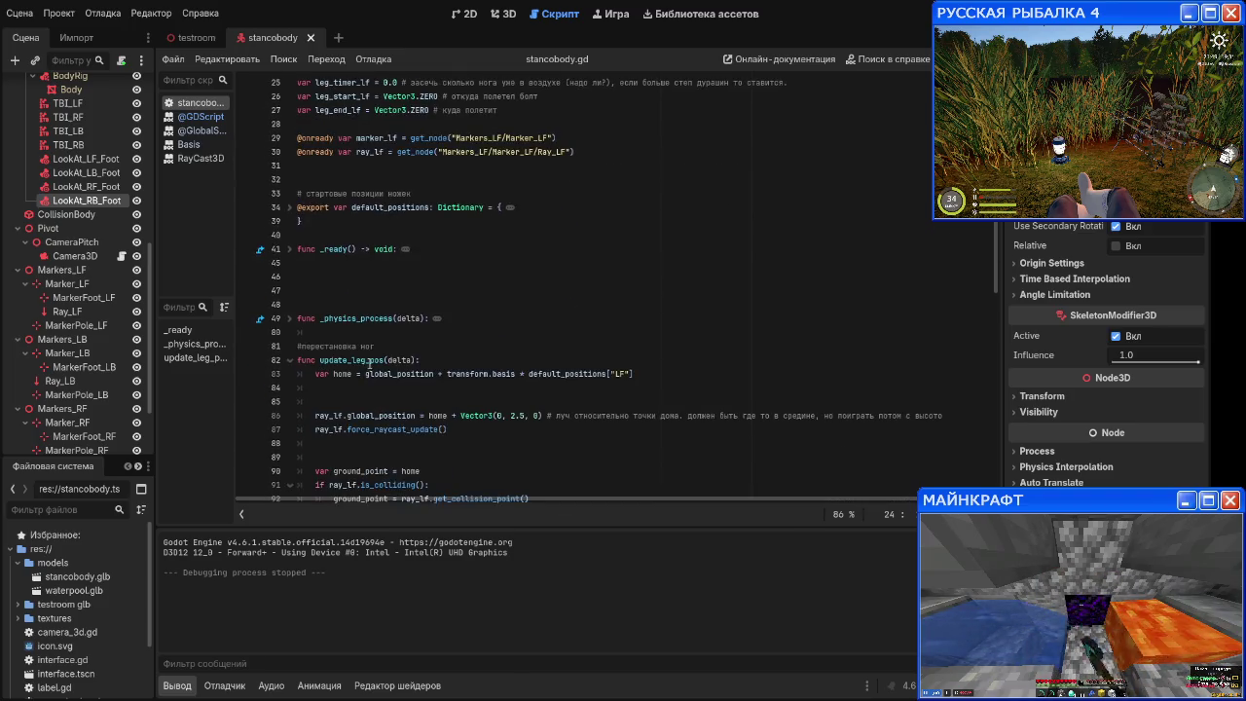
pyautogui.hotkey('ctrl', 'a')
pyautogui.click(485, 358)
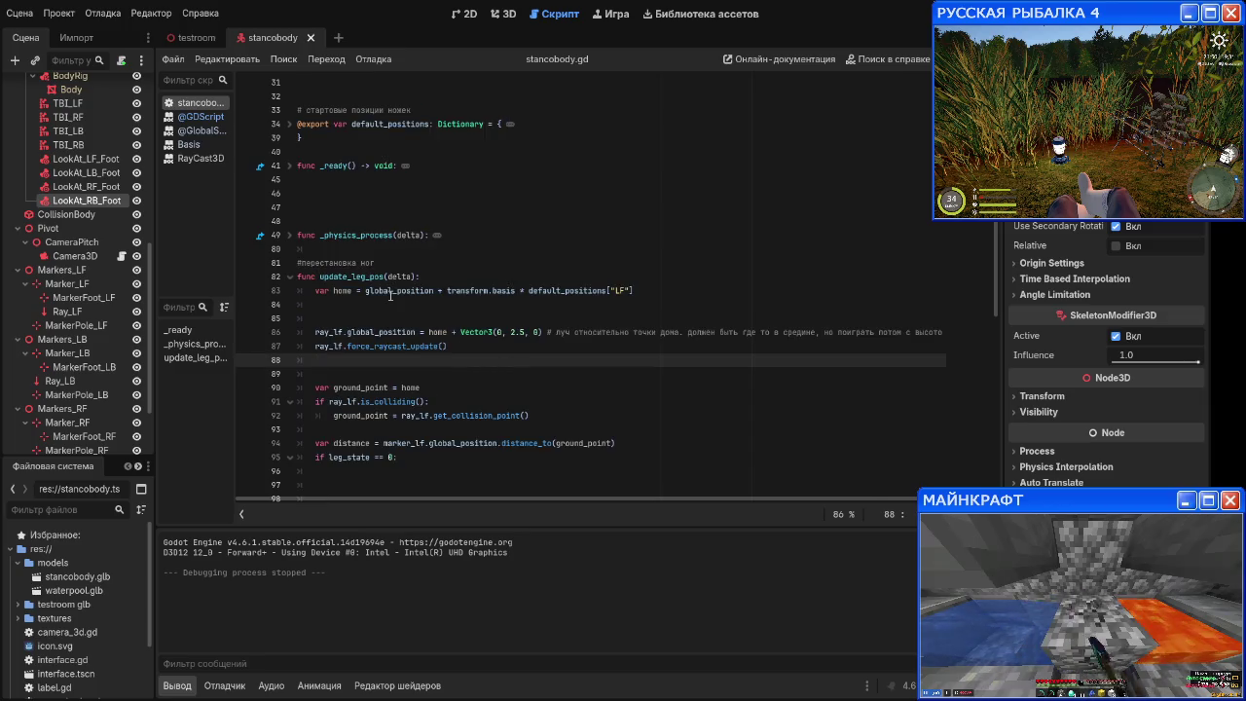
pyautogui.scroll(4, 485, 356)
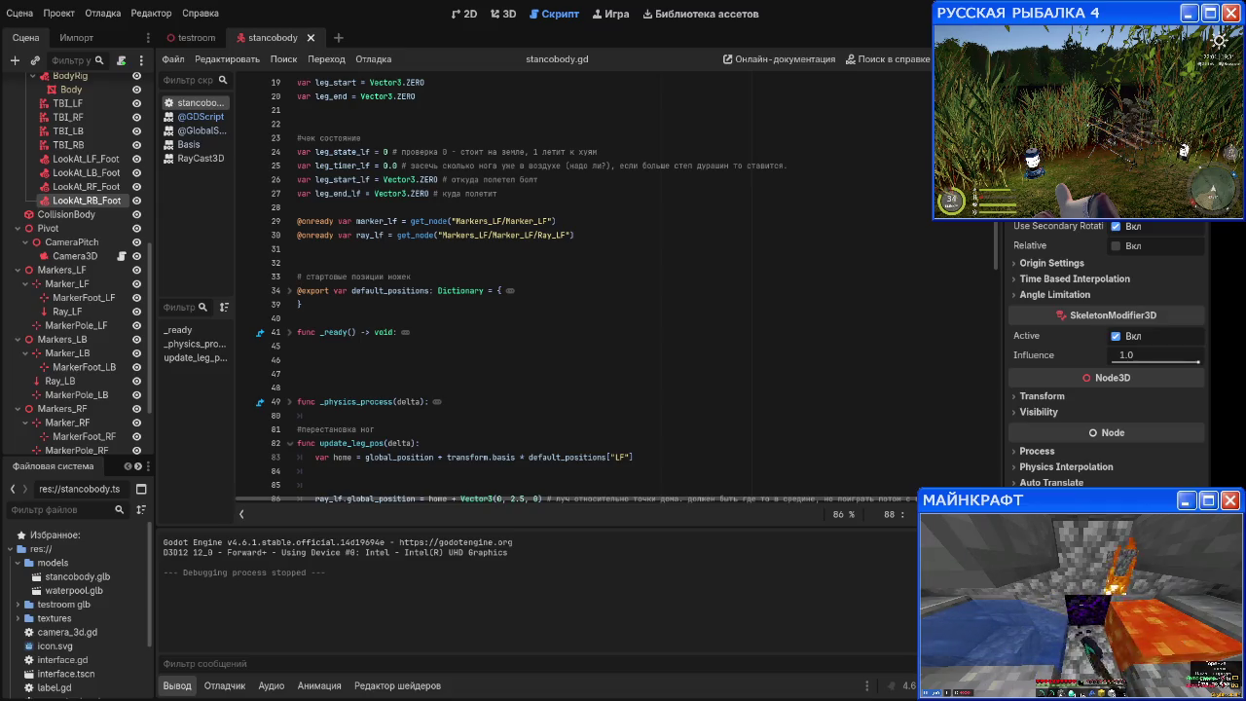
pyautogui.click(202, 117)
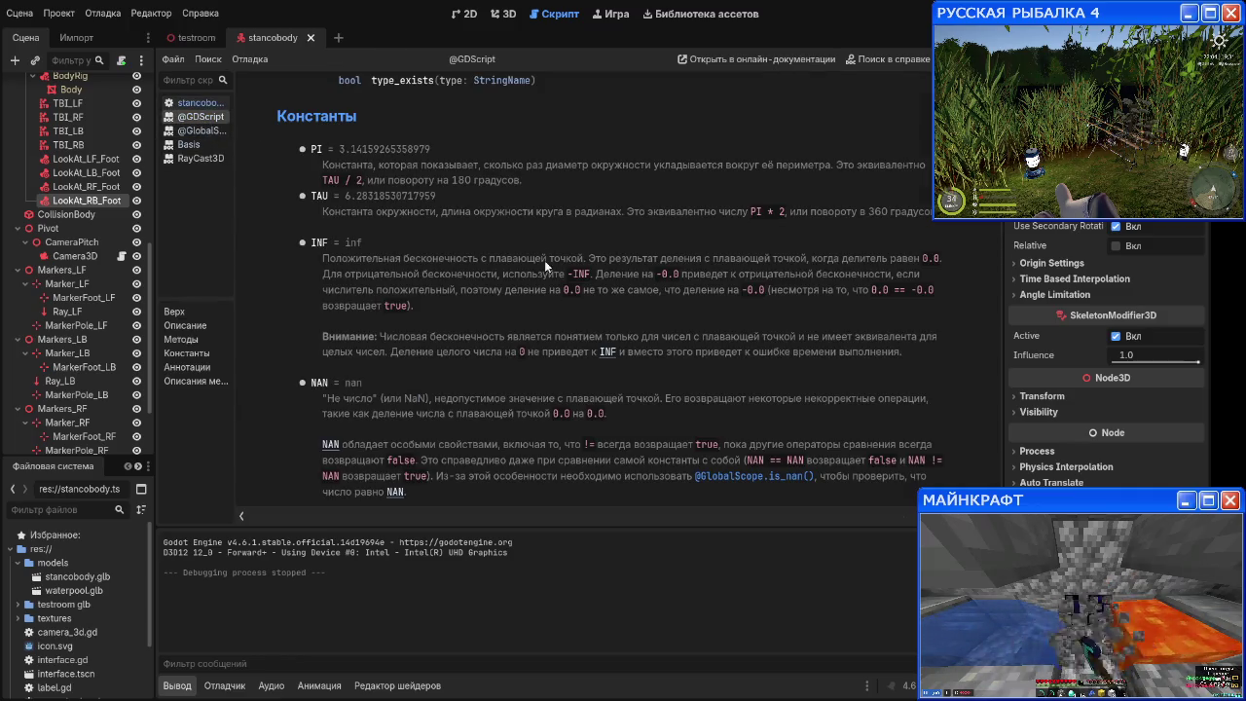
pyautogui.middleClick(205, 118)
pyautogui.click(206, 118)
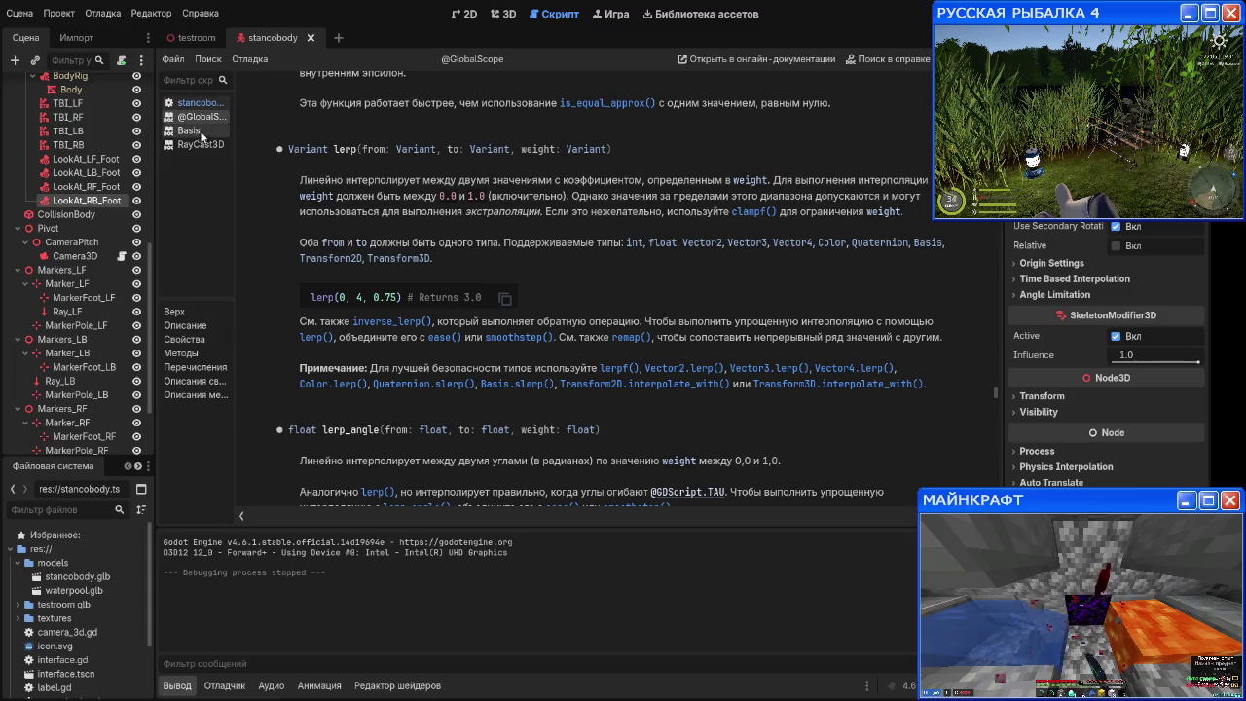
pyautogui.click(200, 144)
pyautogui.scroll(-4, 376, 216)
pyautogui.scroll(-15, 376, 220)
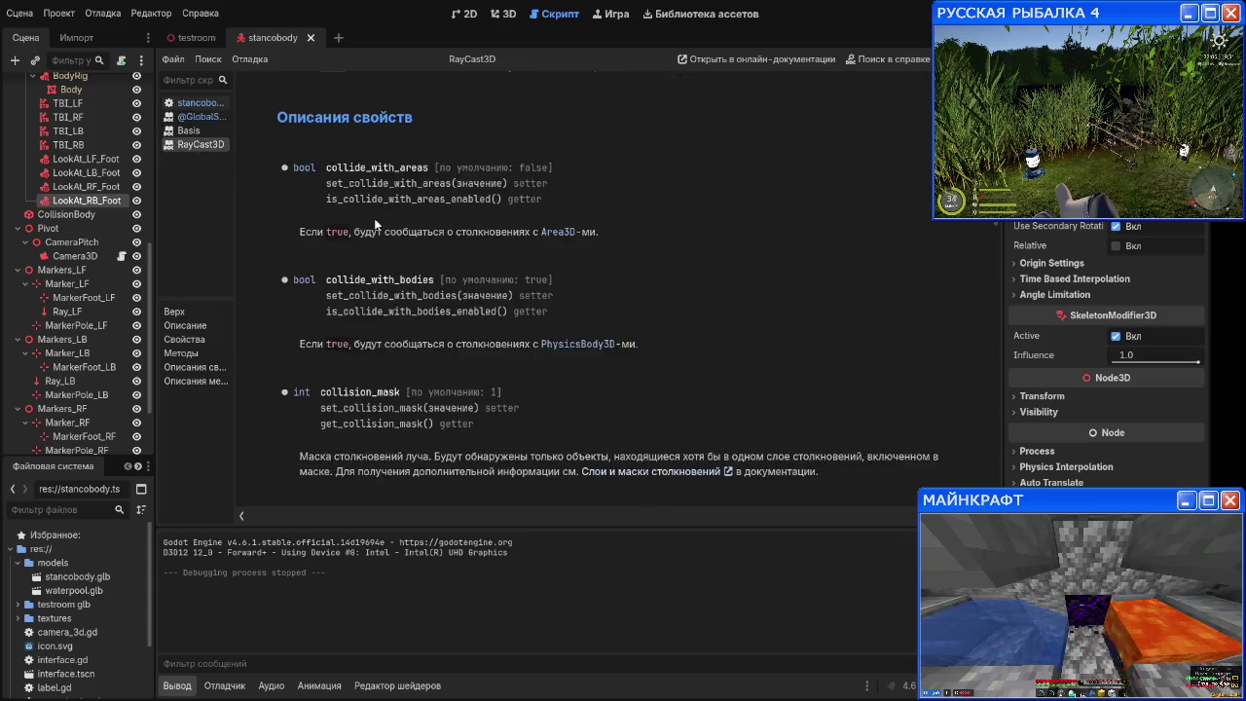
pyautogui.scroll(-6, 375, 223)
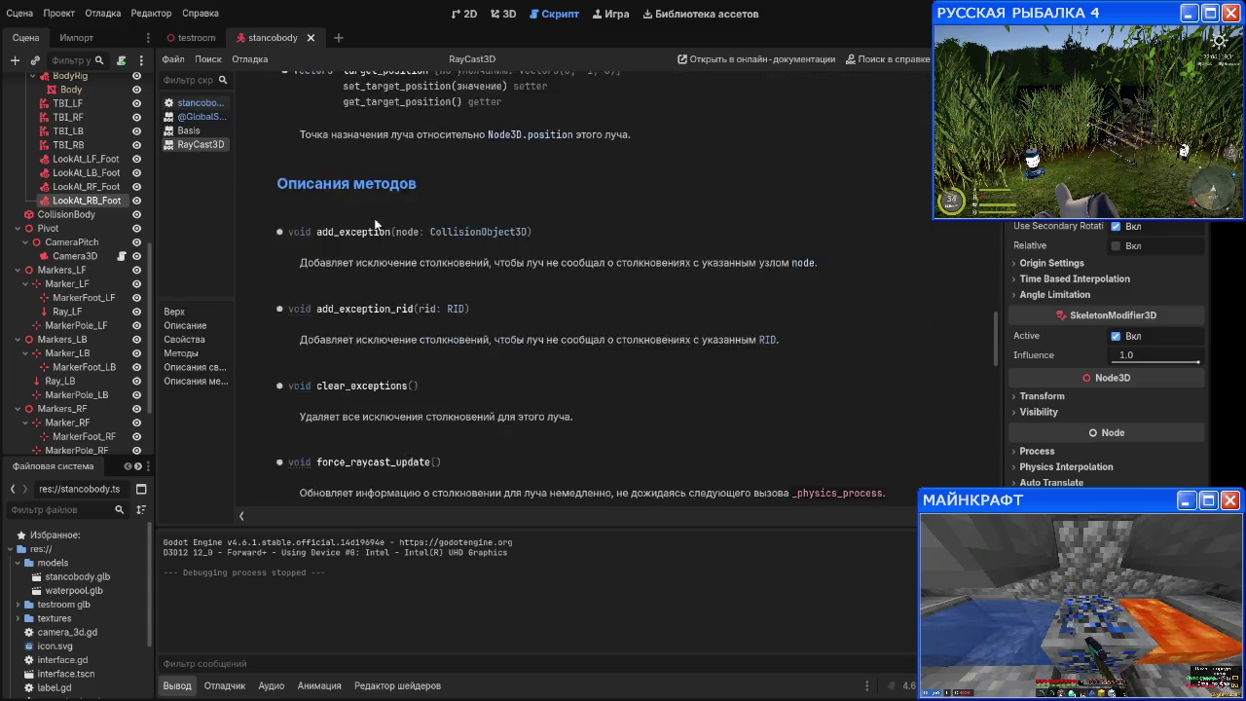
pyautogui.scroll(-1, 374, 218)
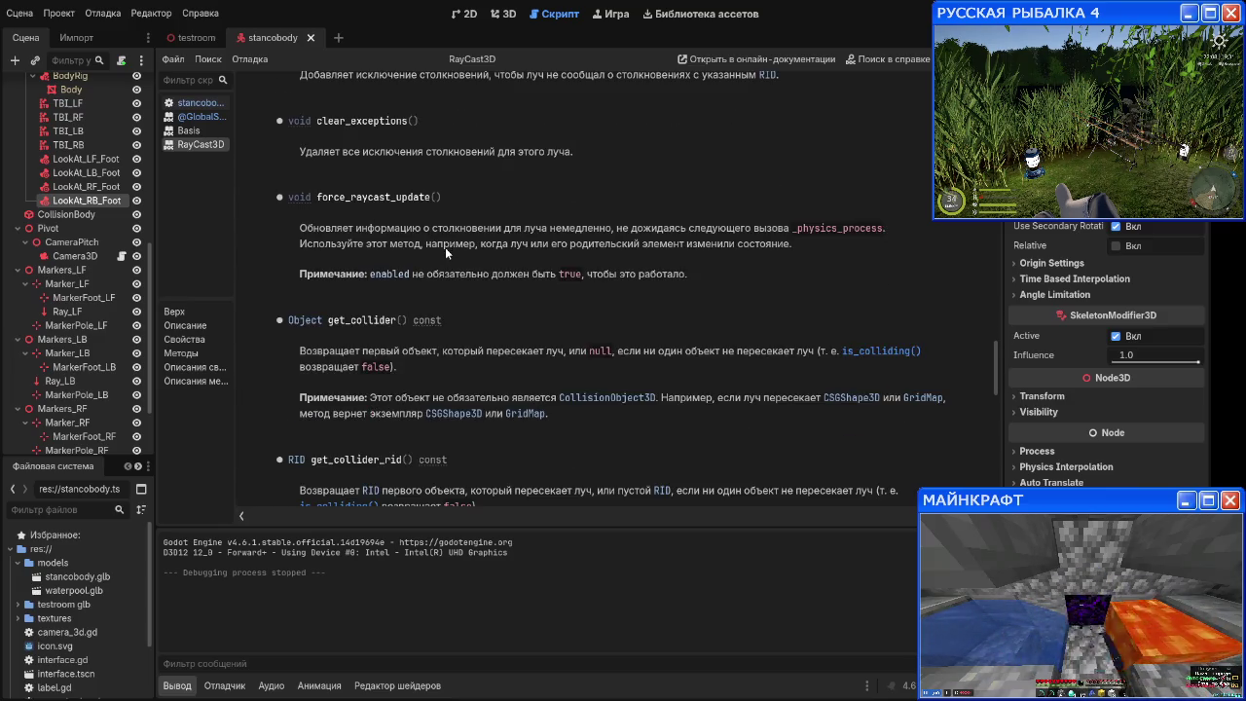
pyautogui.scroll(-4, 478, 260)
pyautogui.scroll(4, 477, 260)
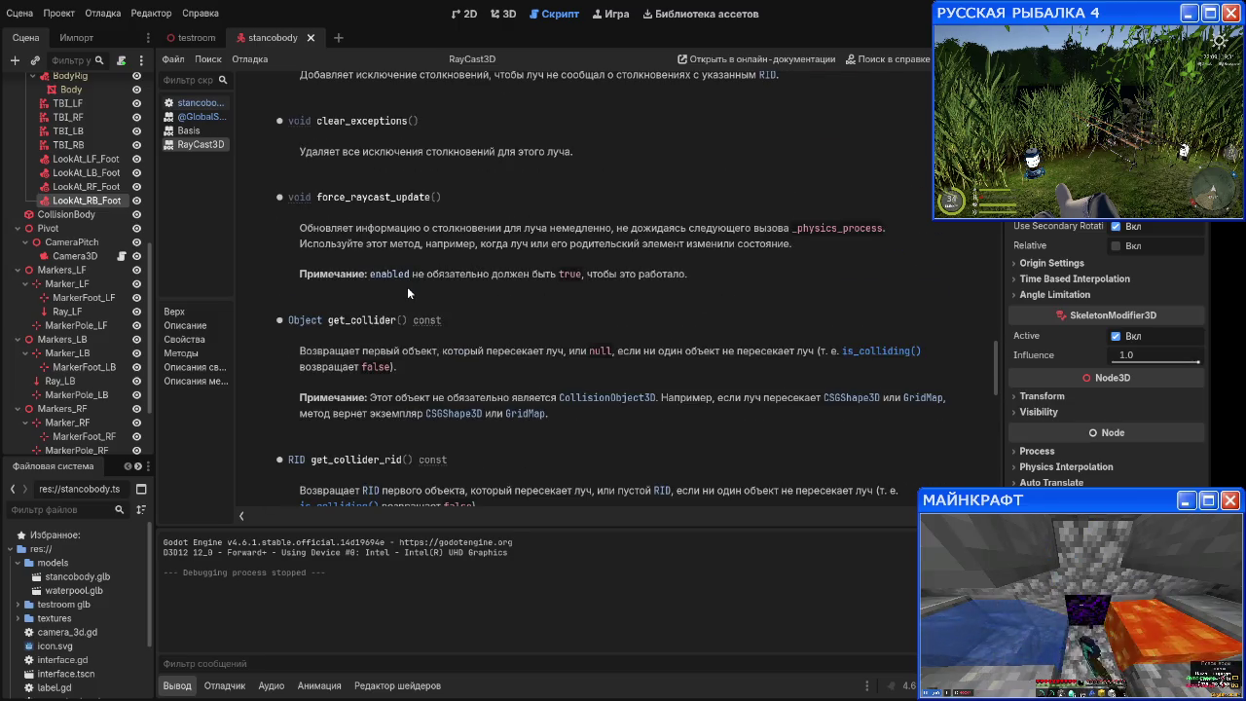
pyautogui.scroll(-4, 407, 286)
pyautogui.scroll(-5, 407, 286)
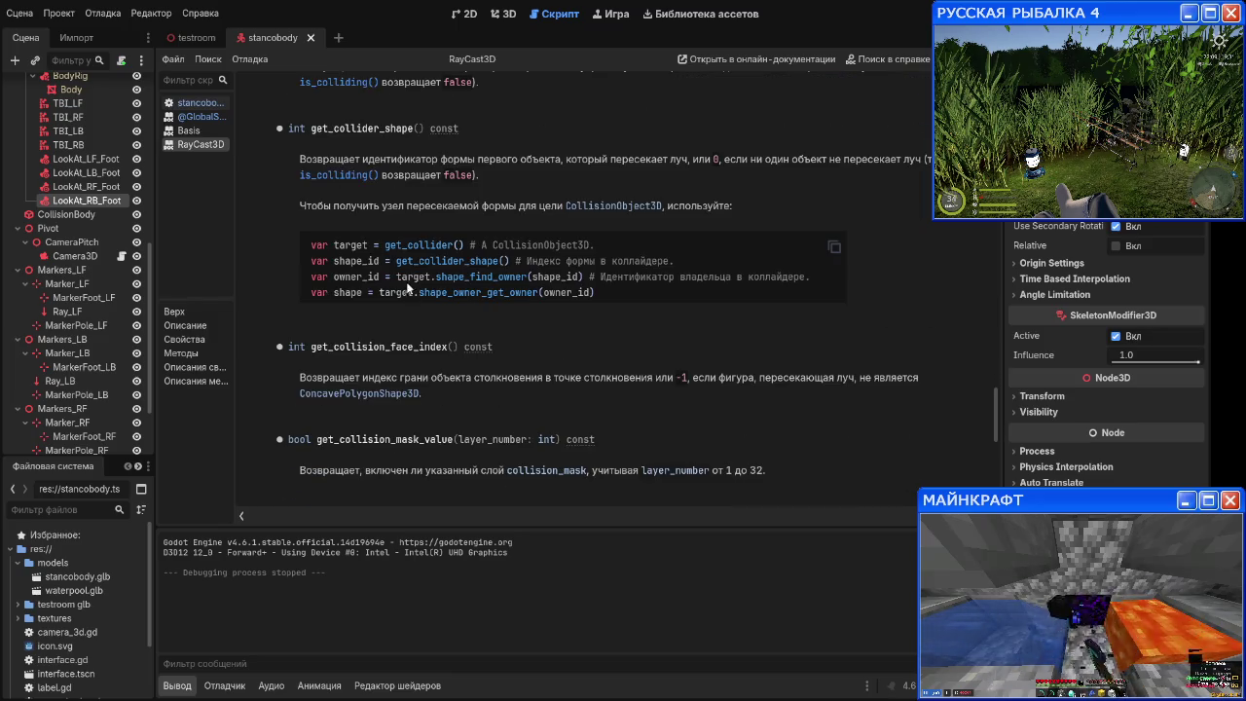
pyautogui.scroll(2, 417, 259)
pyautogui.scroll(2, 522, 311)
pyautogui.scroll(-4, 522, 312)
pyautogui.scroll(-6, 522, 306)
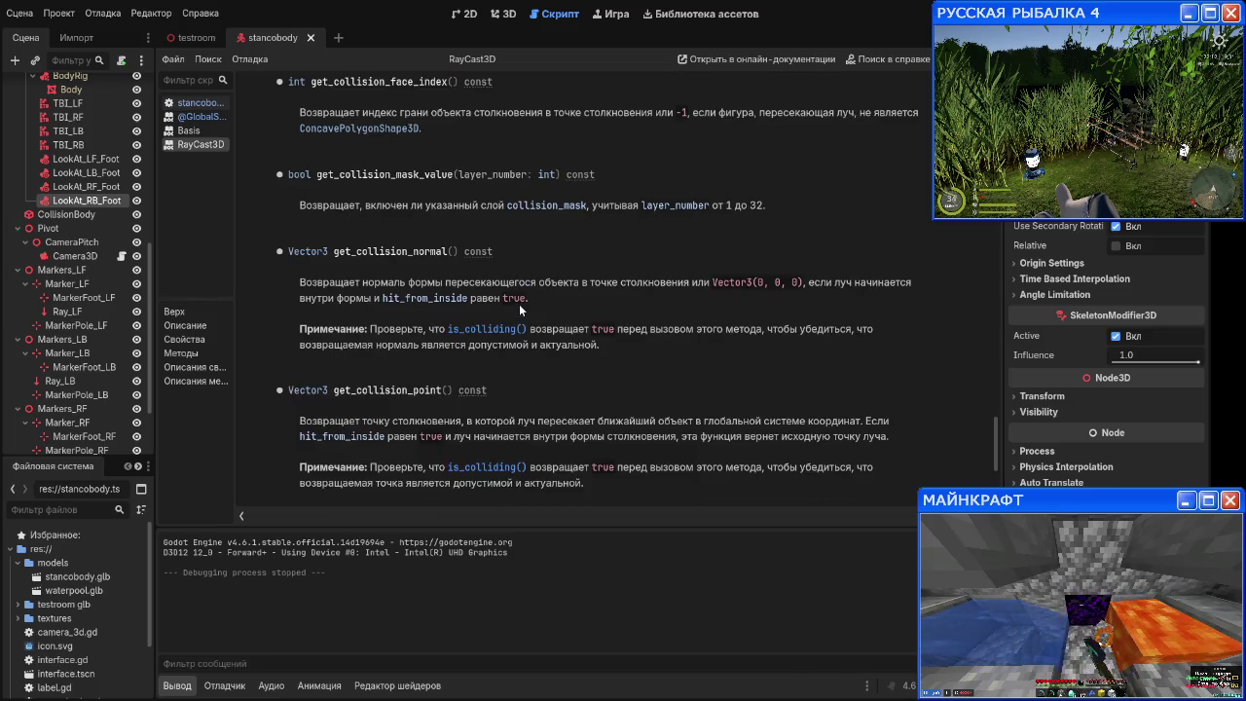
pyautogui.scroll(-4, 508, 294)
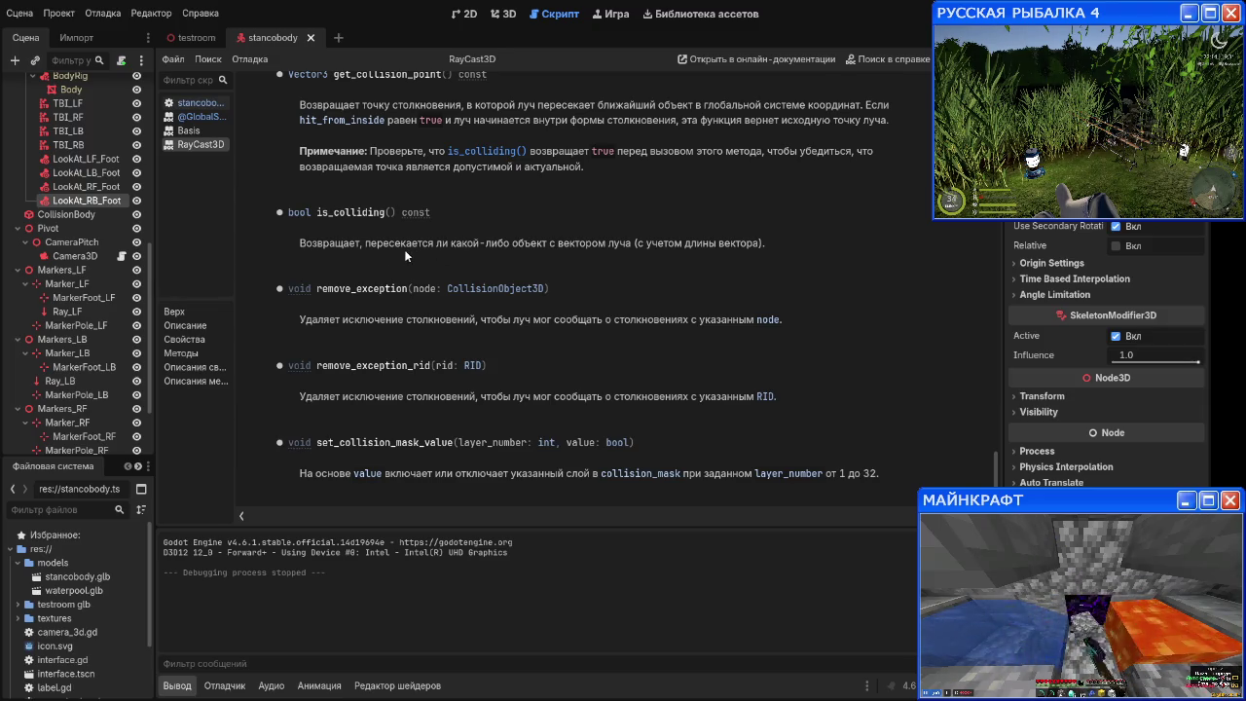
pyautogui.scroll(9, 427, 273)
pyautogui.scroll(3, 444, 302)
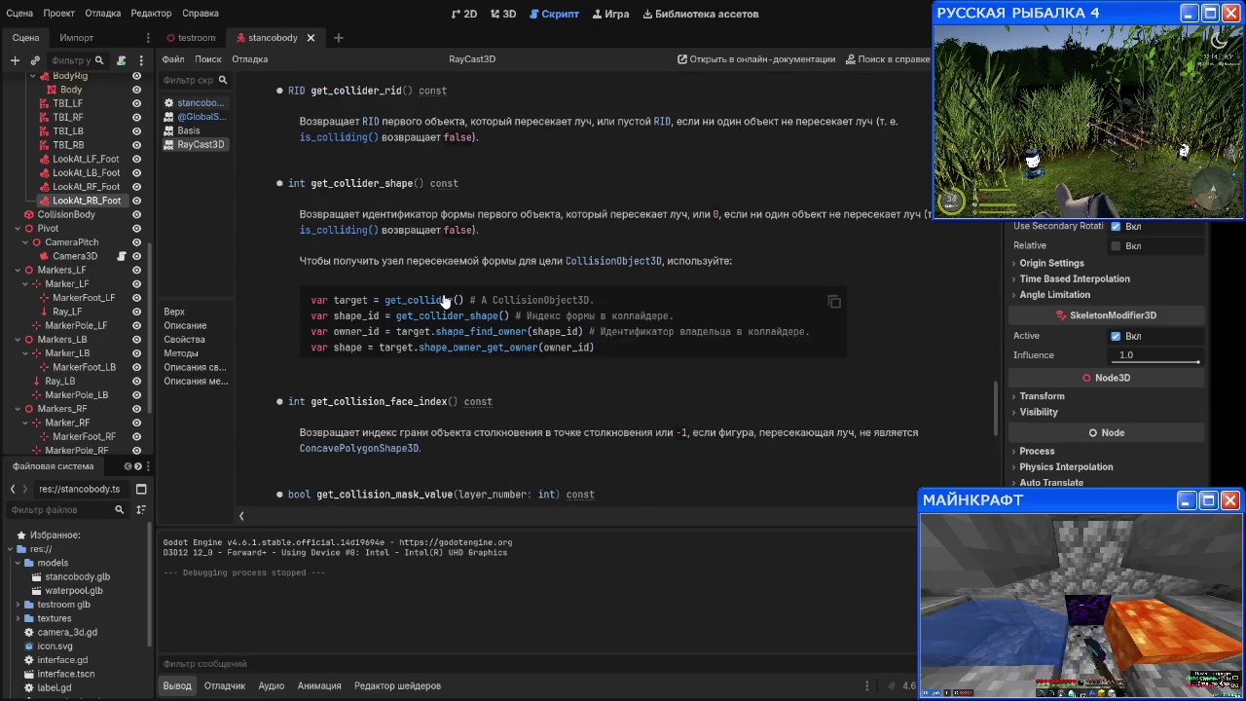
pyautogui.scroll(2, 438, 307)
pyautogui.scroll(-12, 355, 395)
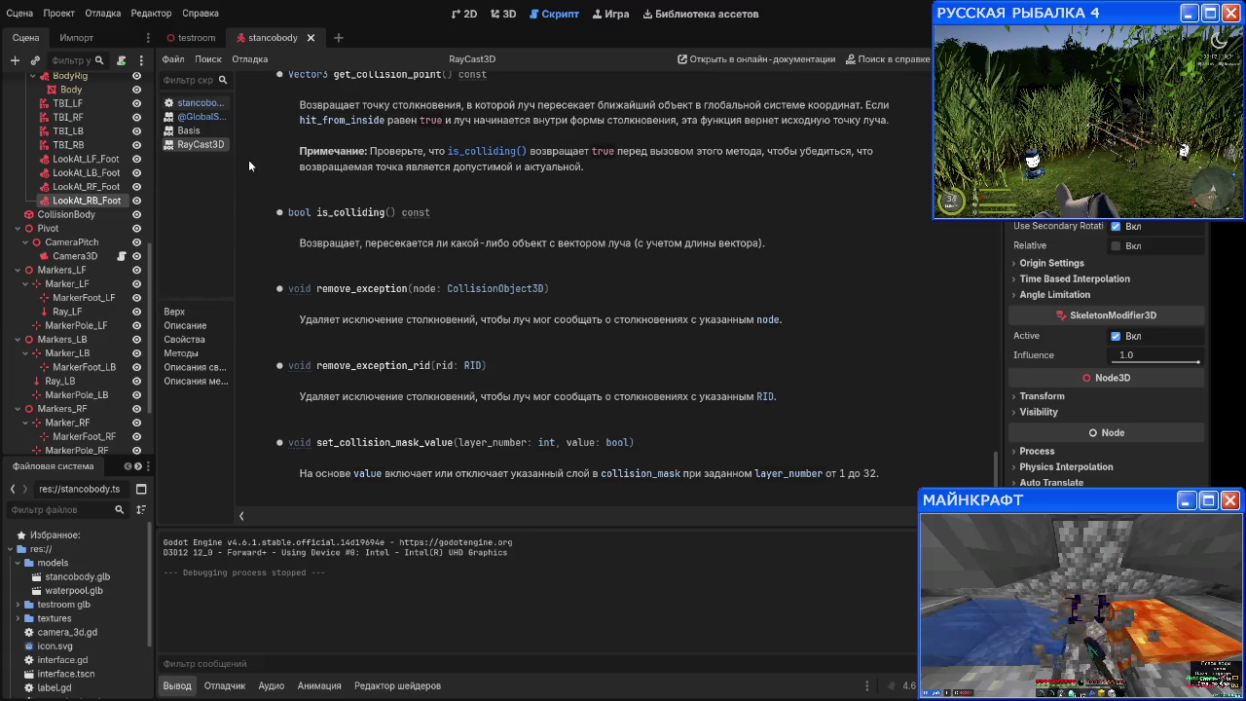
# Step: Close RayCast3D help, read the Basis reference, then return to stancobody.gd
pyautogui.middleClick(205, 144)
pyautogui.click(207, 133)
pyautogui.scroll(5, 505, 254)
pyautogui.scroll(-5, 505, 254)
pyautogui.scroll(3, 501, 260)
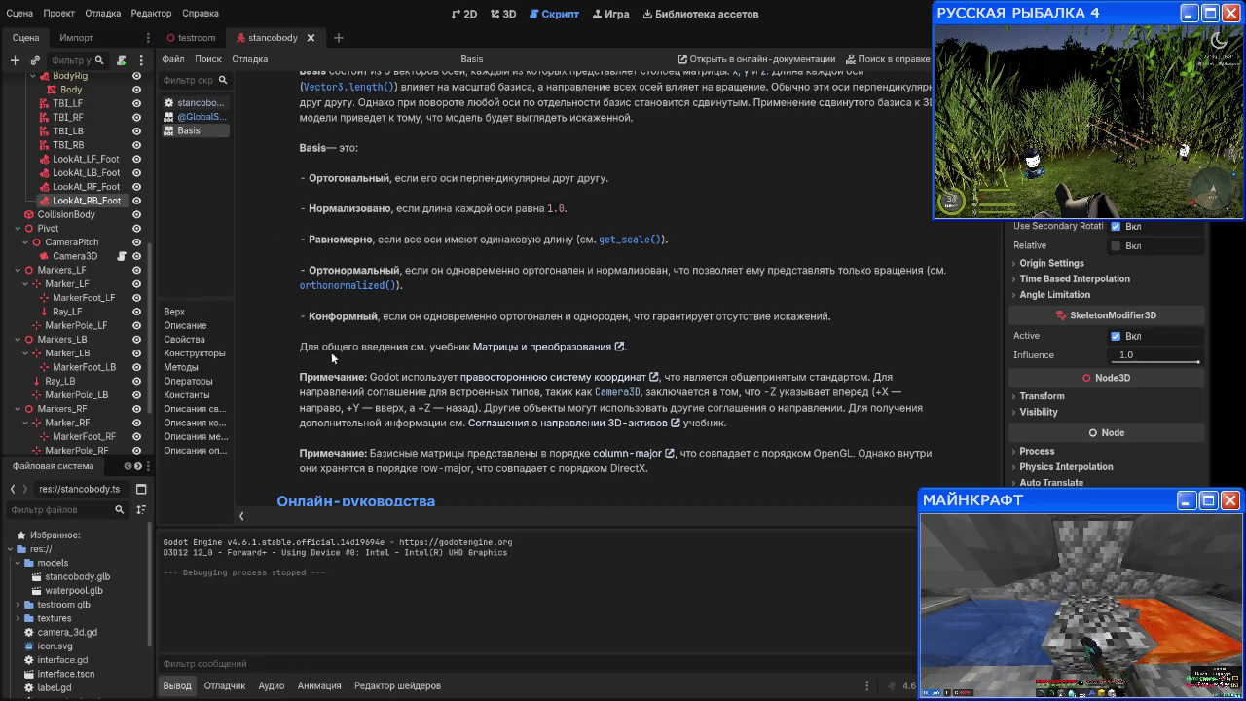
pyautogui.click(187, 104)
pyautogui.scroll(5, 512, 324)
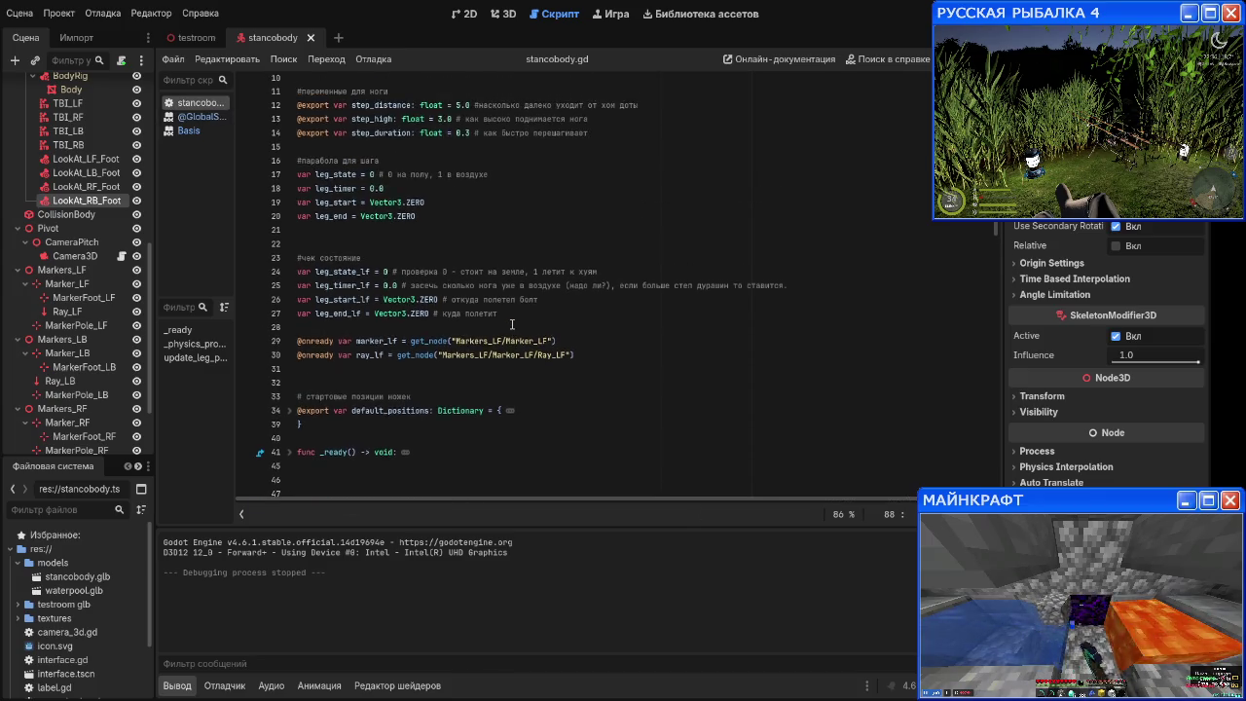
pyautogui.moveTo(528, 401)
pyautogui.mouseDown()
pyautogui.moveTo(385, 360)
pyautogui.moveTo(302, 361)
pyautogui.mouseUp()
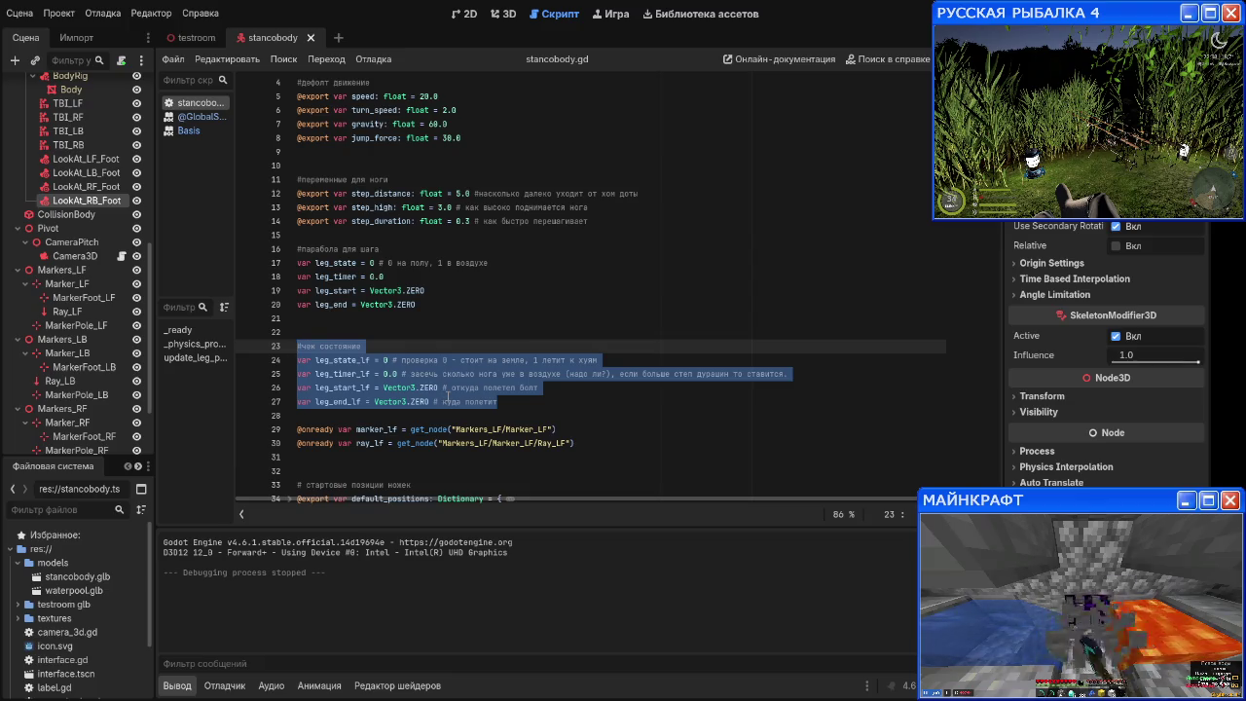
pyautogui.press('BackSpace')
pyautogui.press('BackSpace')
pyautogui.press('BackSpace')
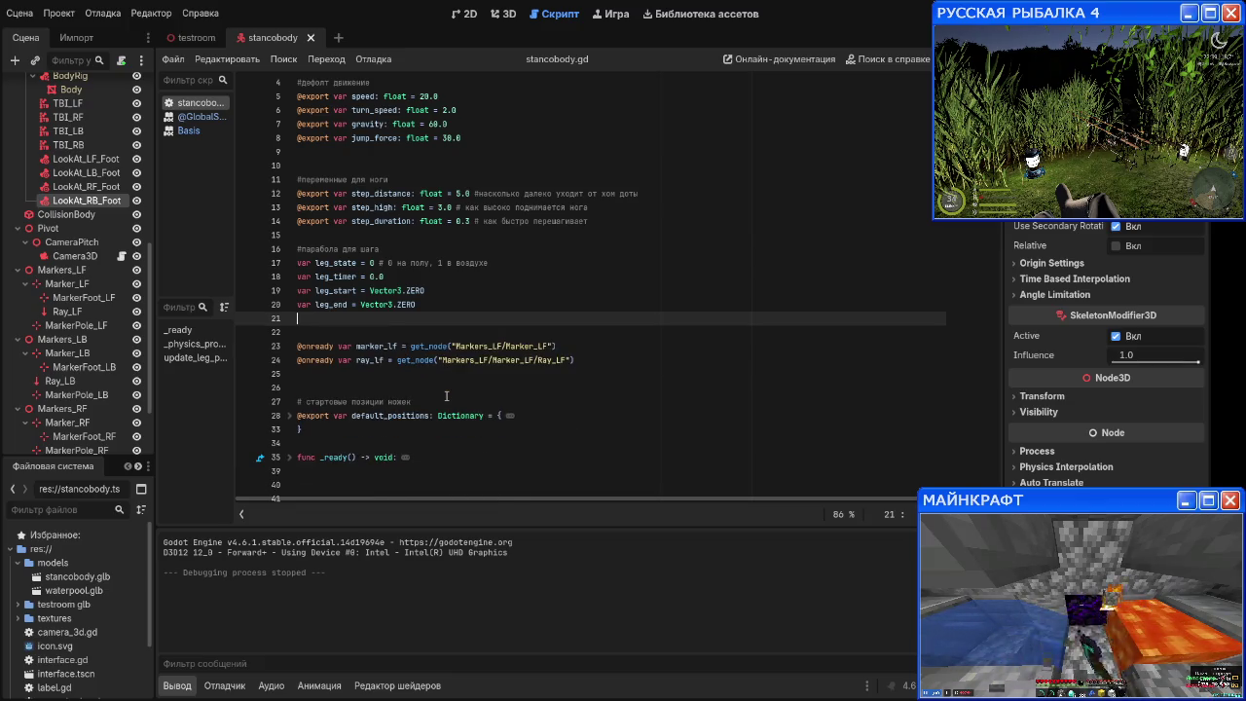
pyautogui.press('Down')
pyautogui.press('Down')
pyautogui.press('BackSpace')
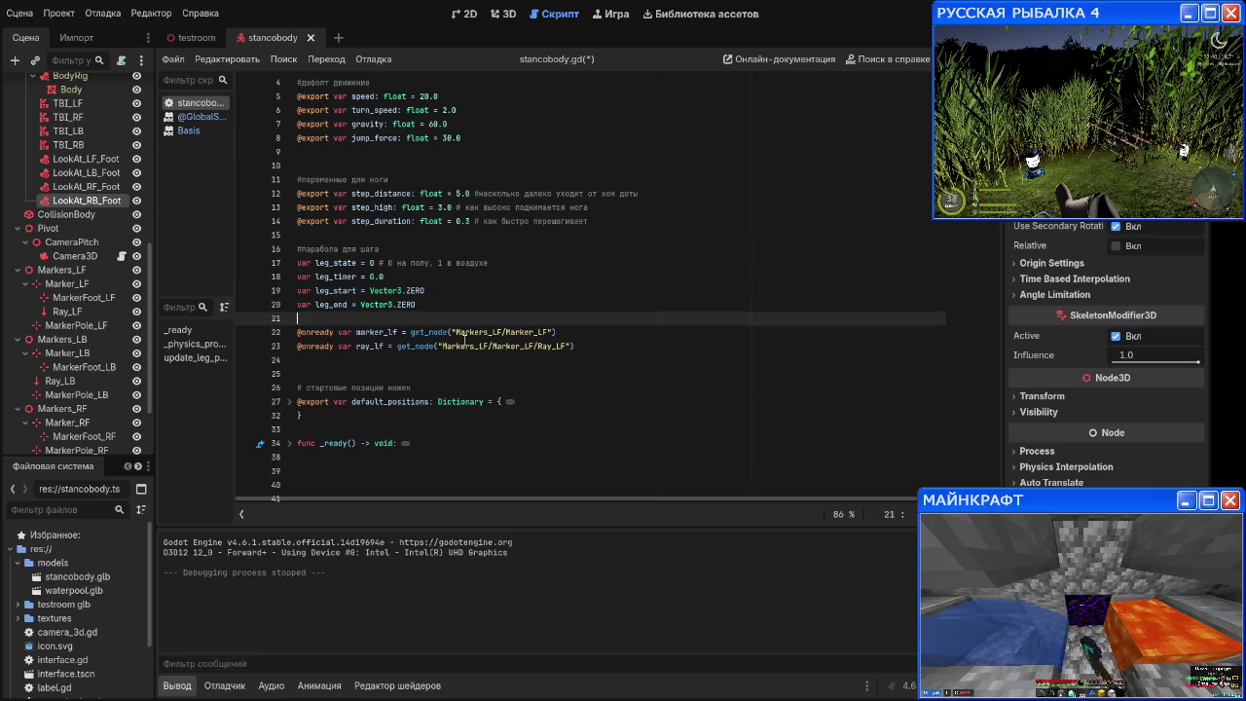
pyautogui.press('Down')
pyautogui.press('Down')
pyautogui.press('Down')
pyautogui.press('BackSpace')
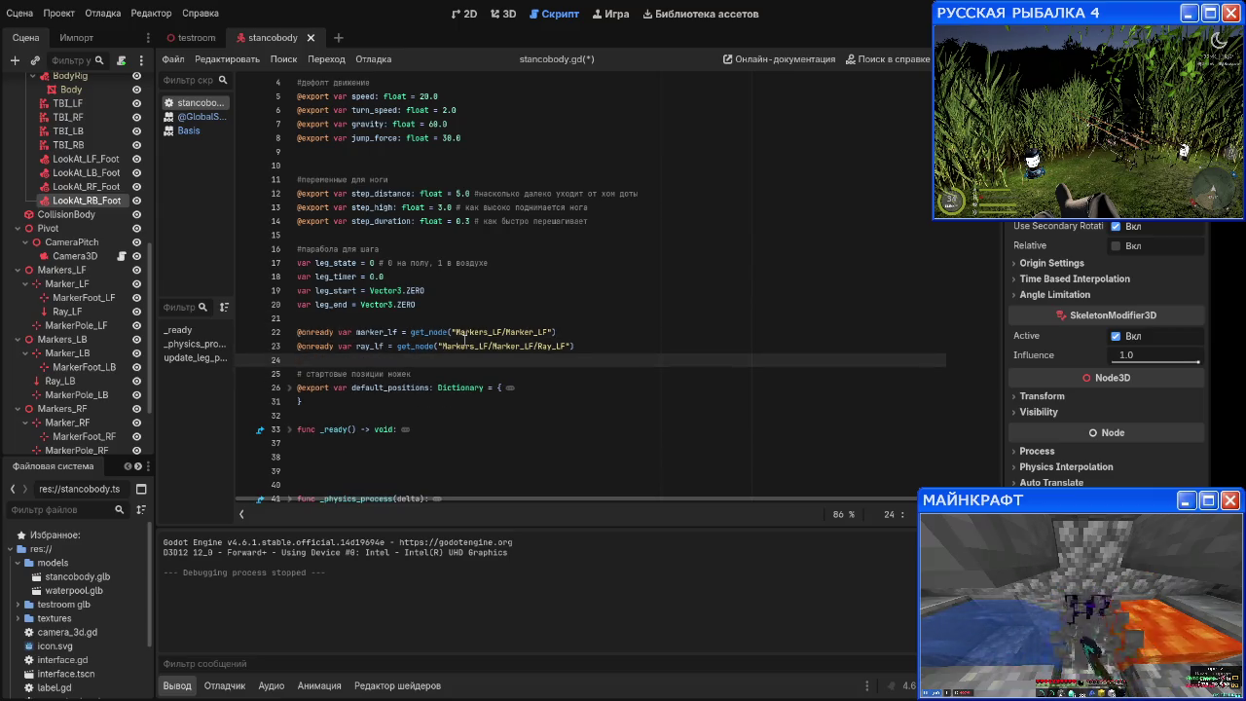
# Step: Remove the empty line 3 and the blank line above the leg variables comment
pyautogui.press('Up')
pyautogui.press('Up')
pyautogui.press('Up')
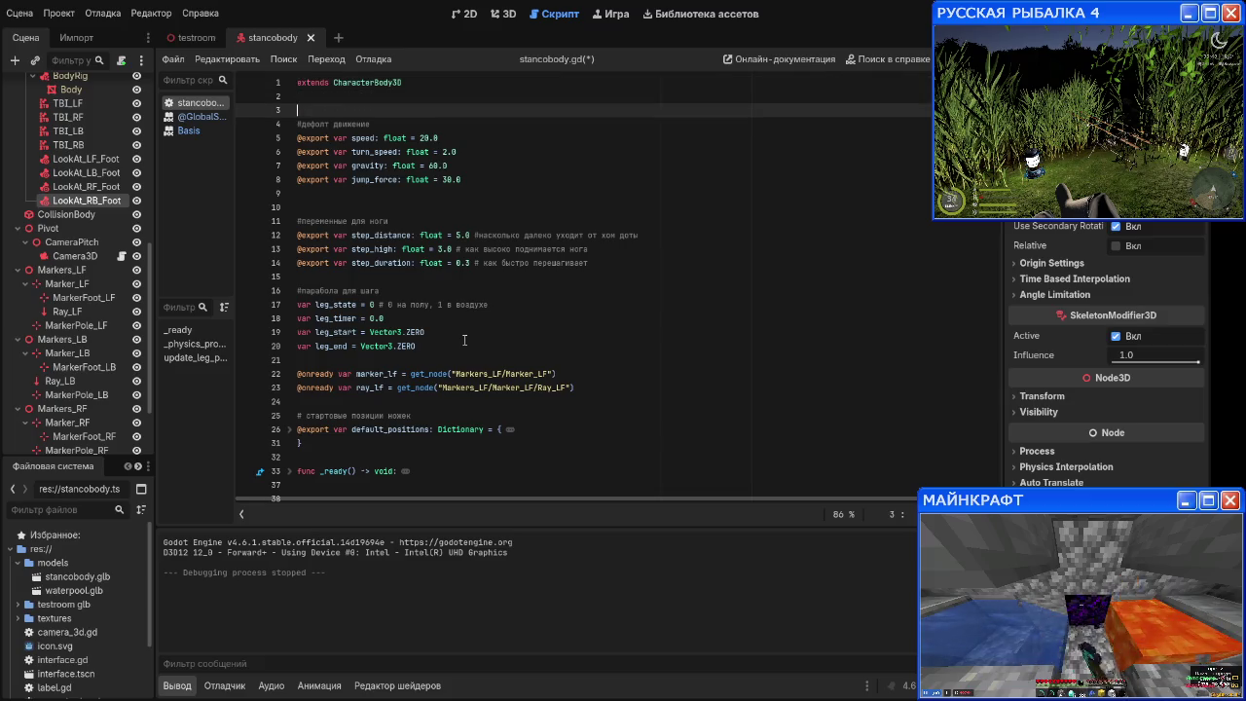
pyautogui.press('BackSpace')
pyautogui.press('Down')
pyautogui.press('Down')
pyautogui.press('Down')
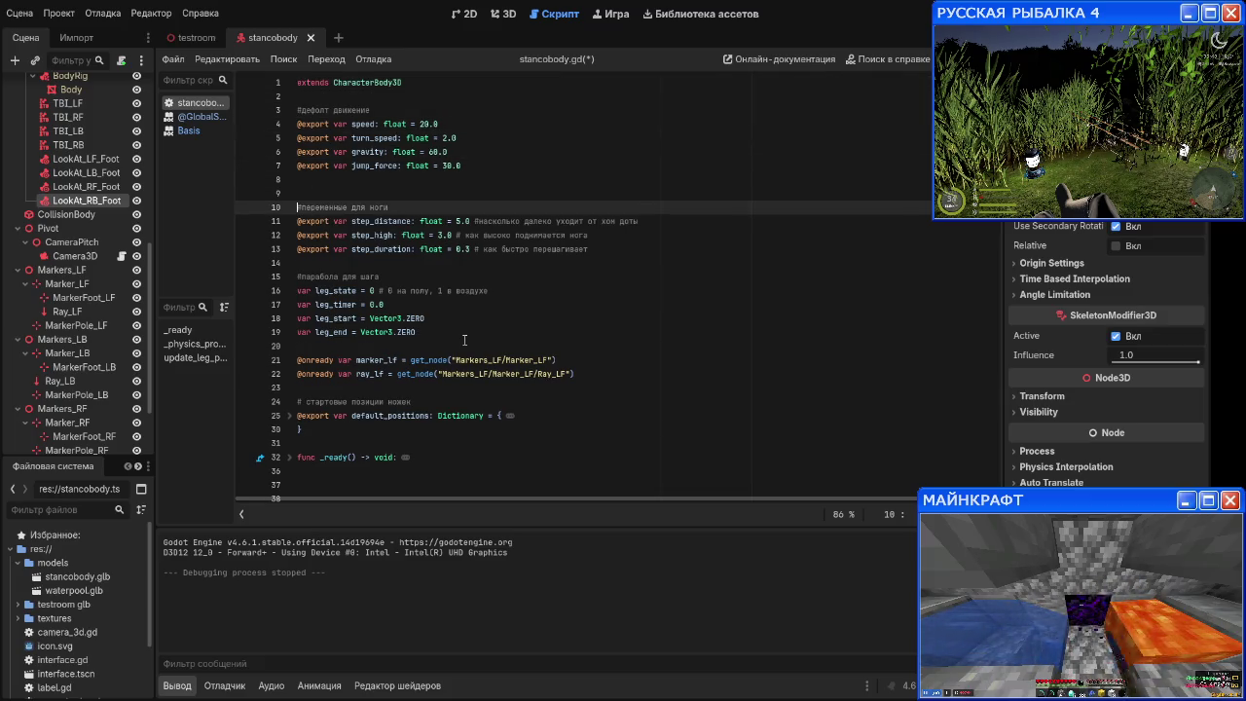
pyautogui.press('BackSpace')
pyautogui.press('Down')
pyautogui.press('Down')
pyautogui.press('Down')
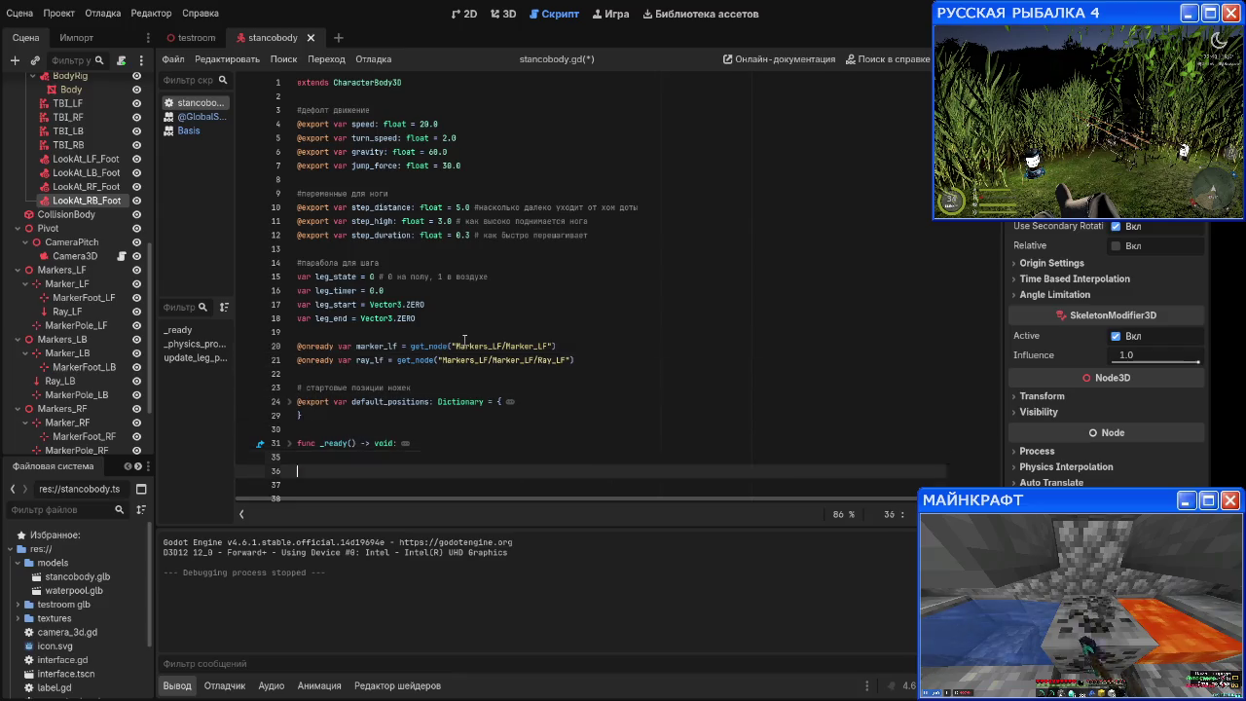
pyautogui.press('Down')
pyautogui.press('Down')
pyautogui.press('Down')
pyautogui.press('Up')
pyautogui.press('Up')
pyautogui.press('Up')
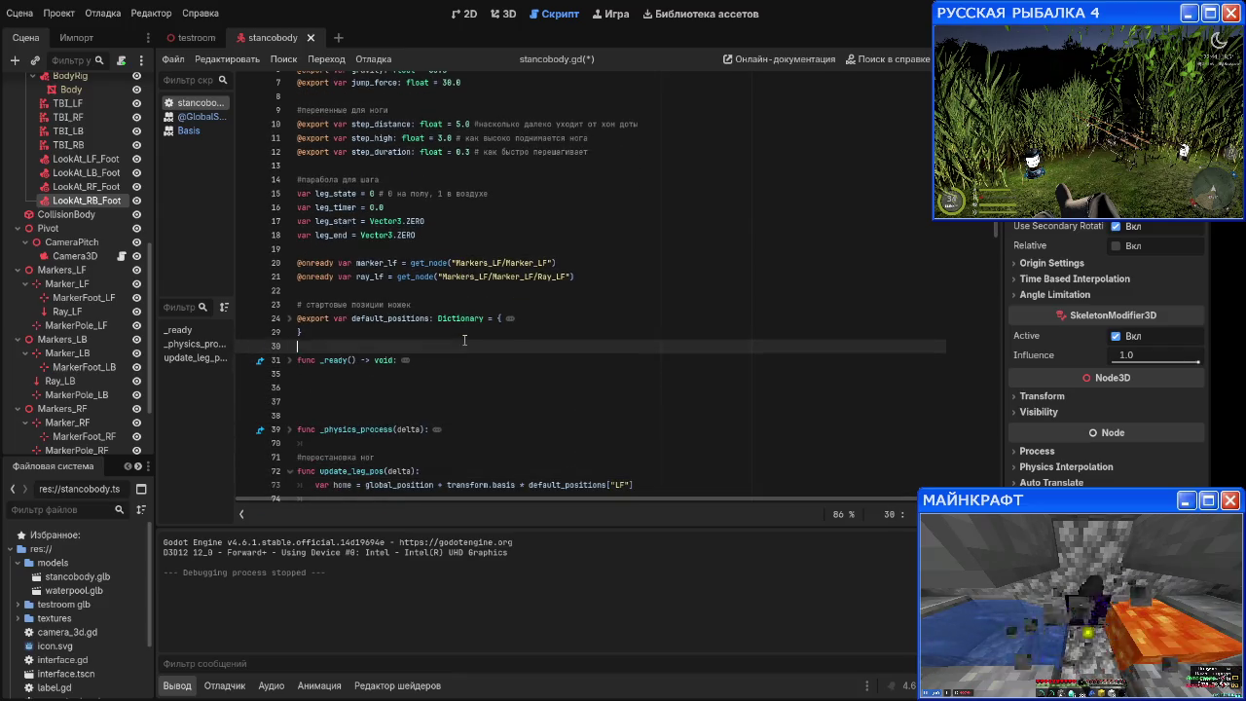
pyautogui.press('Up')
pyautogui.press('Up')
# Step: Unfold the default_positions dictionary and review its LF, LB, RF and RB entries
pyautogui.click(509, 318)
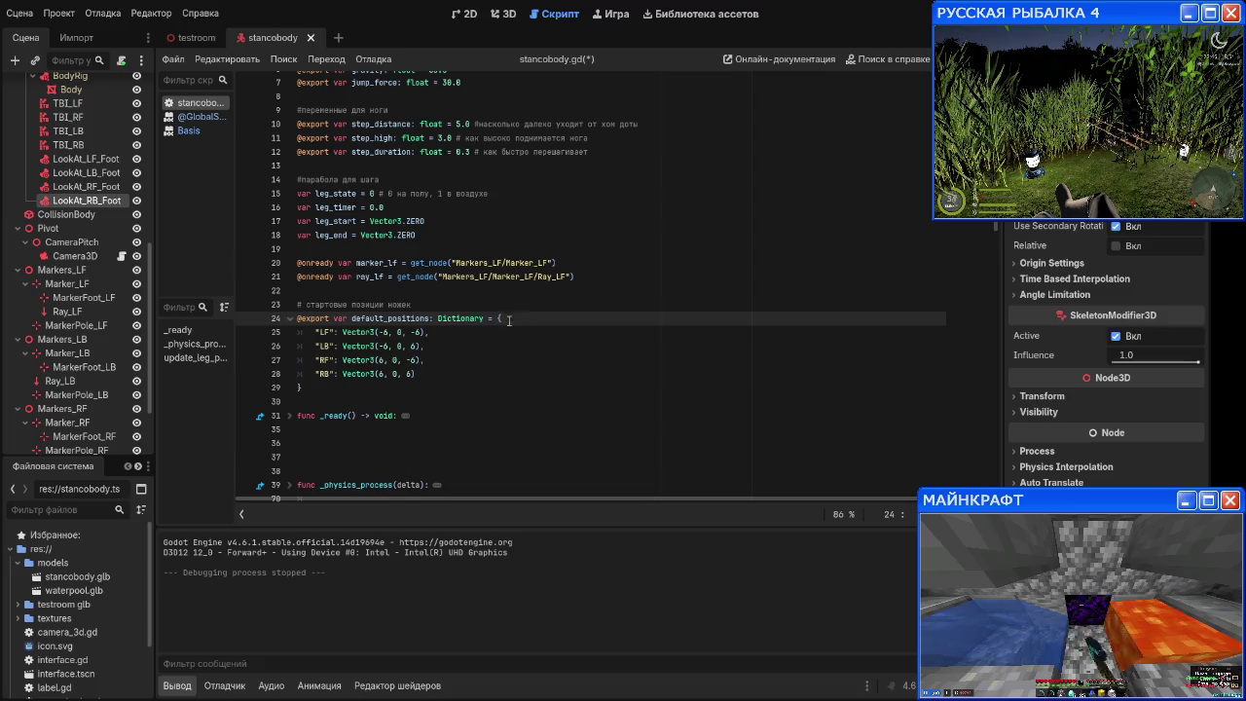
pyautogui.press('Down')
pyautogui.press('Down')
pyautogui.press('Down')
pyautogui.press('Up')
pyautogui.press('Up')
pyautogui.press('Up')
pyautogui.press('Down')
pyautogui.press('Down')
pyautogui.press('Down')
pyautogui.click(448, 377)
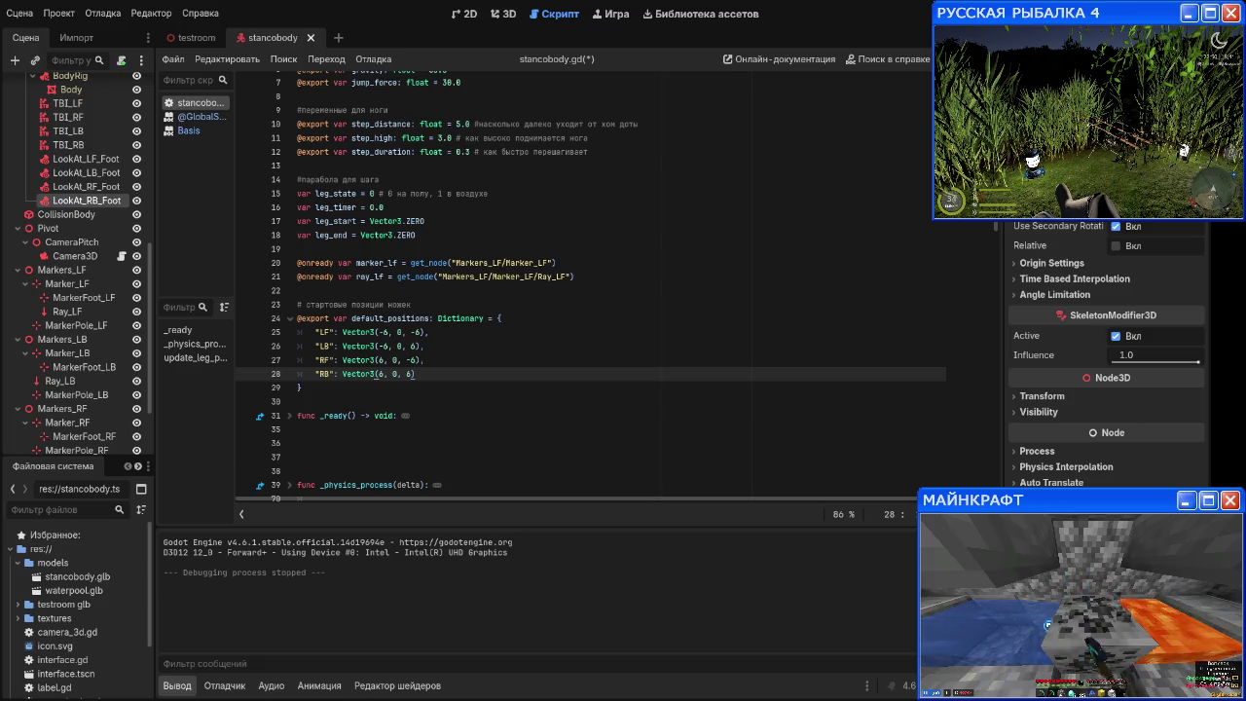
# Step: Delete the blank lines at the top of update_leg_pos, including the one before ground_point
pyautogui.click(390, 457)
pyautogui.scroll(-5, 364, 435)
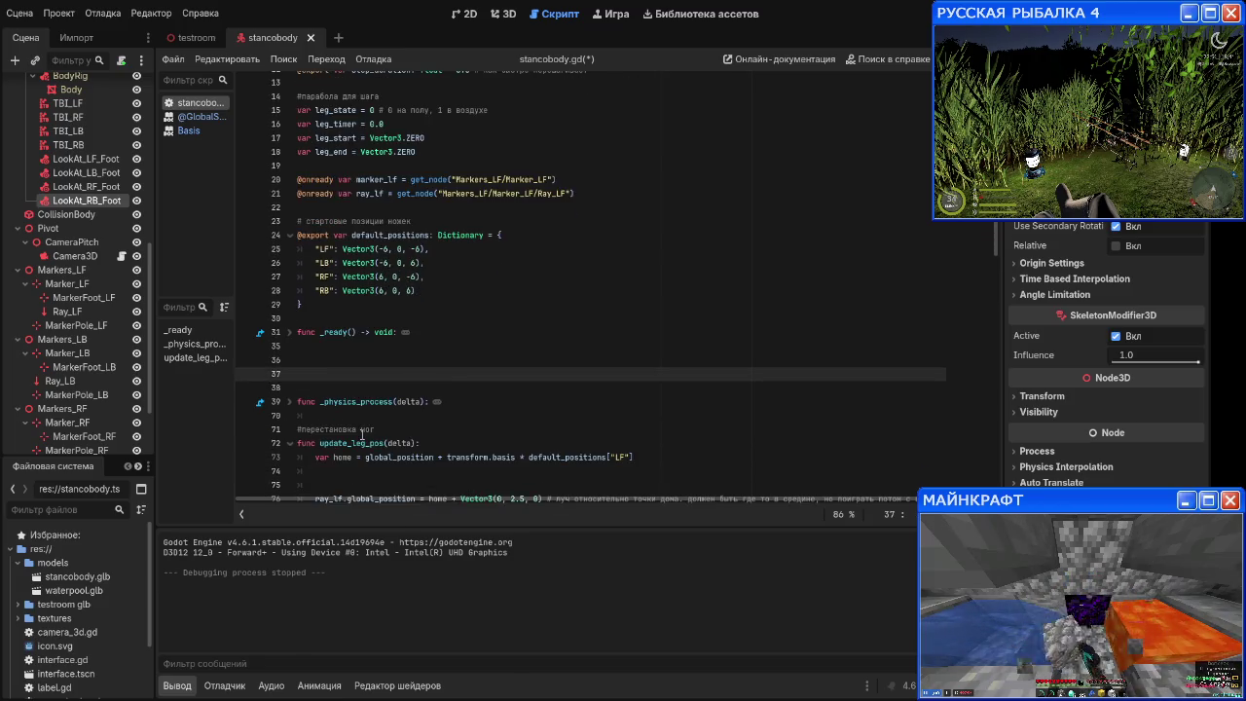
pyautogui.scroll(-2, 352, 395)
pyautogui.click(402, 276)
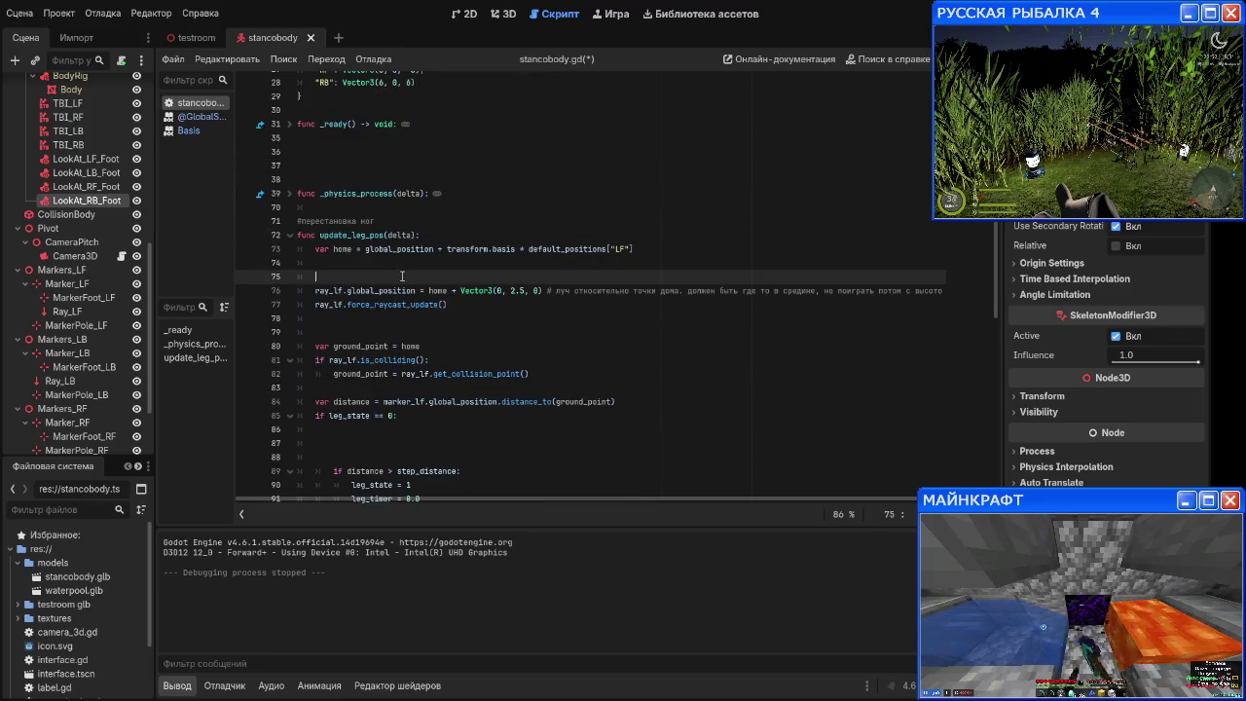
pyautogui.press('Down')
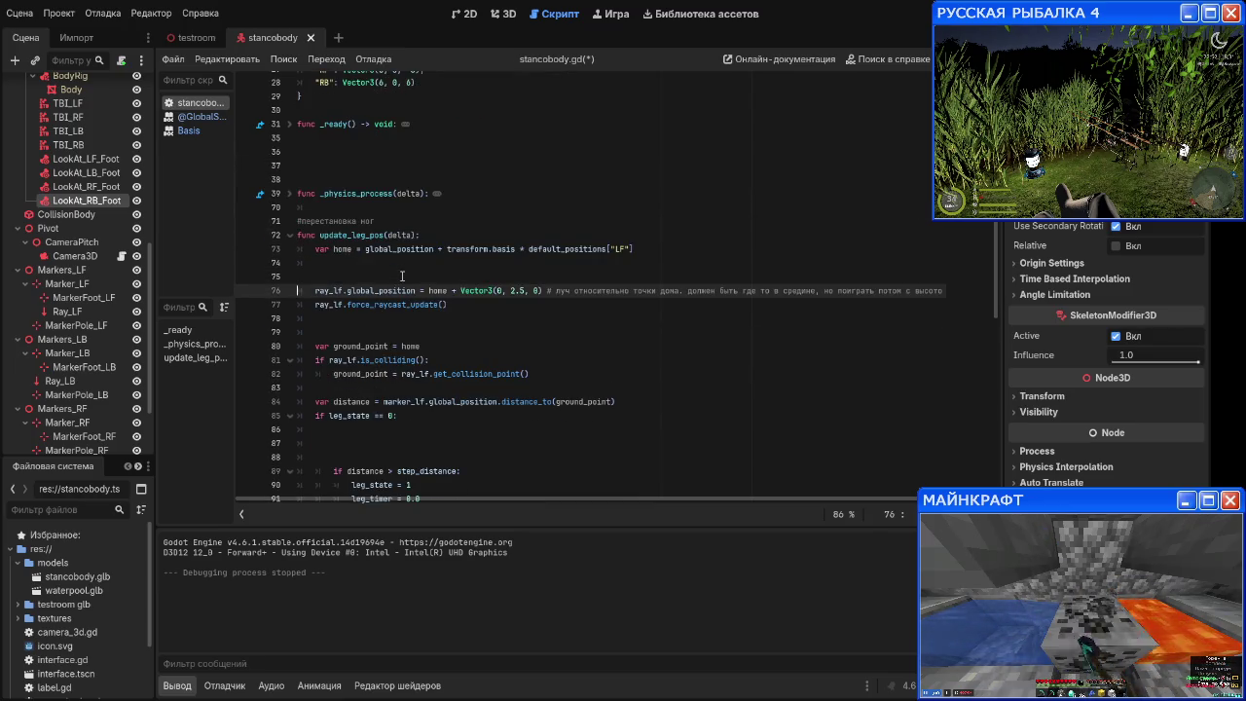
pyautogui.press('BackSpace')
pyautogui.press('Down')
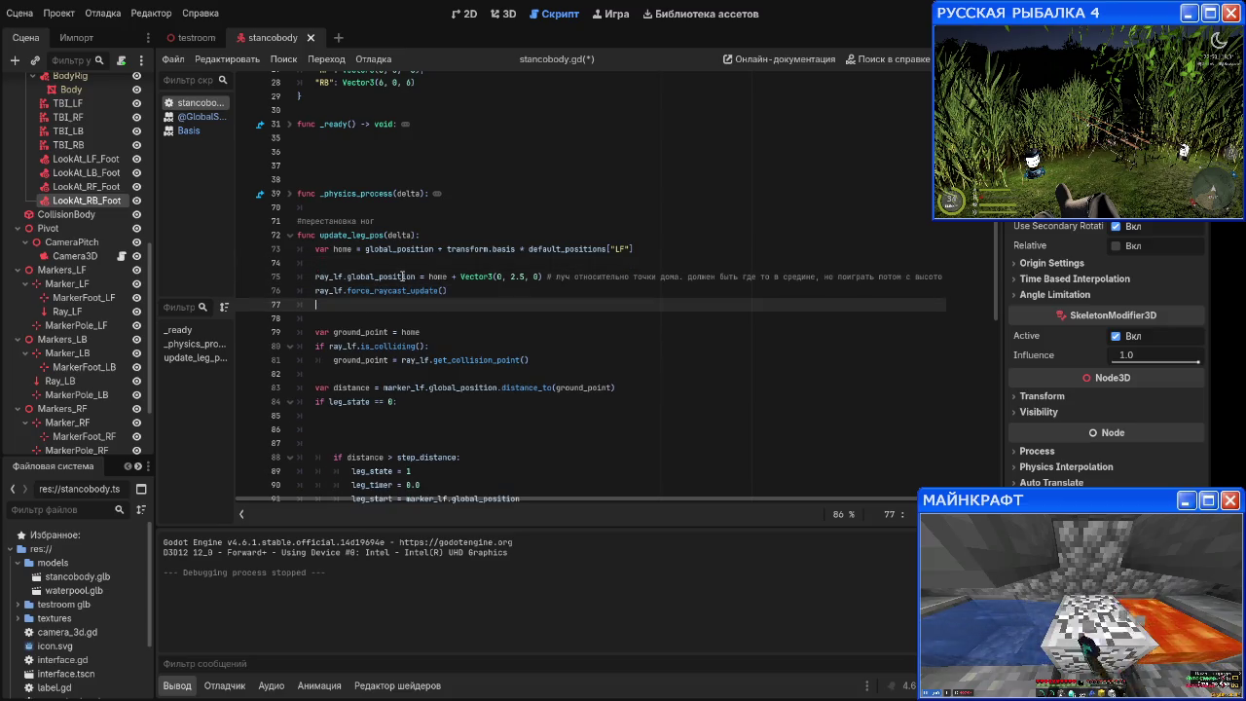
pyautogui.press('Up')
pyautogui.press('Down')
pyautogui.press('Down')
pyautogui.press('Down')
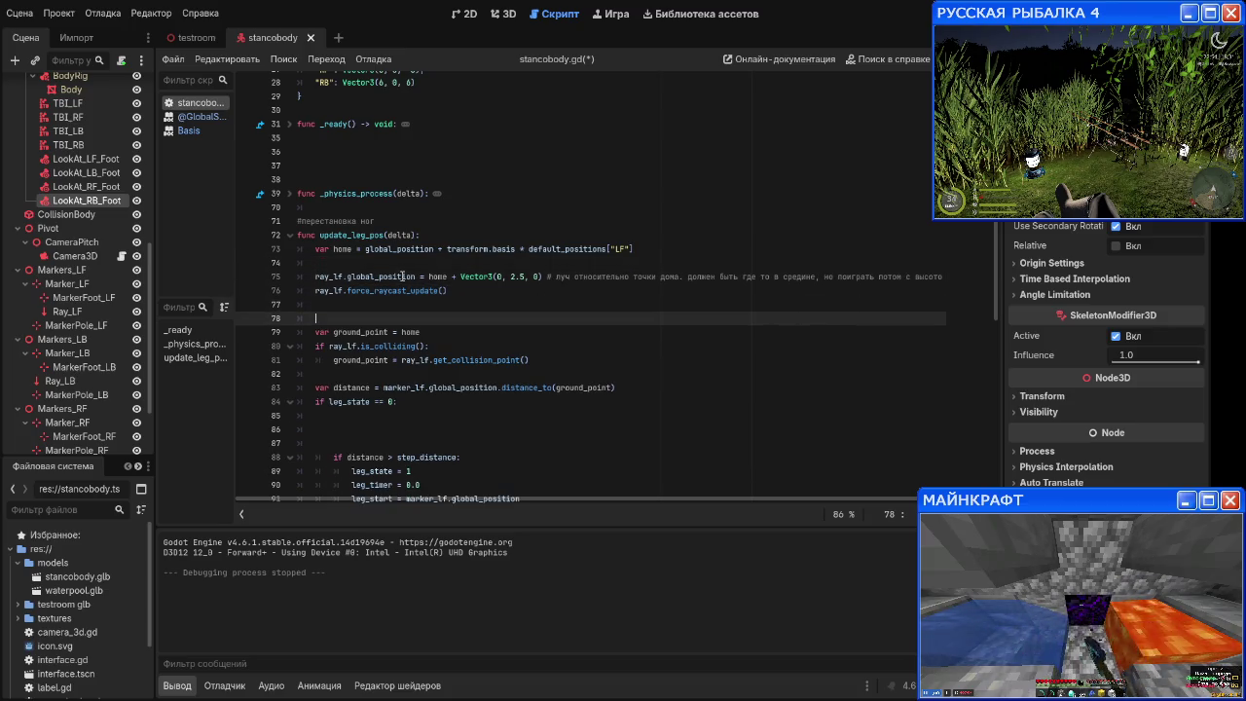
pyautogui.press('BackSpace')
pyautogui.press('Down')
pyautogui.press('Down')
pyautogui.press('Down')
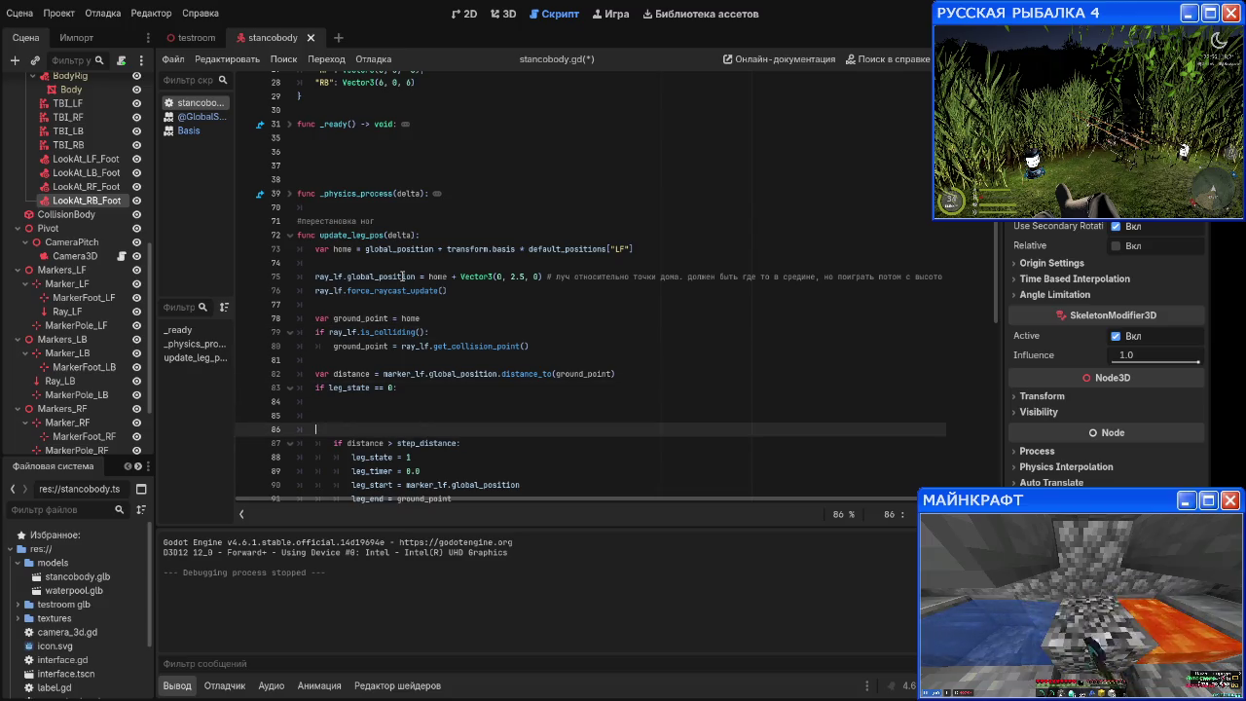
# Step: Delete the blank lines inside the leg_state check, above else: and at line 92
pyautogui.press('BackSpace')
pyautogui.press('BackSpace')
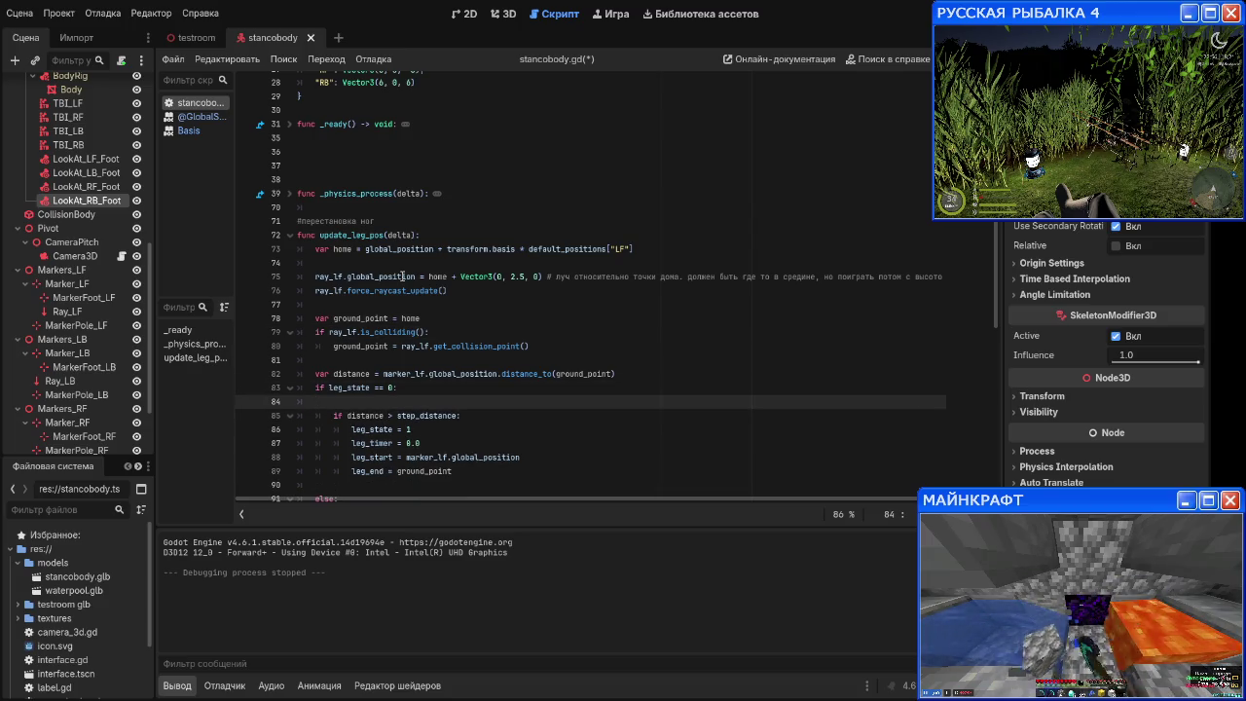
pyautogui.press('BackSpace')
pyautogui.press('Down')
pyautogui.press('Down')
pyautogui.press('Down')
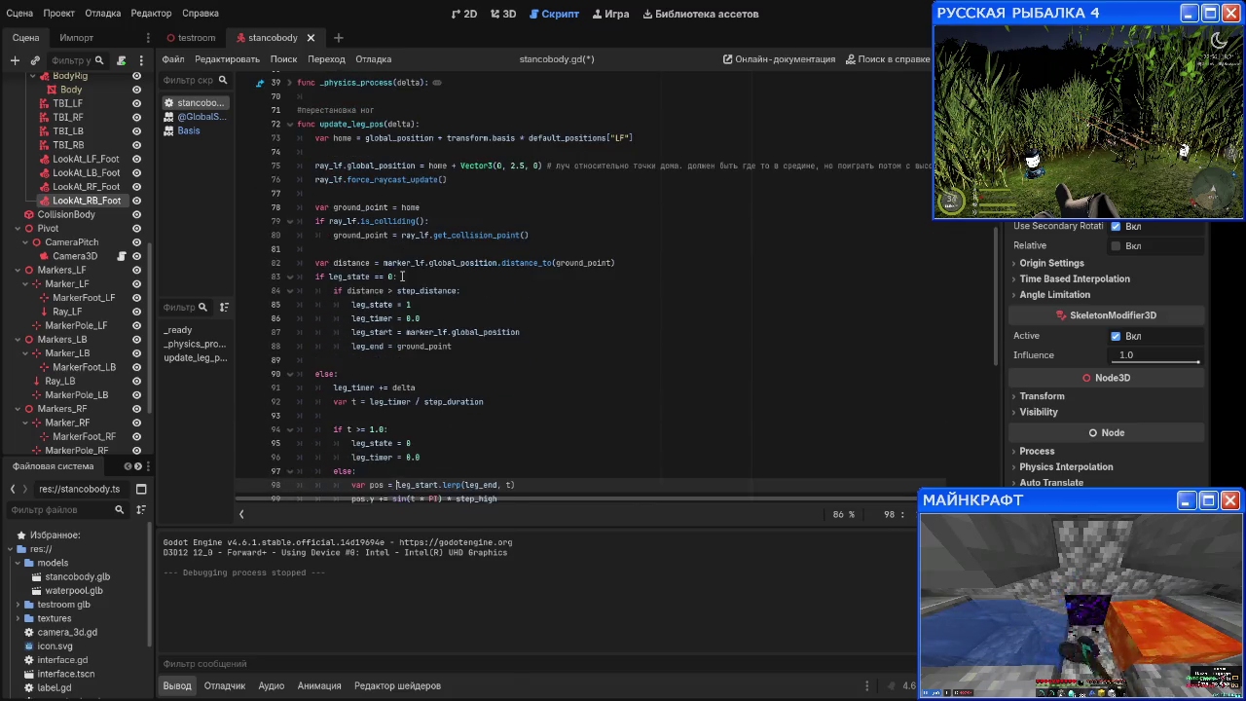
pyautogui.press('Up')
pyautogui.press('Up')
pyautogui.press('Up')
pyautogui.press('Up')
pyautogui.press('BackSpace')
pyautogui.press('Down')
pyautogui.press('Down')
pyautogui.press('Down')
pyautogui.press('Down')
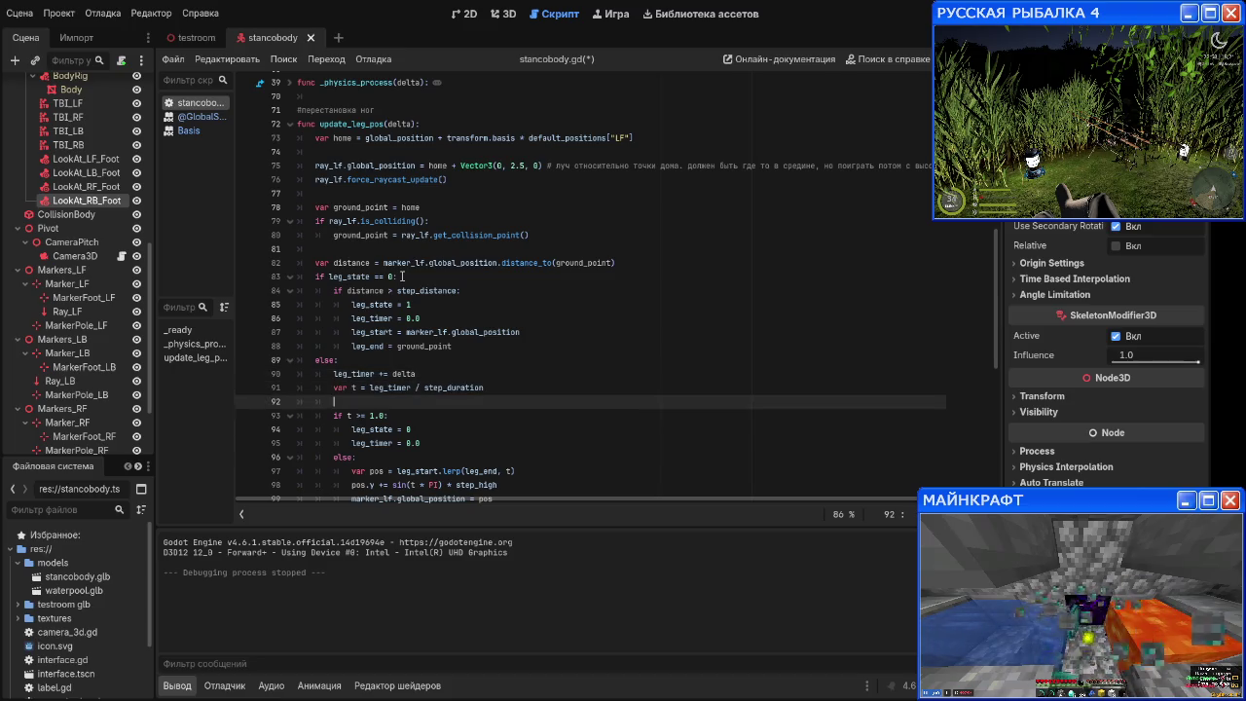
pyautogui.press('Up')
pyautogui.press('Up')
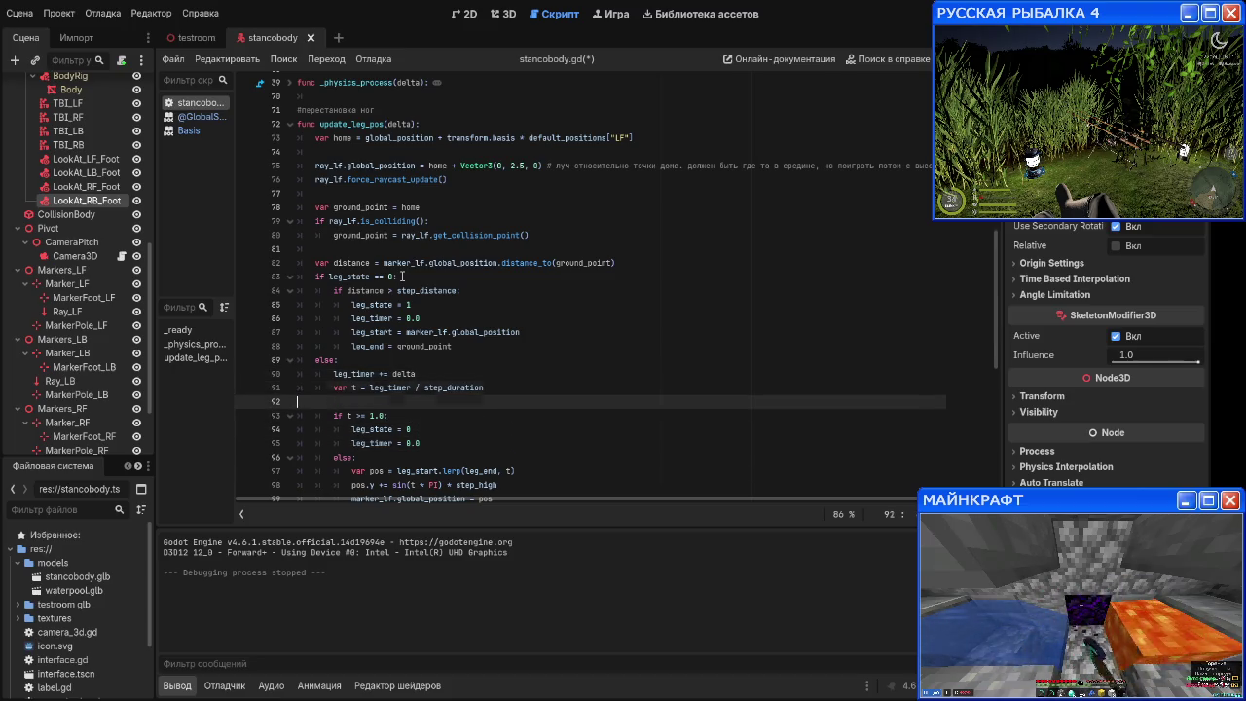
pyautogui.press('BackSpace')
pyautogui.press('Down')
pyautogui.press('Down')
pyautogui.press('Down')
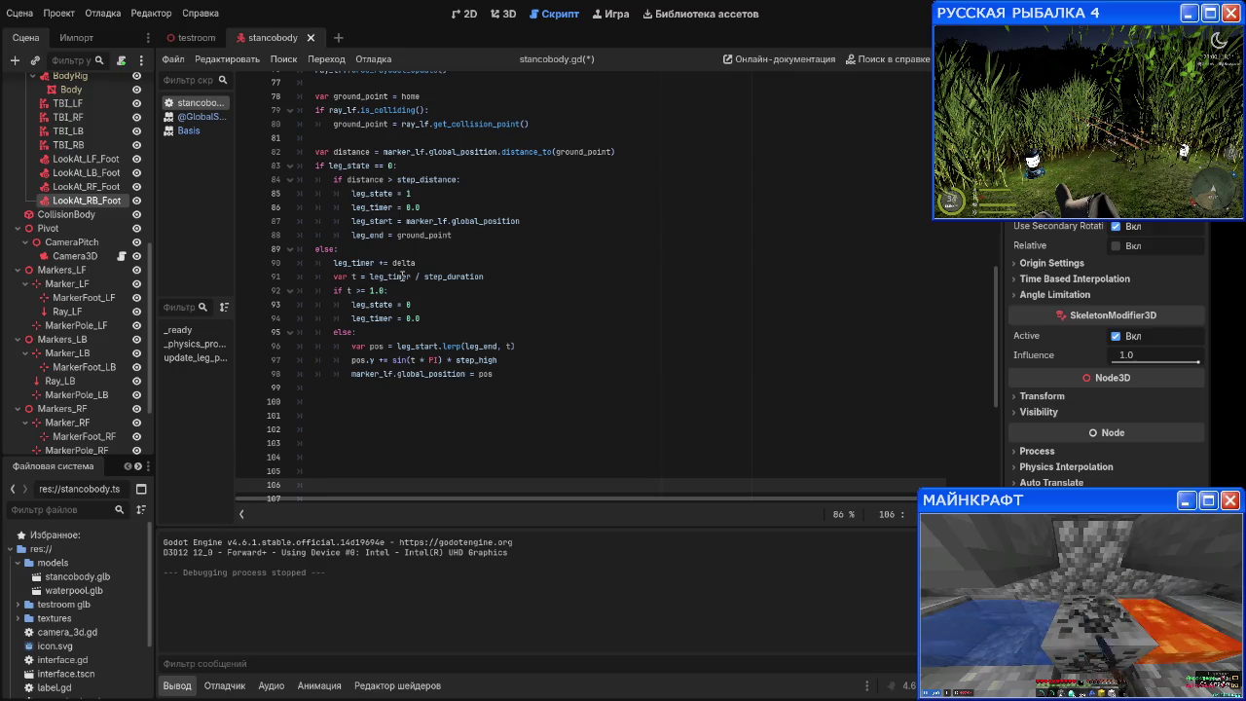
pyautogui.press('Up')
pyautogui.press('Up')
pyautogui.press('Up')
pyautogui.press('Up')
pyautogui.press('Up')
pyautogui.press('Down')
pyautogui.press('Down')
pyautogui.press('Down')
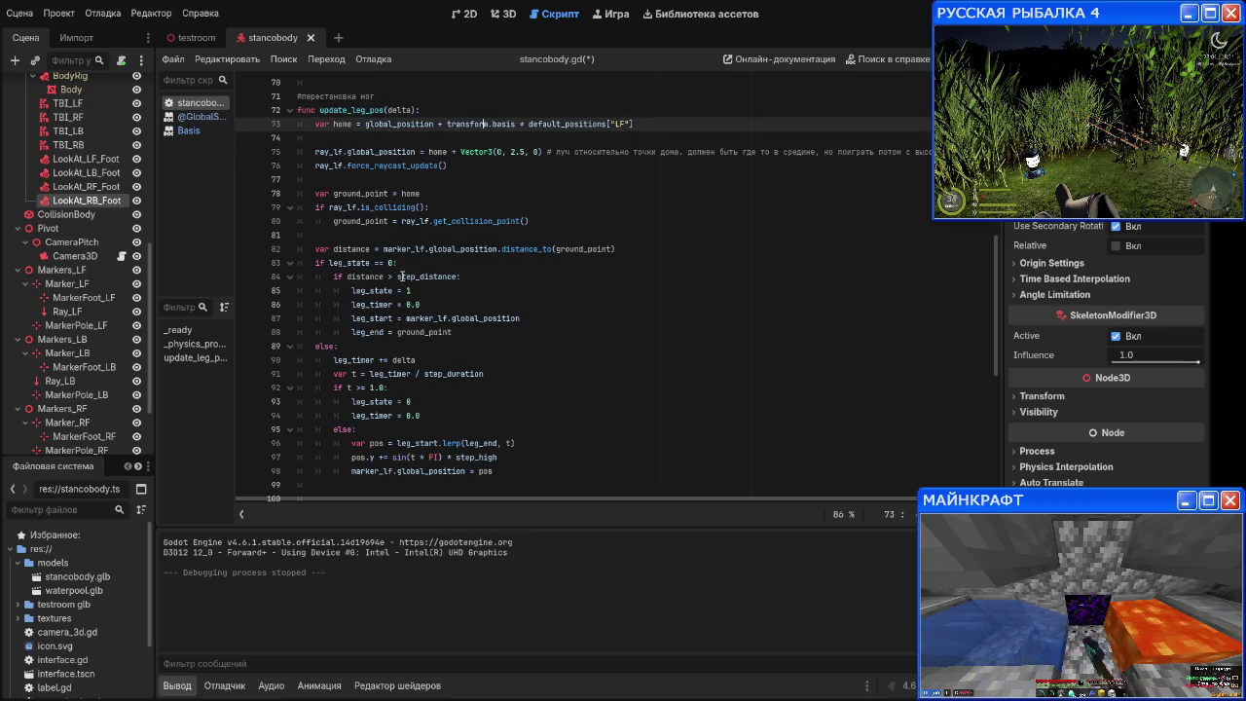
pyautogui.press('Down')
# Step: Insert a blank line after the var t line
pyautogui.click(534, 374)
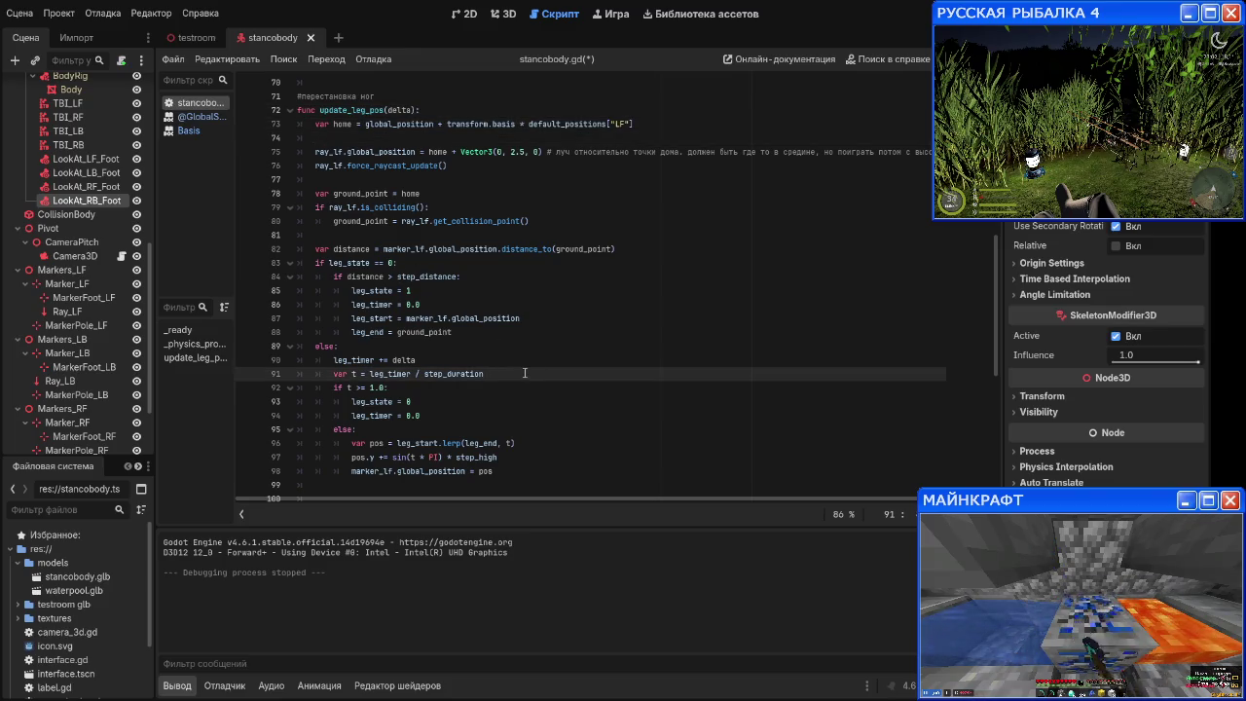
pyautogui.press('Return')
pyautogui.scroll(3, 516, 376)
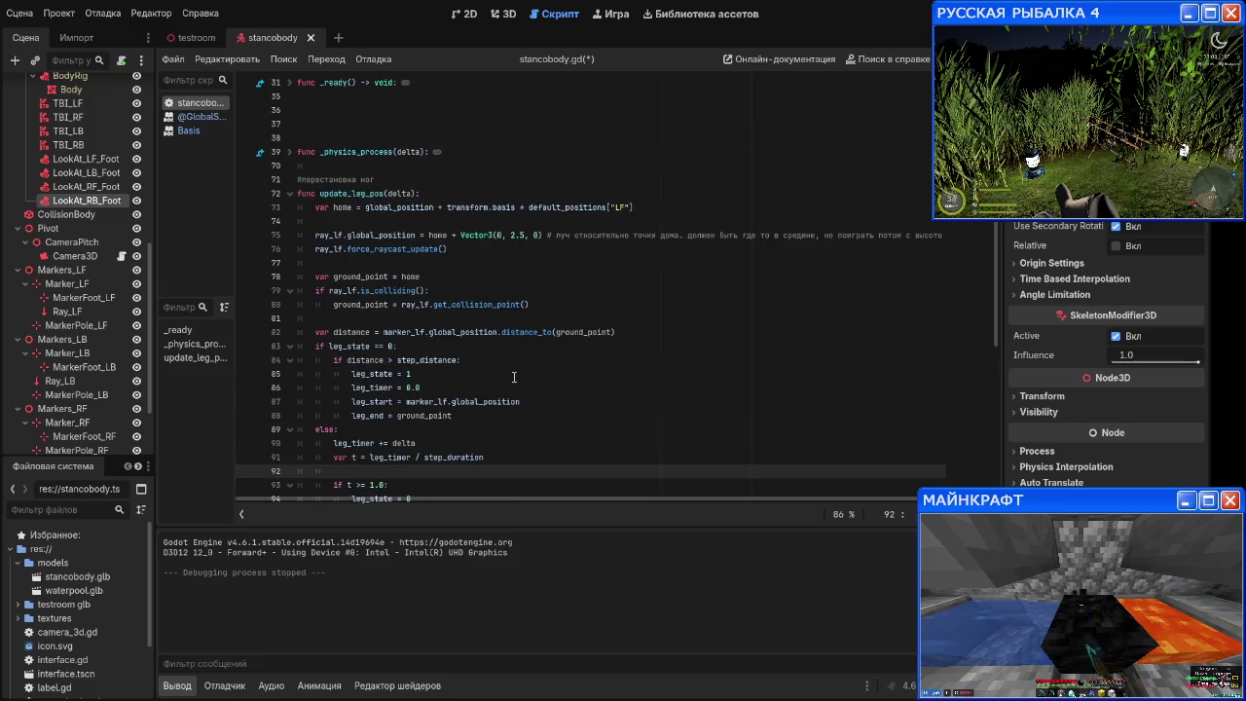
pyautogui.scroll(-1, 514, 378)
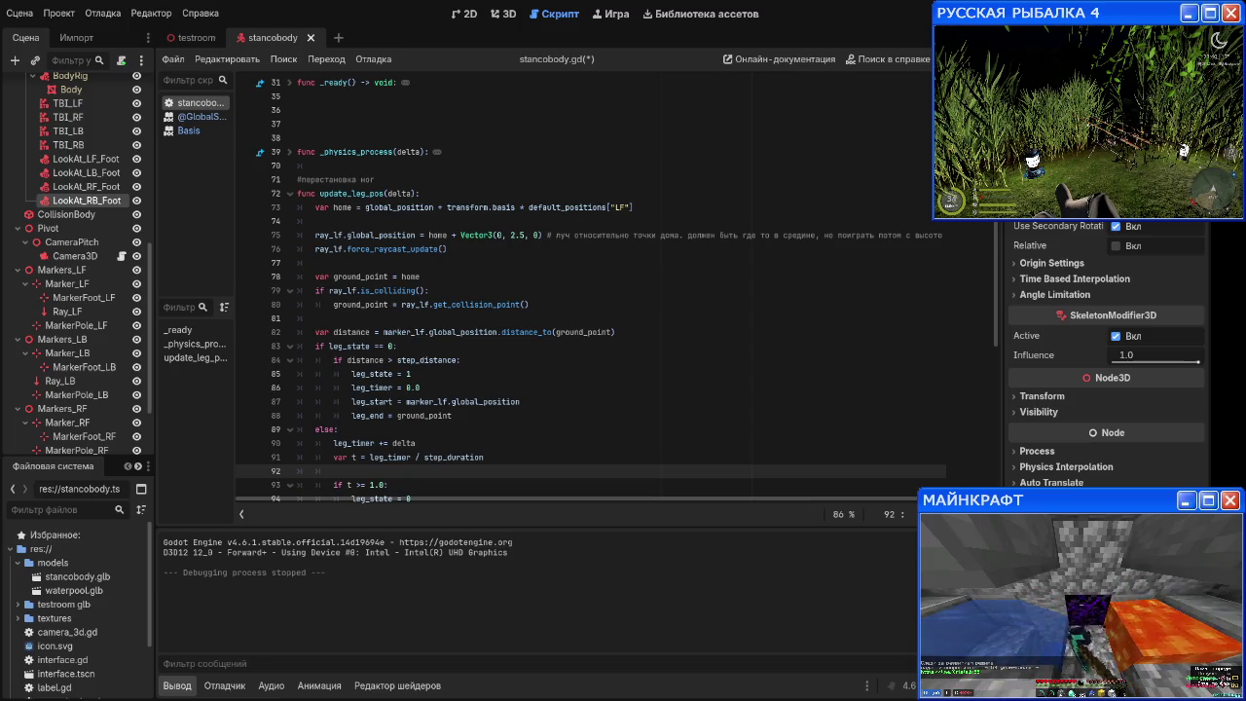
pyautogui.scroll(-1, 455, 483)
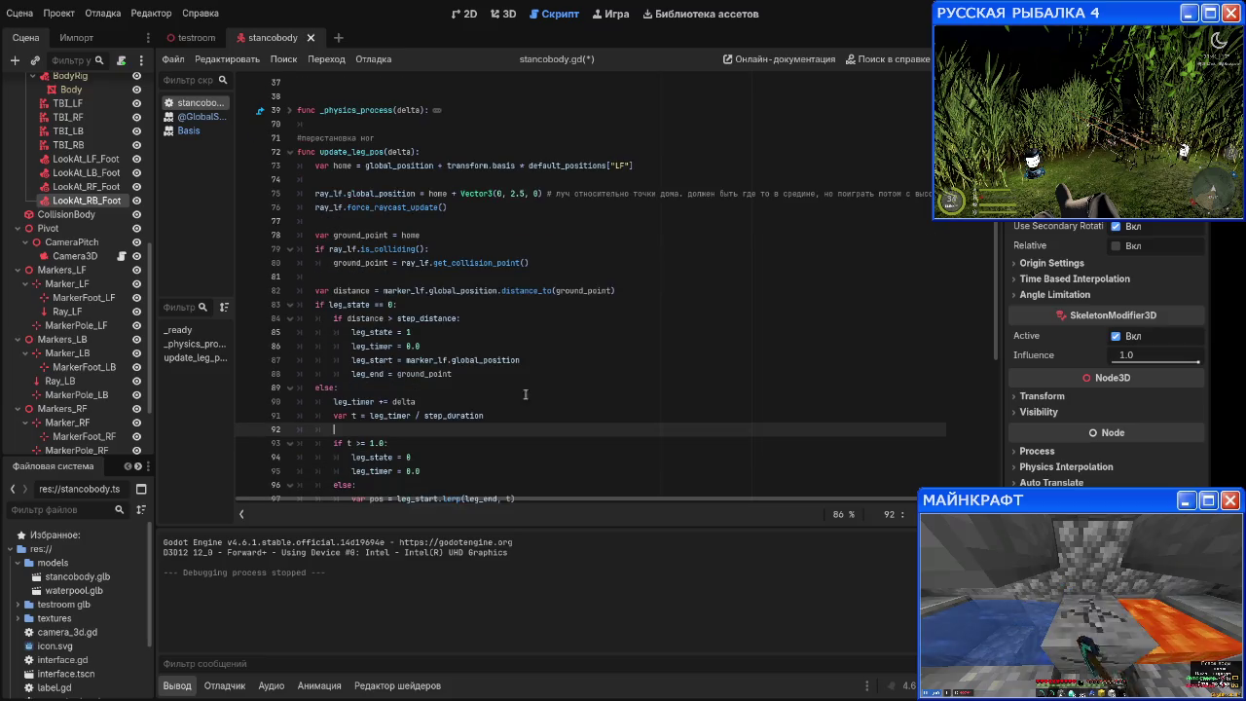
# Step: Start a new indented line directly under 'if leg_state == 0:'
pyautogui.click(513, 238)
pyautogui.click(679, 166)
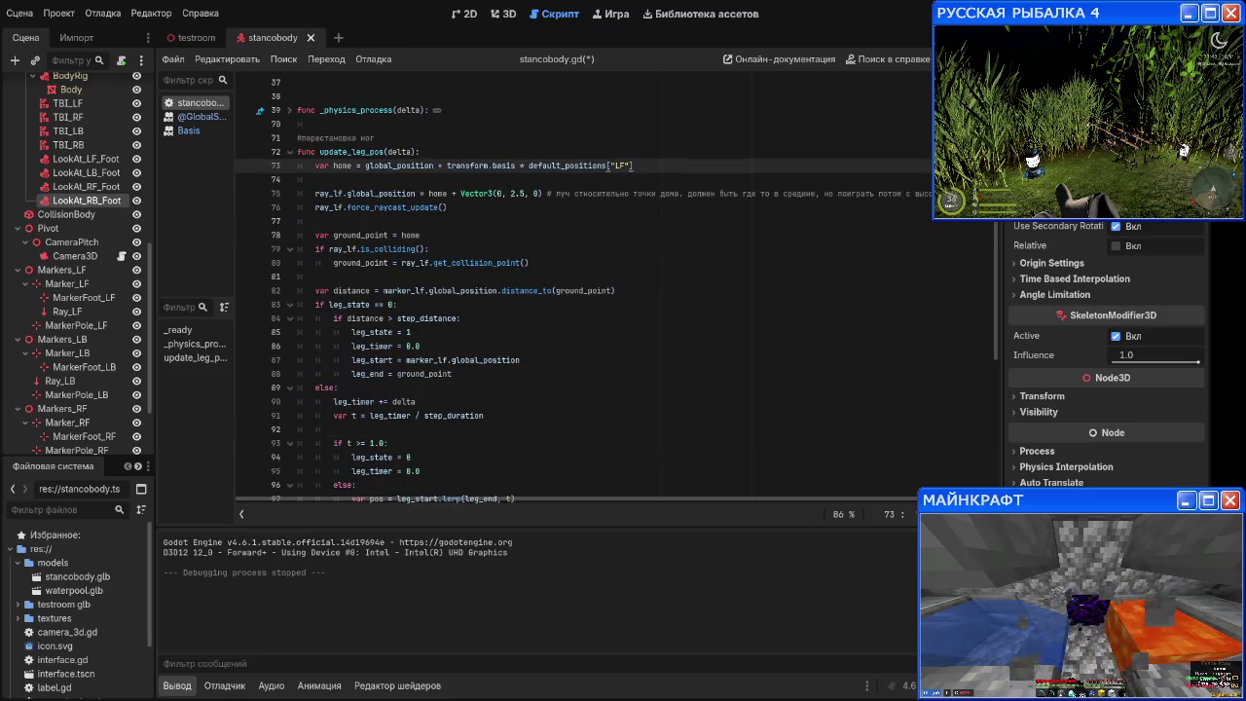
pyautogui.press('Down')
pyautogui.press('Down')
pyautogui.press('Down')
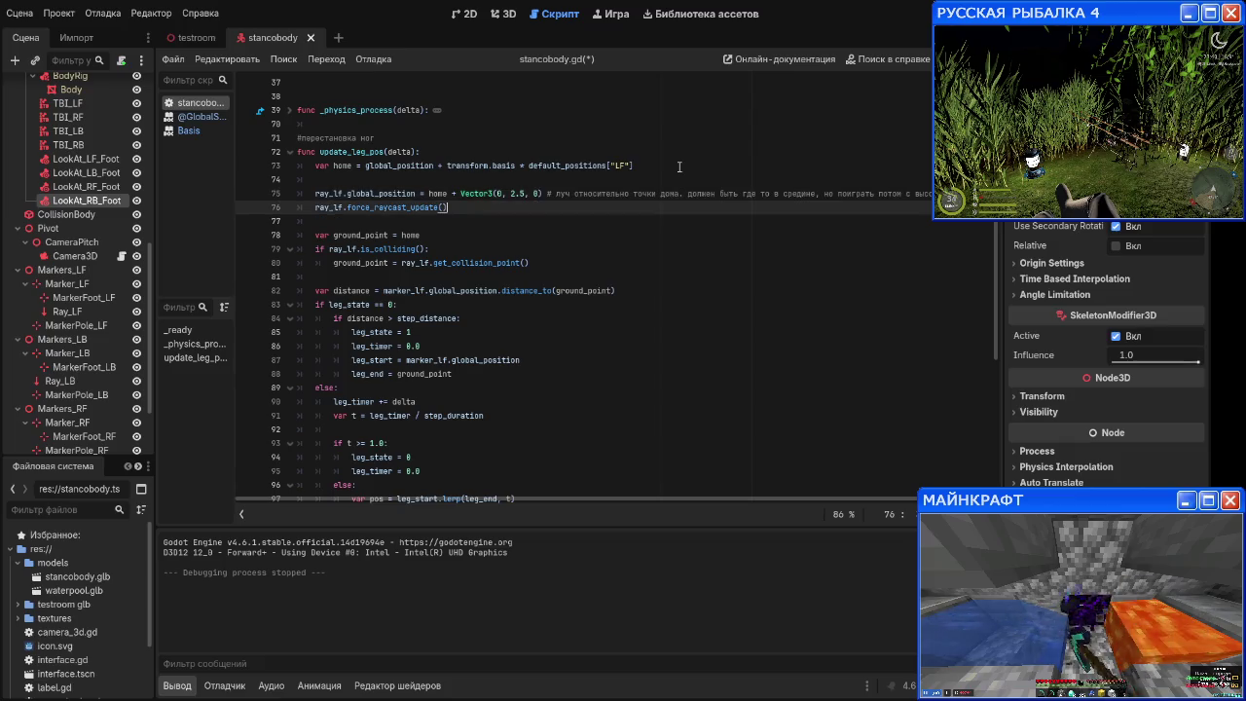
pyautogui.press('Down')
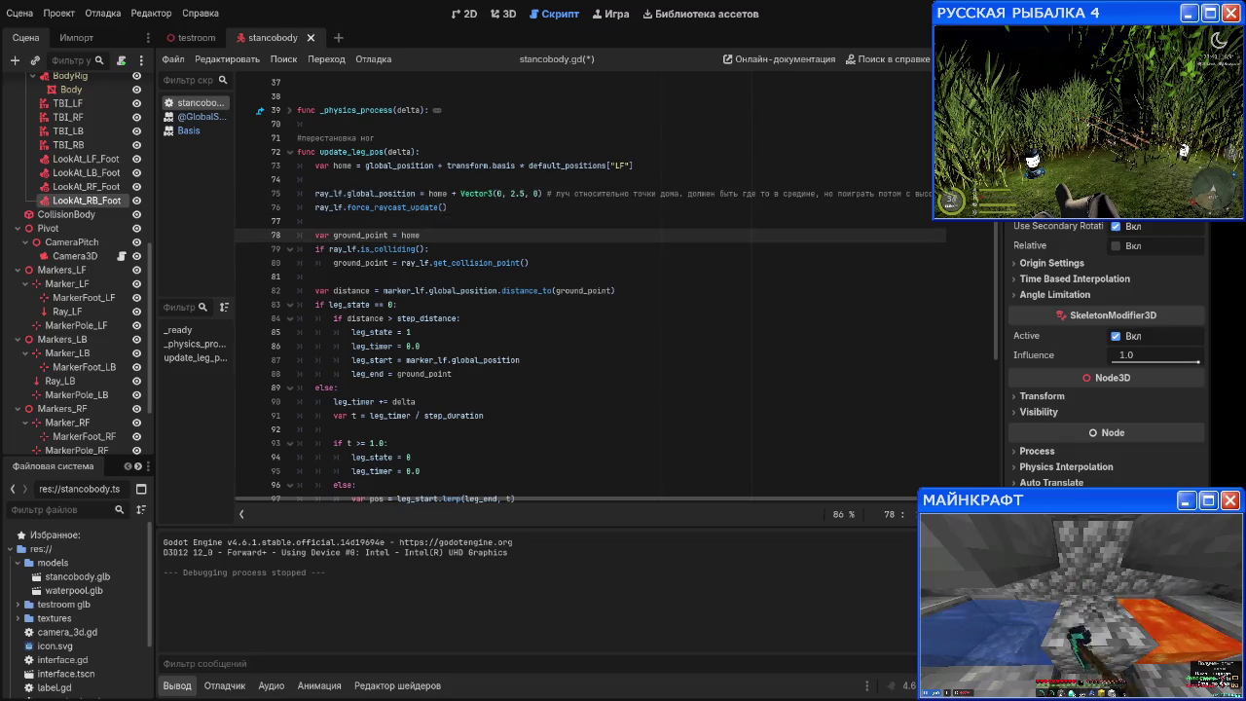
pyautogui.press('Down')
pyautogui.press('Down')
pyautogui.press('Down')
pyautogui.press('Up')
pyautogui.press('Up')
pyautogui.press('Down')
pyautogui.press('Up')
pyautogui.press('Down')
pyautogui.press('Down')
pyautogui.press('Down')
pyautogui.press('Up')
pyautogui.press('Up')
pyautogui.press('Down')
pyautogui.press('Down')
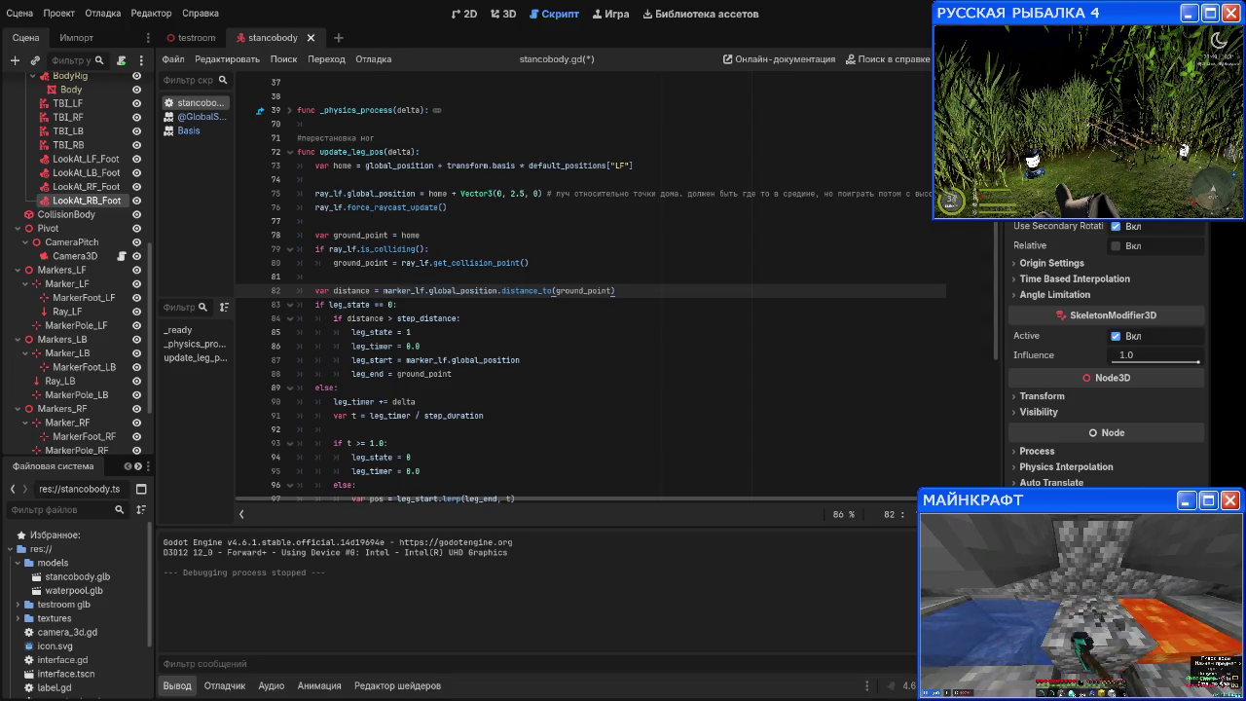
pyautogui.click(540, 307)
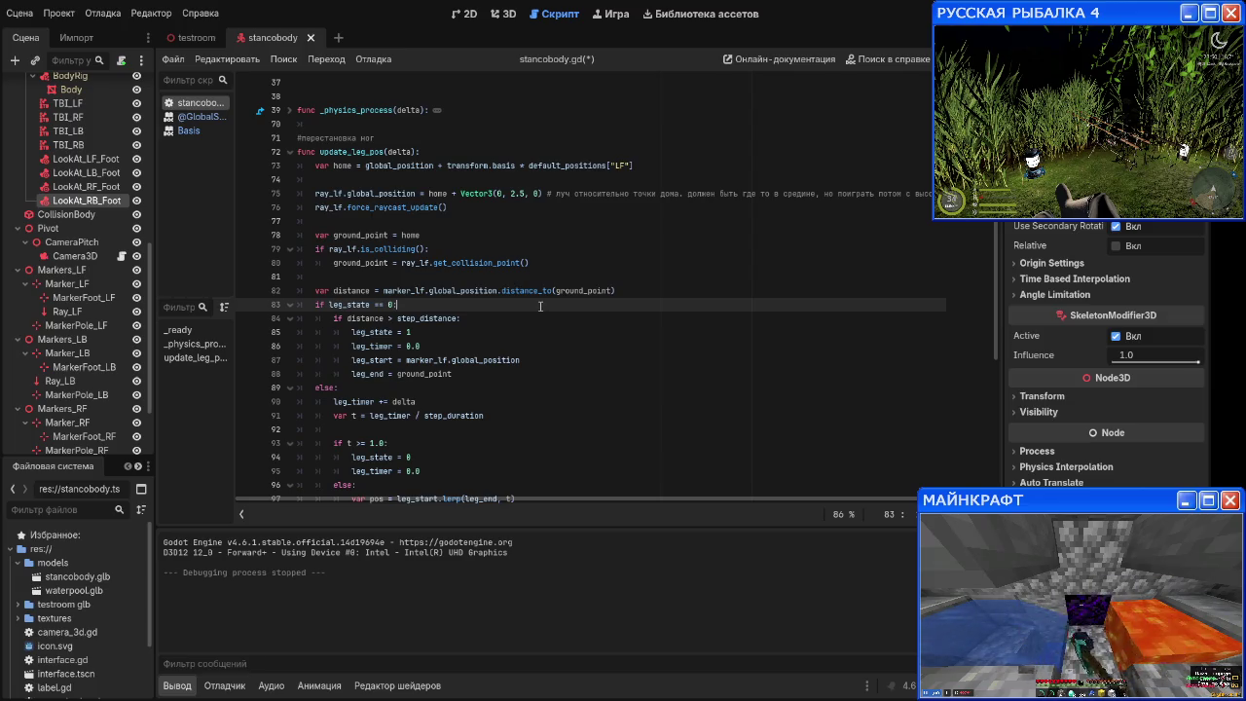
pyautogui.press('Return')
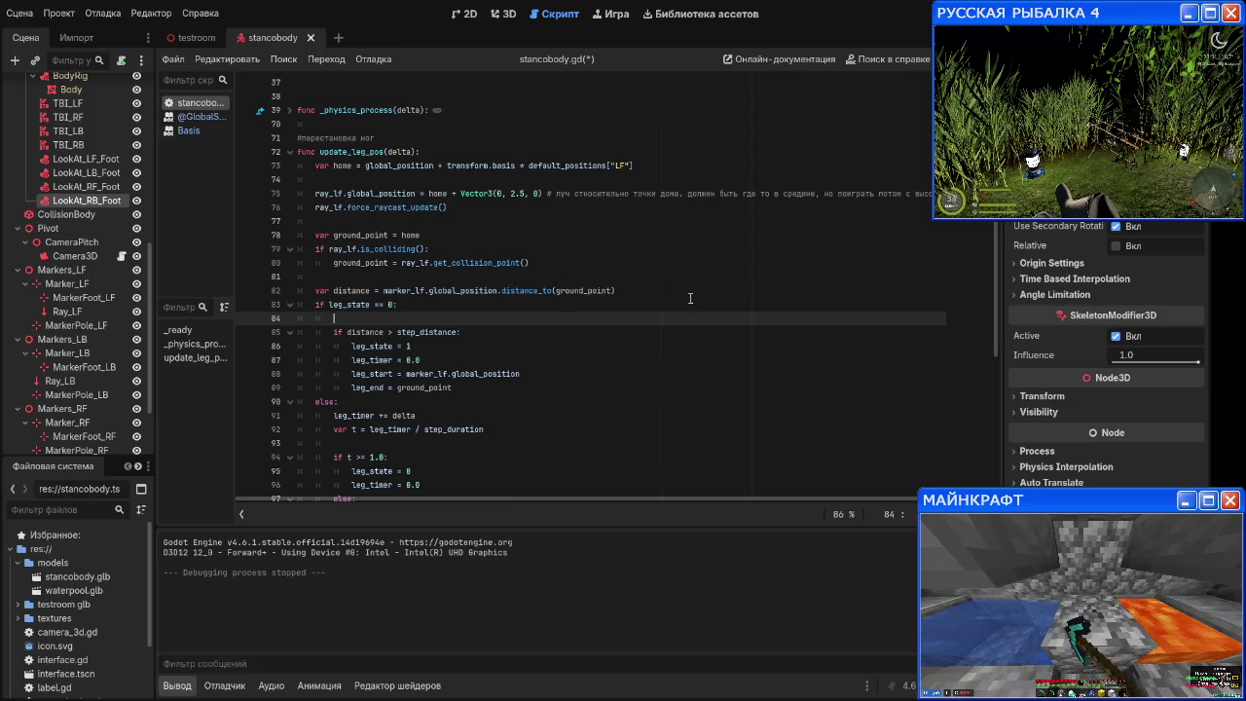
# Step: Move the var distance statement under 'if leg_state == 0:' and add a blank line after it
pyautogui.moveTo(616, 290); pyautogui.dragTo(302, 288)
pyautogui.hotkey('ctrl', 'x')
pyautogui.click(357, 318)
pyautogui.hotkey('ctrl', 'v')
pyautogui.hotkey('ctrl', 'v')
pyautogui.hotkey('ctrl', 'z')
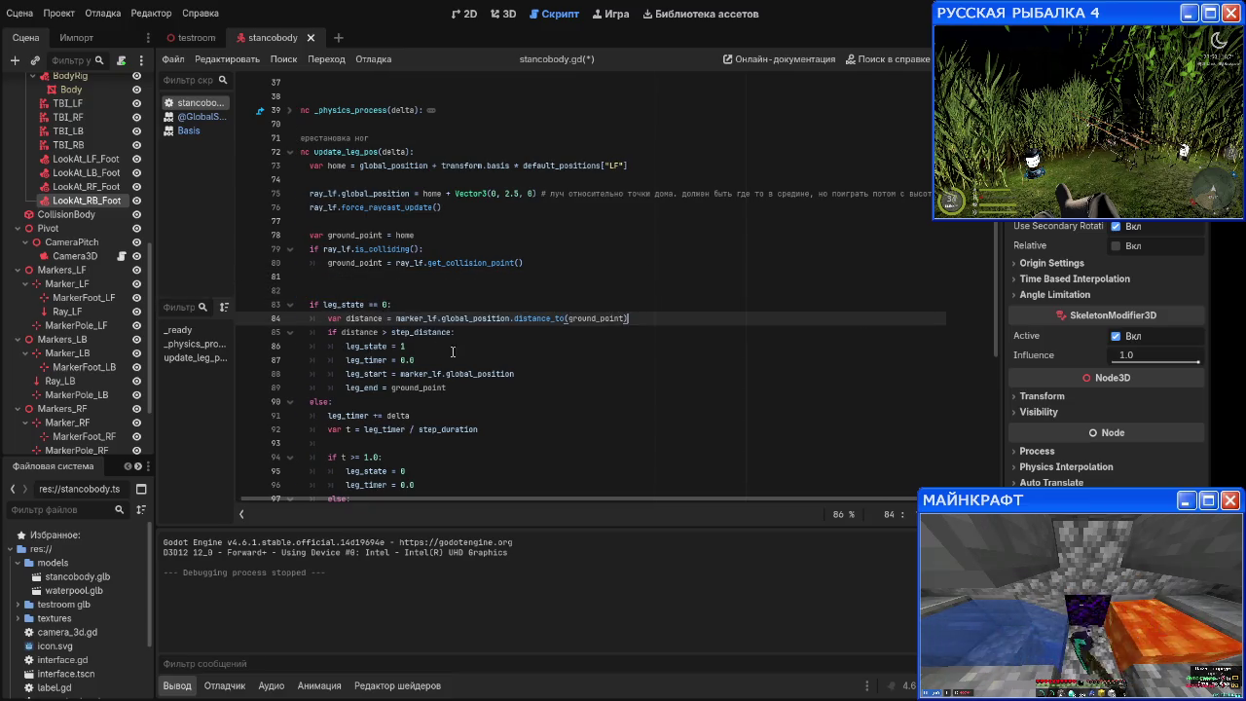
pyautogui.press('Down')
pyautogui.press('Down')
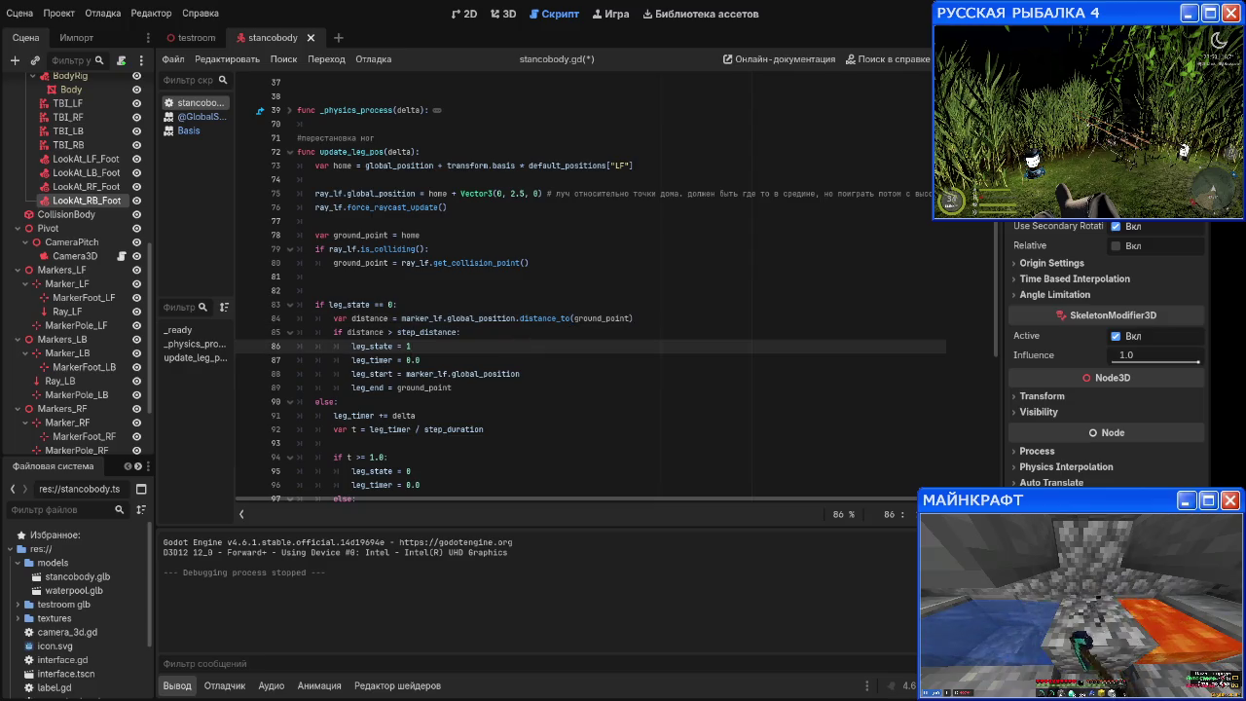
pyautogui.click(690, 321)
pyautogui.press('Return')
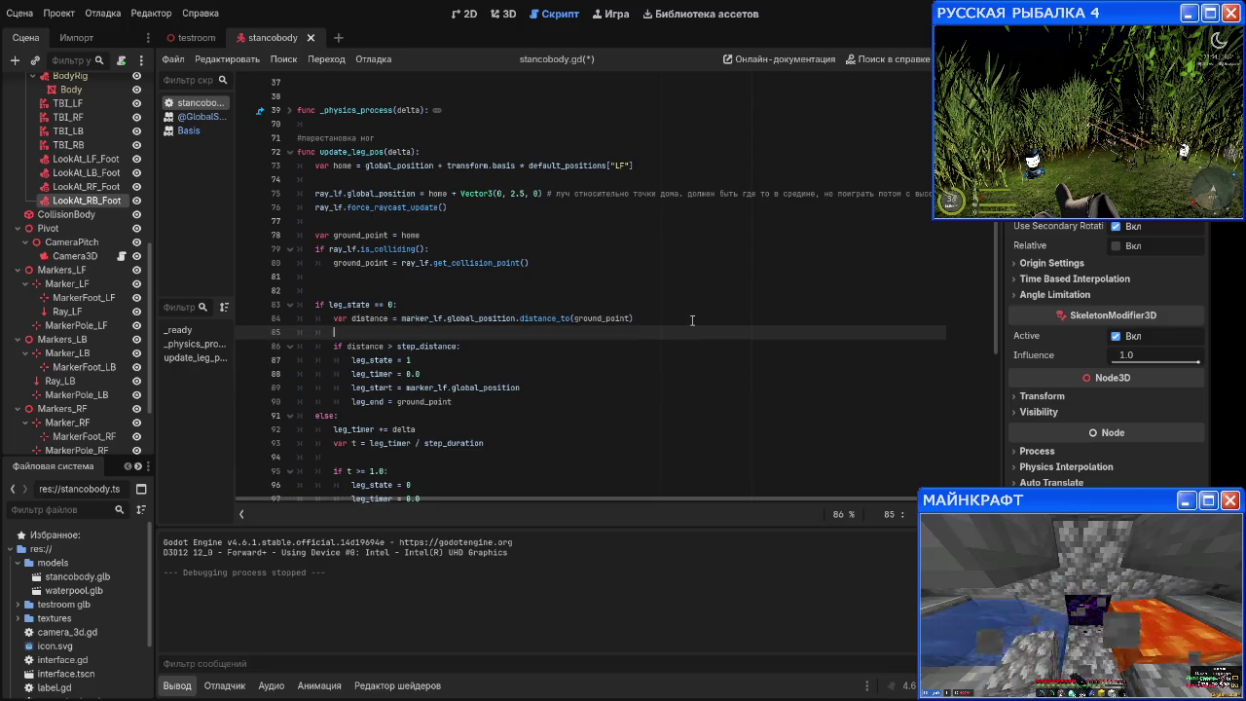
# Step: Review the rest of update_leg_pos down to the 'leg_timer = 0.0' line
pyautogui.press('Down')
pyautogui.press('End')
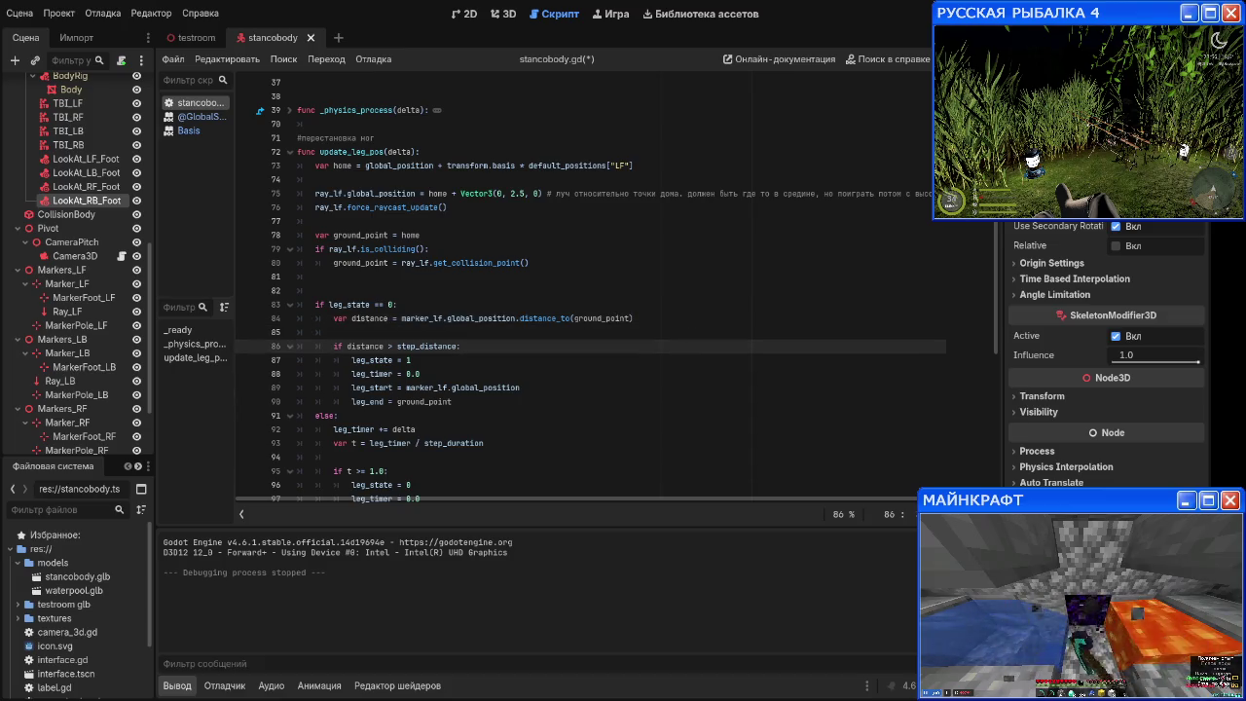
pyautogui.press('Down')
pyautogui.press('Down')
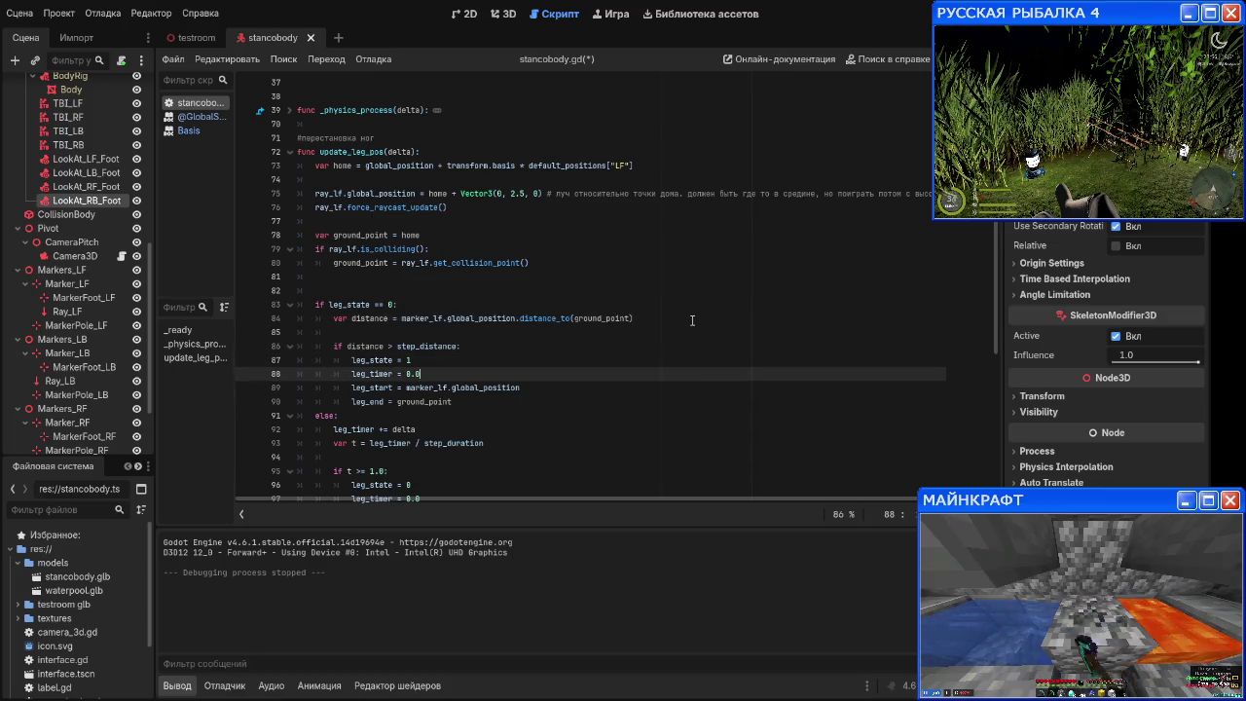
pyautogui.press('Down')
pyautogui.press('Down')
pyautogui.press('Down')
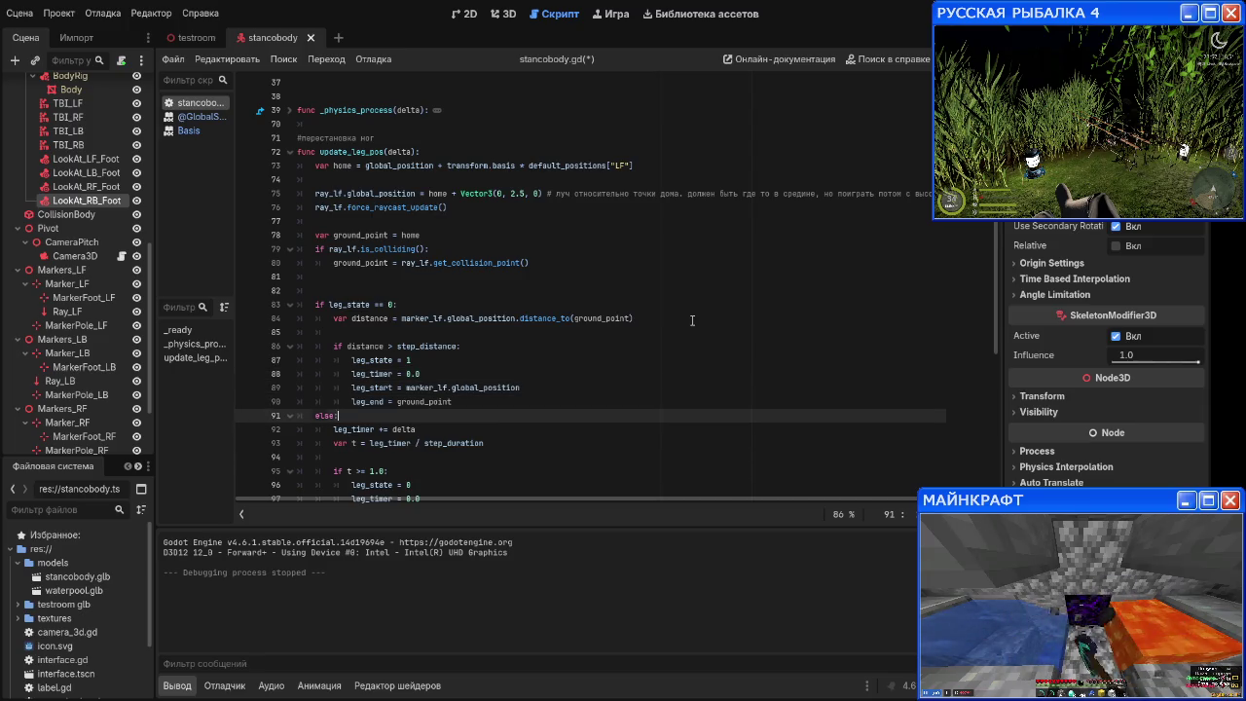
pyautogui.press('Down')
pyautogui.press('Down')
pyautogui.press('Down')
pyautogui.press('Down')
pyautogui.press('Down')
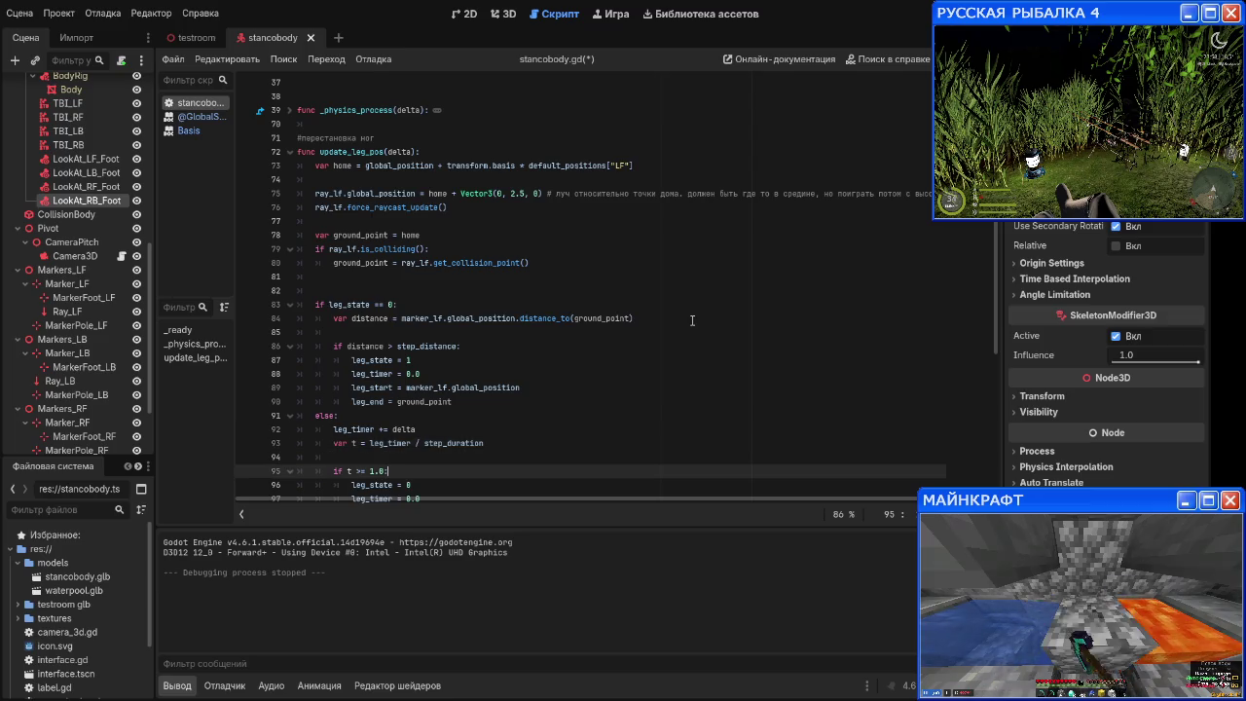
pyautogui.scroll(-1, 692, 321)
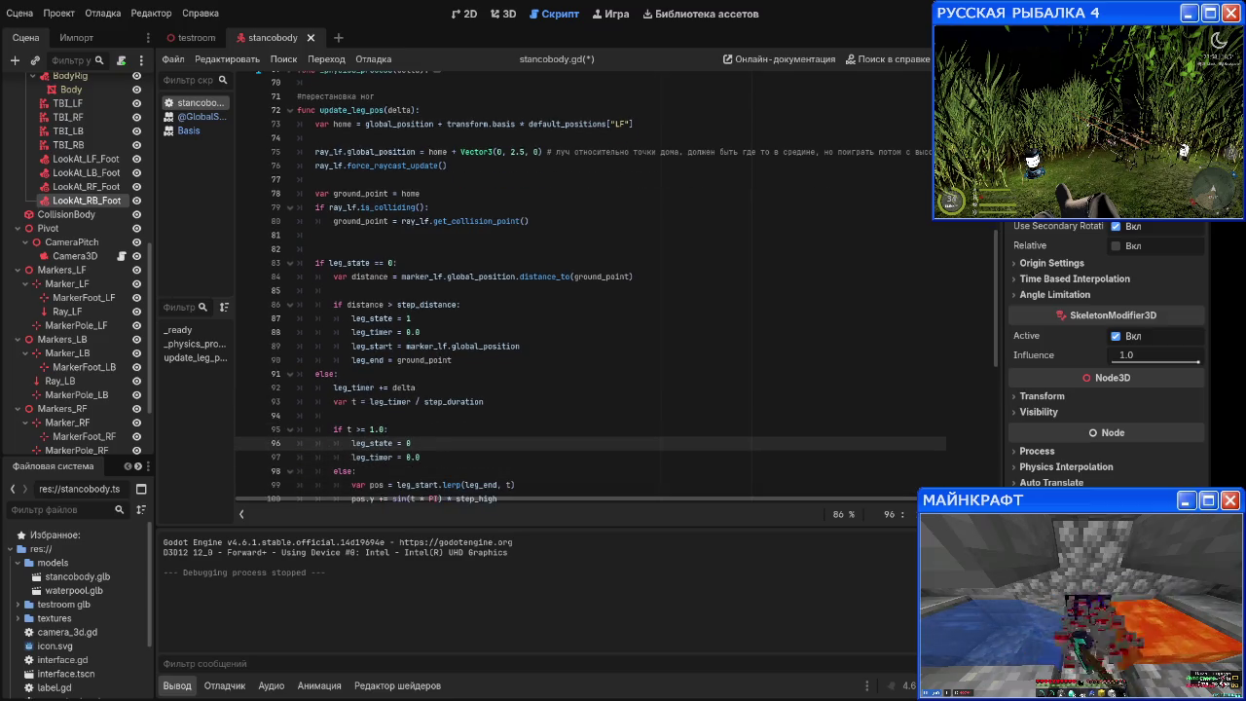
pyautogui.press('Down')
pyautogui.press('Down')
pyautogui.press('Down')
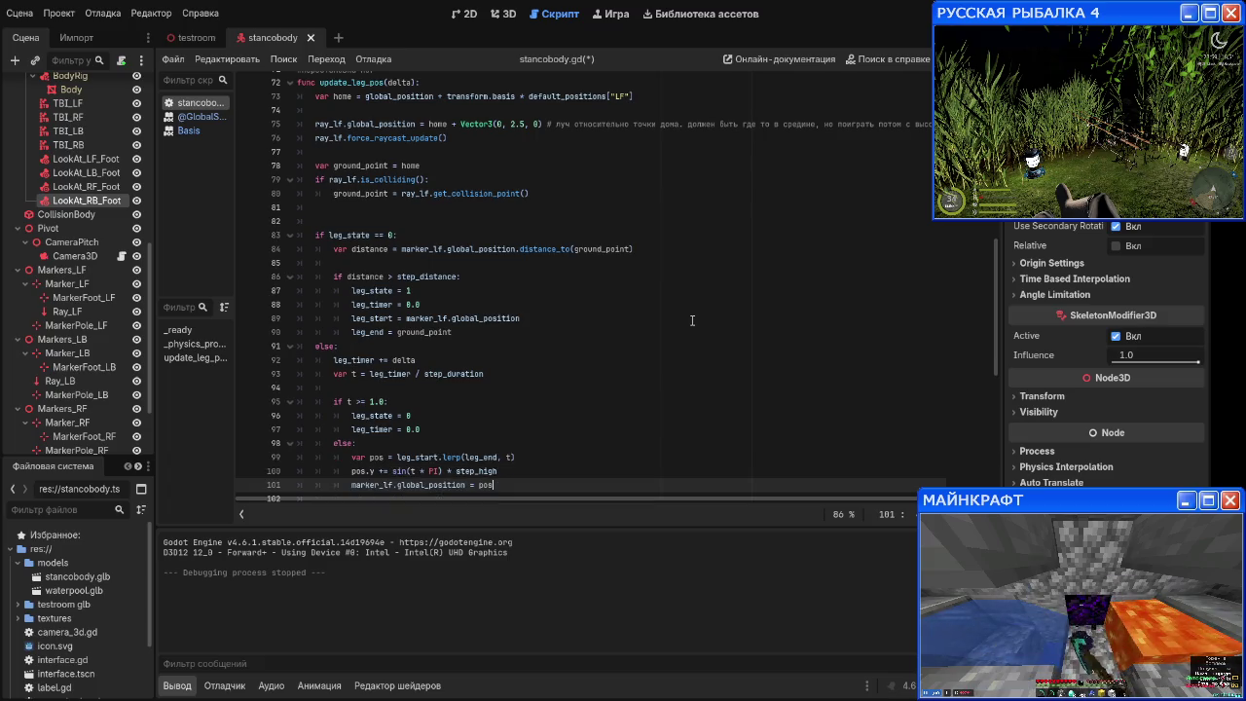
pyautogui.press('Up')
pyautogui.press('Up')
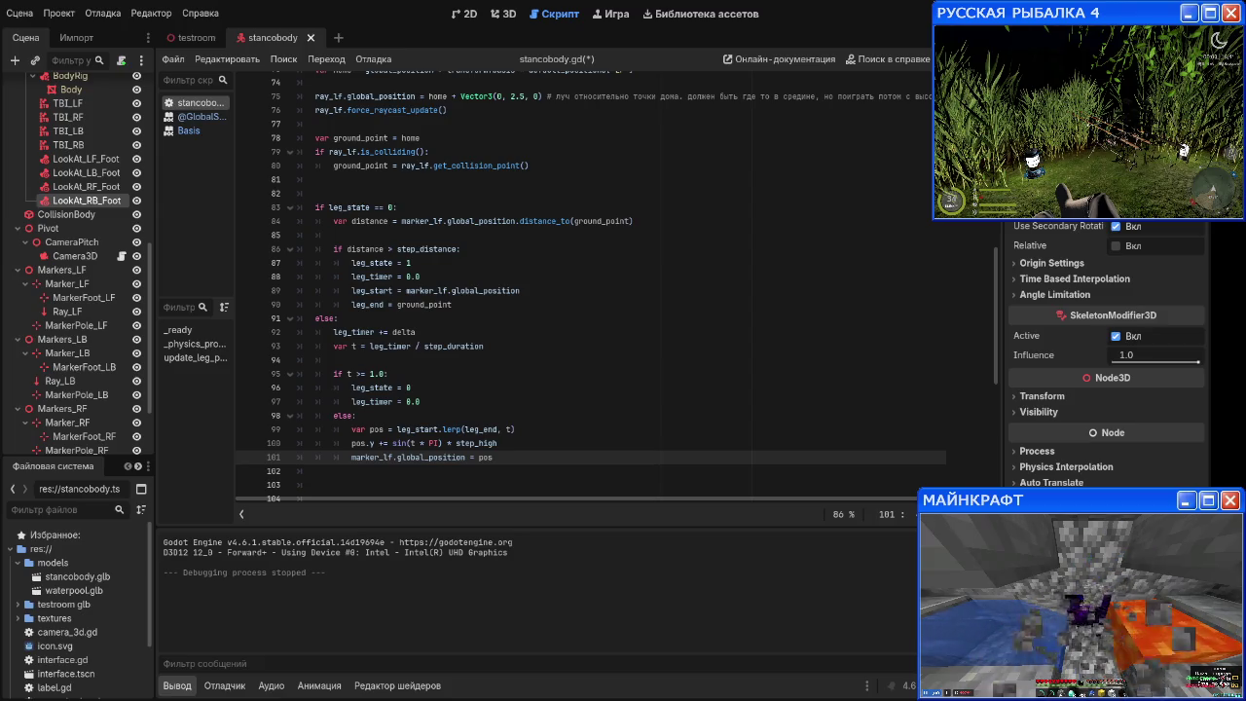
pyautogui.press('Up')
pyautogui.press('Up')
pyautogui.press('Up')
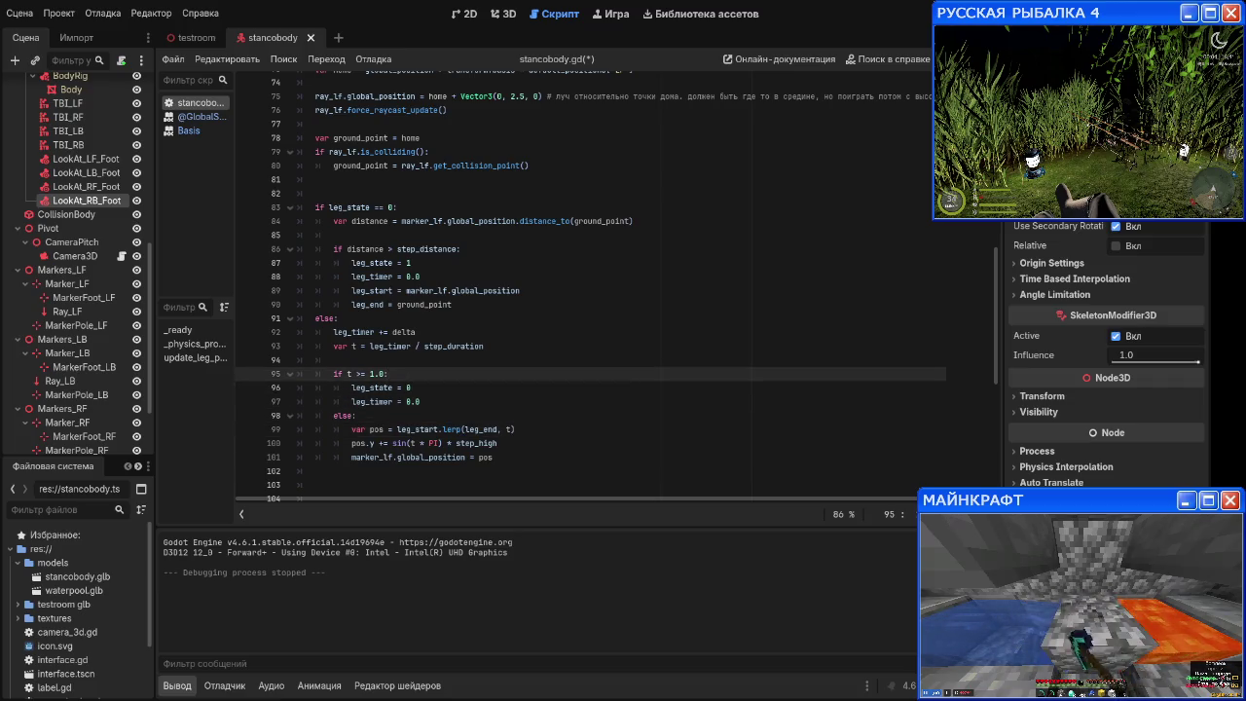
pyautogui.press('Down')
pyautogui.press('Down')
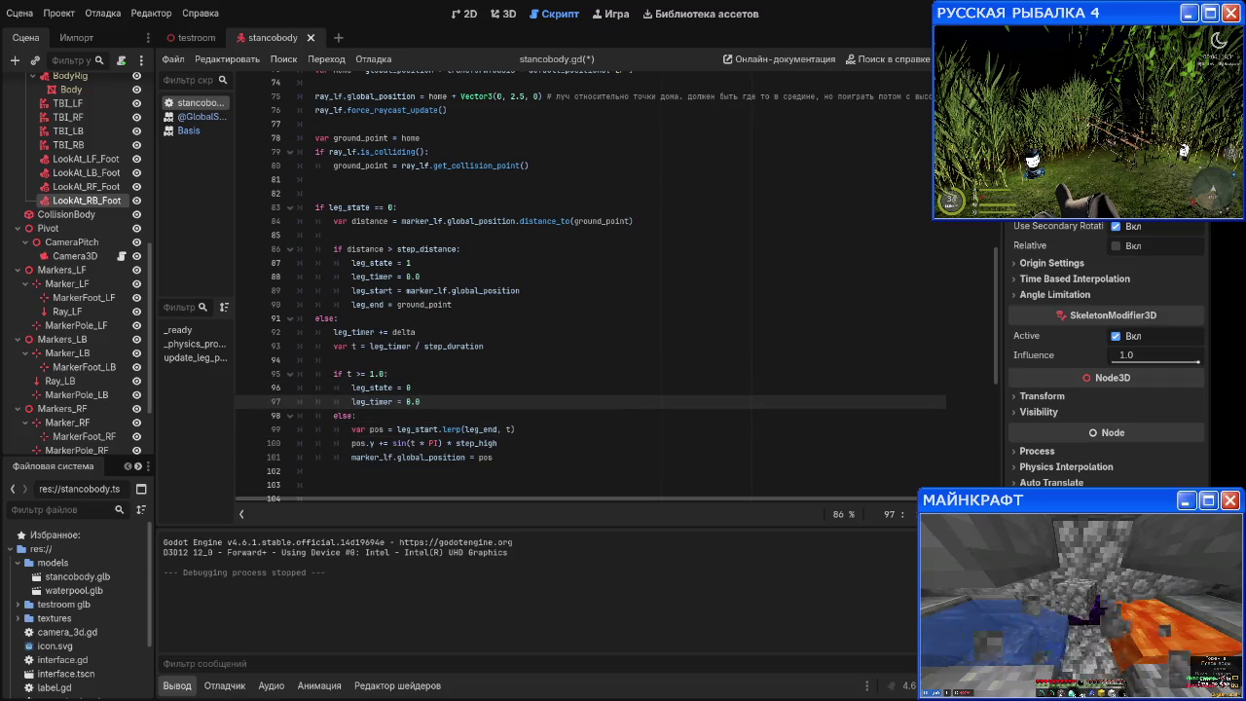
# Step: Add 'marker_lf.global_position = ground_point' after the leg_timer reset and run the project with F5
pyautogui.press('Return')
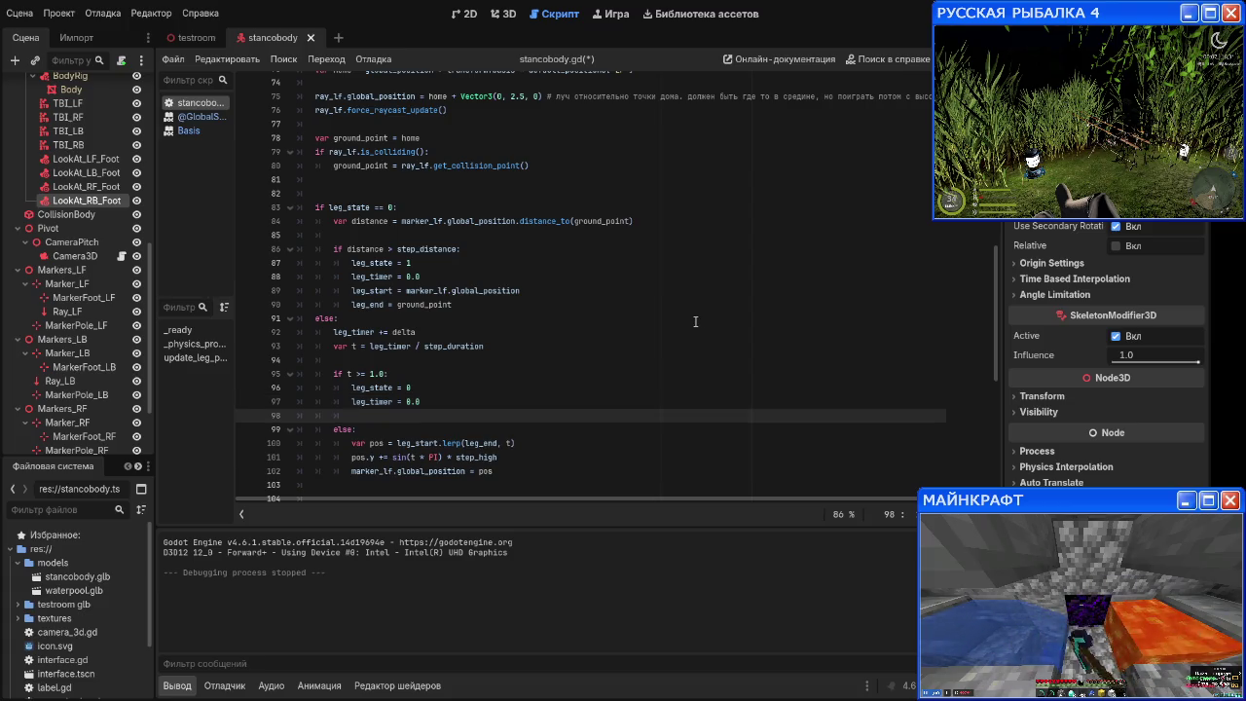
pyautogui.write('mar')
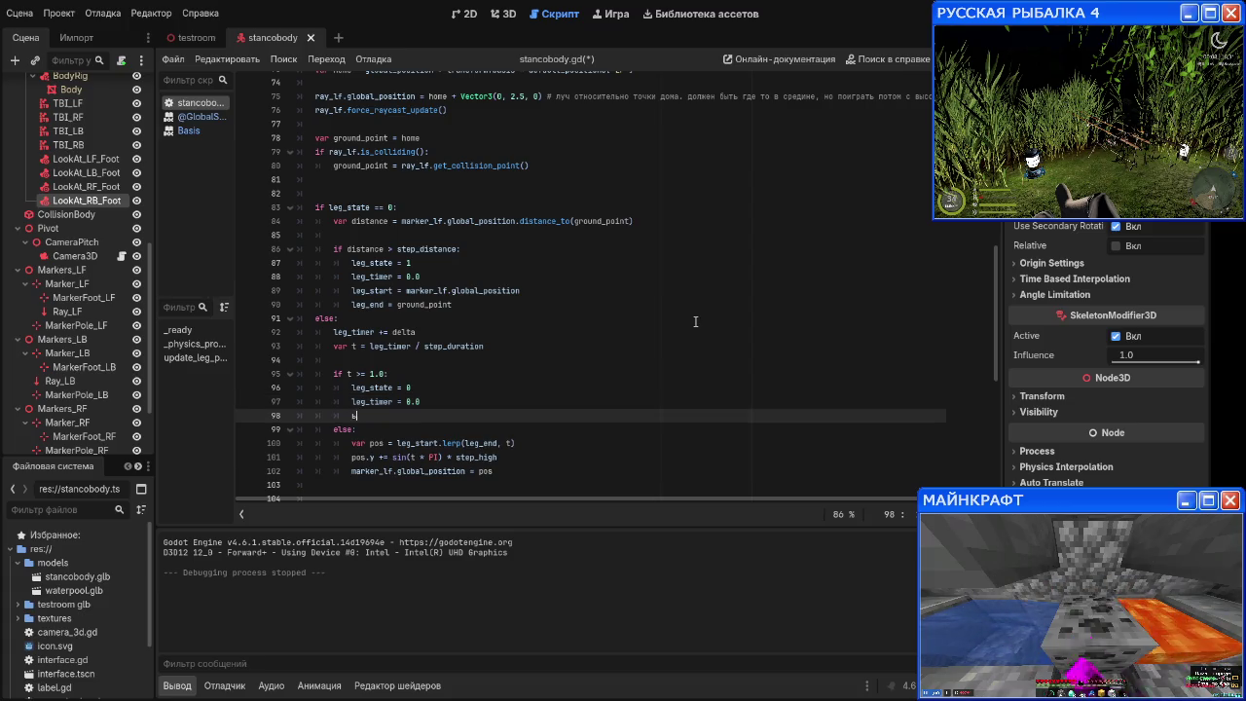
pyautogui.write('ker')
pyautogui.press('Return')
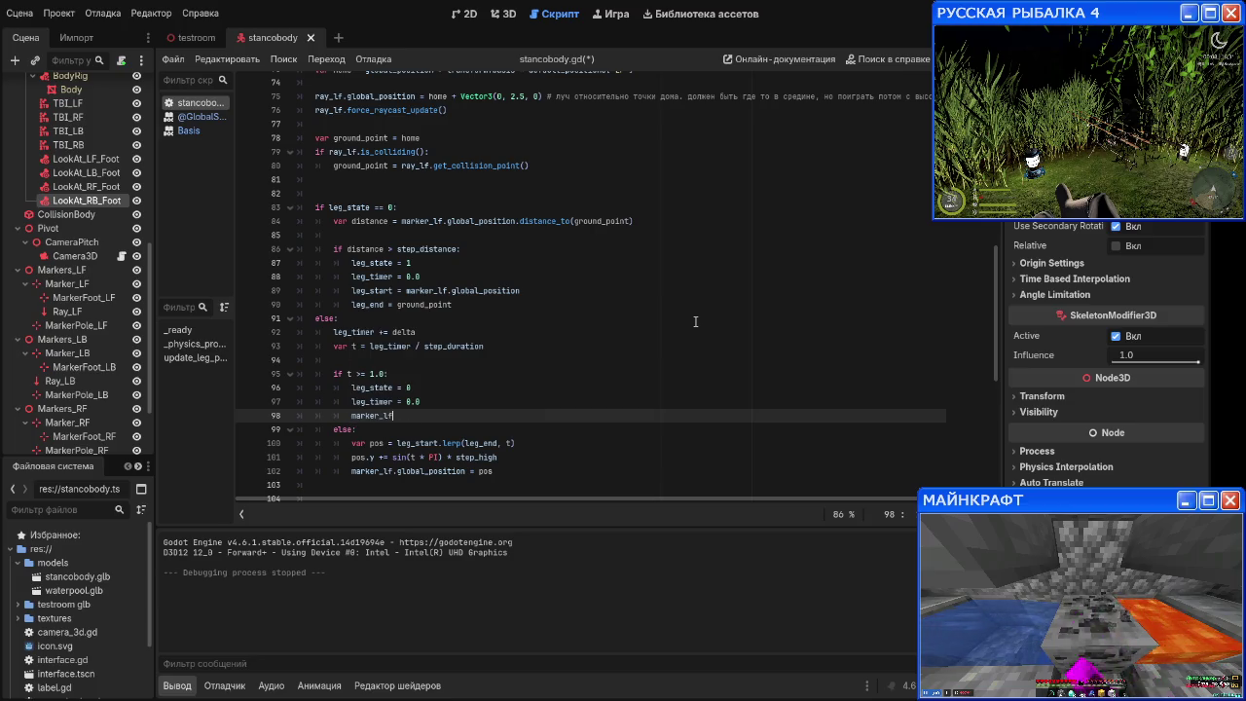
pyautogui.write('.global')
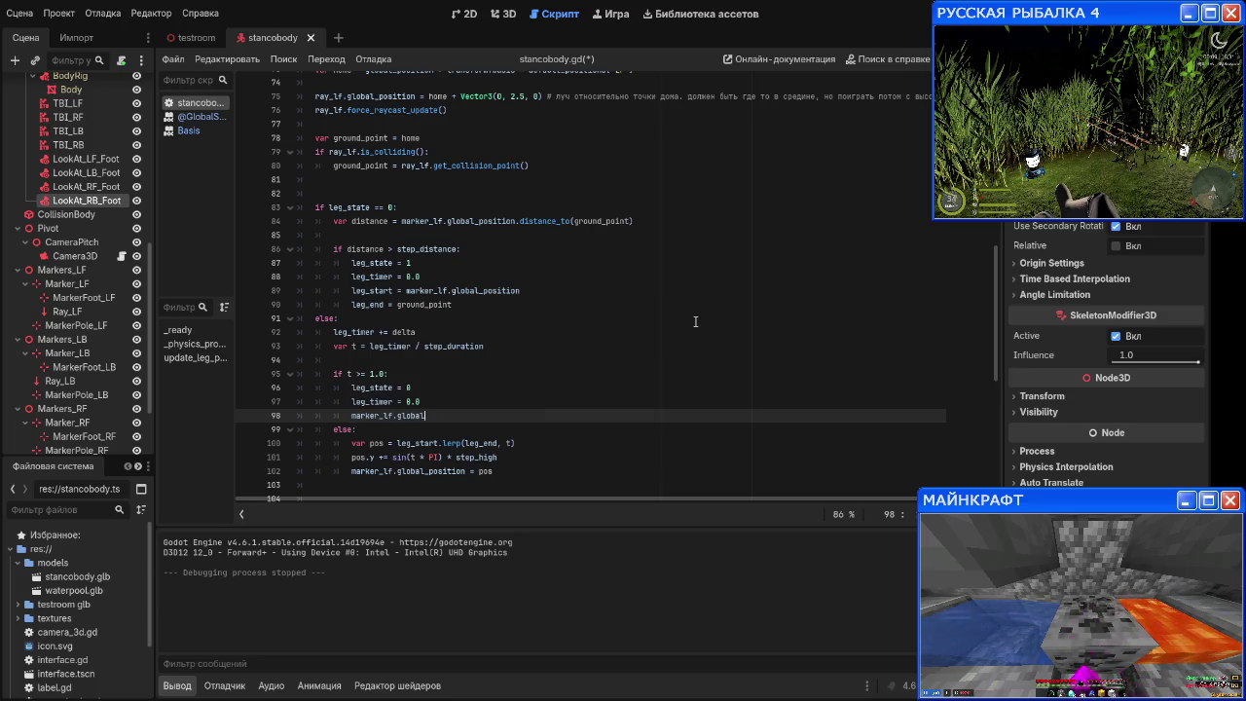
pyautogui.write('_position')
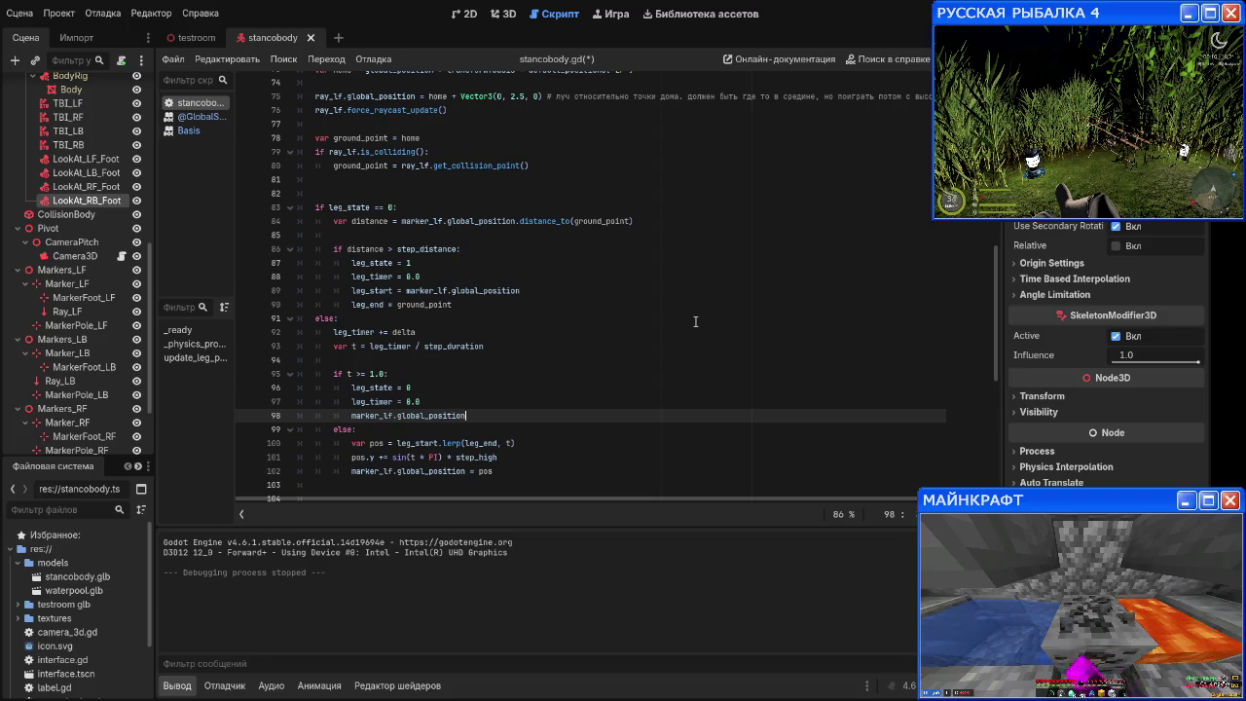
pyautogui.write(' = ground_point')
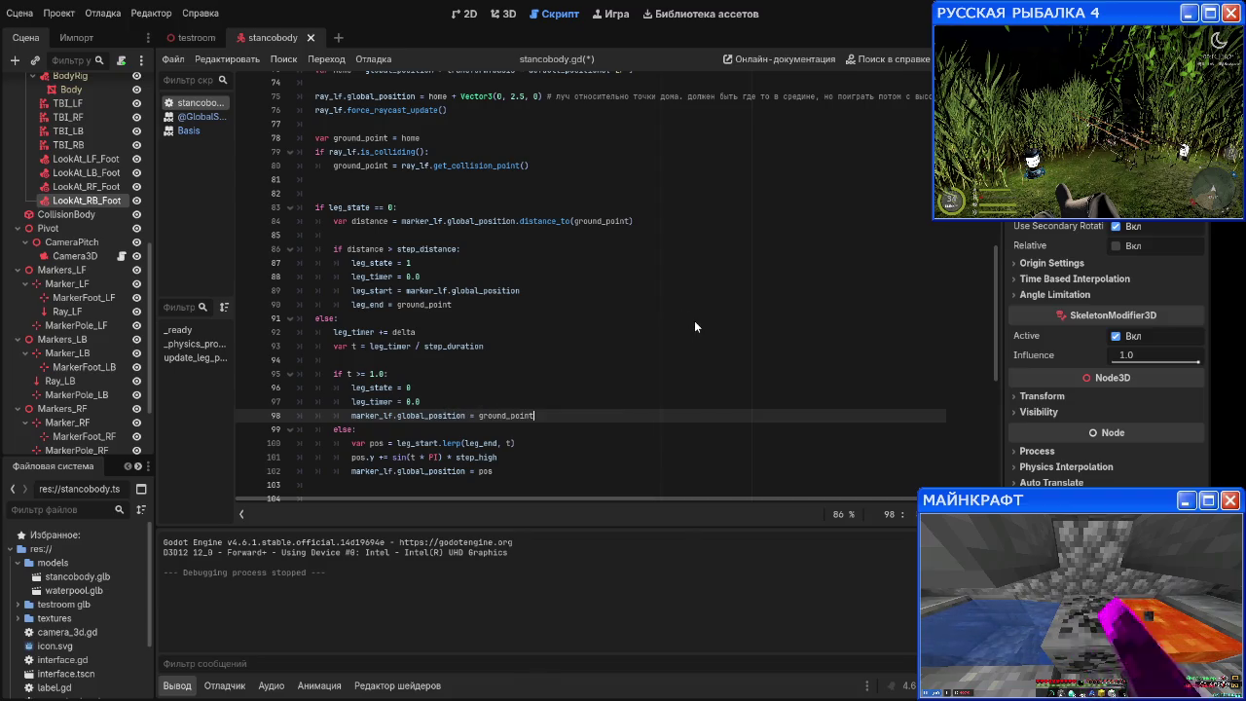
pyautogui.press('Return')
pyautogui.press('F5')
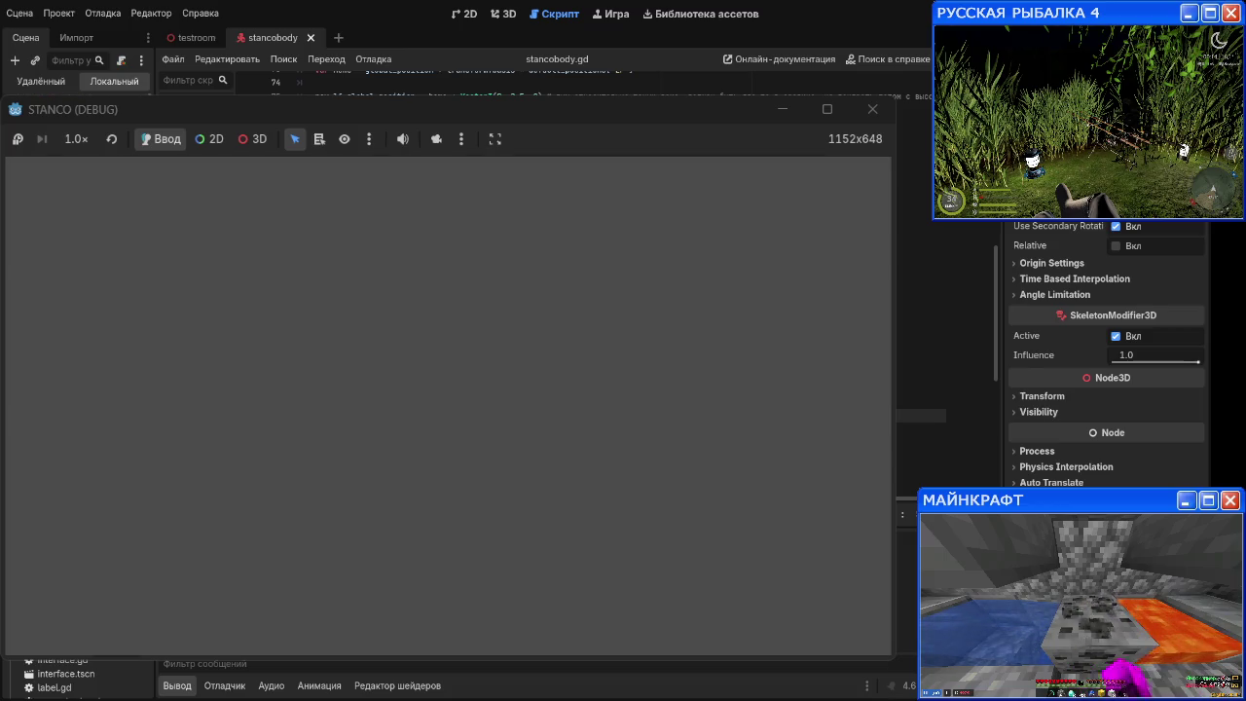
# Step: Reset Step Duration, then try Step Distance 10 and Step Duration 1 in the Inspector
pyautogui.click(1092, 265)
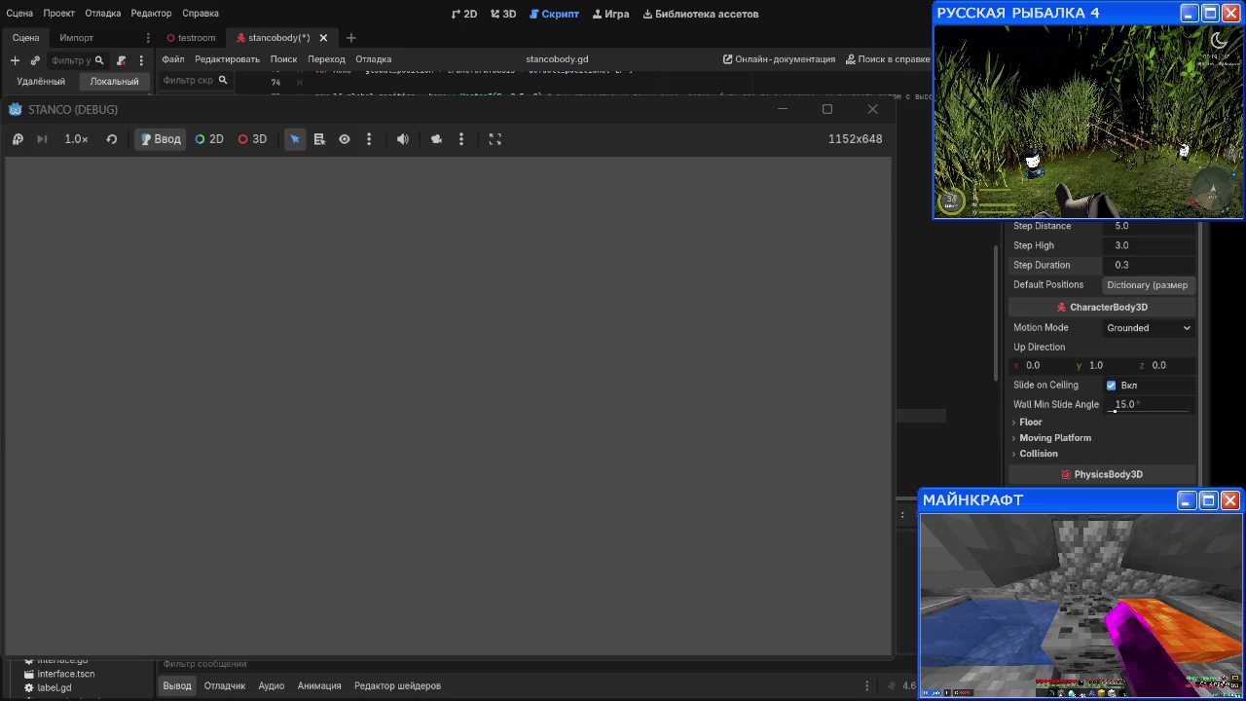
pyautogui.click(1140, 225)
pyautogui.write('10')
pyautogui.press('Return')
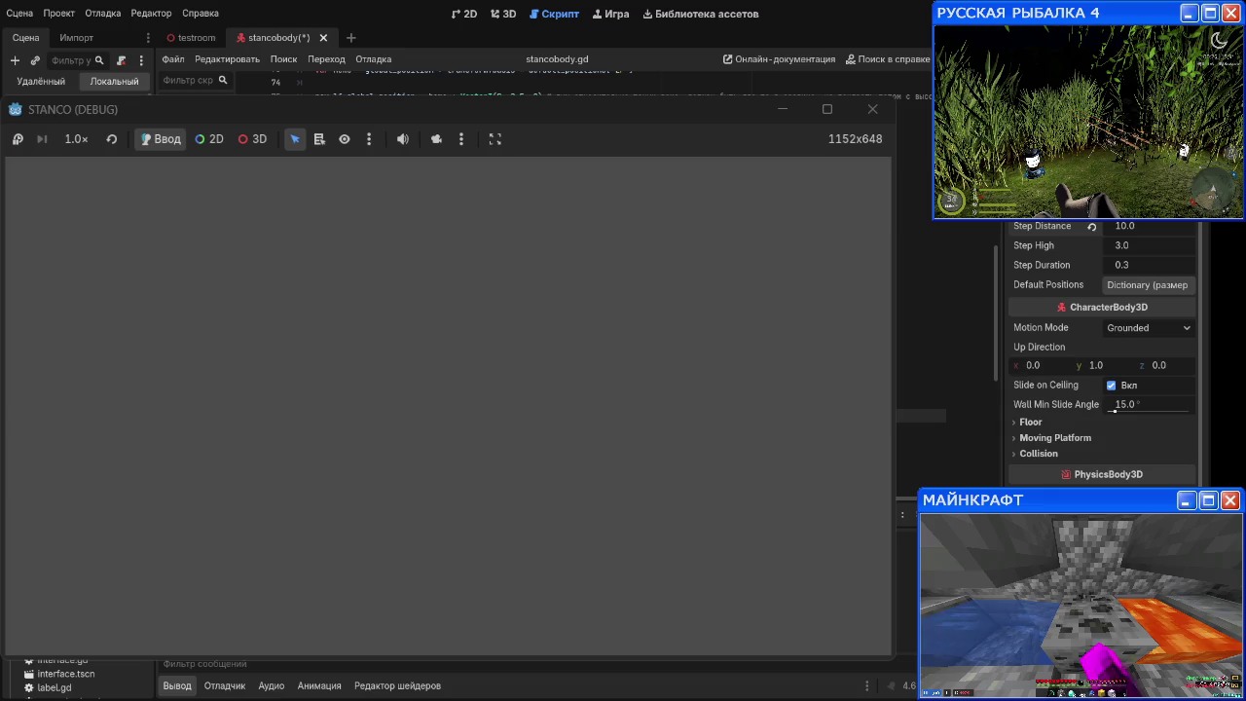
pyautogui.click(1147, 267)
pyautogui.write('1')
pyautogui.press('Return')
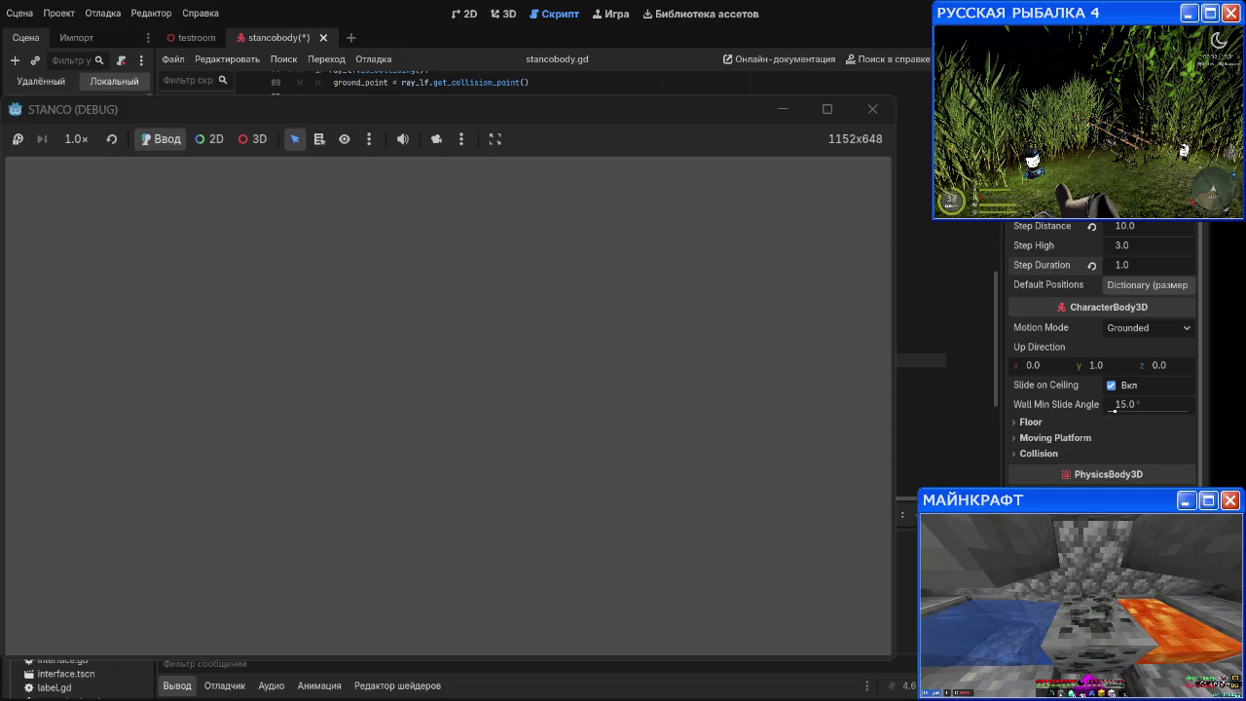
# Step: Revert Step Duration to 0.3 and Step Distance to 5, then stop the game with F8
pyautogui.click(1091, 265)
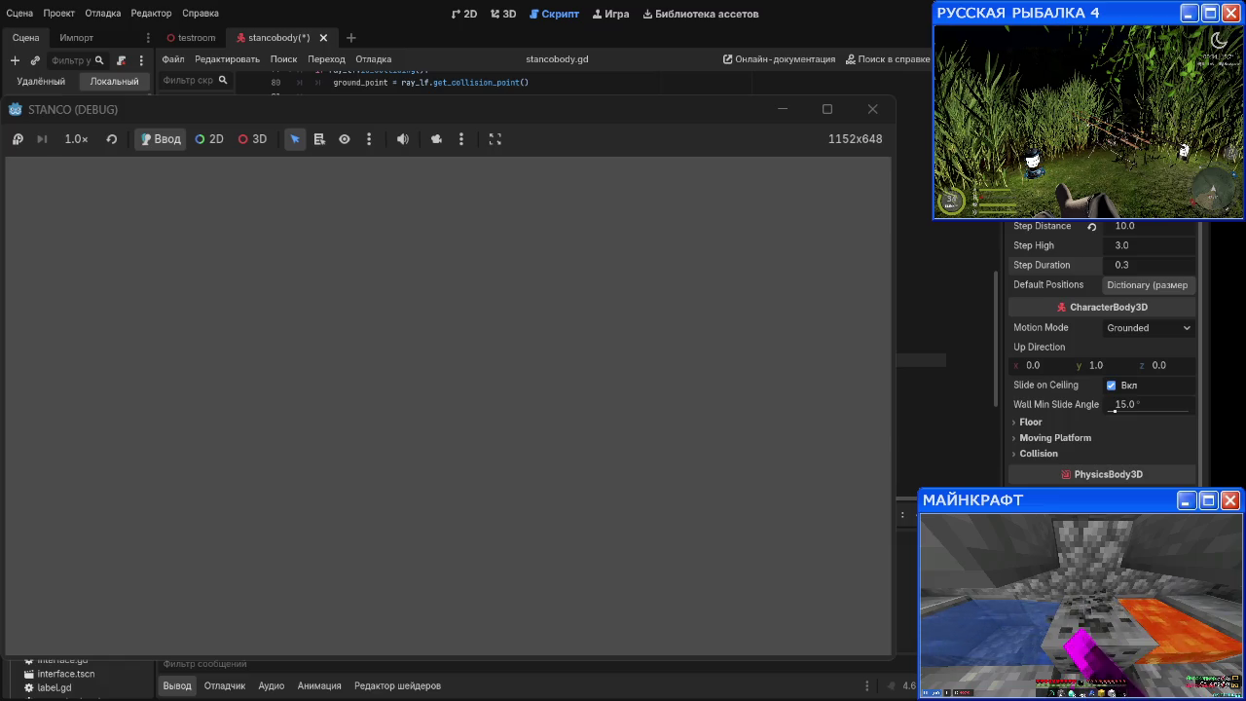
pyautogui.click(1125, 226)
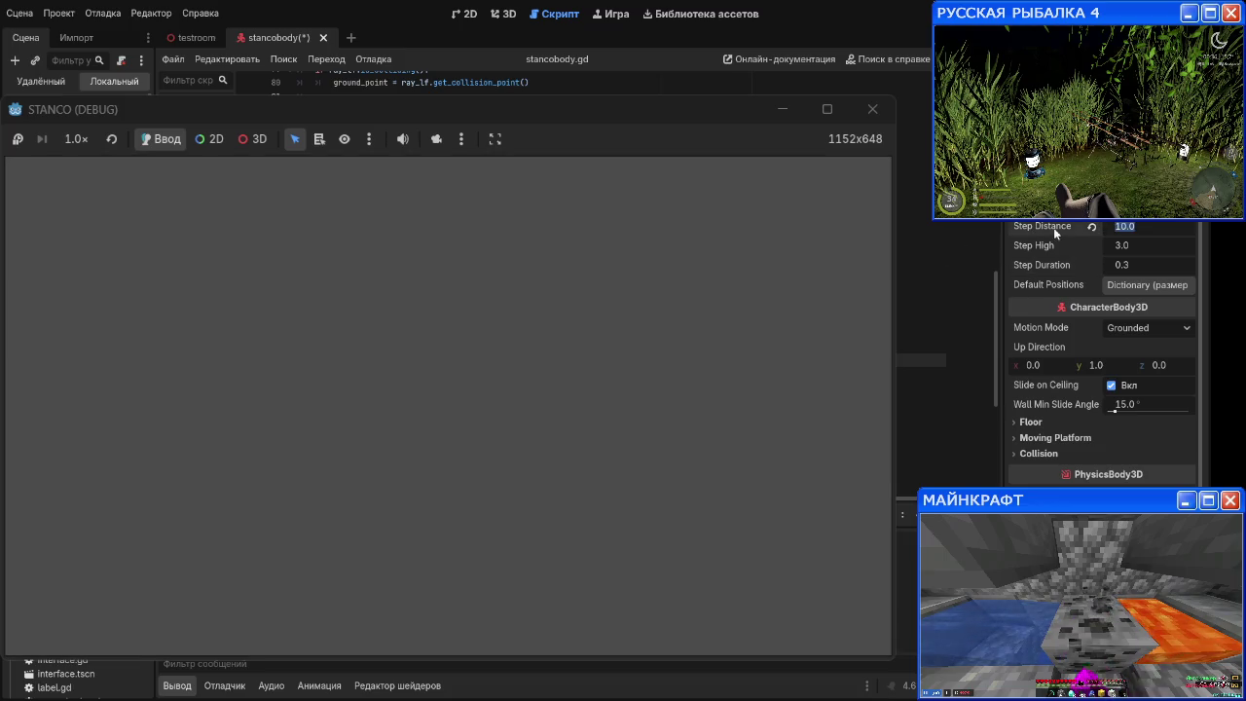
pyautogui.write('5')
pyautogui.press('Return')
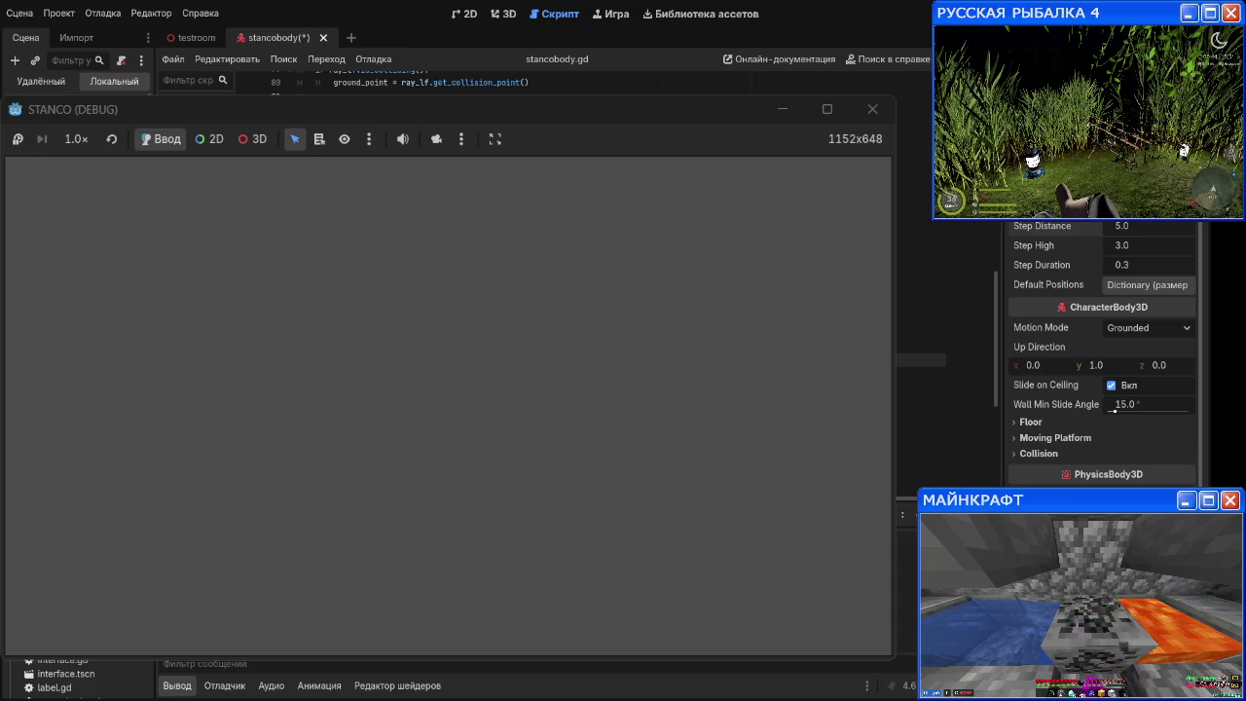
pyautogui.press('F8')
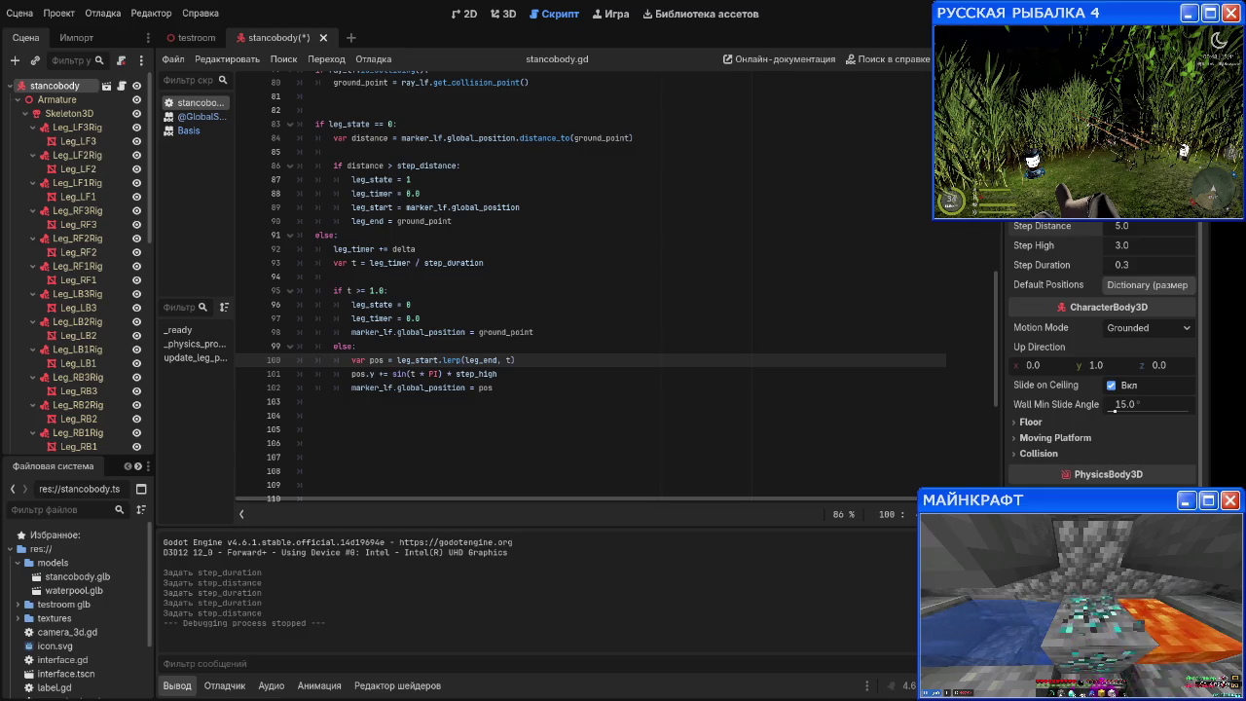
# Step: Delete the 'marker_lf.global_position = ground_point' line and run the project again with F5
pyautogui.tripleClick(530, 332)
pyautogui.press('BackSpace')
pyautogui.press('F5')
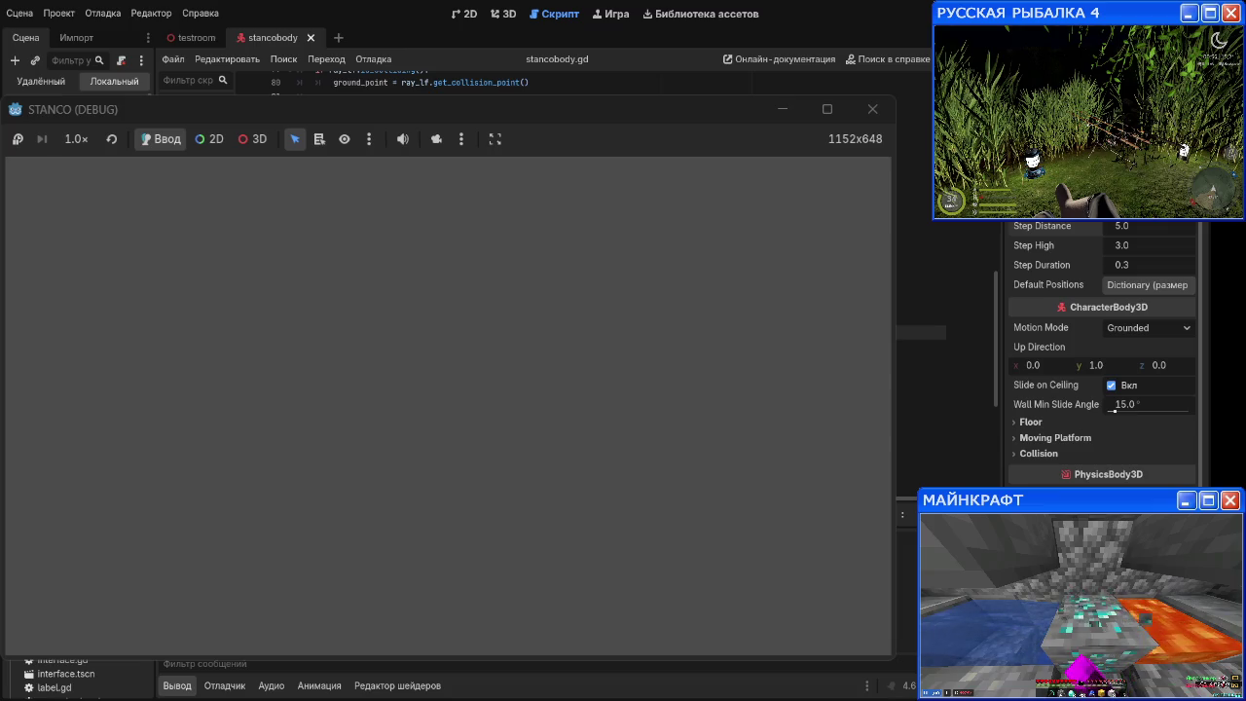
# Step: Close the STANCO (DEBUG) game window
pyautogui.click(873, 109)
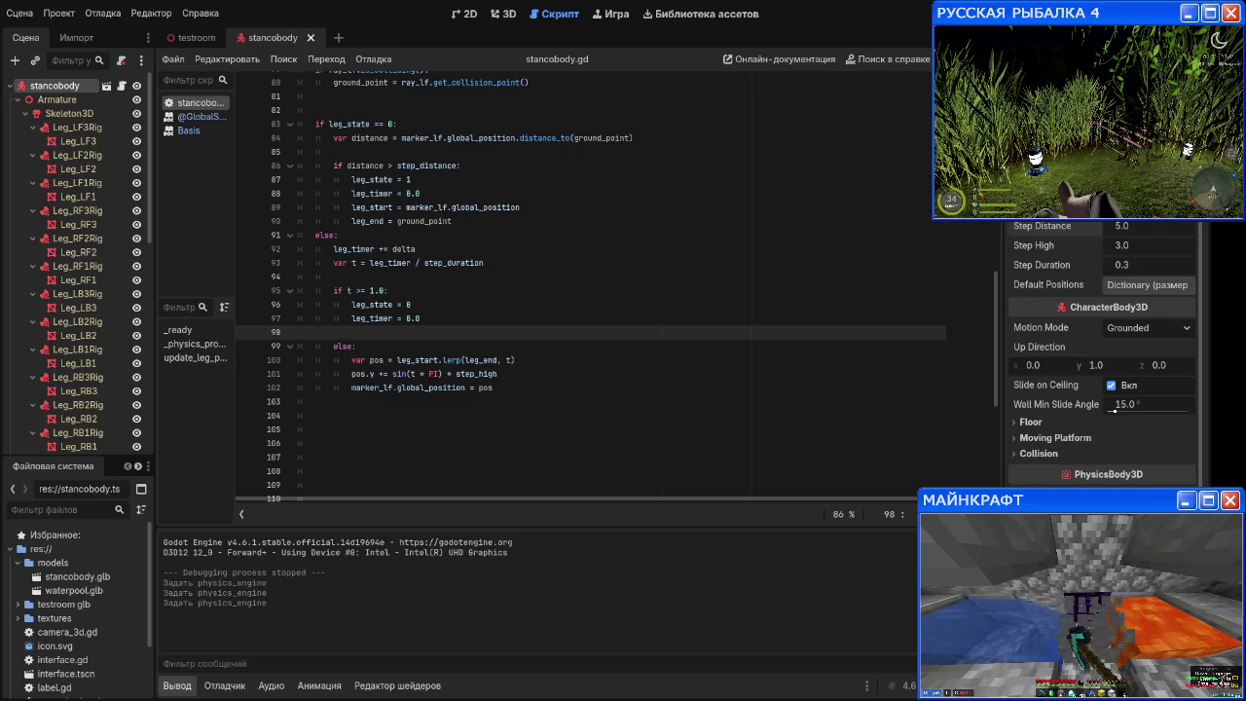
pyautogui.scroll(20, 372, 342)
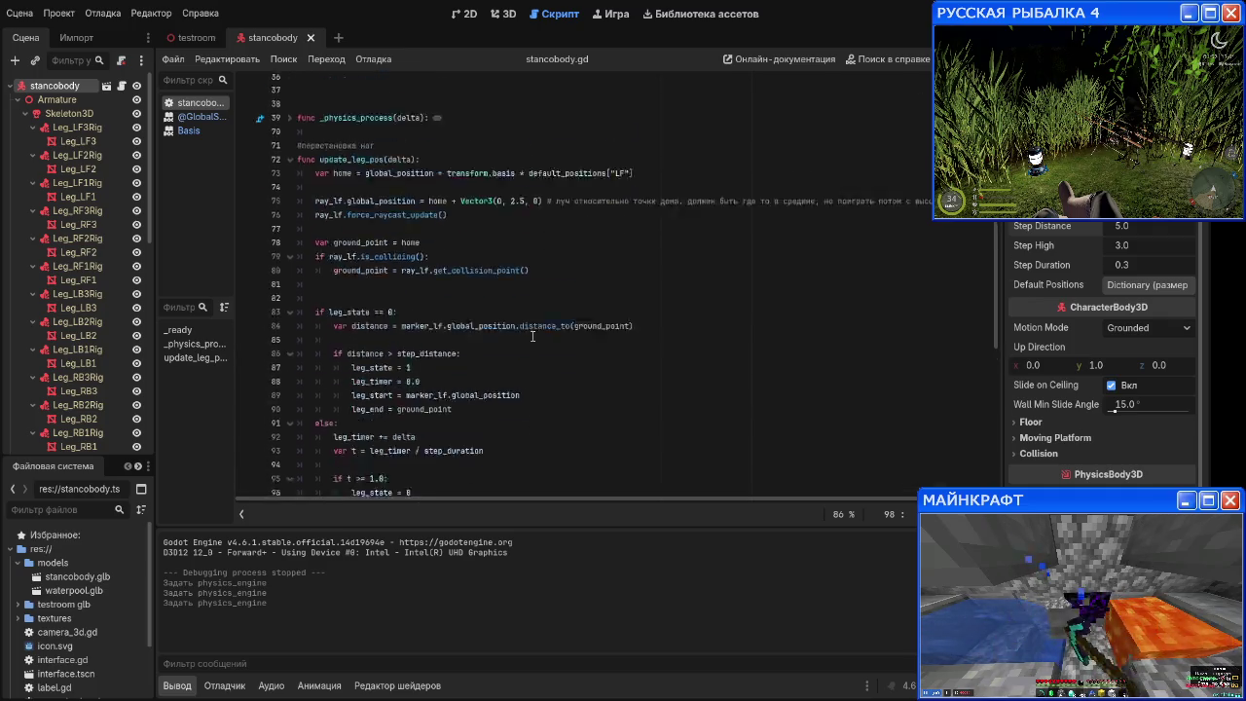
pyautogui.moveTo(575, 360); pyautogui.dragTo(280, 351)
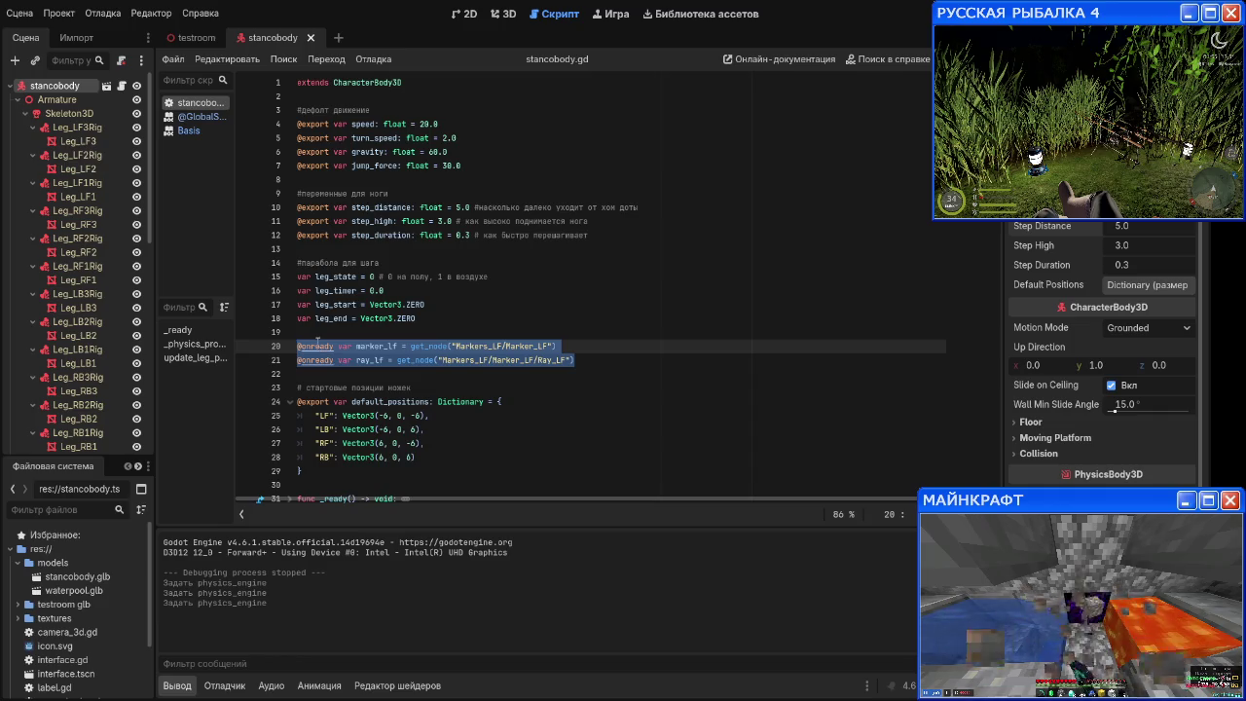
pyautogui.hotkey('ctrl', '\\')
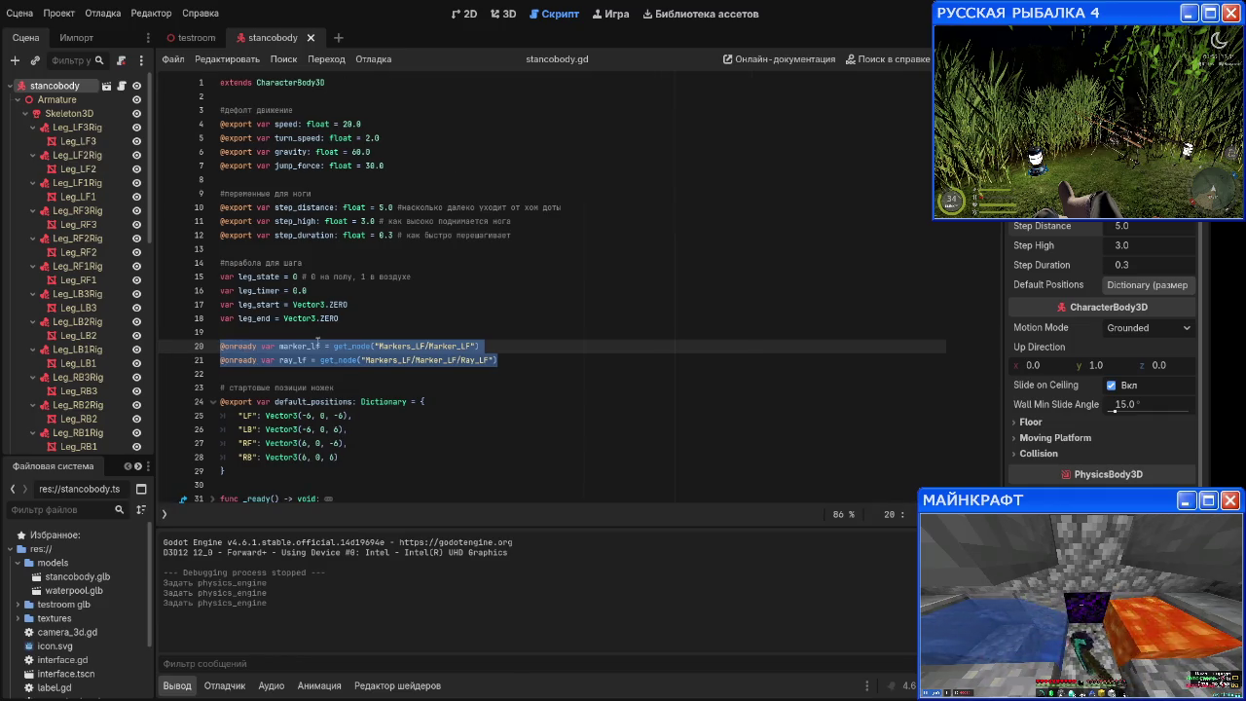
pyautogui.hotkey('ctrl', '\\')
pyautogui.hotkey('ctrl', '\\')
pyautogui.hotkey('ctrl', '\\')
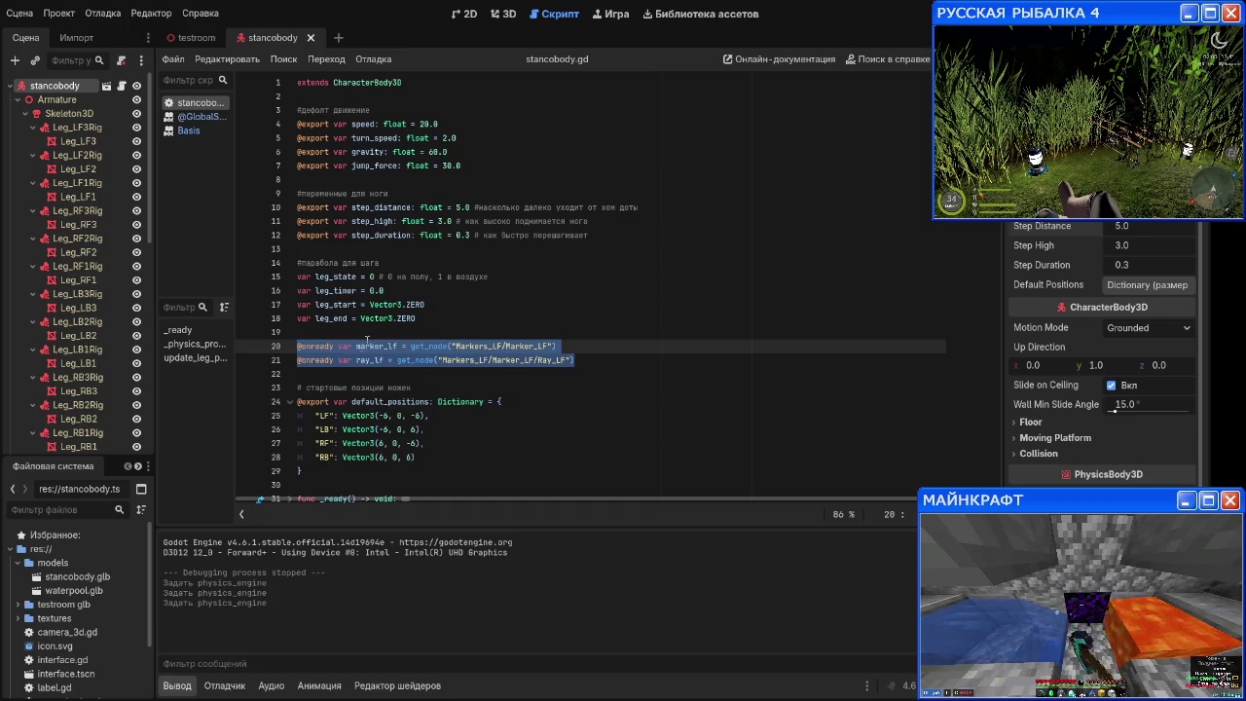
pyautogui.click(298, 346)
pyautogui.write('#')
pyautogui.press('BackSpace')
pyautogui.write('"""')
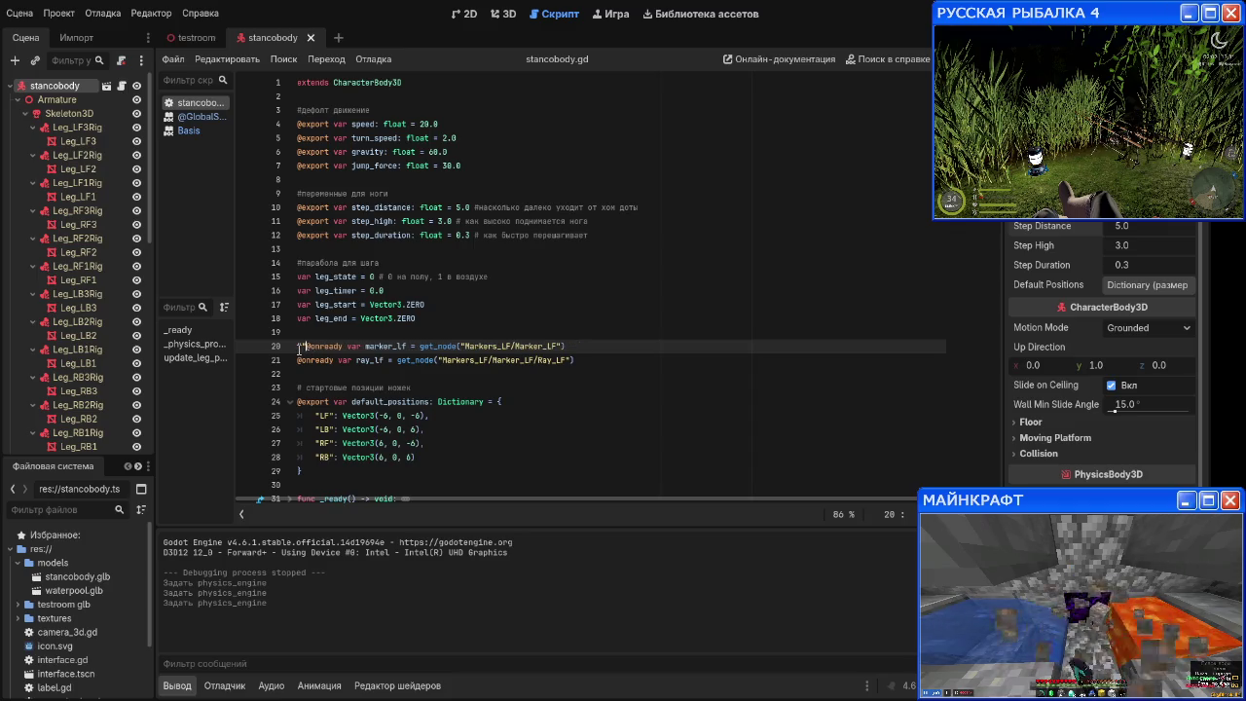
pyautogui.press('BackSpace')
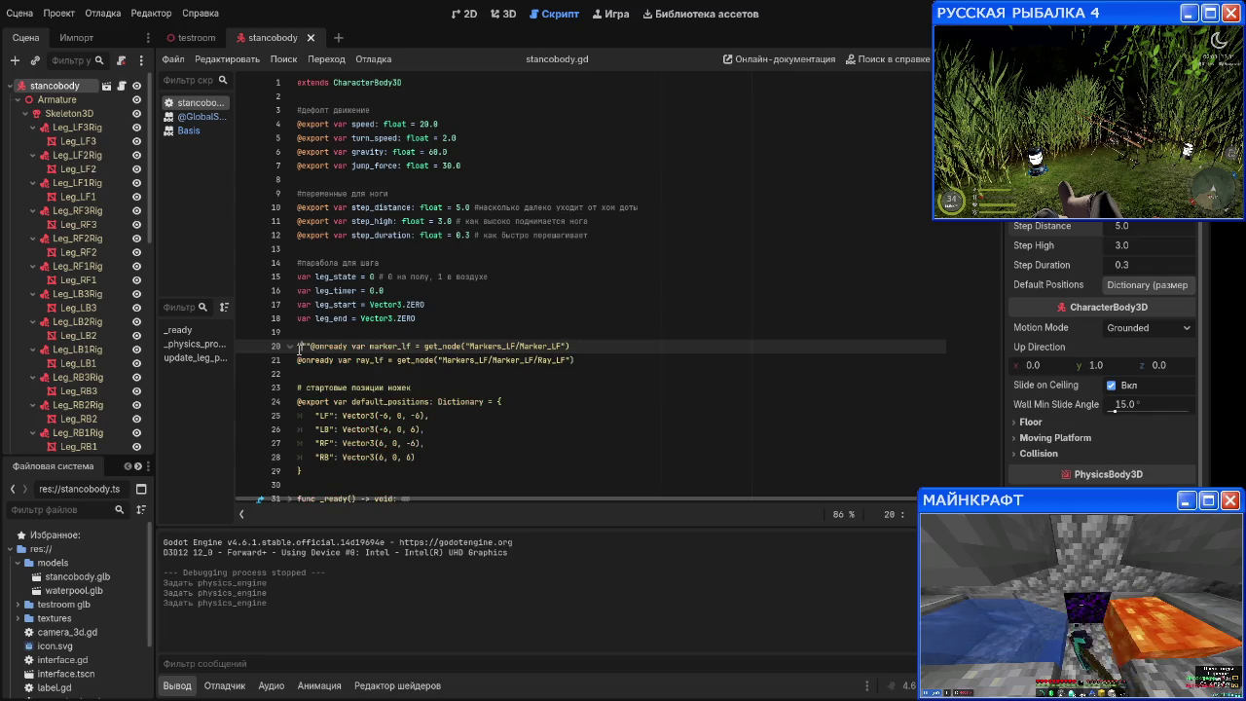
pyautogui.press('Down')
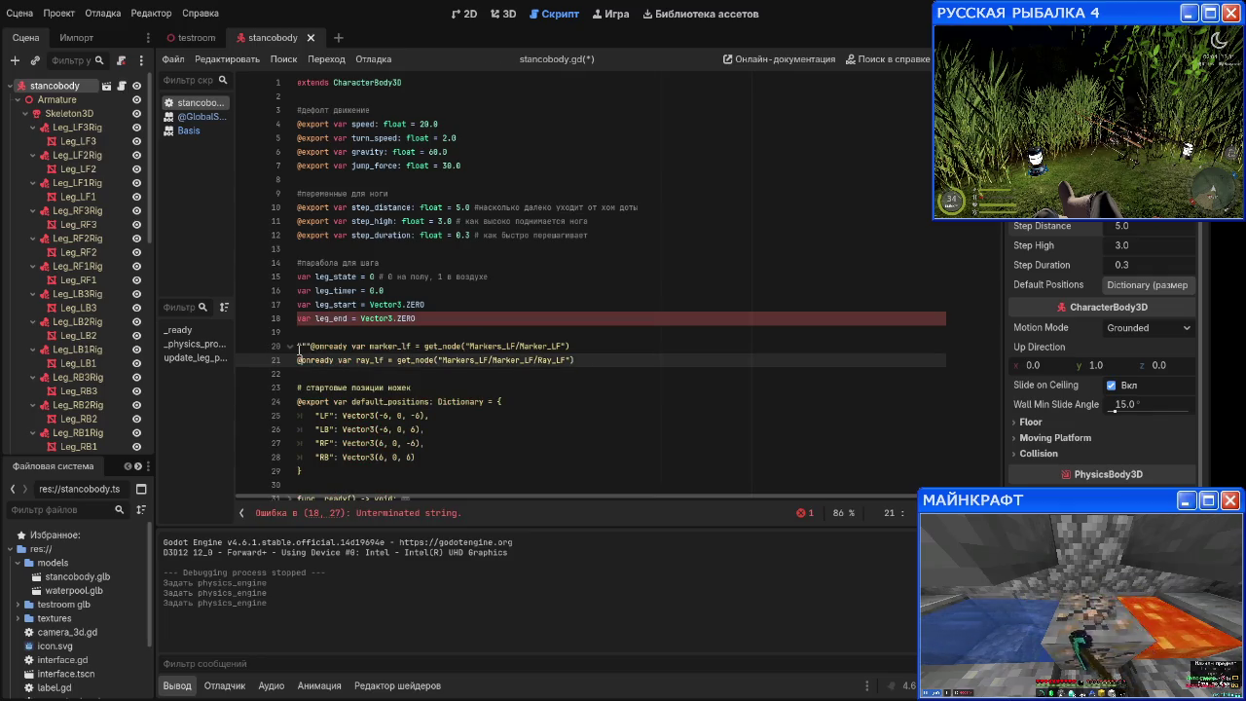
pyautogui.write(')""')
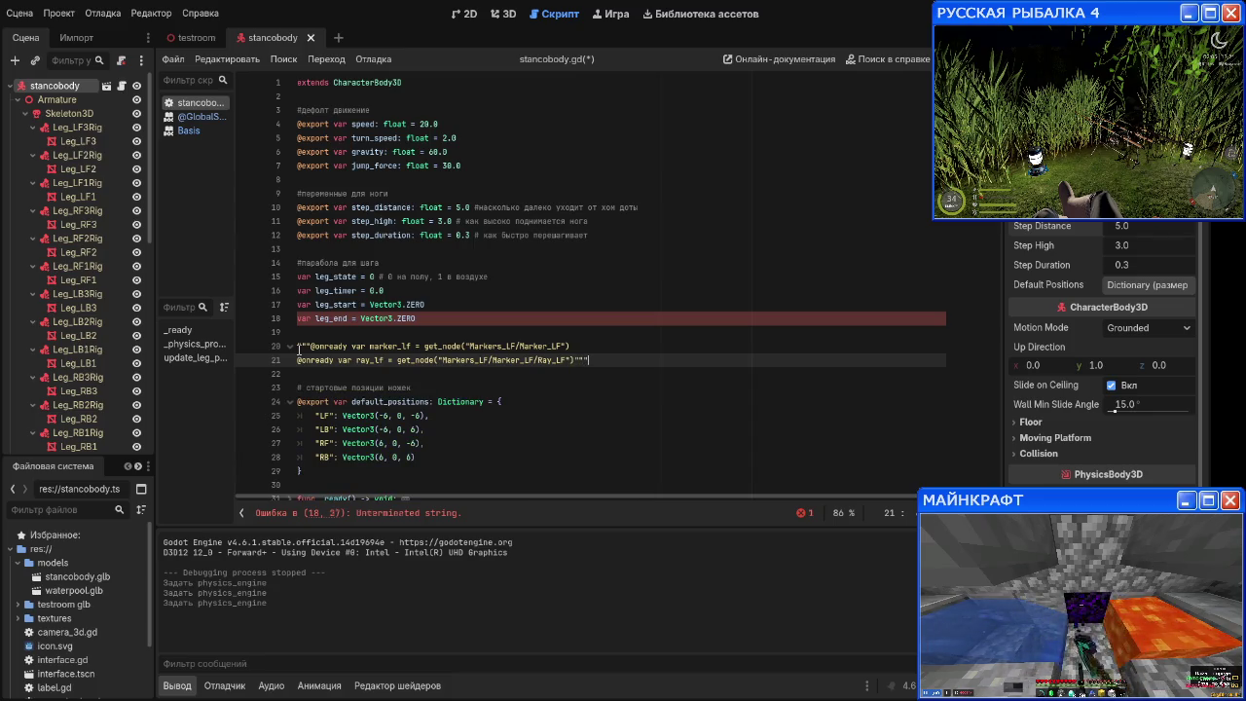
pyautogui.press('Return')
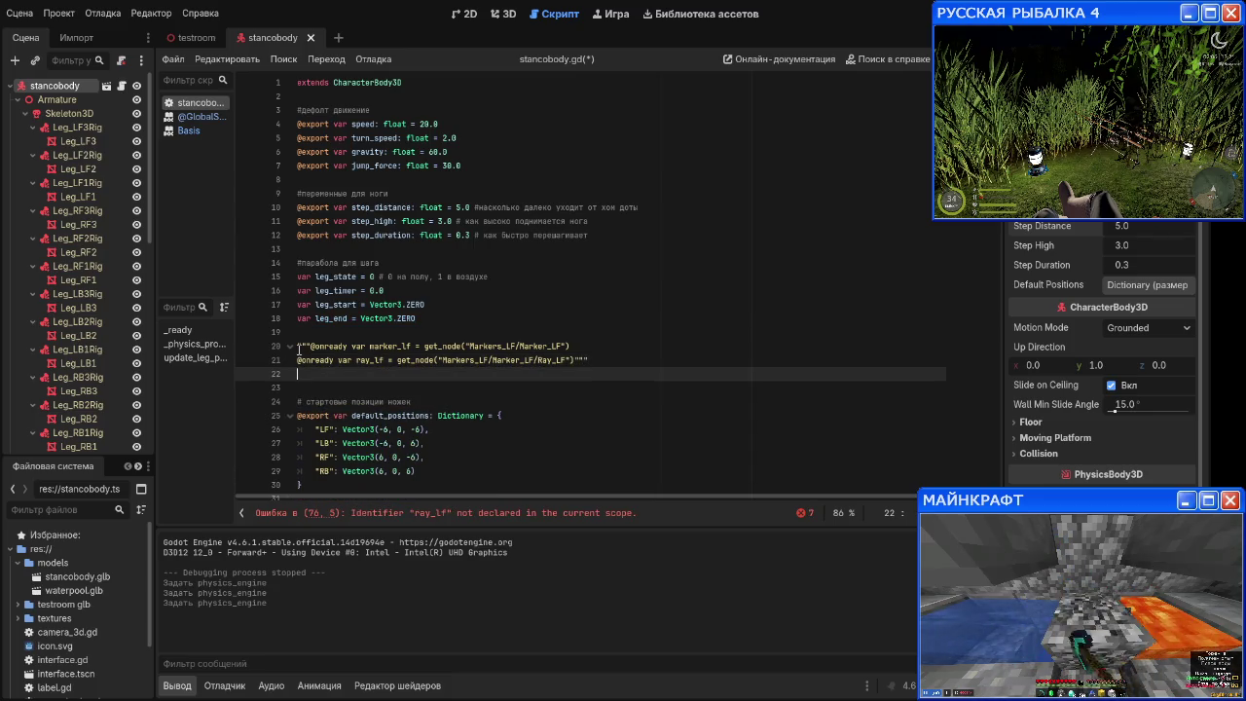
pyautogui.press('Return')
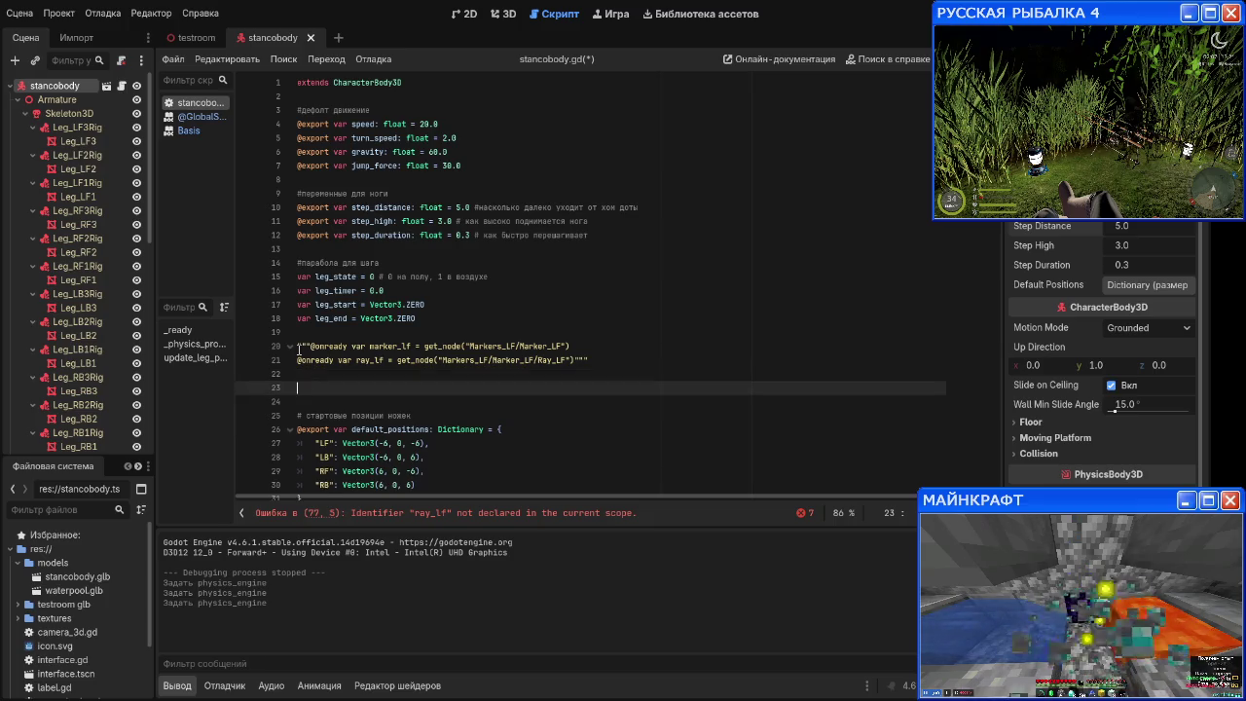
# Step: Check the line 77 error, then delete the triple quotes around the ray_lf and marker_lf lines
pyautogui.click(362, 513)
pyautogui.scroll(7, 401, 404)
pyautogui.scroll(2, 400, 404)
pyautogui.click(532, 290)
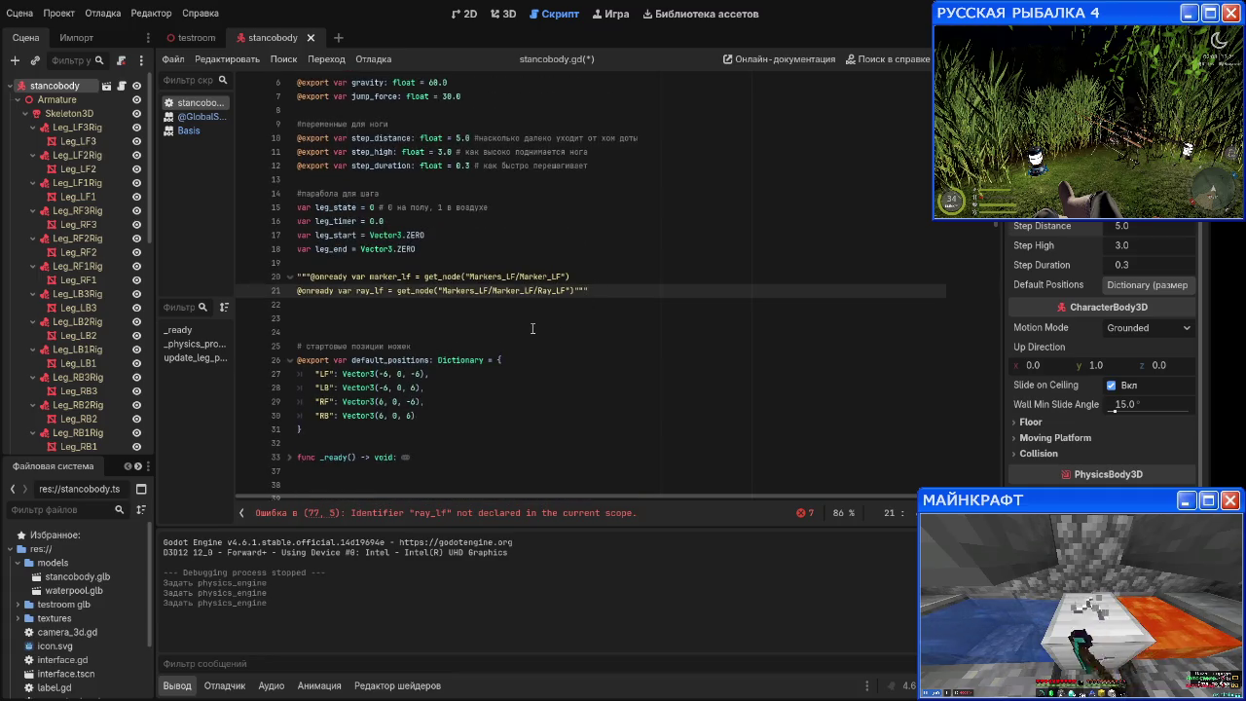
pyautogui.press('BackSpace')
pyautogui.press('BackSpace')
pyautogui.press('BackSpace')
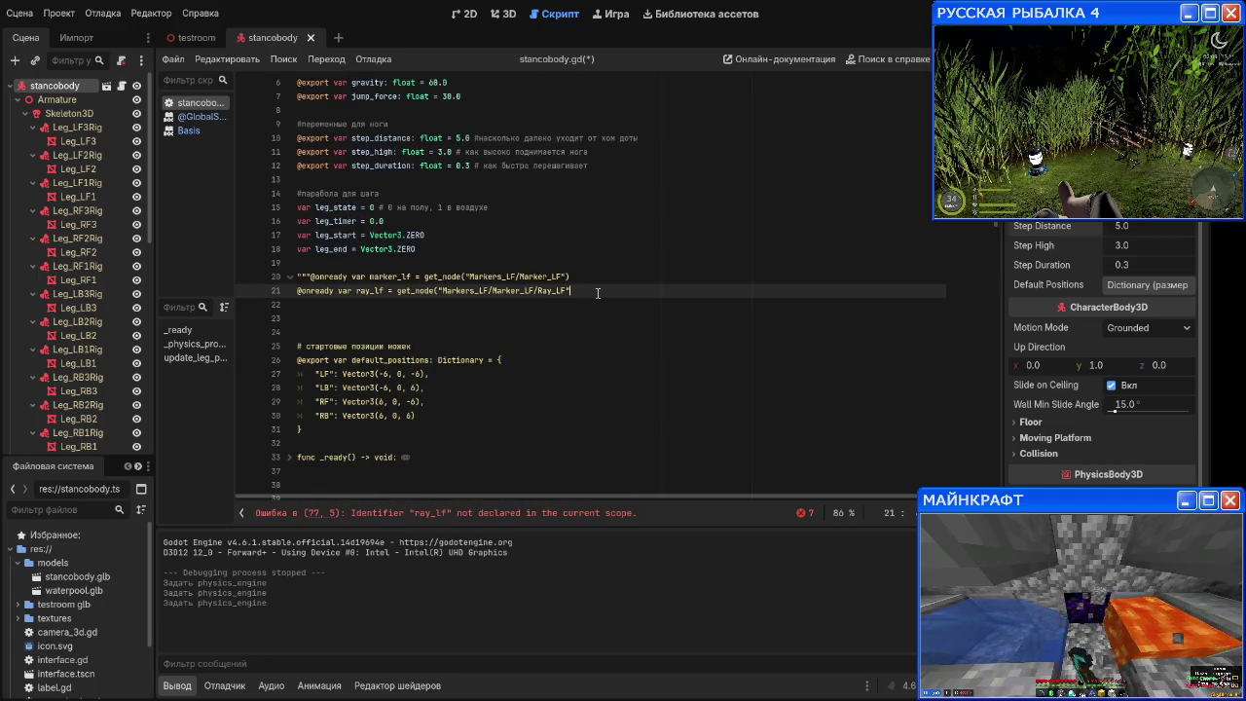
pyautogui.write(')')
pyautogui.press('Up')
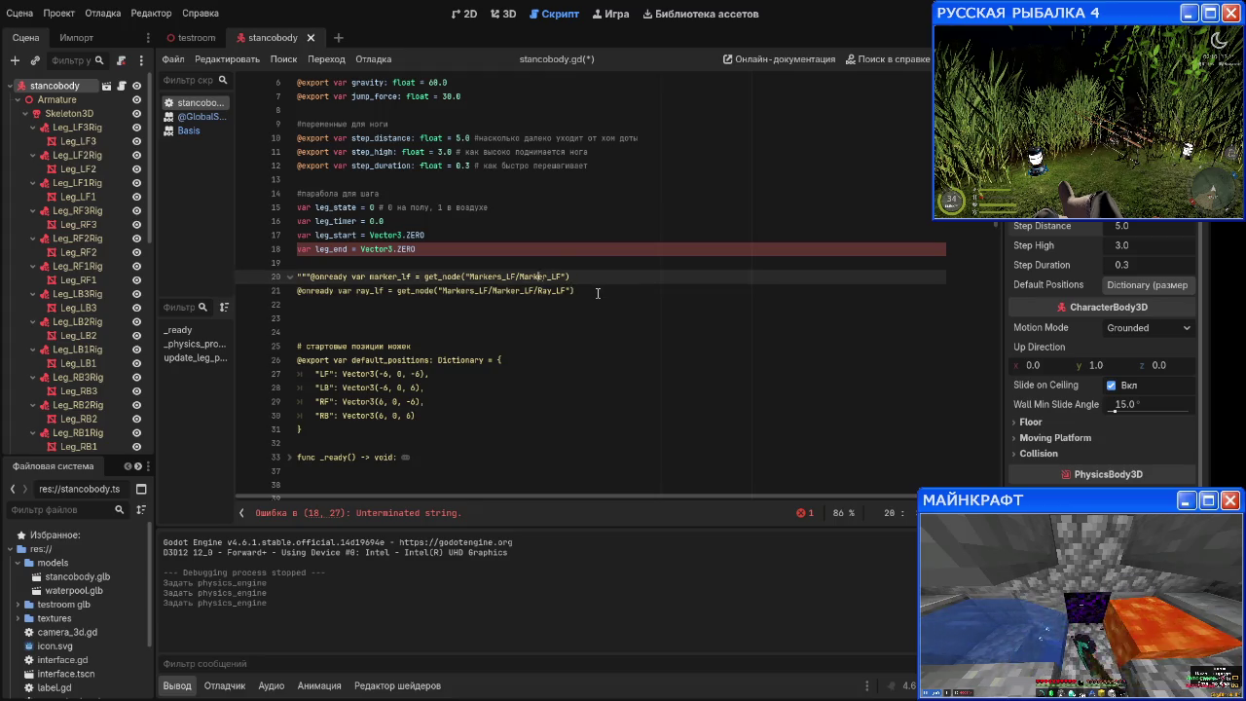
pyautogui.press('BackSpace')
pyautogui.press('BackSpace')
pyautogui.press('BackSpace')
pyautogui.press('Return')
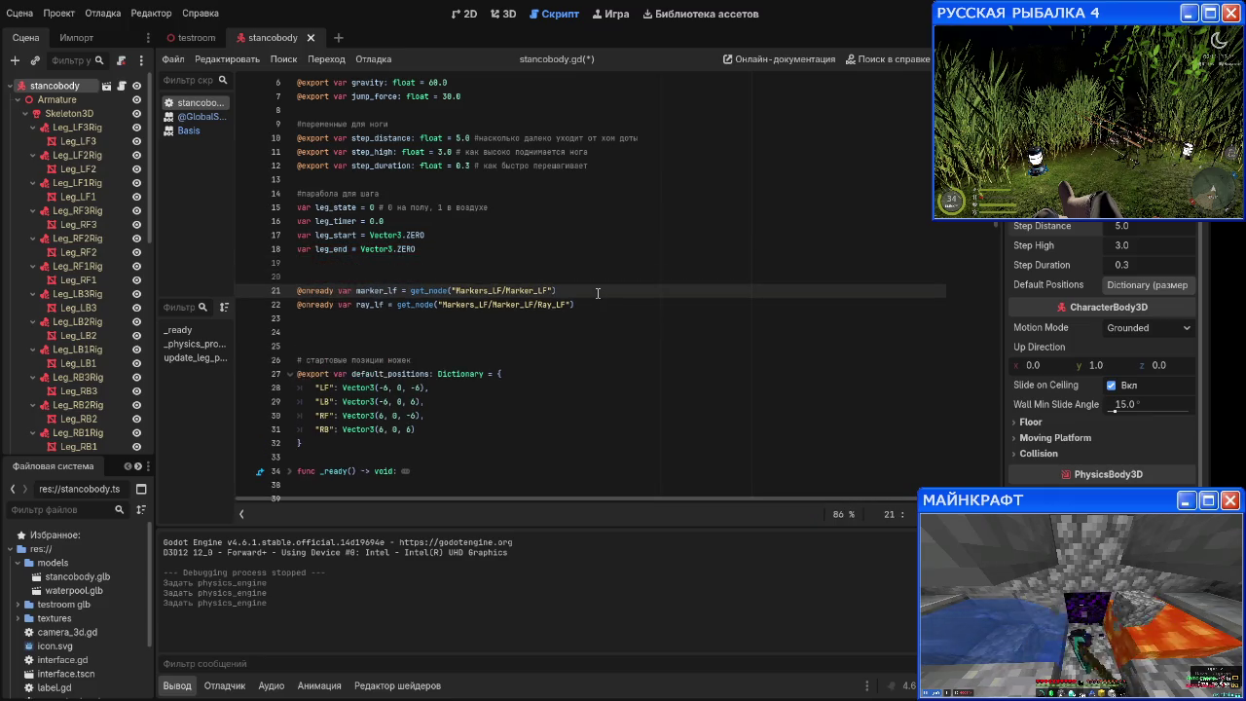
# Step: Prefix the marker_lf and ray_lf lines with # and add an empty line after them
pyautogui.write('№')
pyautogui.press('BackSpace')
pyautogui.write('#')
pyautogui.press('Down')
pyautogui.press('Home')
pyautogui.write('#')
pyautogui.press('End')
pyautogui.press('Return')
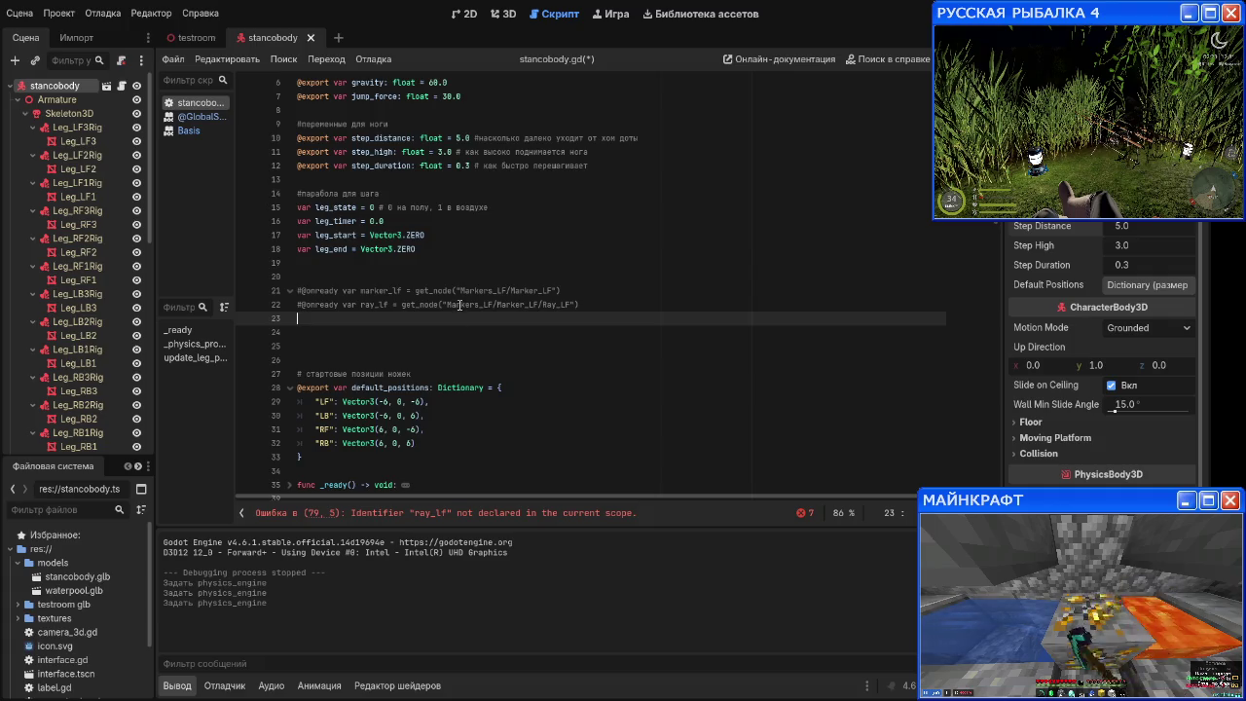
# Step: Declare 'var markers = []' on line 23 and open the Array class reference with Alt+F1
pyautogui.scroll(1, 453, 329)
pyautogui.write('var ra')
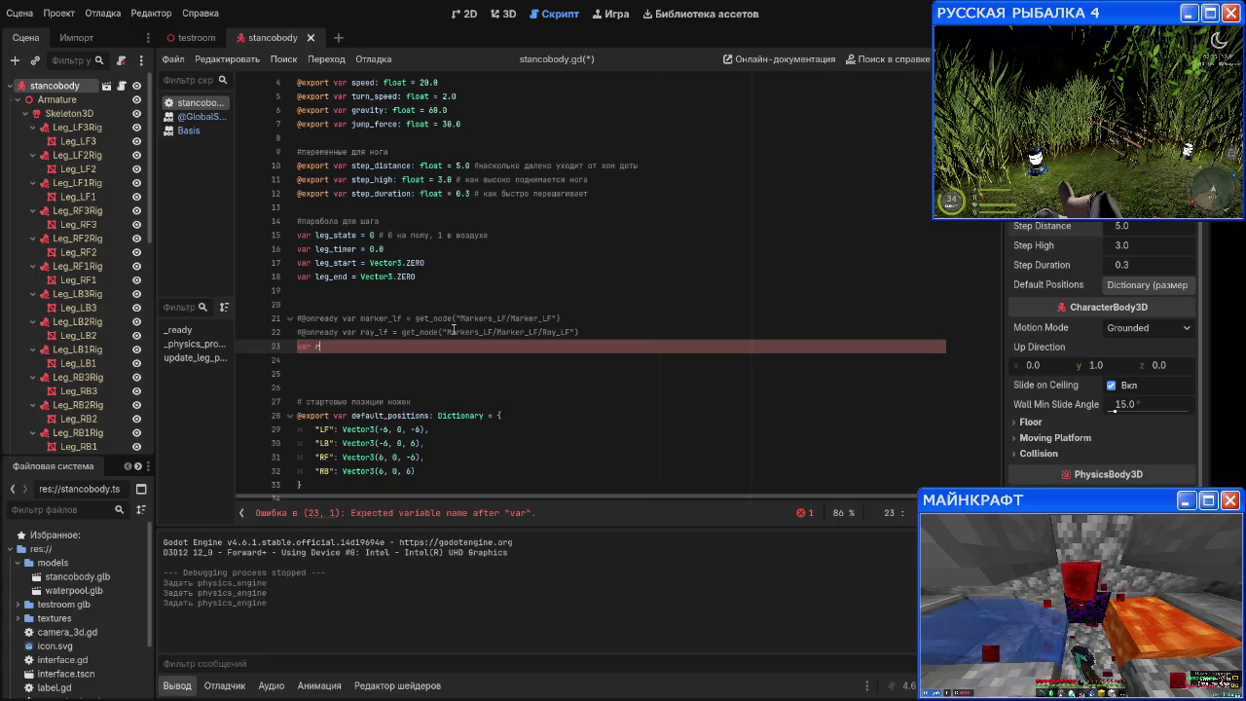
pyautogui.press('BackSpace')
pyautogui.write('markers = ')
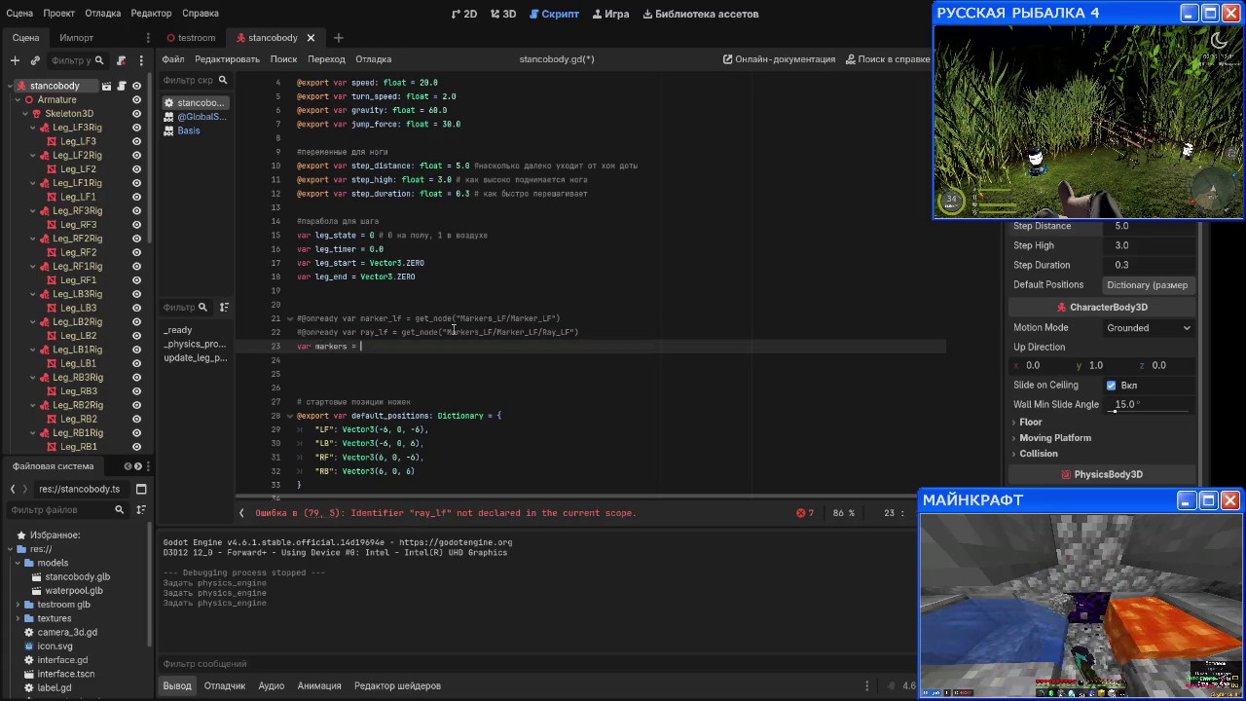
pyautogui.write('[')
pyautogui.press('BackSpace')
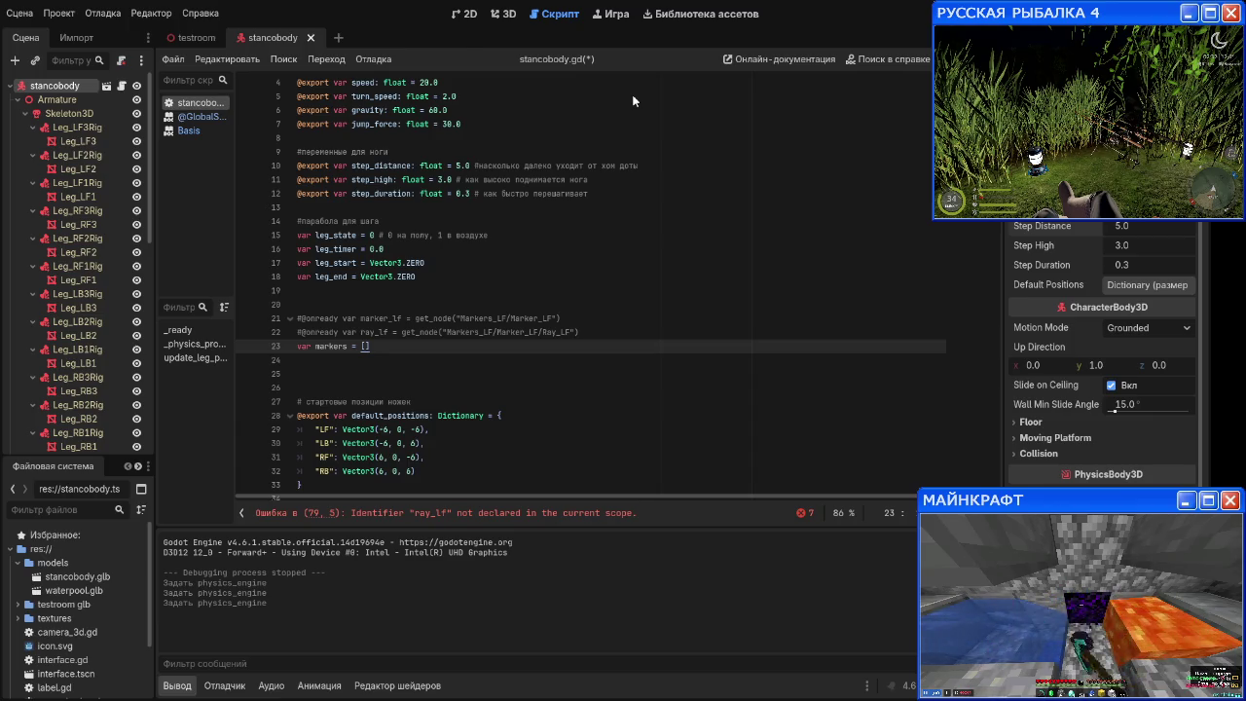
pyautogui.hotkey('alt', 'F1')
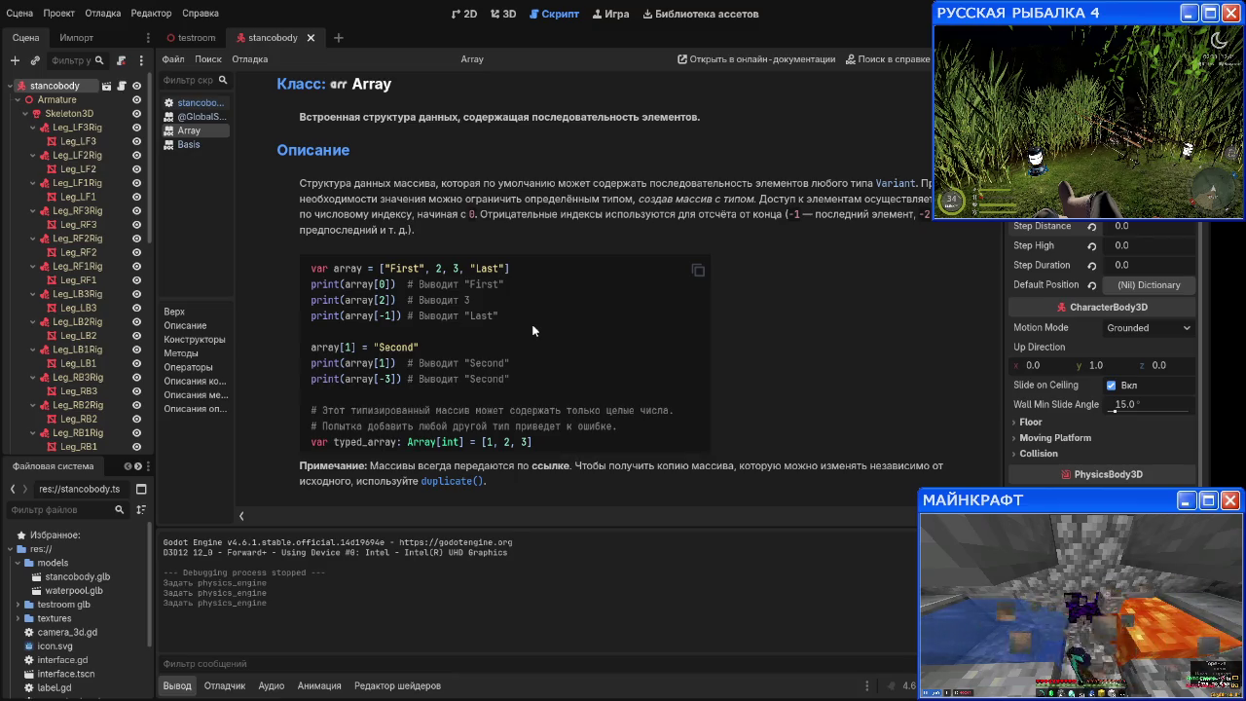
# Step: Scroll through the Array class reference documentation
pyautogui.scroll(-2, 533, 331)
pyautogui.scroll(2, 533, 331)
pyautogui.scroll(-3, 533, 331)
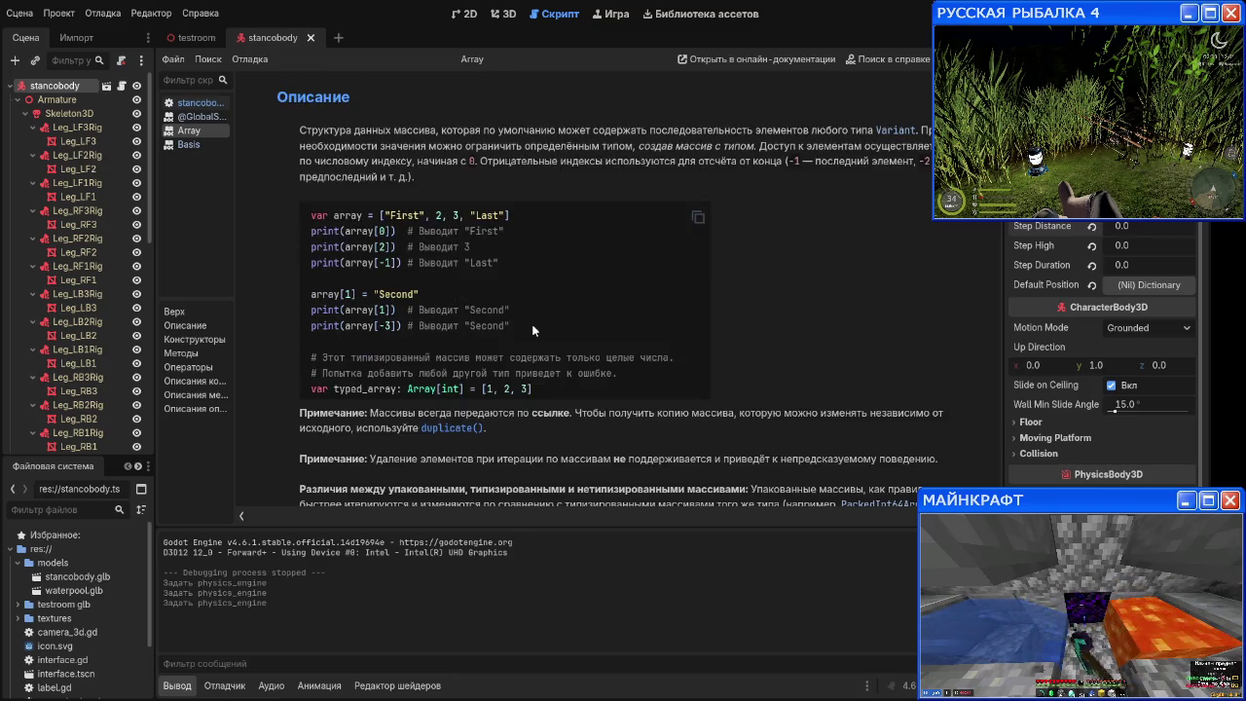
pyautogui.scroll(-1, 532, 331)
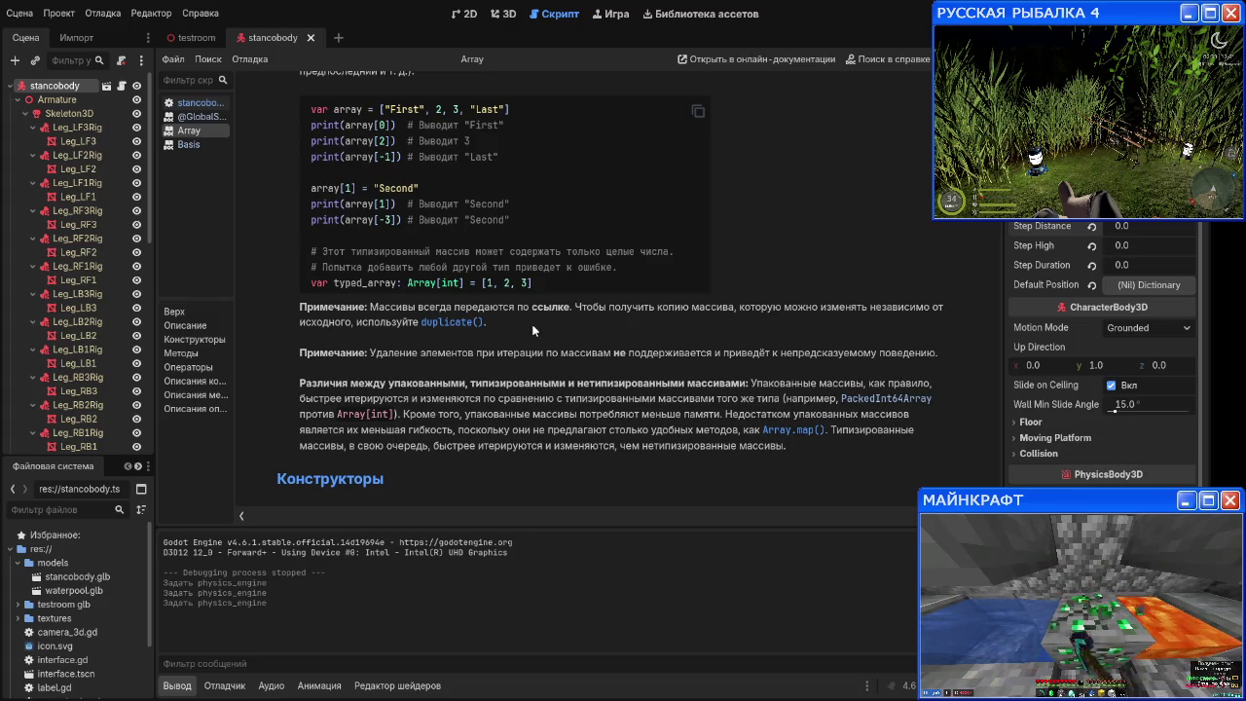
pyautogui.scroll(2, 517, 336)
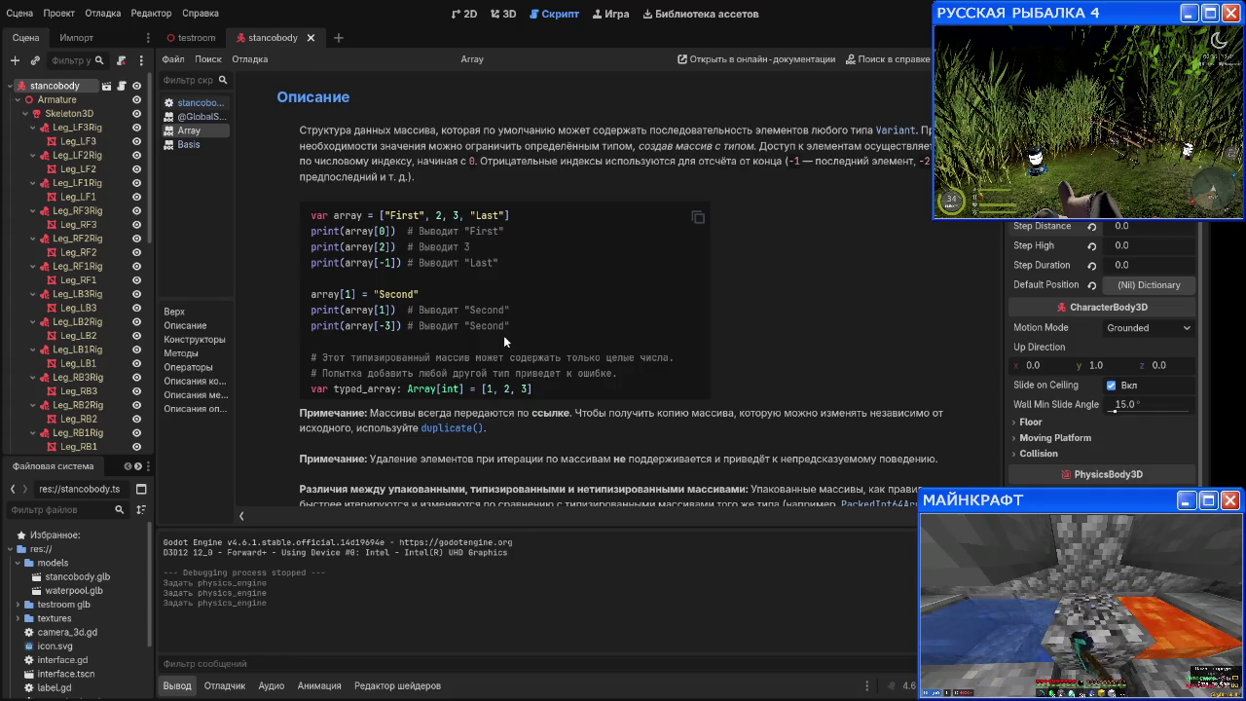
pyautogui.scroll(-4, 506, 343)
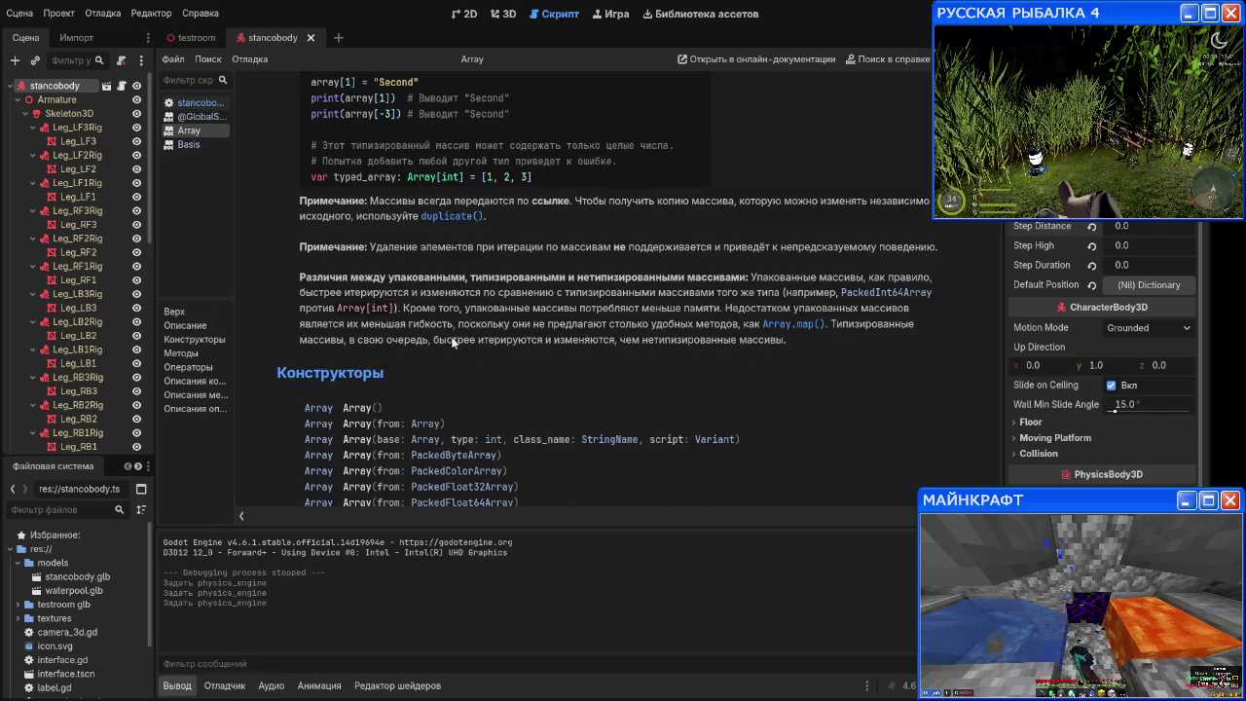
pyautogui.scroll(-12, 453, 340)
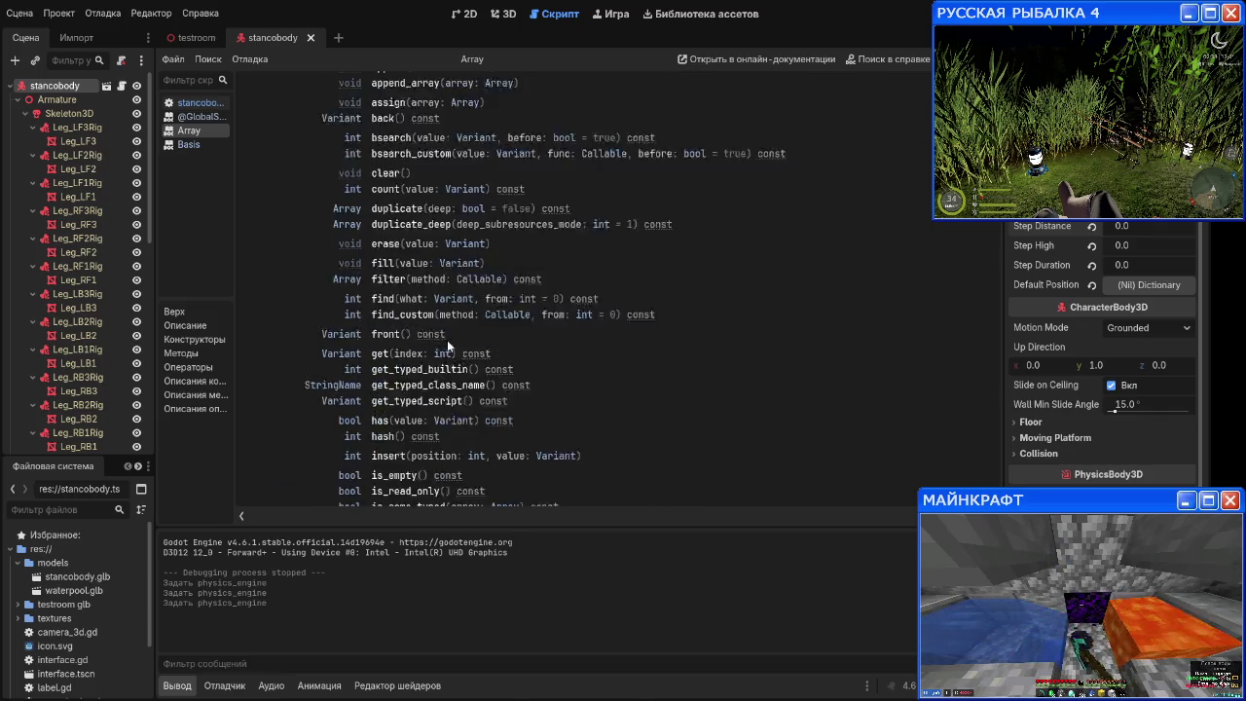
pyautogui.scroll(5, 447, 339)
pyautogui.scroll(-15, 443, 336)
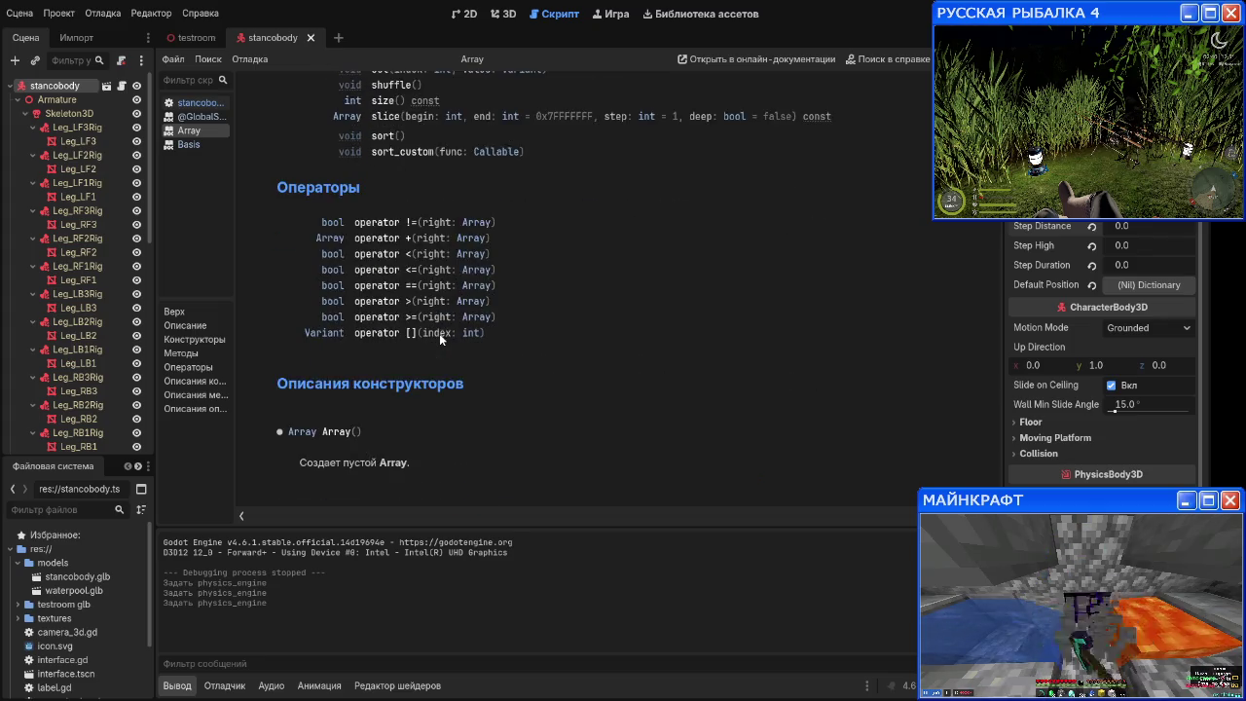
pyautogui.scroll(-3, 439, 333)
pyautogui.scroll(-3, 439, 333)
pyautogui.scroll(2, 440, 333)
pyautogui.scroll(-2, 439, 333)
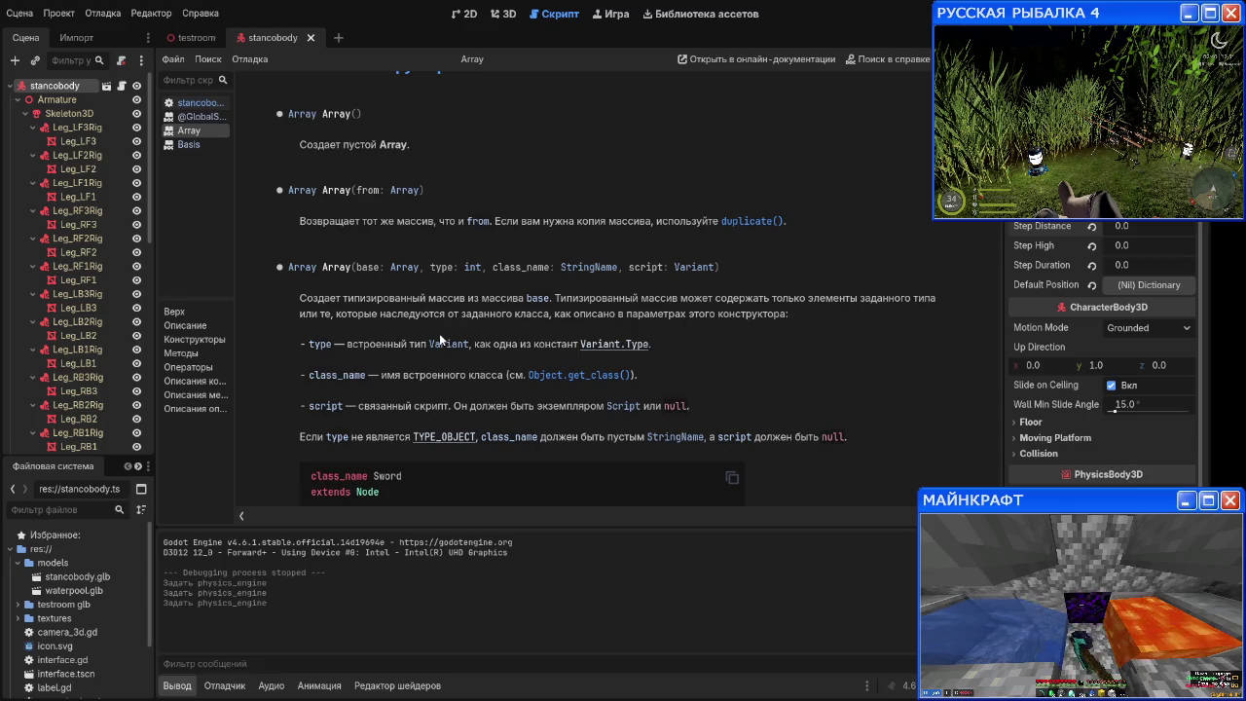
pyautogui.scroll(-3, 439, 333)
pyautogui.scroll(-3, 439, 333)
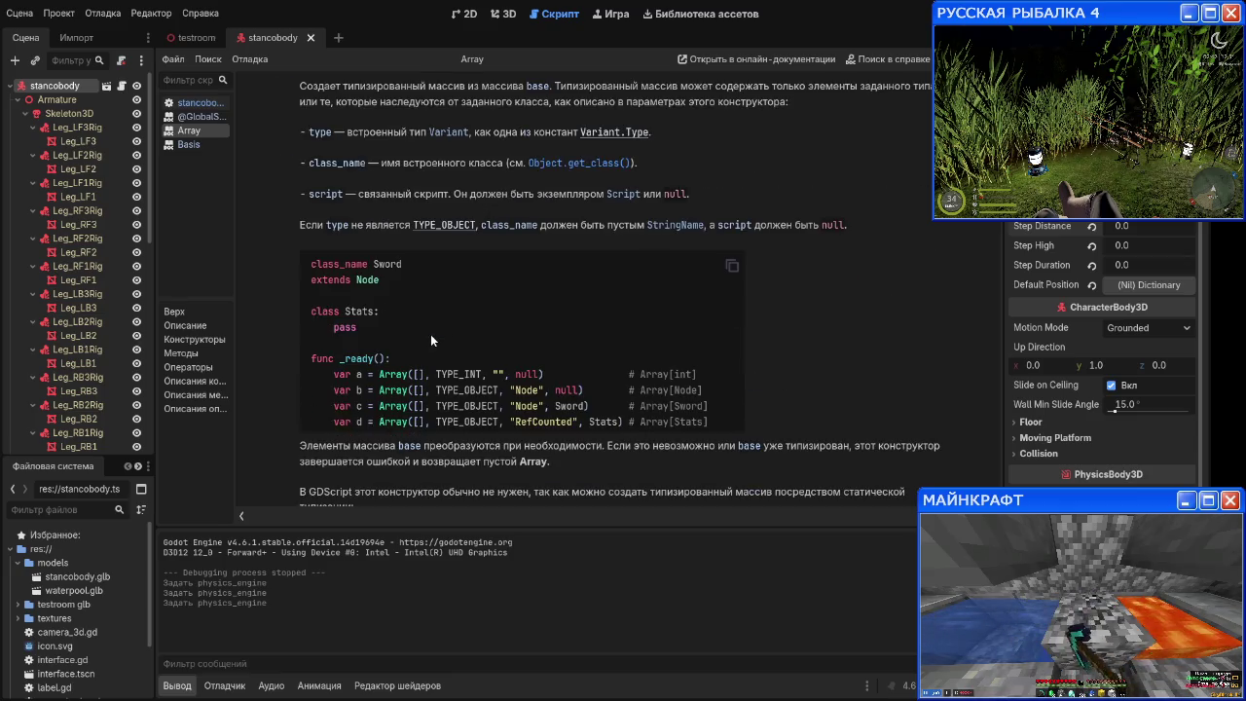
pyautogui.scroll(-3, 406, 350)
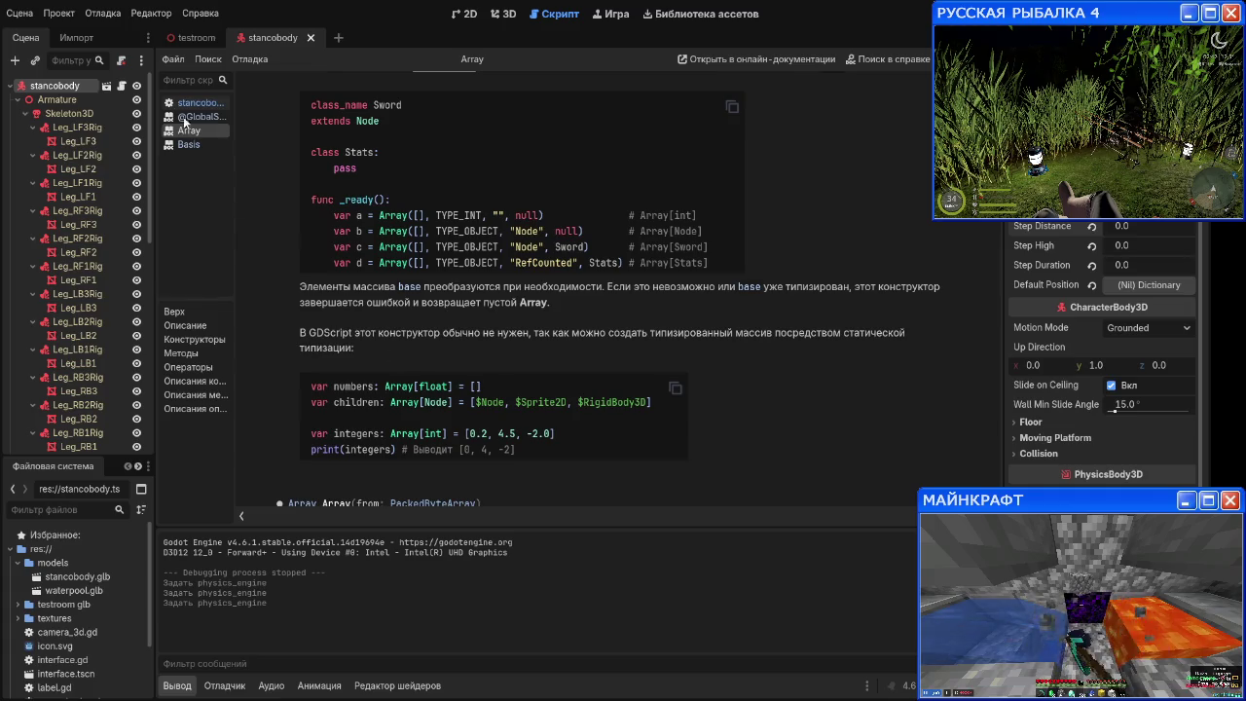
pyautogui.click(190, 117)
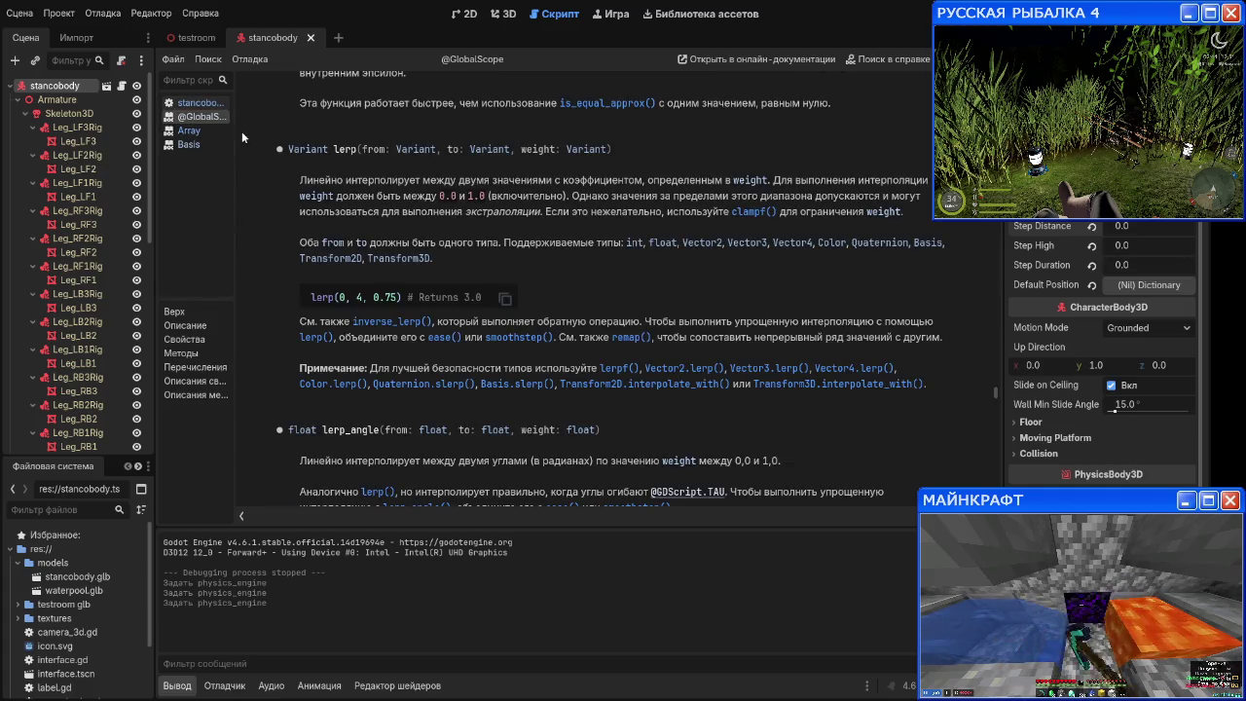
pyautogui.middleClick(195, 116)
pyautogui.middleClick(206, 131)
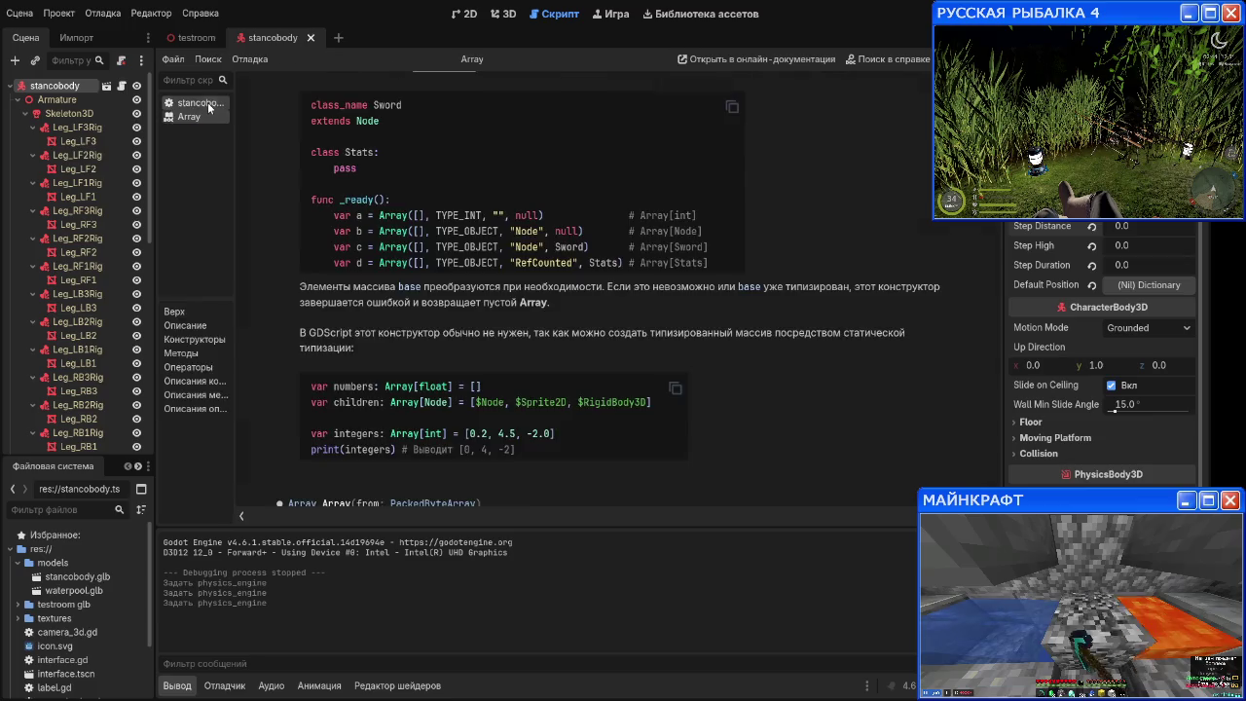
pyautogui.click(208, 109)
# Step: Declare an empty rays array with var rays = [] on the line below markers
pyautogui.press('Return')
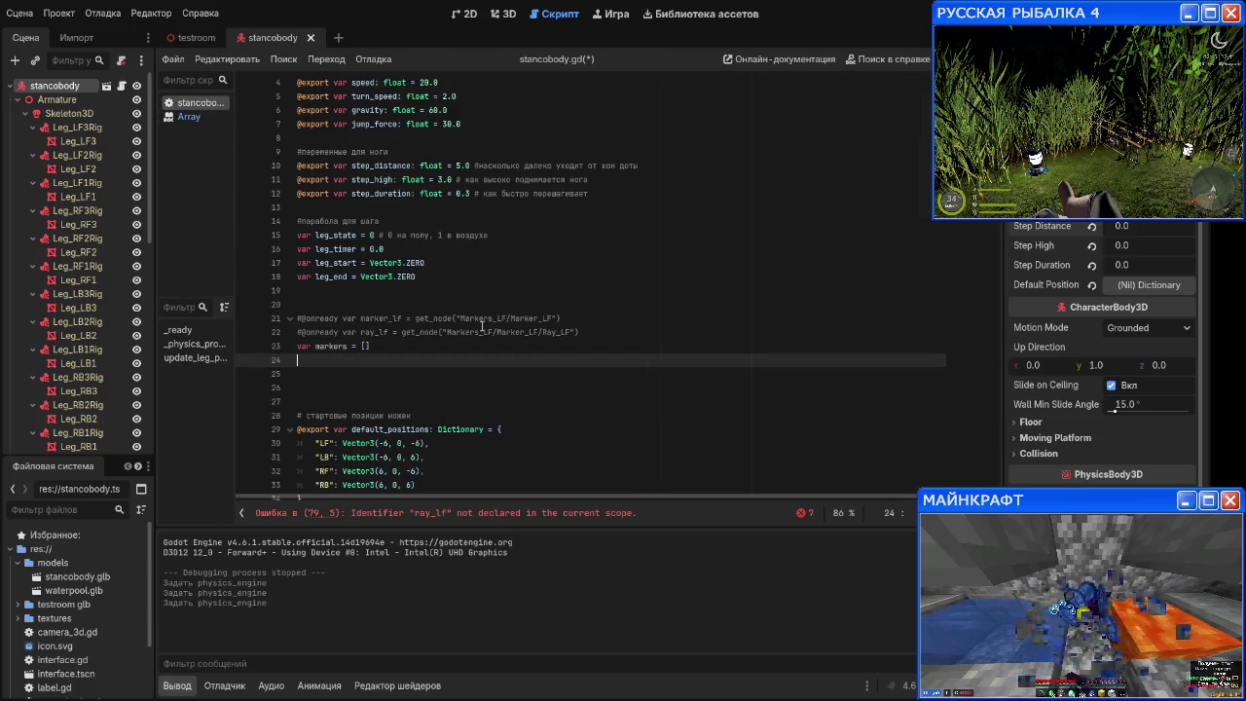
pyautogui.write('var t')
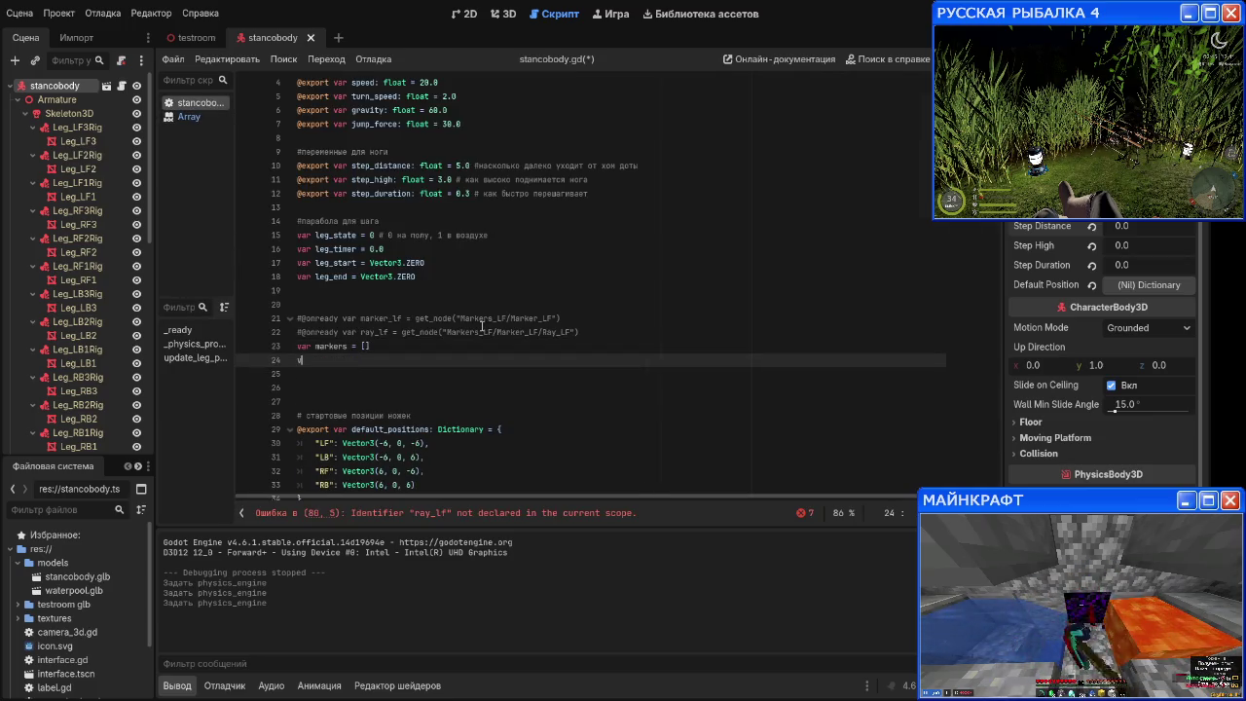
pyautogui.press('BackSpace')
pyautogui.write('ray')
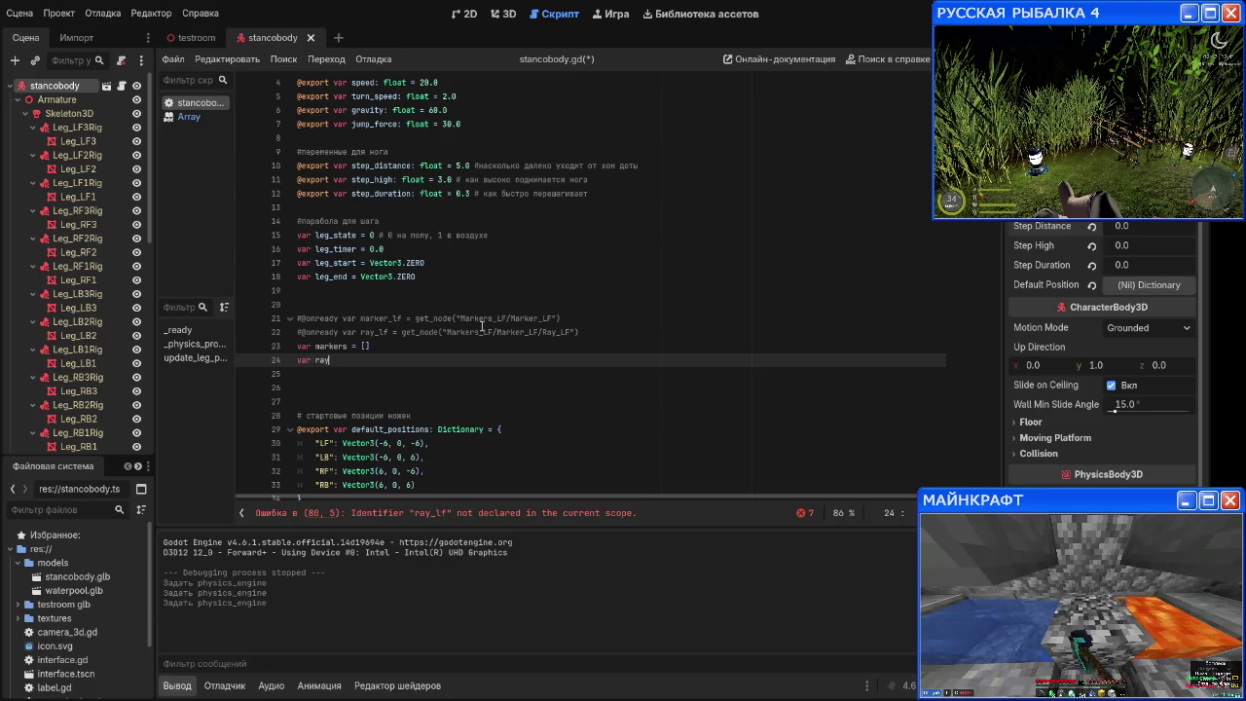
pyautogui.write('s_[]')
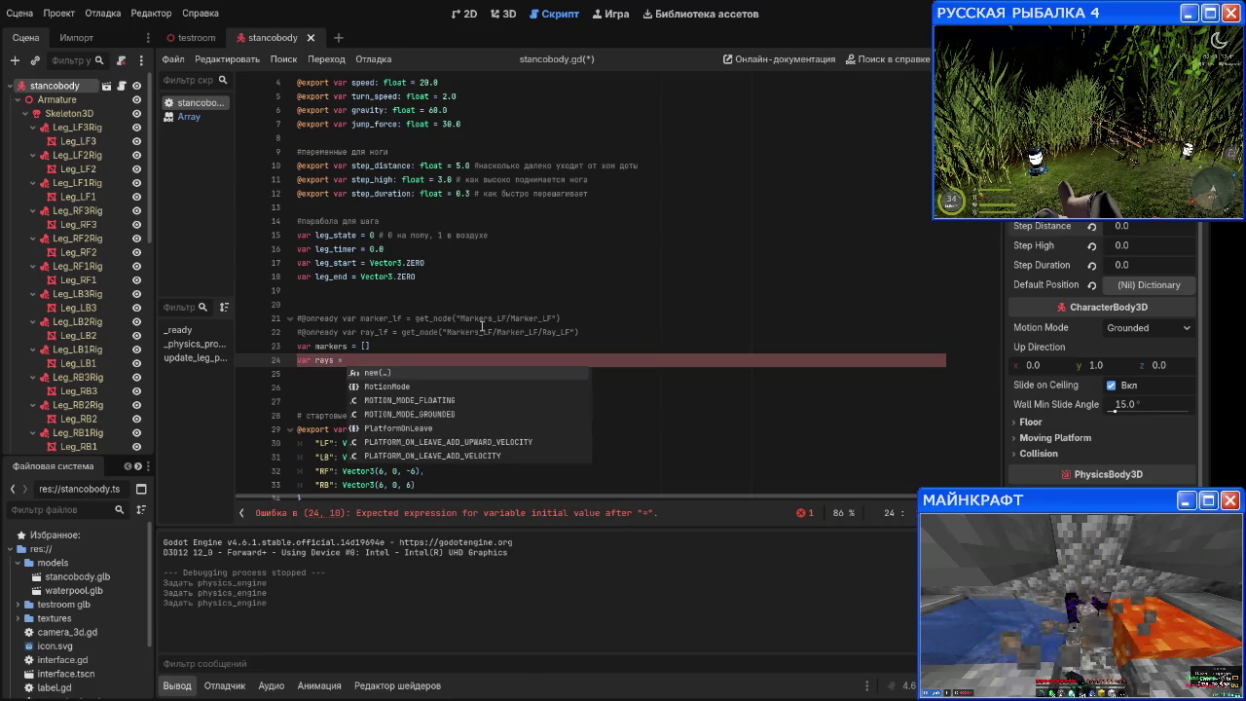
pyautogui.press('Return')
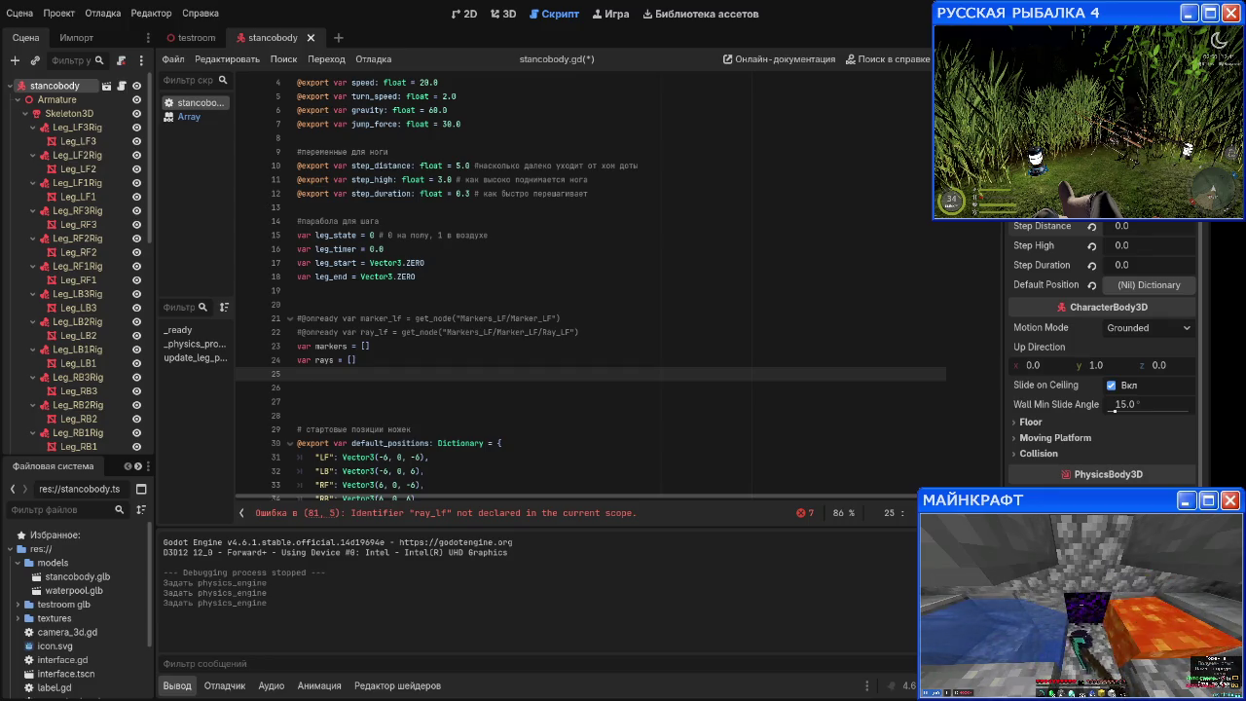
# Step: Bring the Array class reference back into view in the script area
pyautogui.click(189, 116)
pyautogui.scroll(3, 466, 291)
pyautogui.scroll(-2, 466, 294)
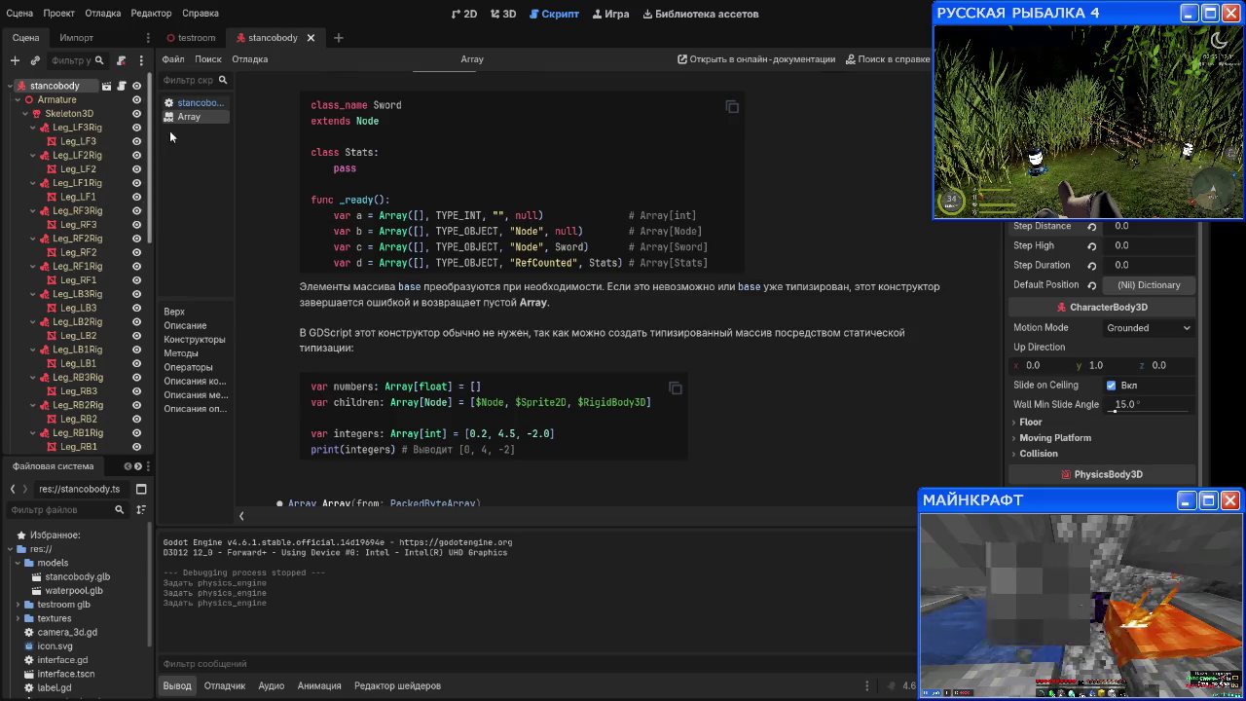
# Step: Browse the Array documentation, then switch to the testroom scene
pyautogui.scroll(-1, 492, 308)
pyautogui.scroll(-15, 493, 308)
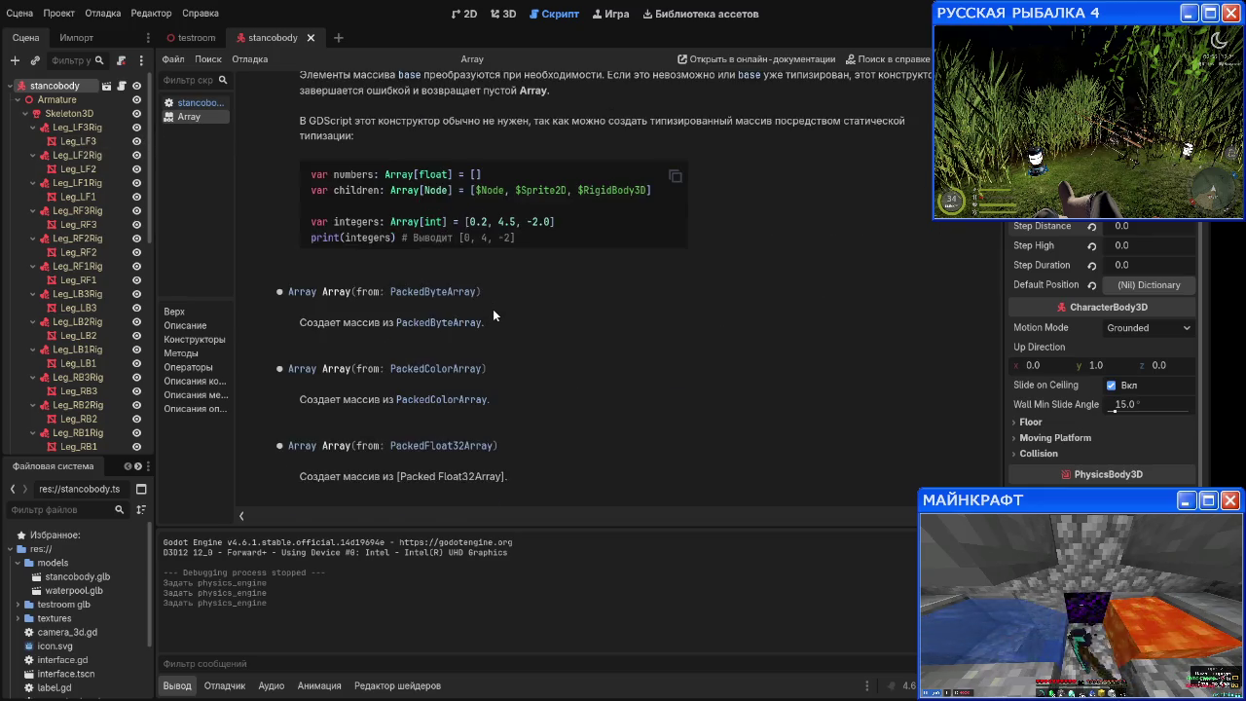
pyautogui.scroll(-6, 492, 308)
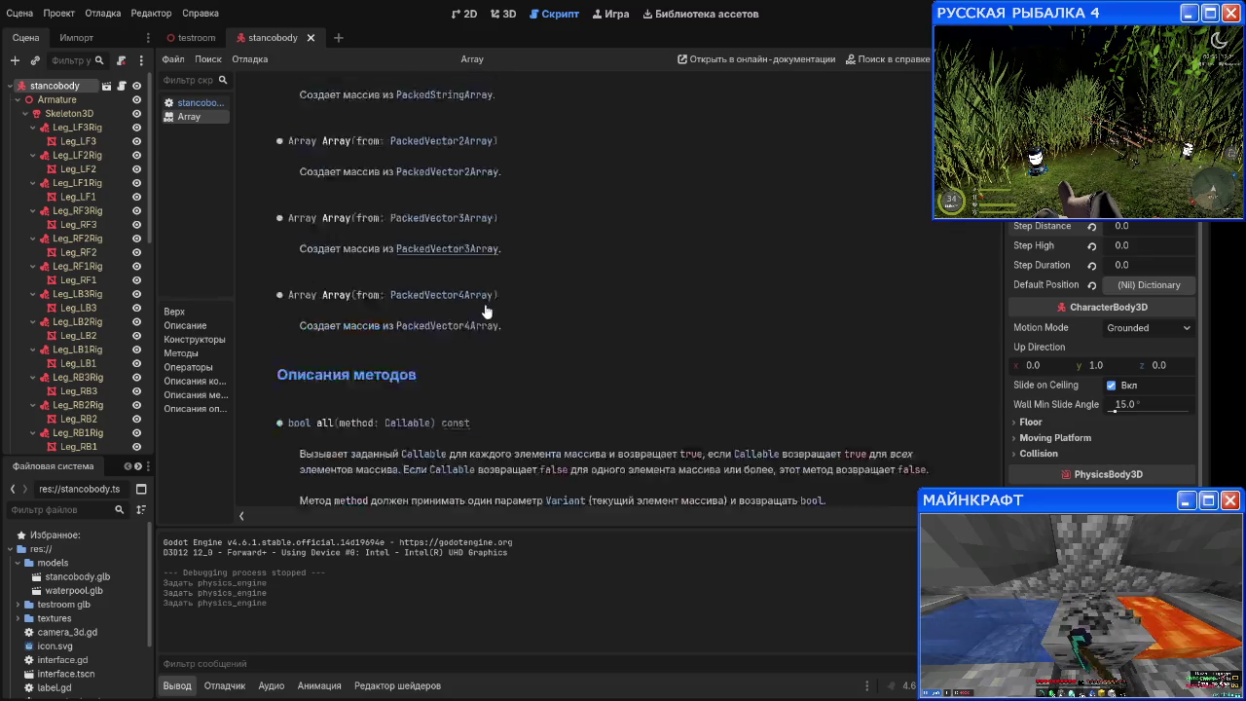
pyautogui.scroll(20, 470, 304)
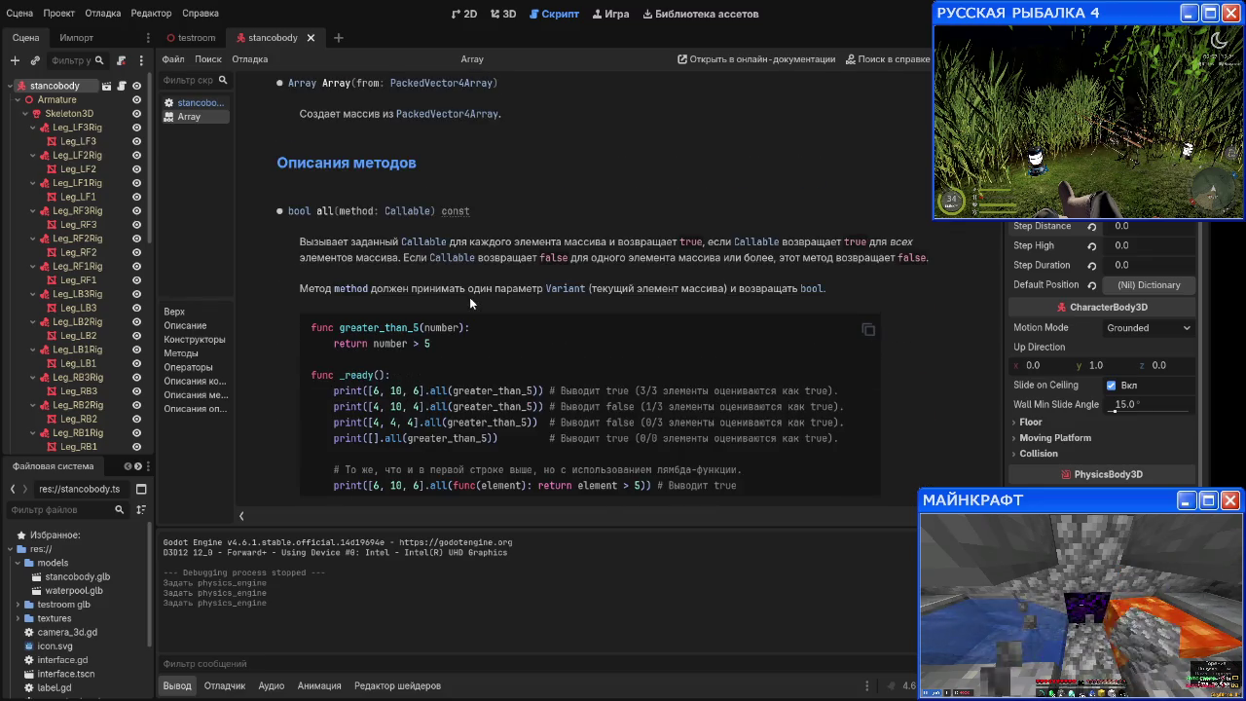
pyautogui.scroll(10, 453, 299)
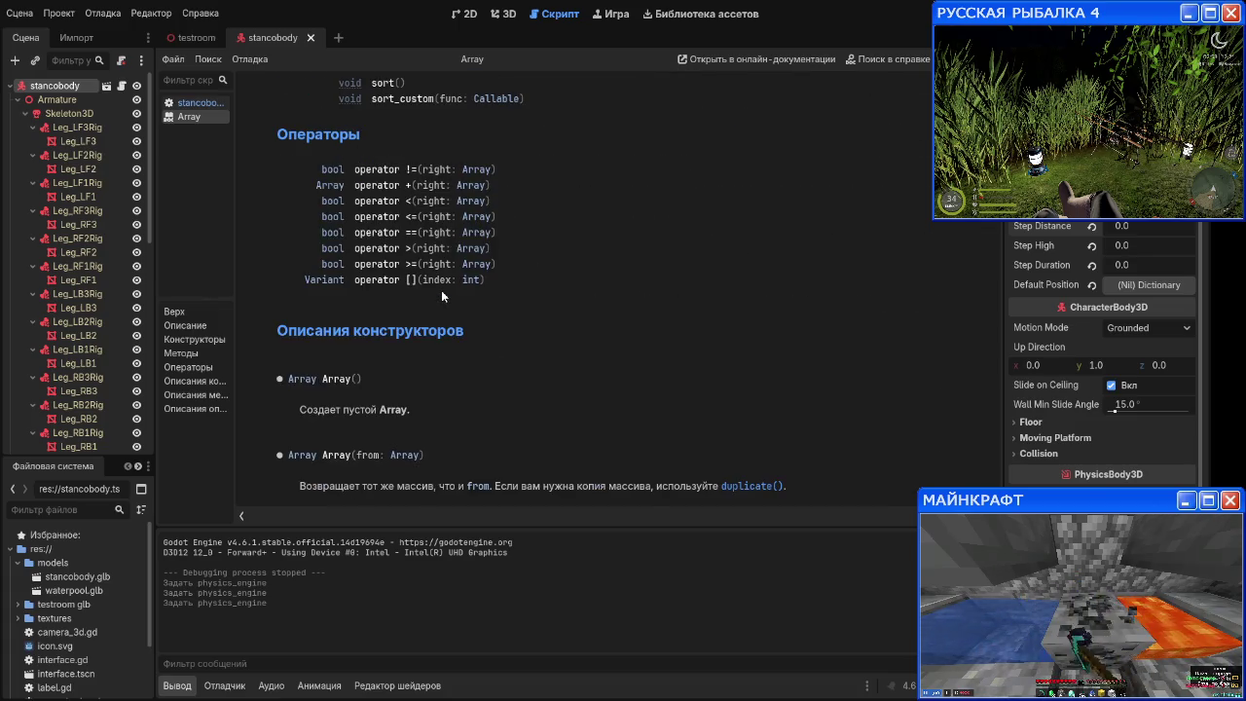
pyautogui.scroll(5, 441, 290)
pyautogui.scroll(-2, 438, 292)
pyautogui.scroll(15, 437, 286)
pyautogui.scroll(4, 435, 286)
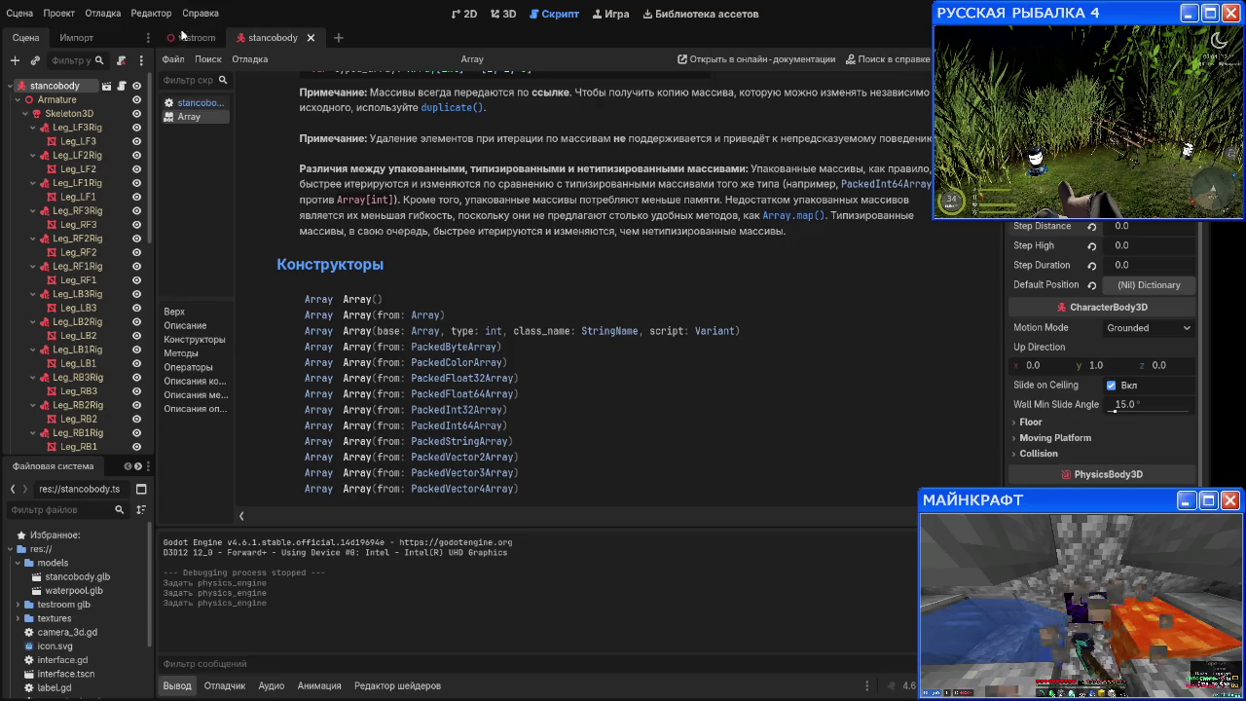
pyautogui.click(196, 37)
pyautogui.scroll(-1, 439, 300)
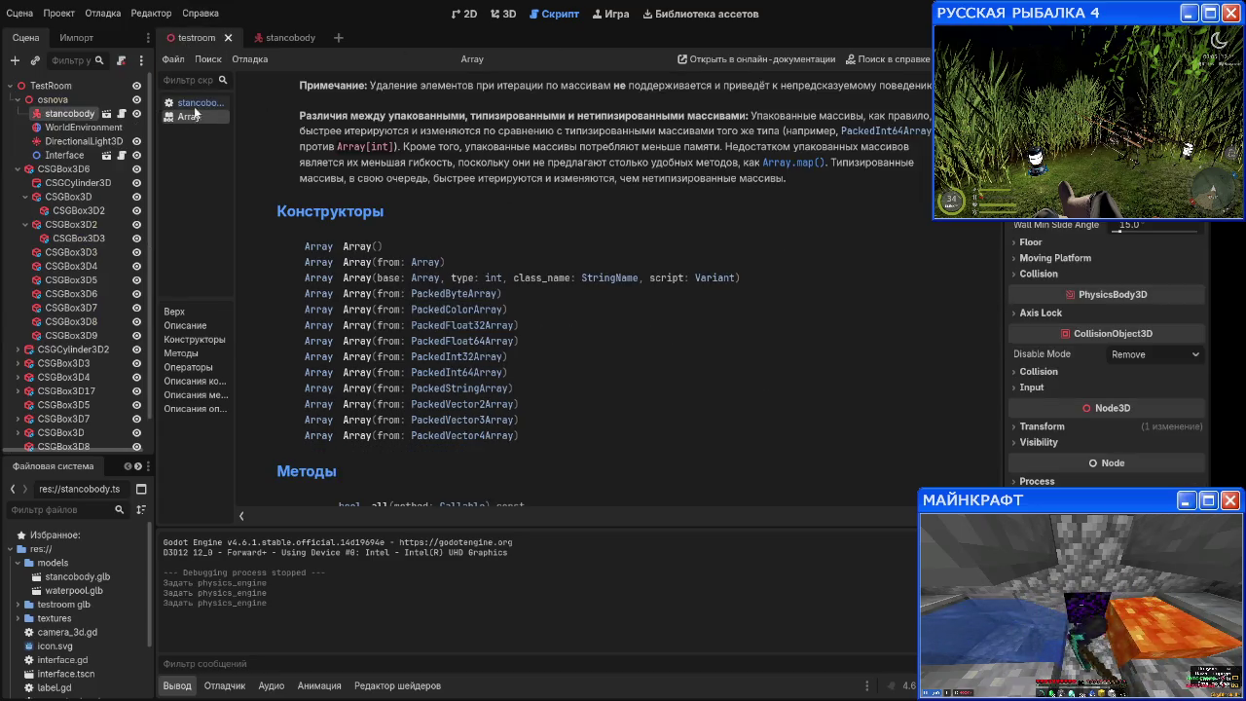
# Step: Return to stancobody.gd and unfold the _ready and _physics_process functions
pyautogui.click(194, 102)
pyautogui.scroll(-2, 459, 250)
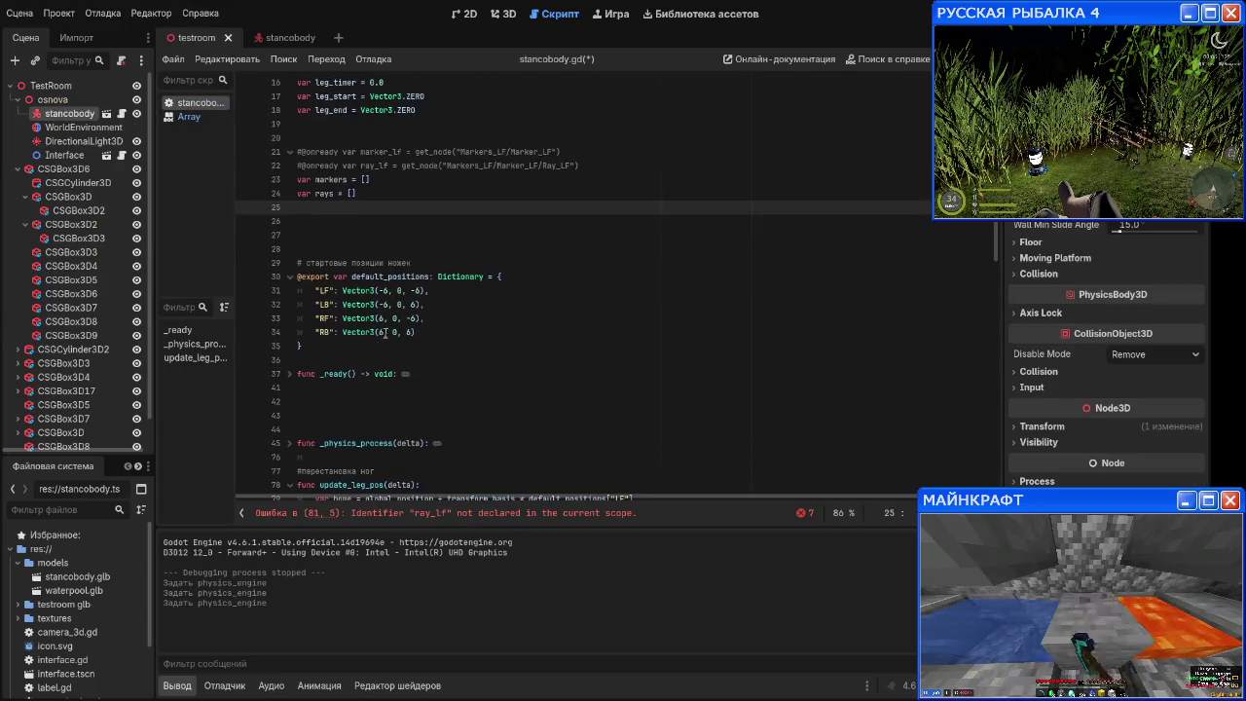
pyautogui.scroll(-3, 389, 322)
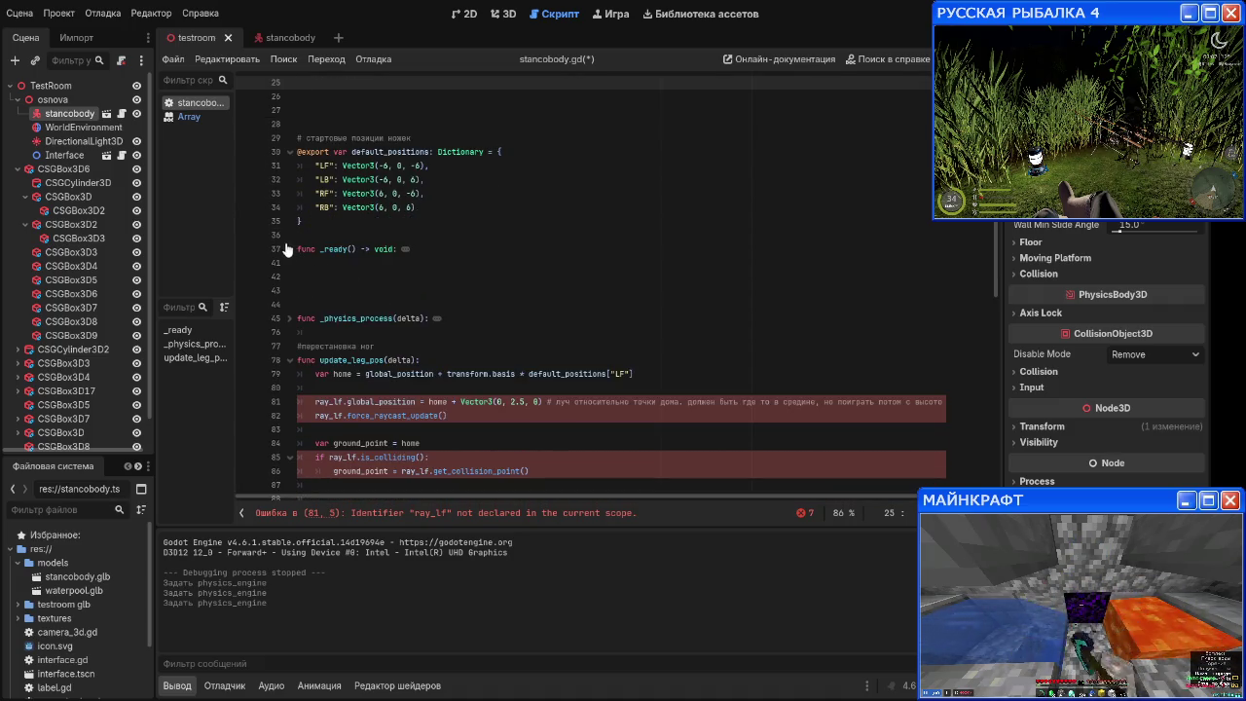
pyautogui.click(289, 249)
pyautogui.click(289, 360)
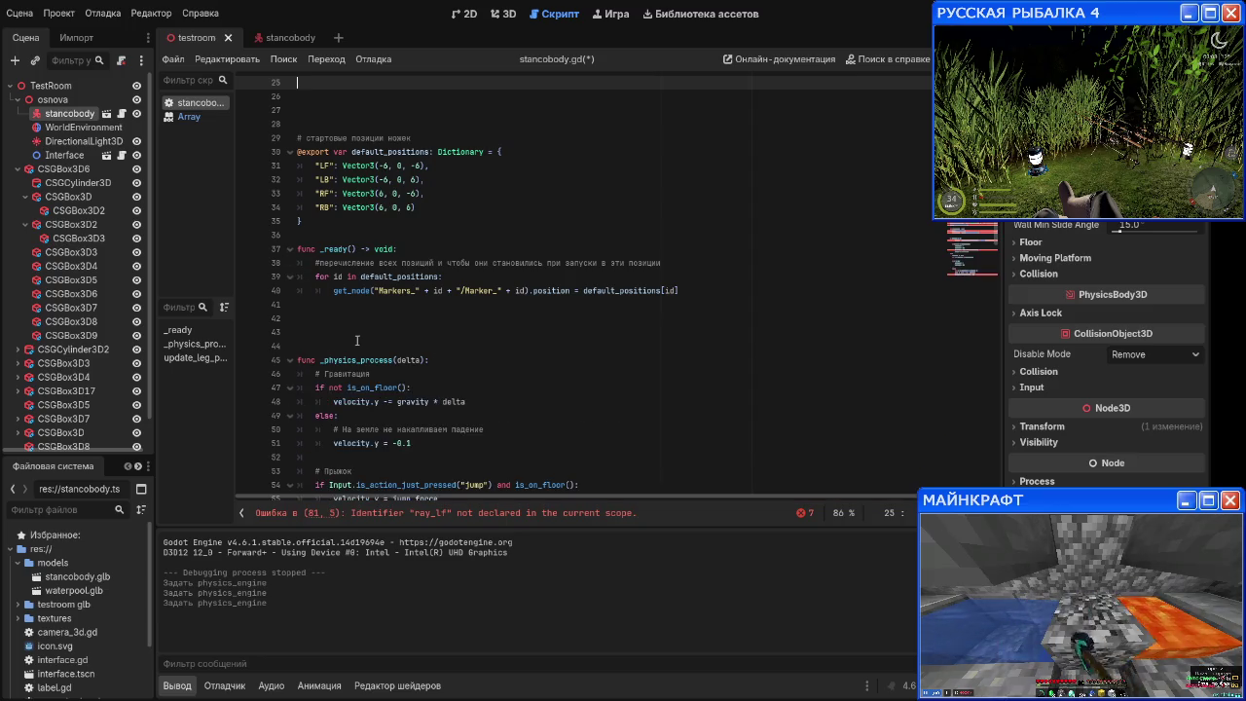
pyautogui.scroll(-8, 354, 329)
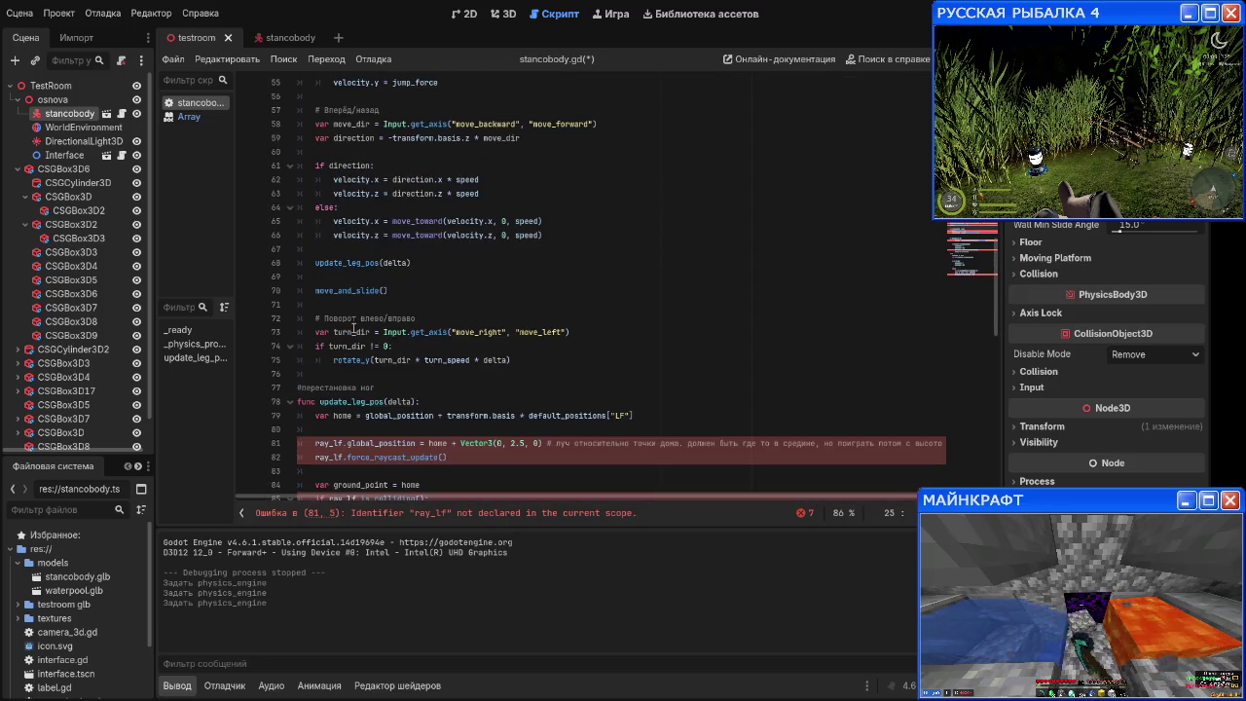
# Step: Scroll back up to the variable declarations and place the cursor on the leg_state line
pyautogui.scroll(1, 366, 326)
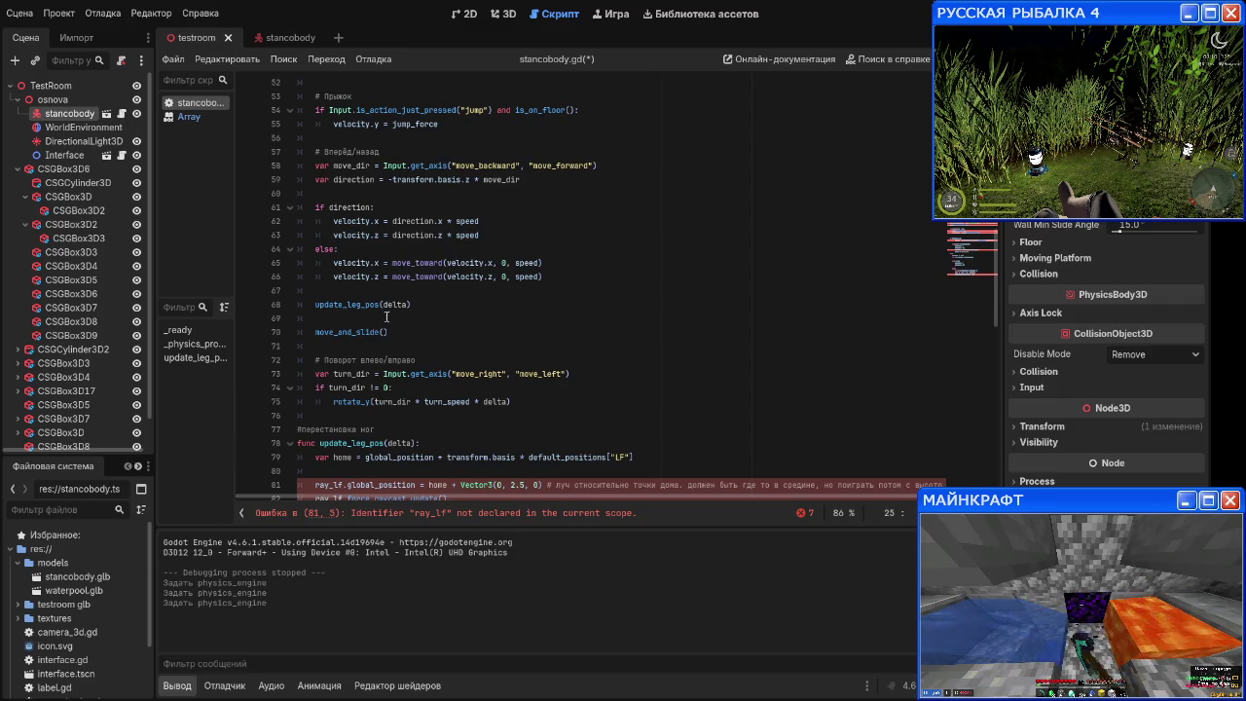
pyautogui.scroll(10, 387, 314)
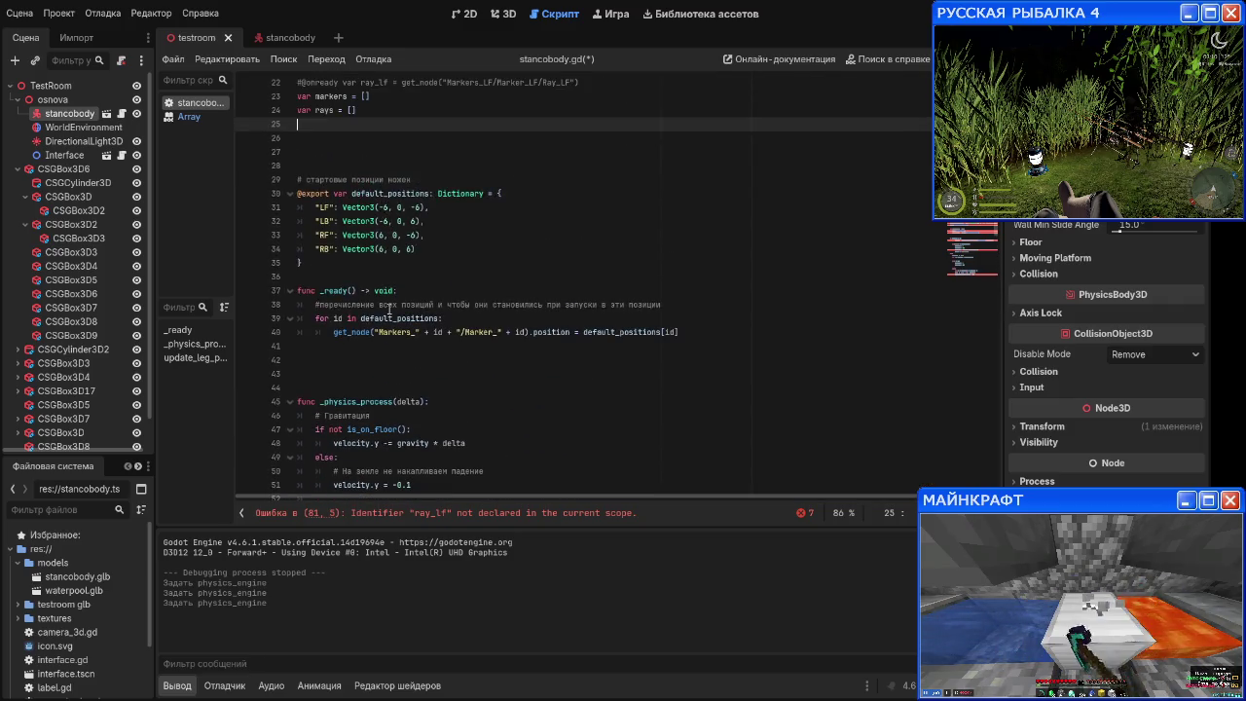
pyautogui.scroll(2, 390, 310)
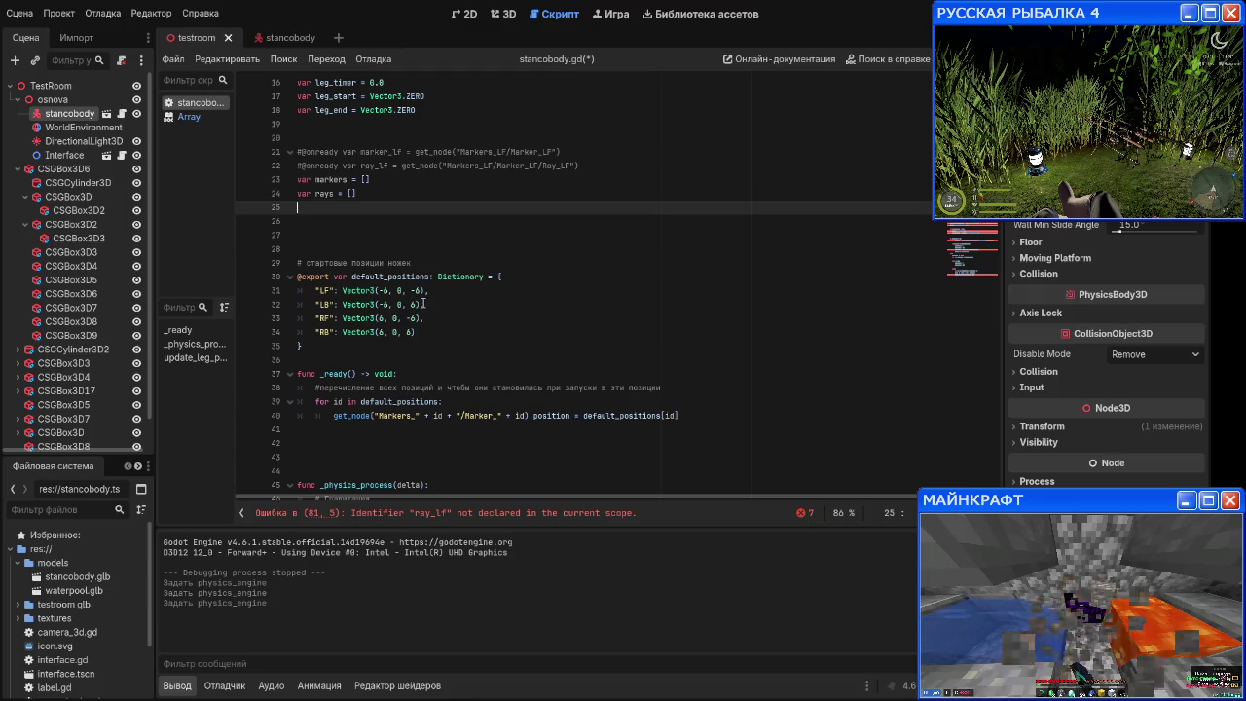
pyautogui.scroll(4, 422, 304)
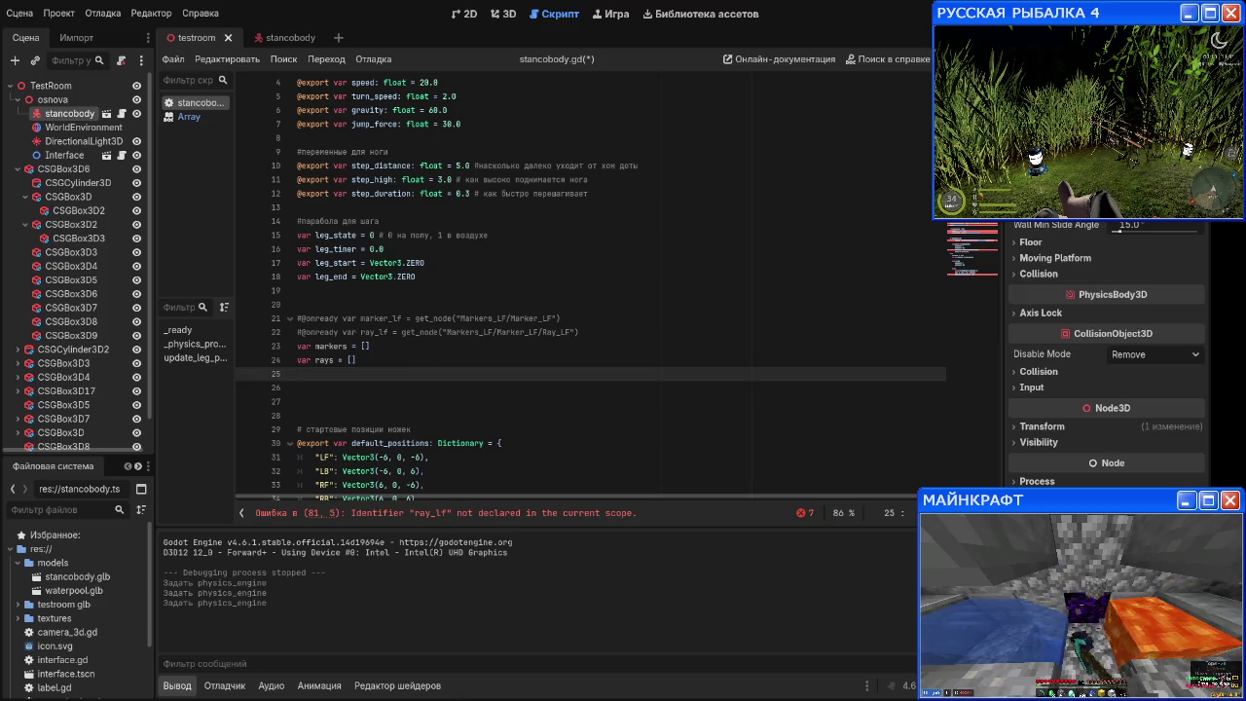
pyautogui.click(395, 360)
pyautogui.click(380, 378)
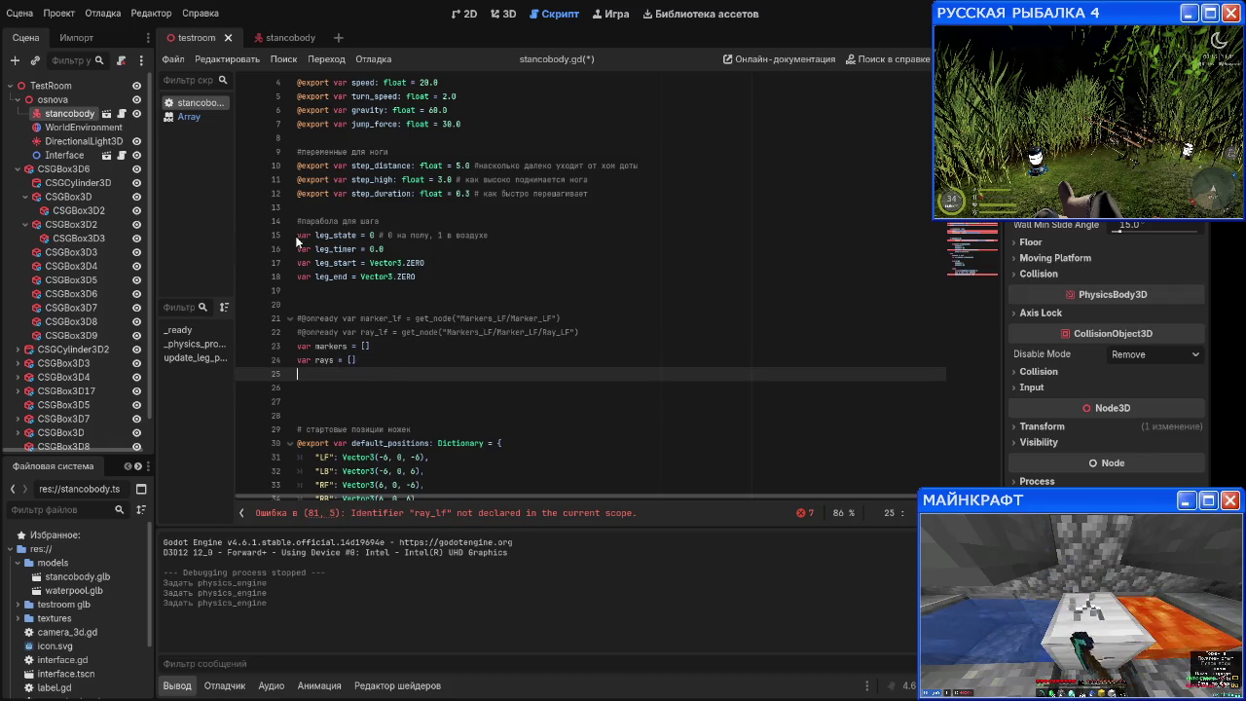
pyautogui.click(298, 238)
# Step: Comment out the single-leg variables leg_state, leg_timer, leg_start and leg_end
pyautogui.write('№')
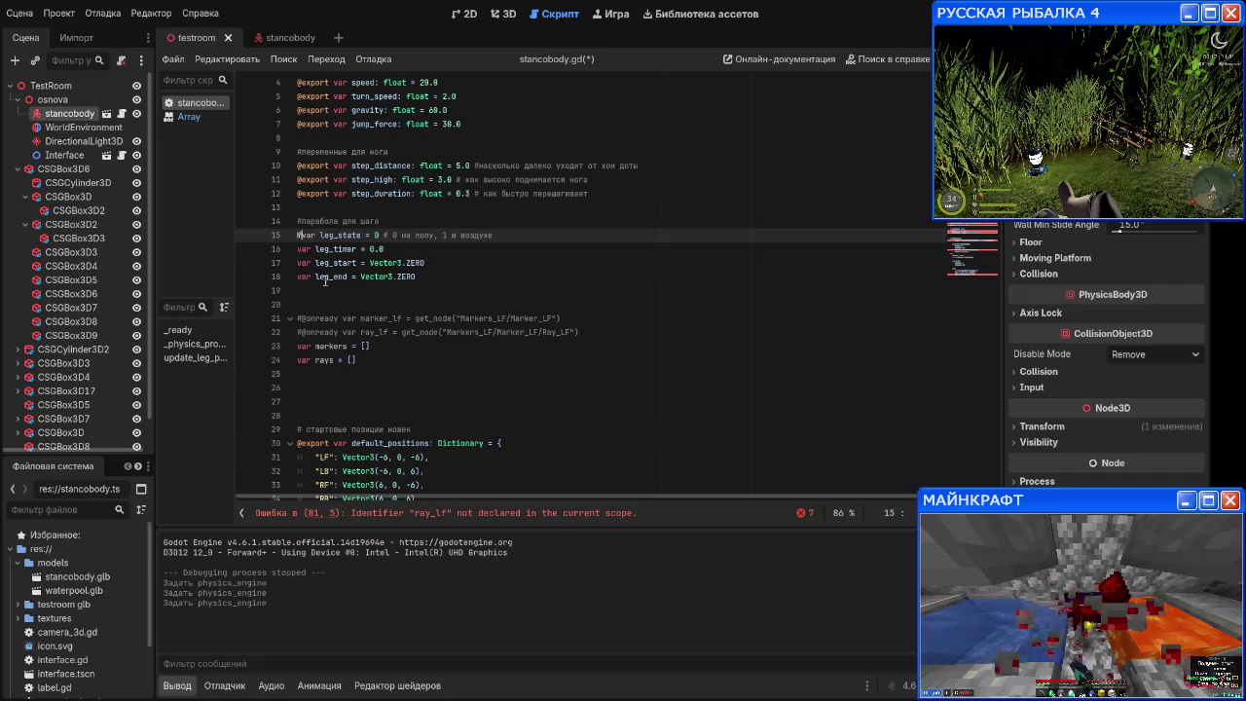
pyautogui.press('BackSpace')
pyautogui.hotkey('ctrl', 'k')
pyautogui.press('Down')
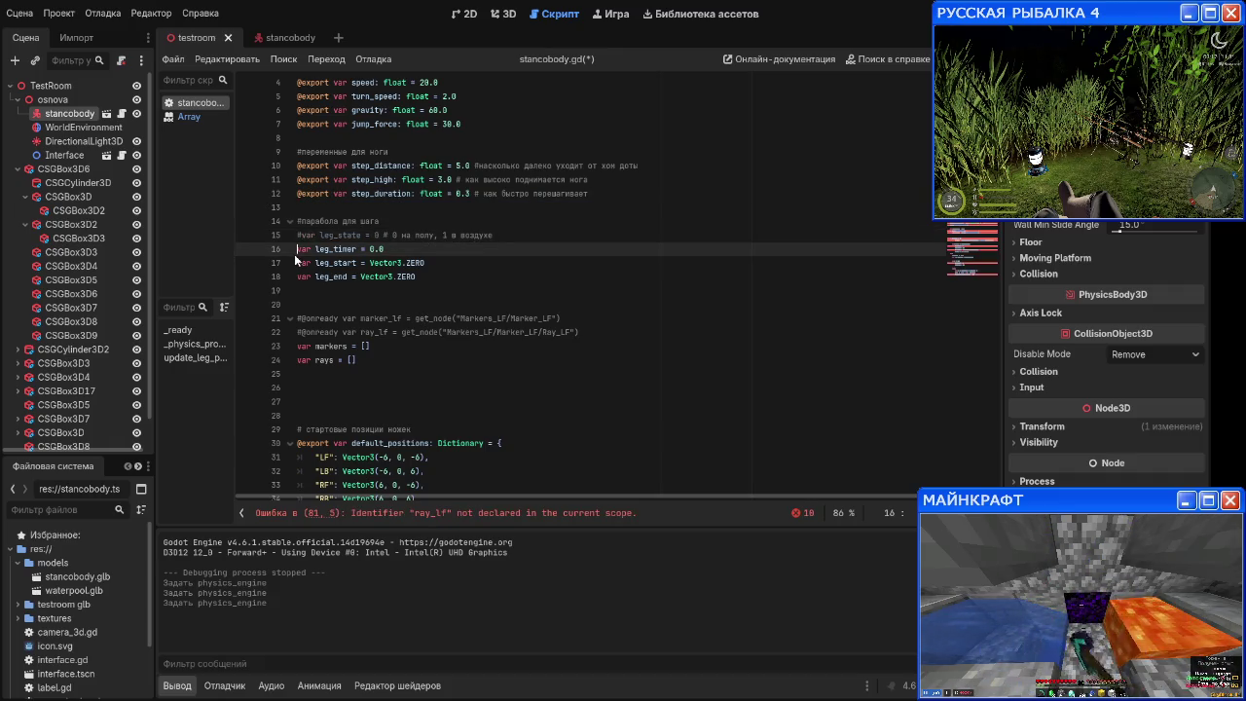
pyautogui.hotkey('ctrl', 'k')
pyautogui.press('Down')
pyautogui.hotkey('ctrl', 'k')
pyautogui.press('Down')
pyautogui.hotkey('ctrl', 'k')
pyautogui.press('Down')
pyautogui.press('Down')
pyautogui.press('Down')
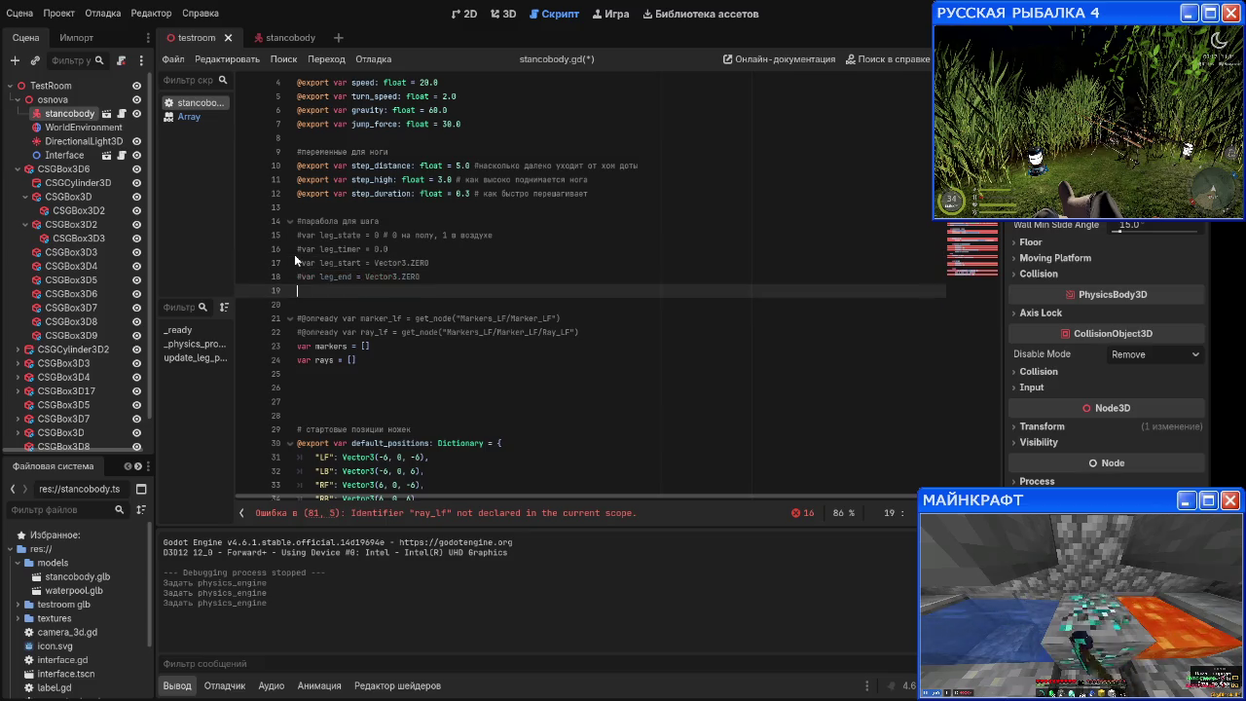
# Step: Declare empty arrays leg_states, leg_timers, leg_starts and leg_ends below markers and rays
pyautogui.write('v')
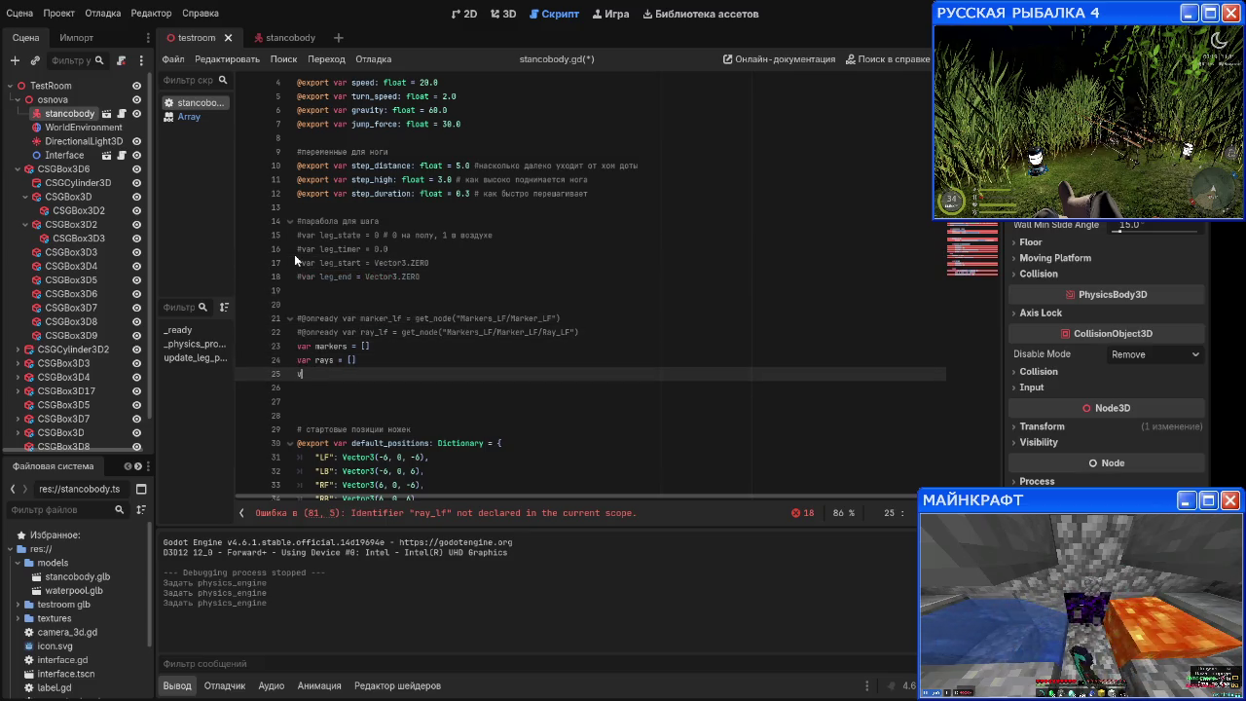
pyautogui.write('ar leg')
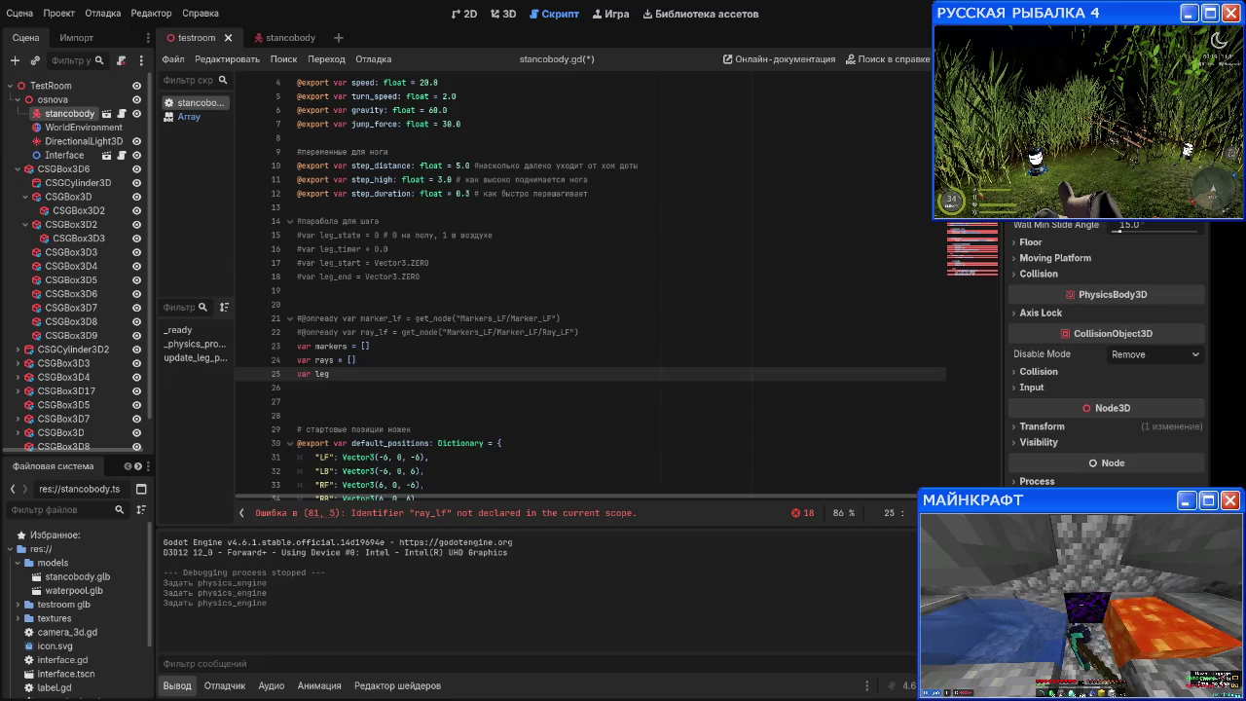
pyautogui.write('_states = ')
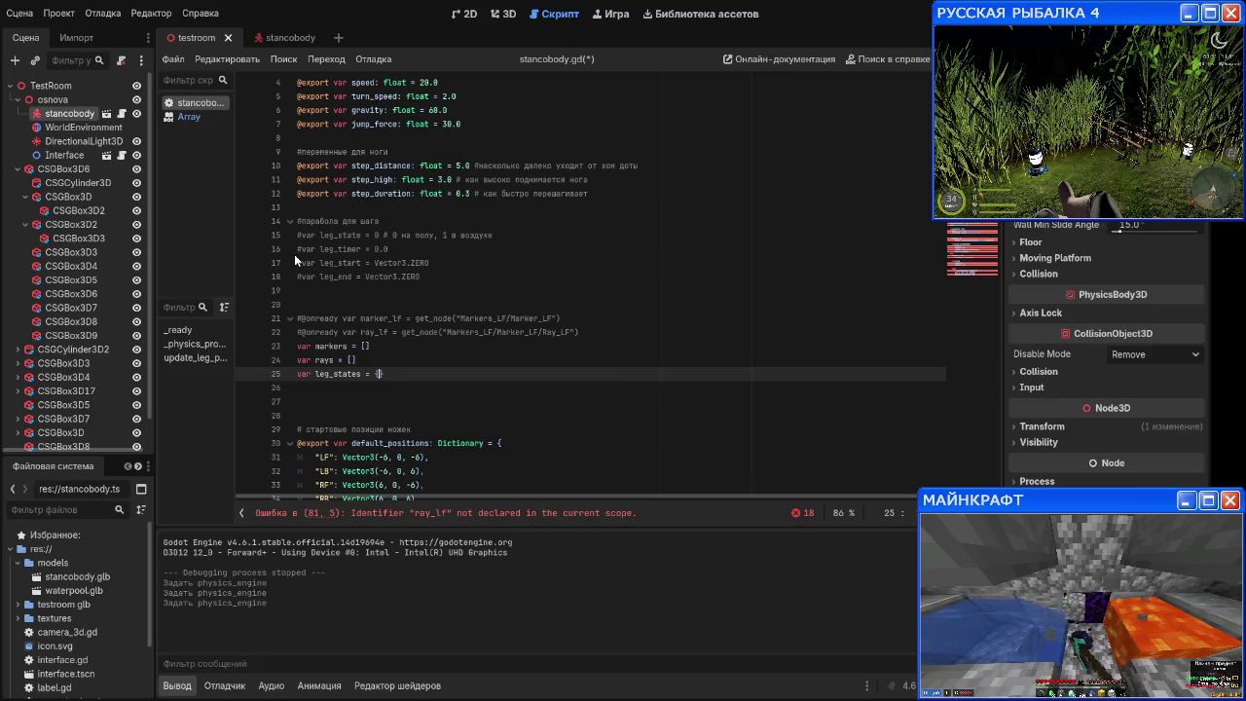
pyautogui.write('[]')
pyautogui.press('Return')
pyautogui.write('var ')
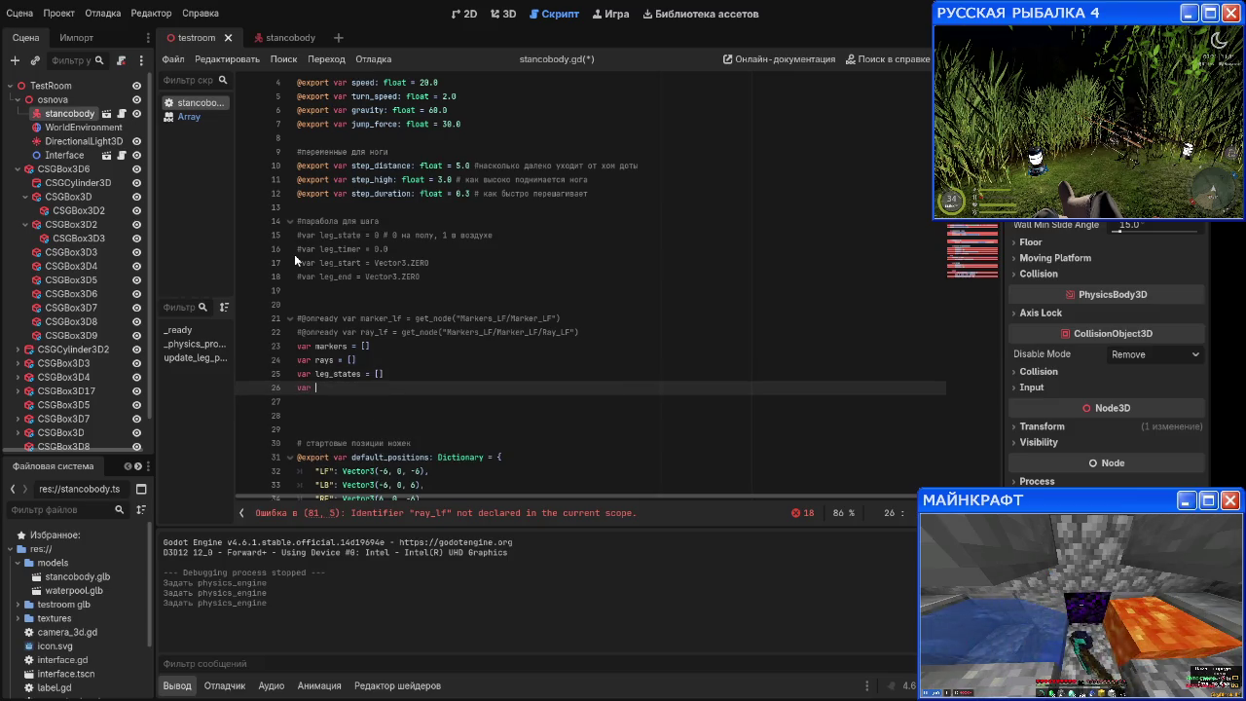
pyautogui.write('leg_t')
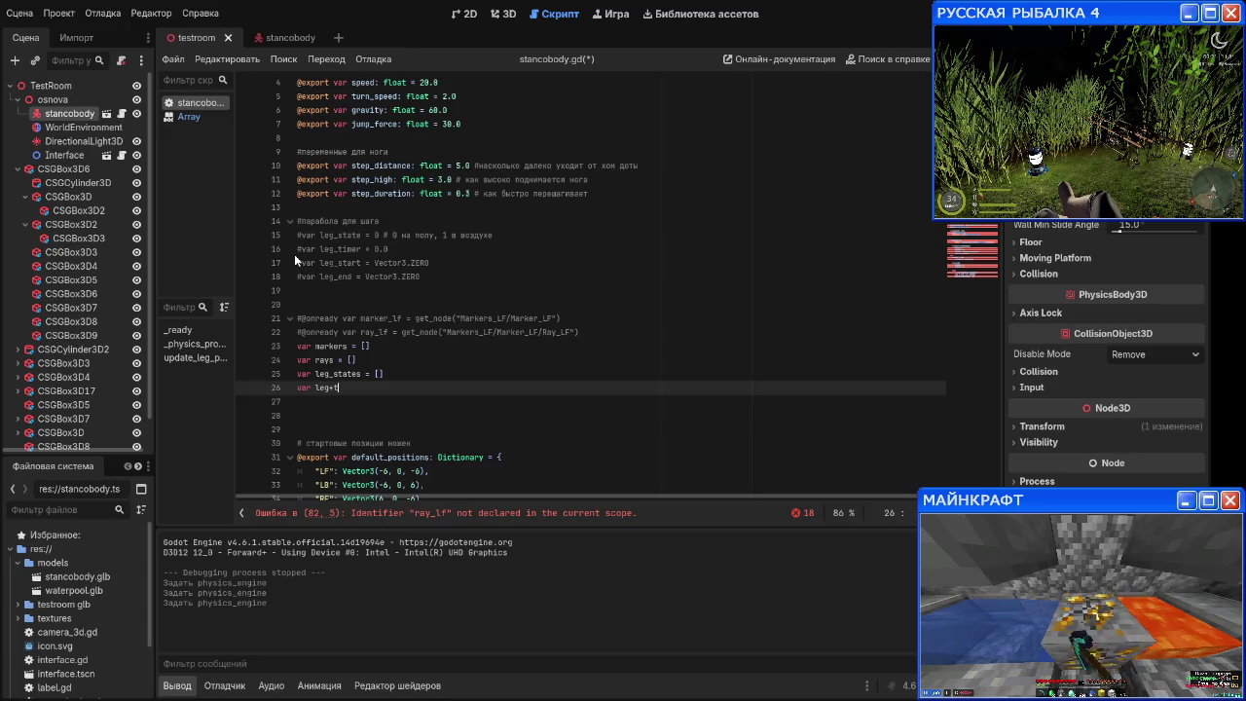
pyautogui.write('imers ')
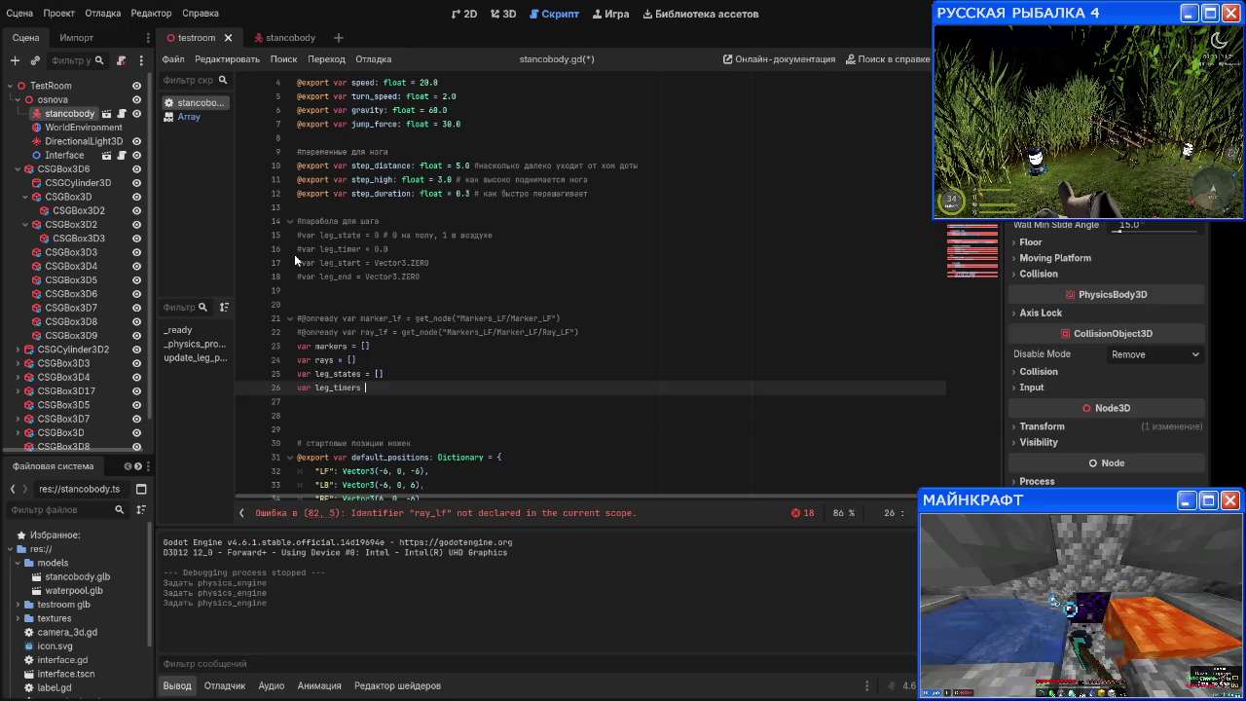
pyautogui.write('= []')
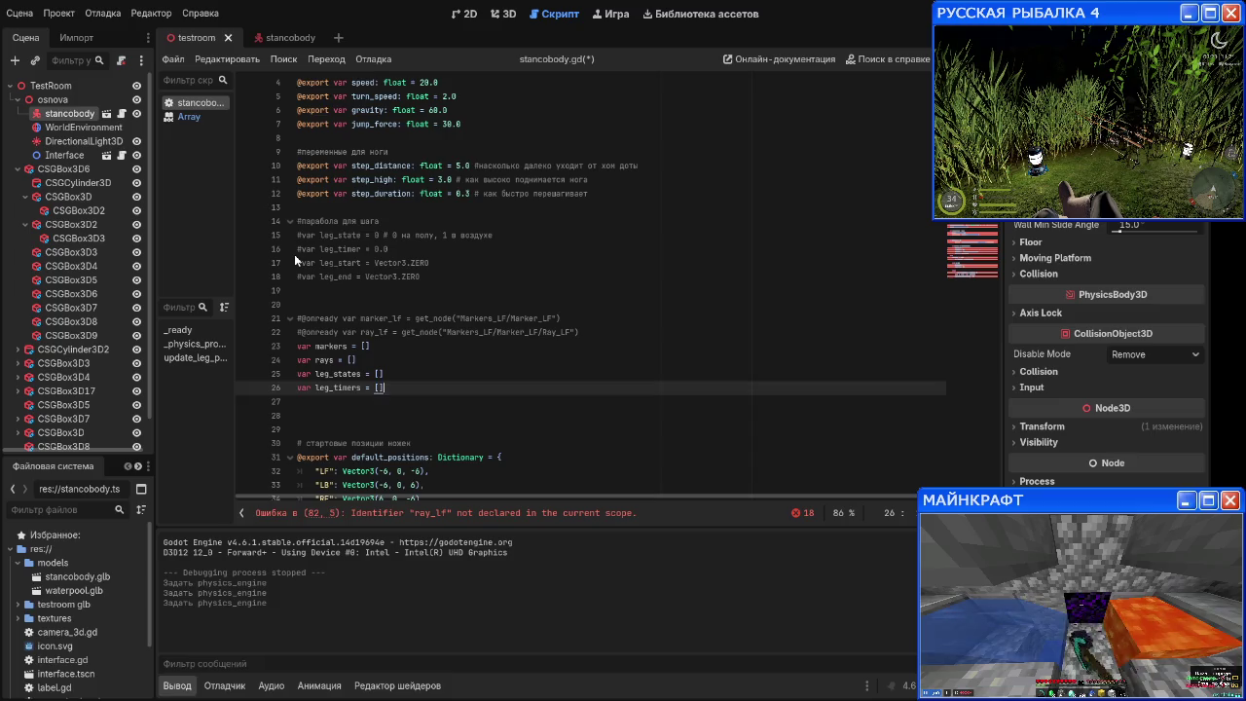
pyautogui.press('Return')
pyautogui.write('var leg_')
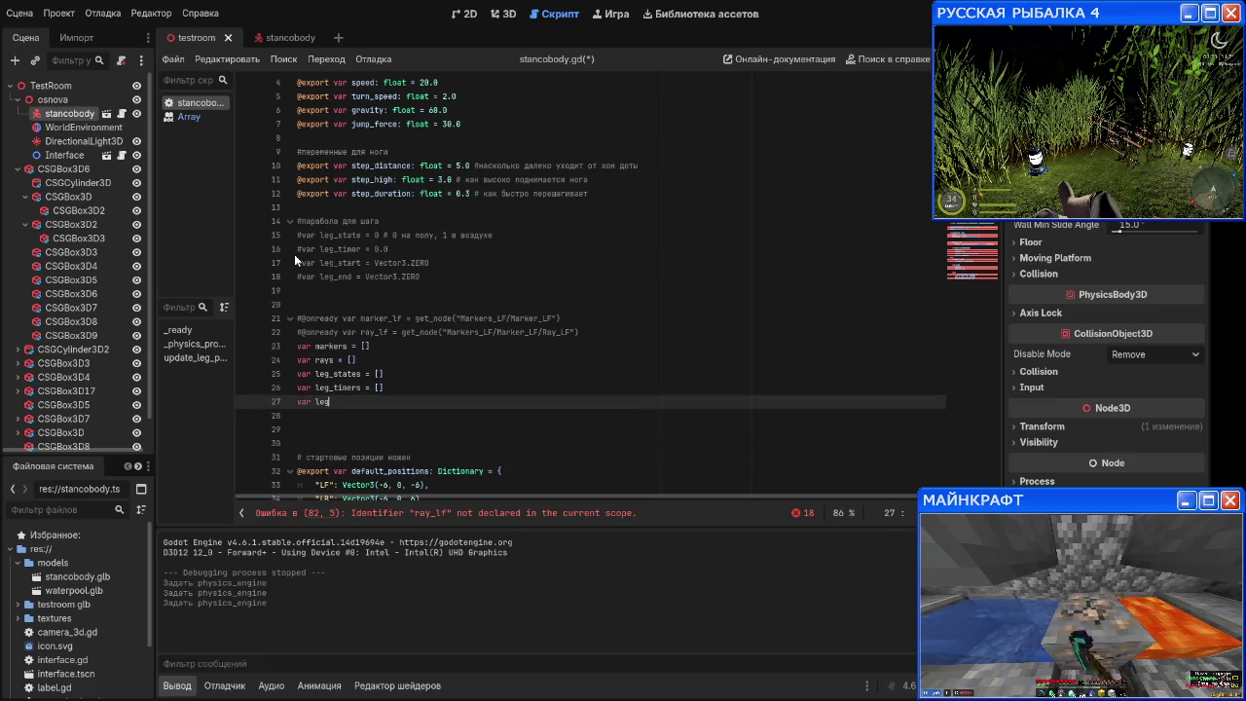
pyautogui.write('starts = []')
pyautogui.press('Return')
pyautogui.write('var leg+s')
pyautogui.press('BackSpace')
pyautogui.write('ends =')
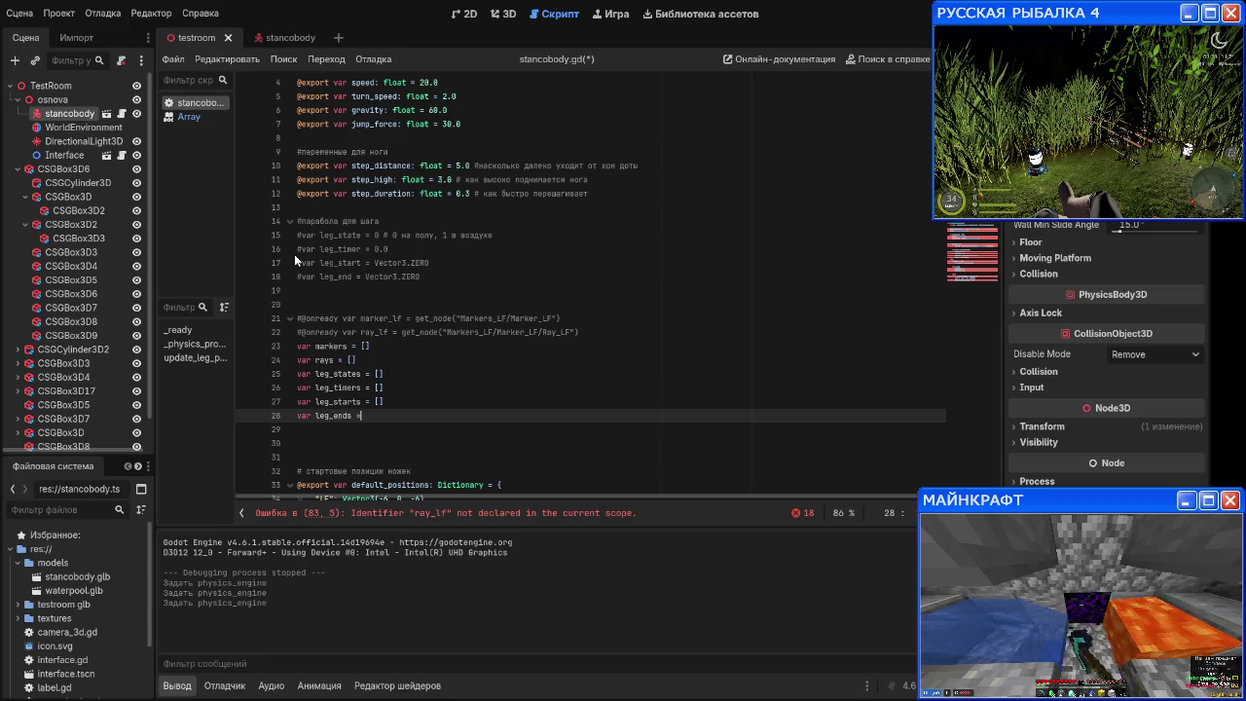
pyautogui.write(' []')
pyautogui.press('Return')
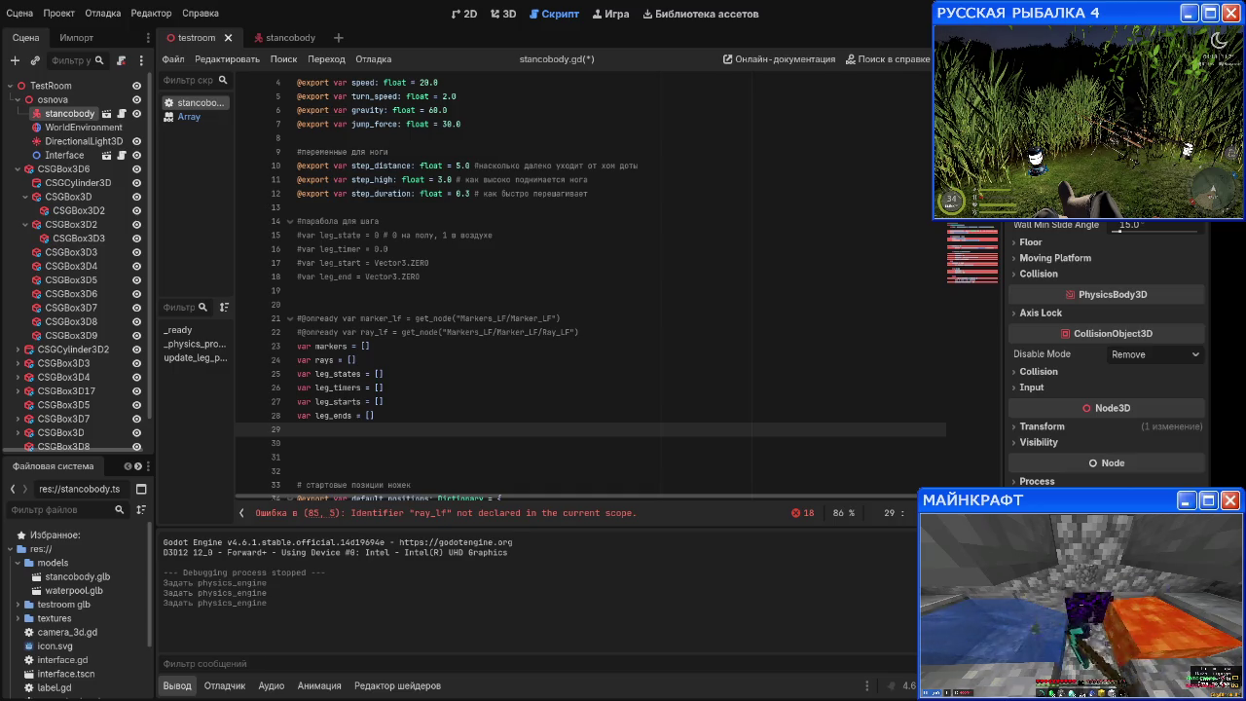
pyautogui.scroll(-6, 531, 334)
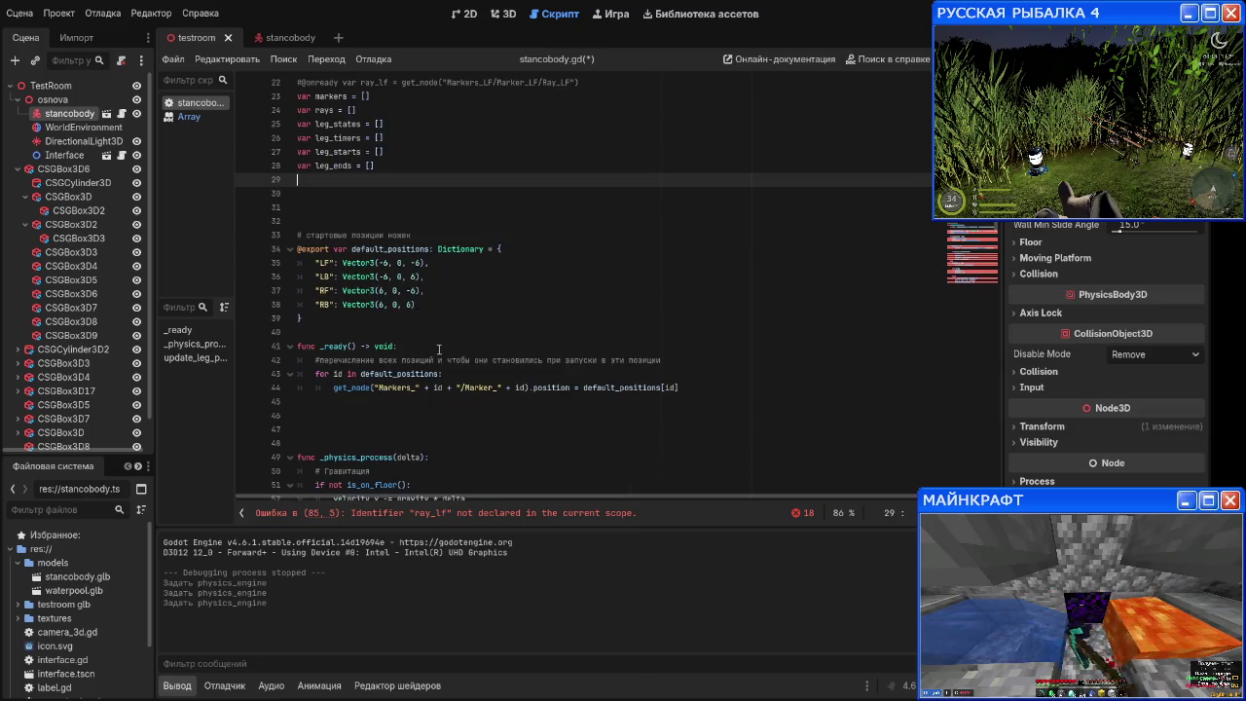
# Step: Comment out the get_node marker line in the _ready loop and add an empty indented line below it
pyautogui.click(472, 376)
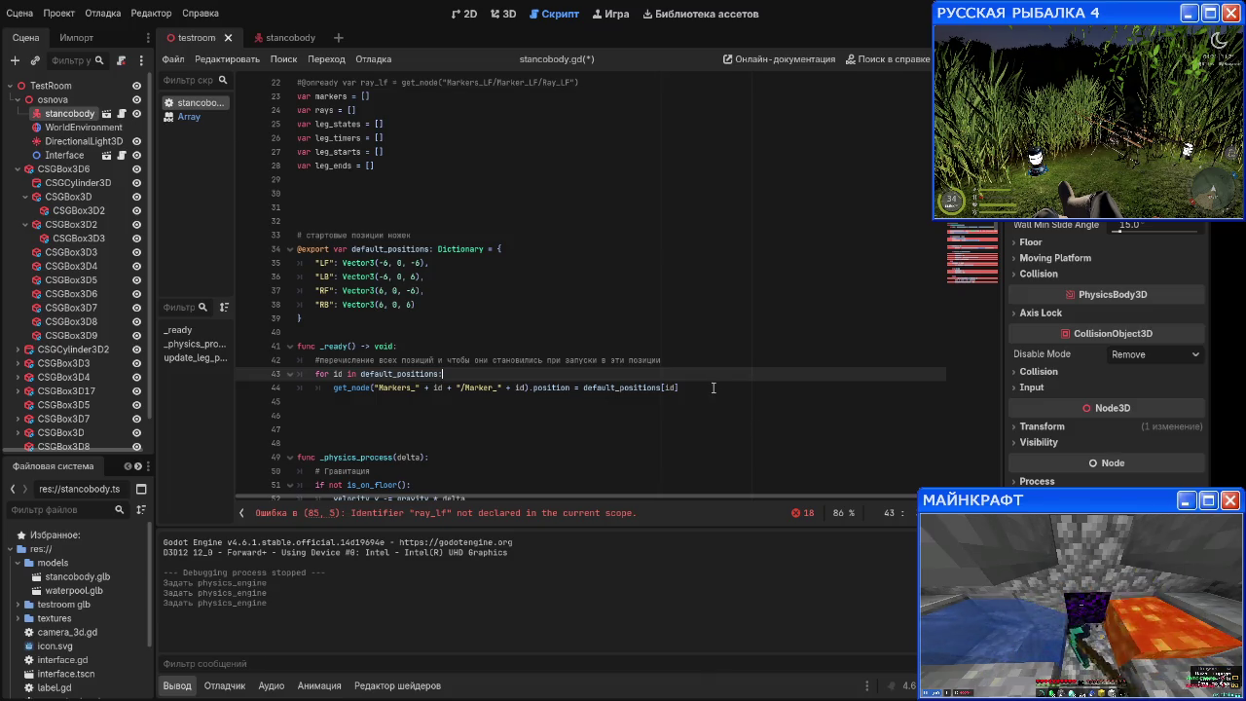
pyautogui.moveTo(681, 389); pyautogui.dragTo(354, 389)
pyautogui.click(354, 389)
pyautogui.hotkey('ctrl', 'k')
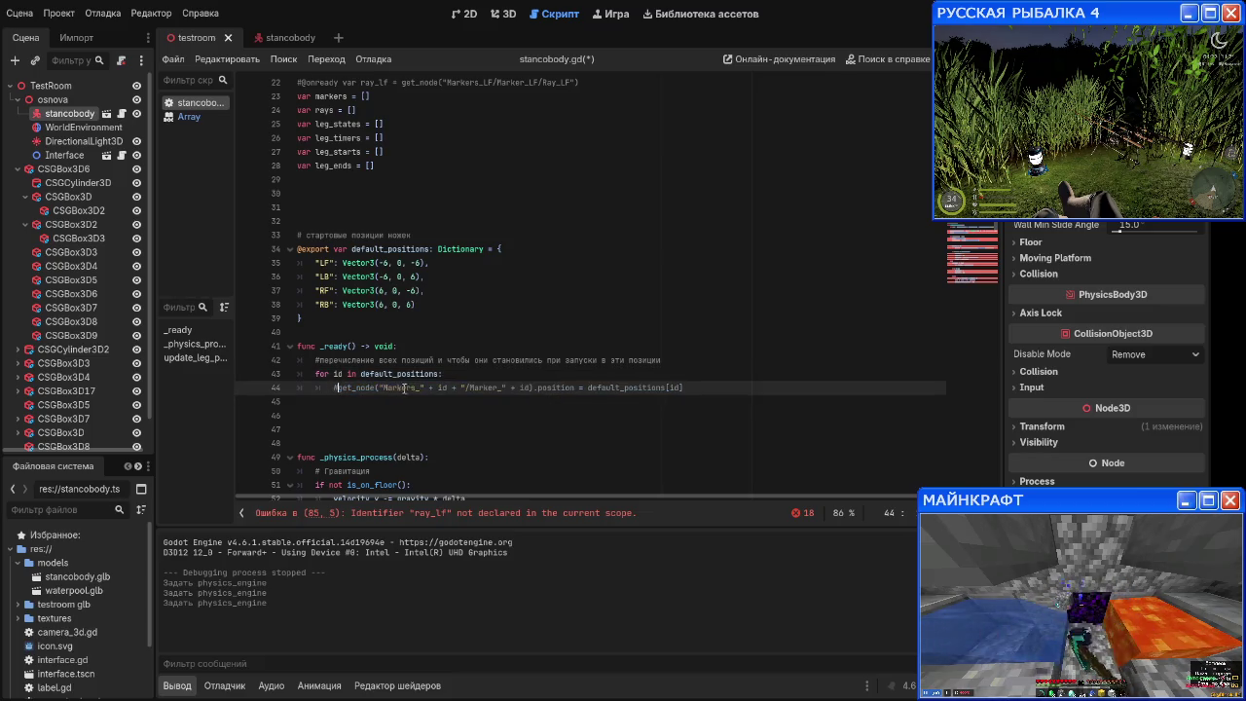
pyautogui.click(740, 388)
pyautogui.press('Return')
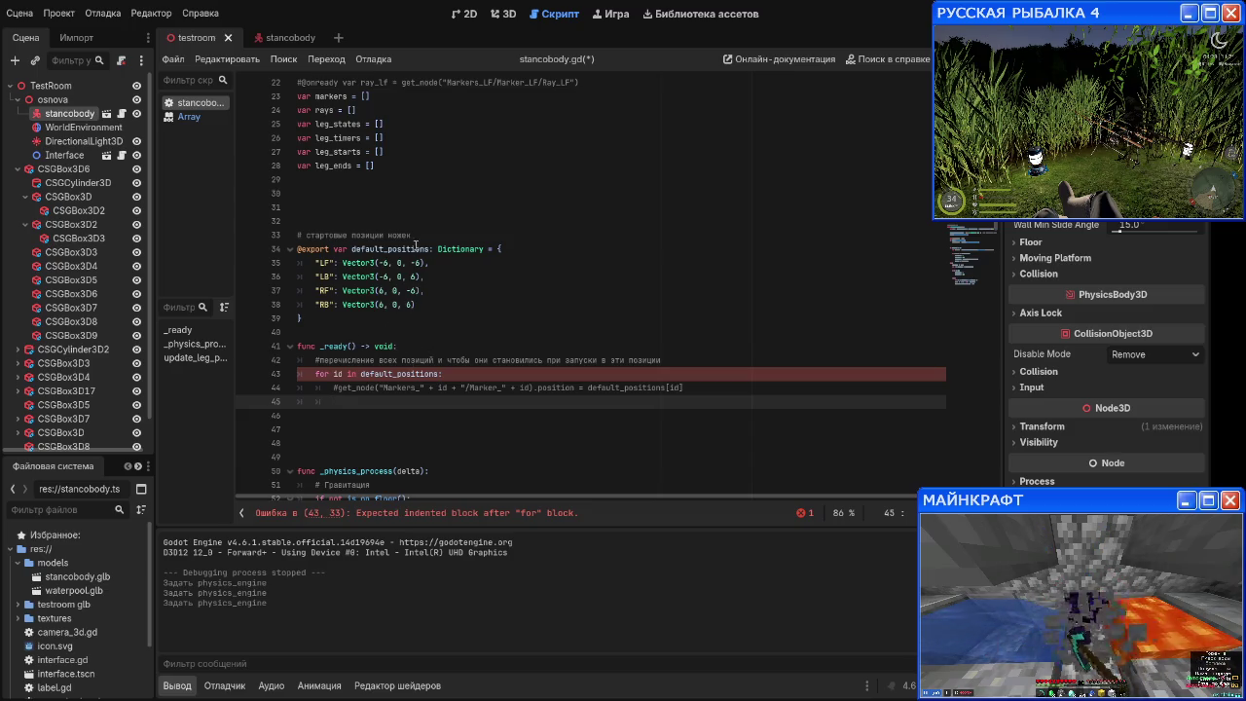
pyautogui.moveTo(428, 249); pyautogui.dragTo(353, 250)
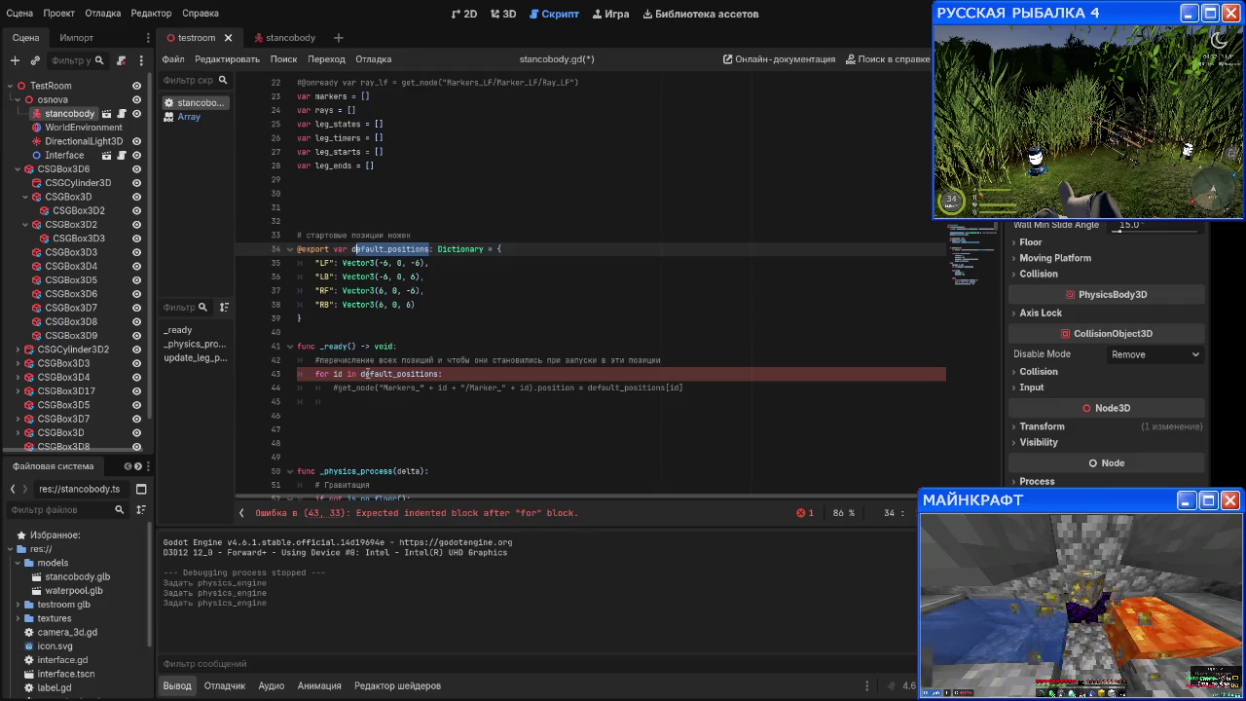
# Step: Rename the exported default_positions dictionary on line 34 to leg_list
pyautogui.write('ду')
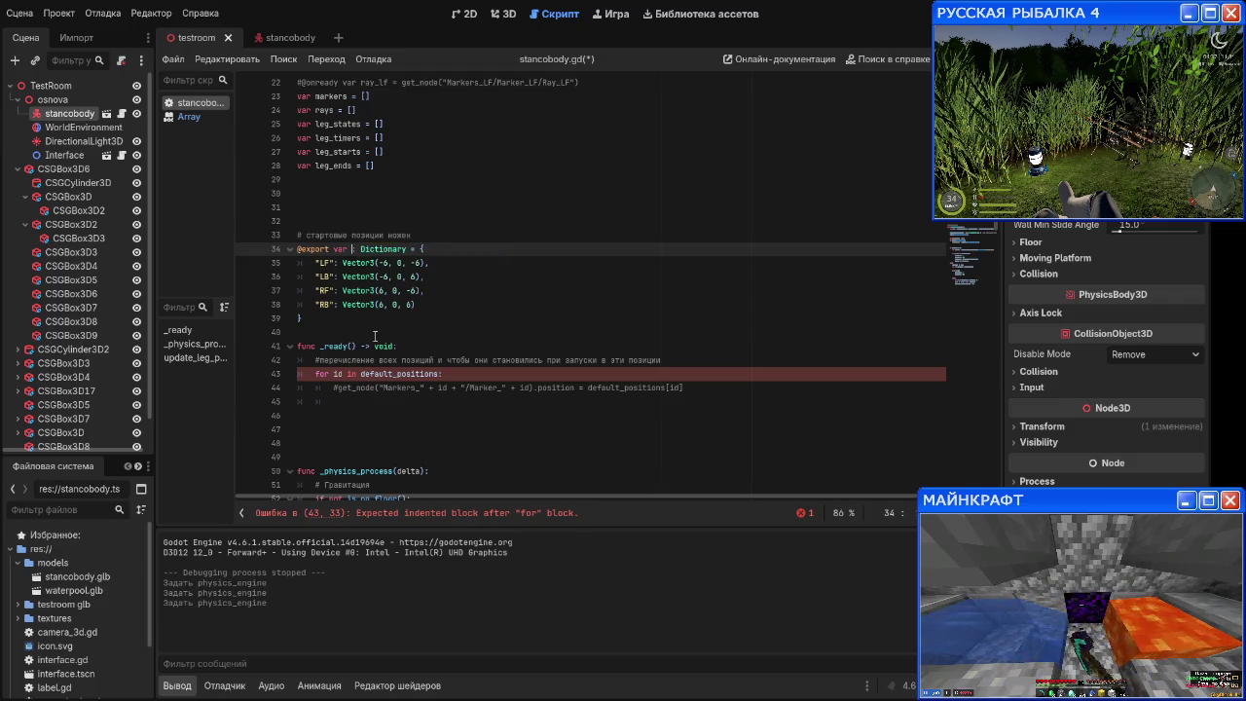
pyautogui.press('BackSpace')
pyautogui.press('BackSpace')
pyautogui.write('leg_l')
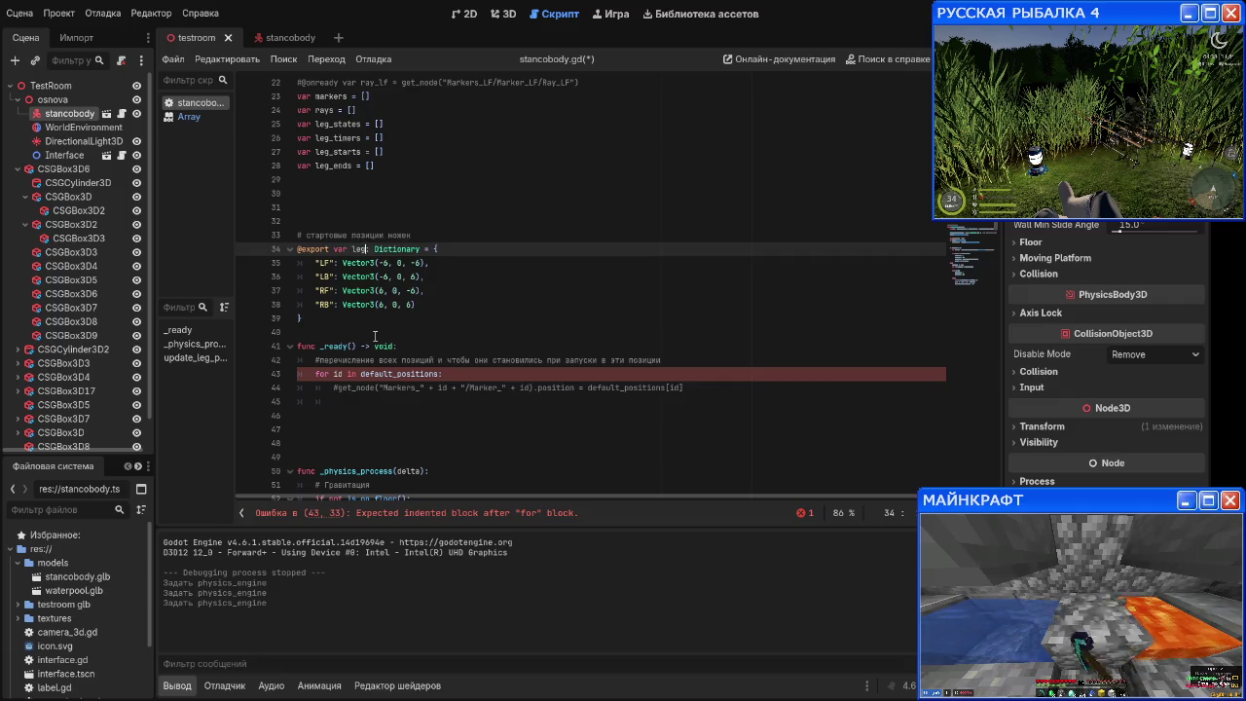
pyautogui.write('ist')
pyautogui.press('Down')
pyautogui.press('Down')
pyautogui.press('Down')
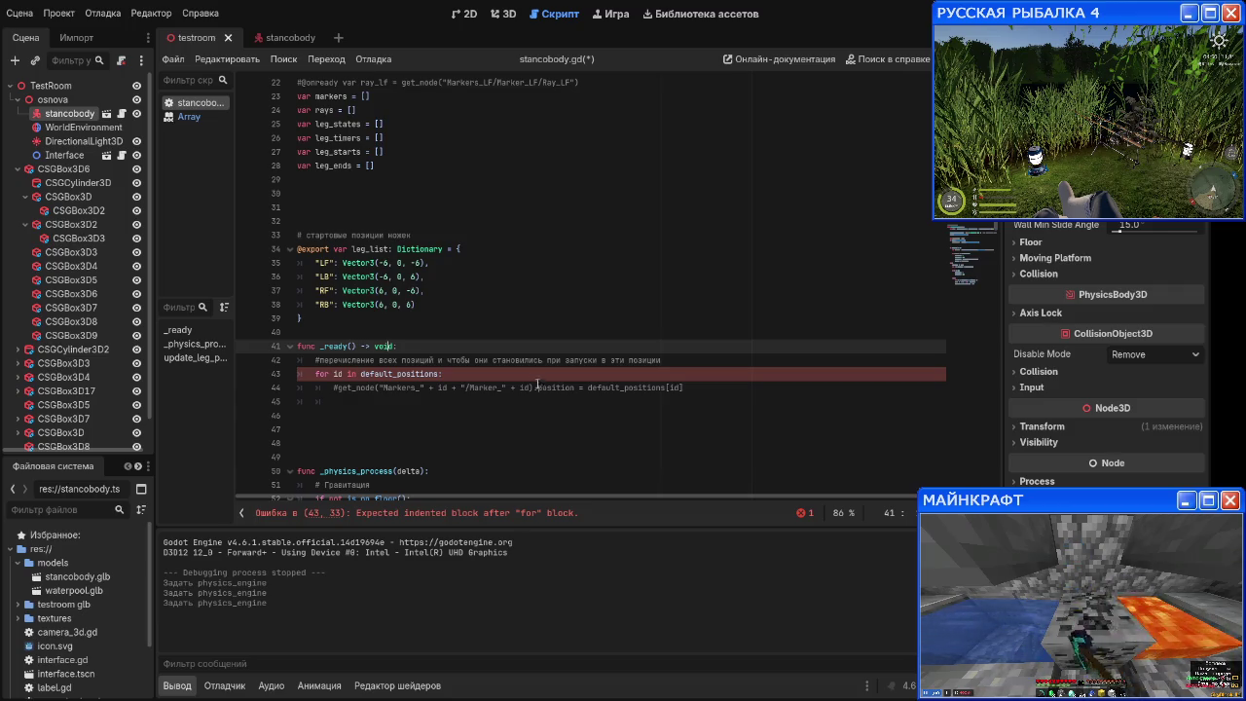
pyautogui.click(752, 390)
# Step: Remove the stray blank lines above the leg_list comment and fold the leg_list dictionary
pyautogui.press('Return')
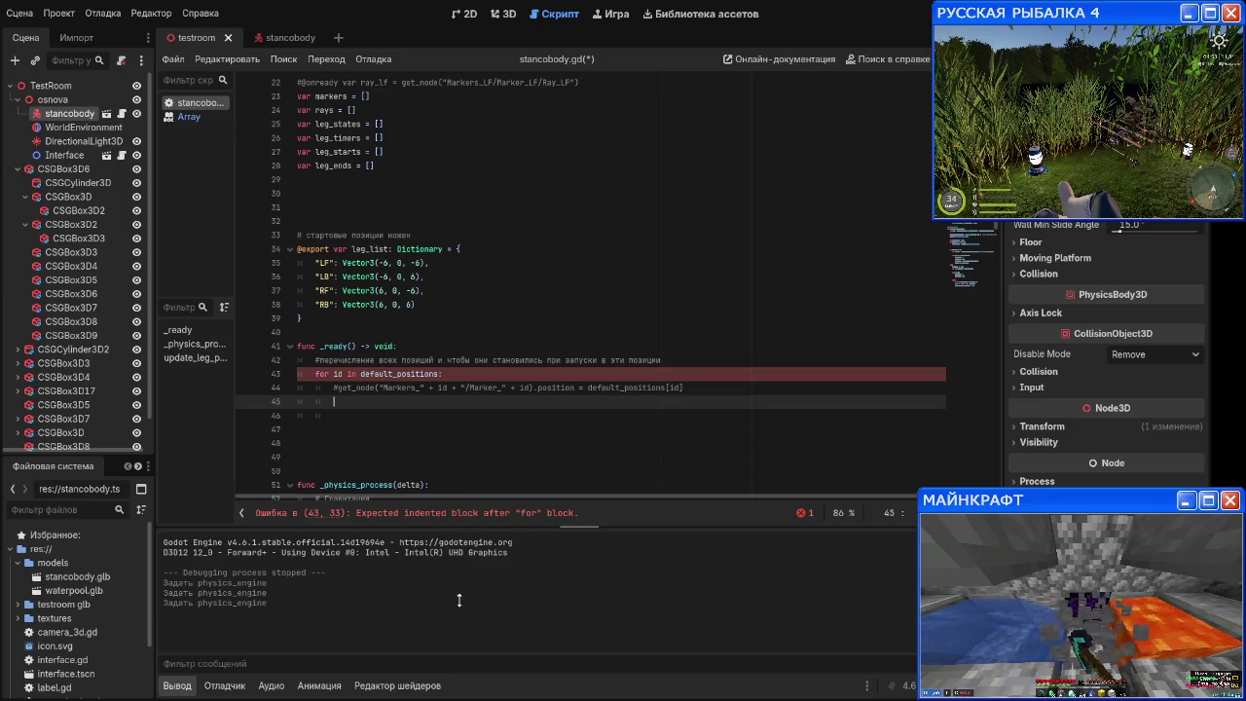
pyautogui.scroll(2, 363, 239)
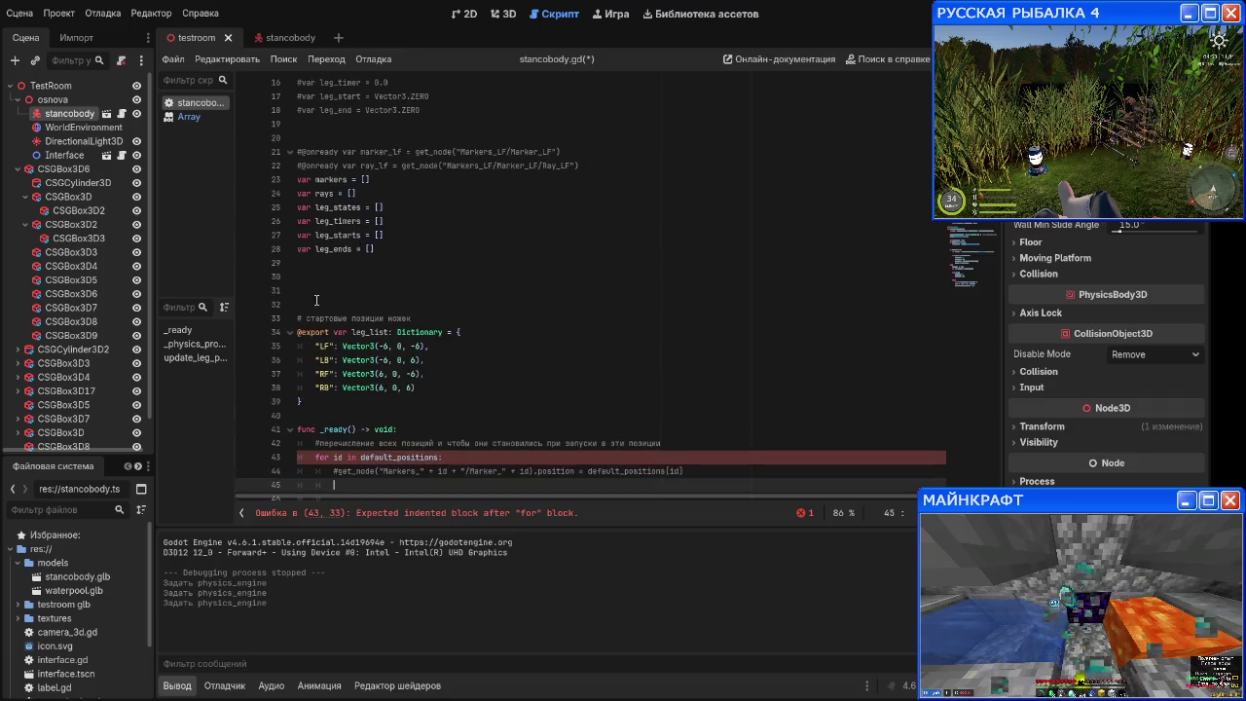
pyautogui.click(316, 300)
pyautogui.press('BackSpace')
pyautogui.press('BackSpace')
pyautogui.press('BackSpace')
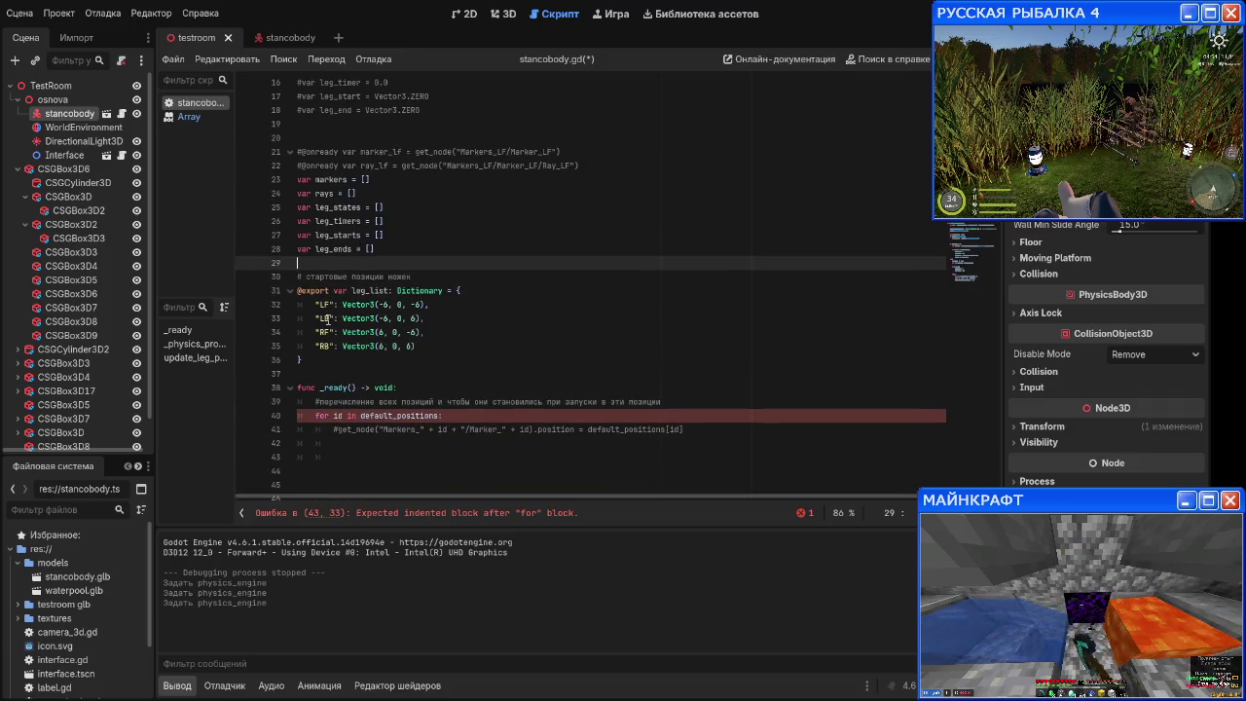
pyautogui.click(290, 290)
pyautogui.scroll(-2, 321, 312)
# Step: Add a loop line reading markers[id] = get_node( under the commented get_node line
pyautogui.click(396, 295)
pyautogui.scroll(1, 418, 322)
pyautogui.click(426, 341)
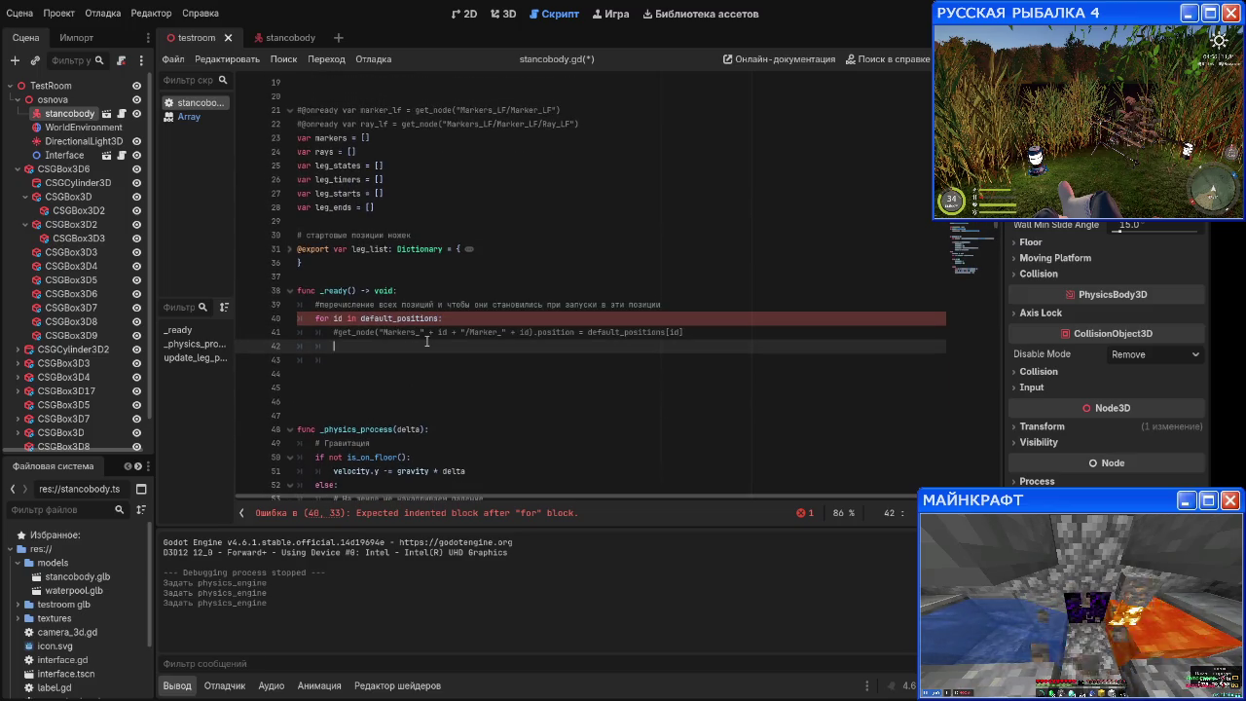
pyautogui.write('marker')
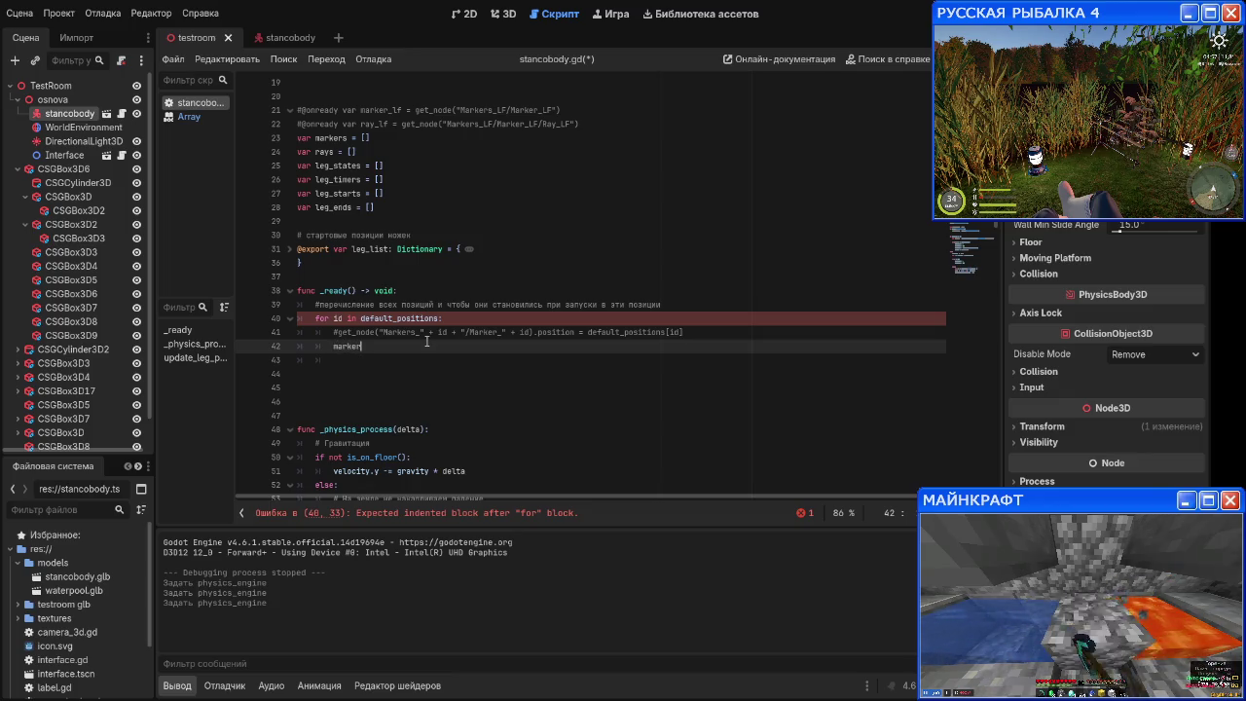
pyautogui.write('s[id')
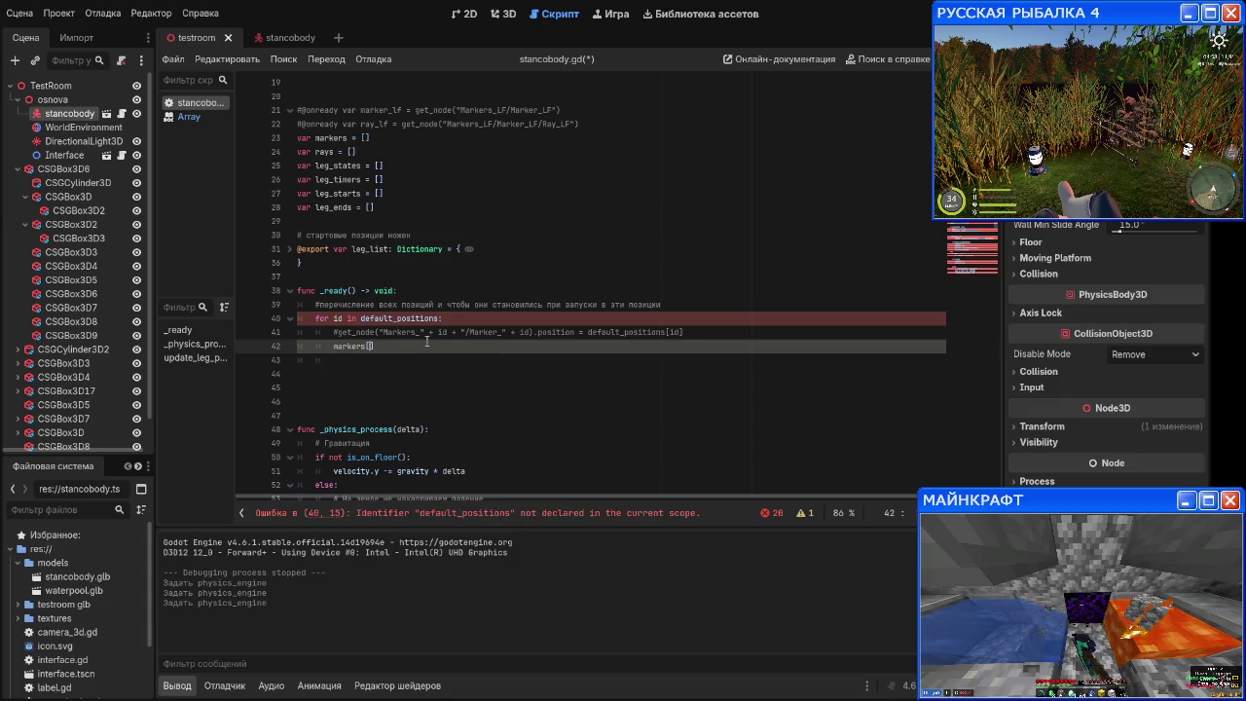
pyautogui.write('] = ')
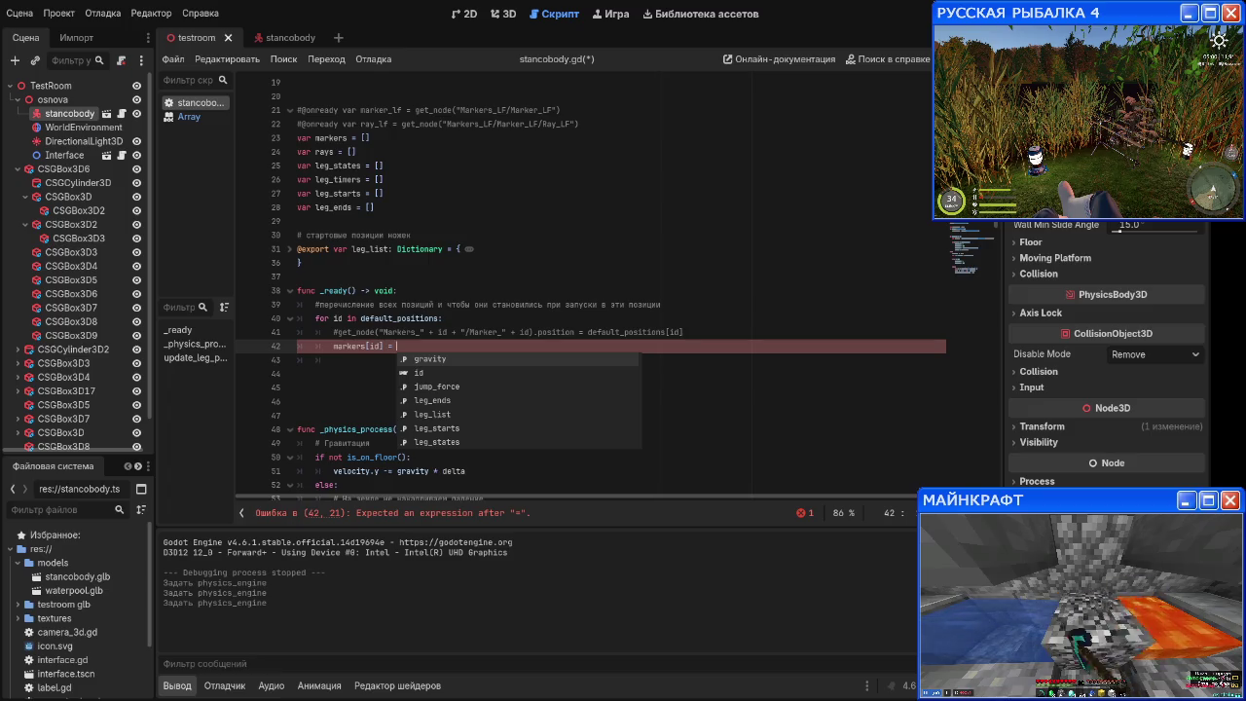
pyautogui.write('get_node')
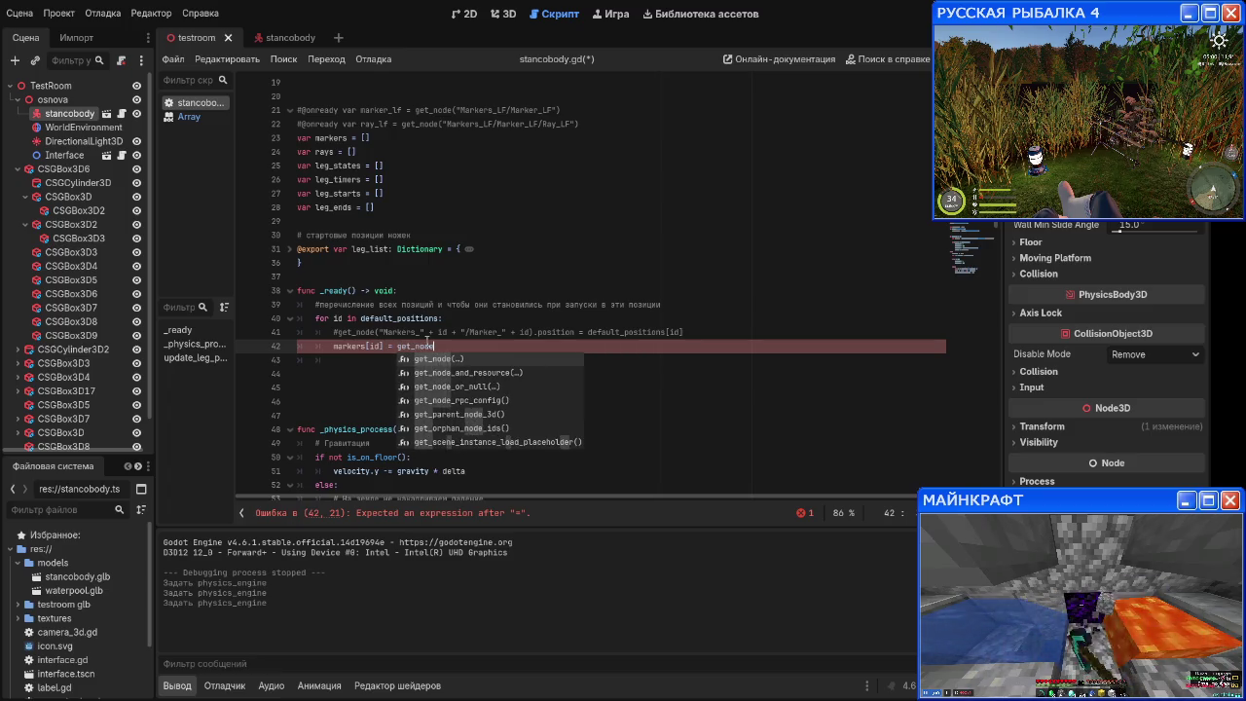
pyautogui.write('(')
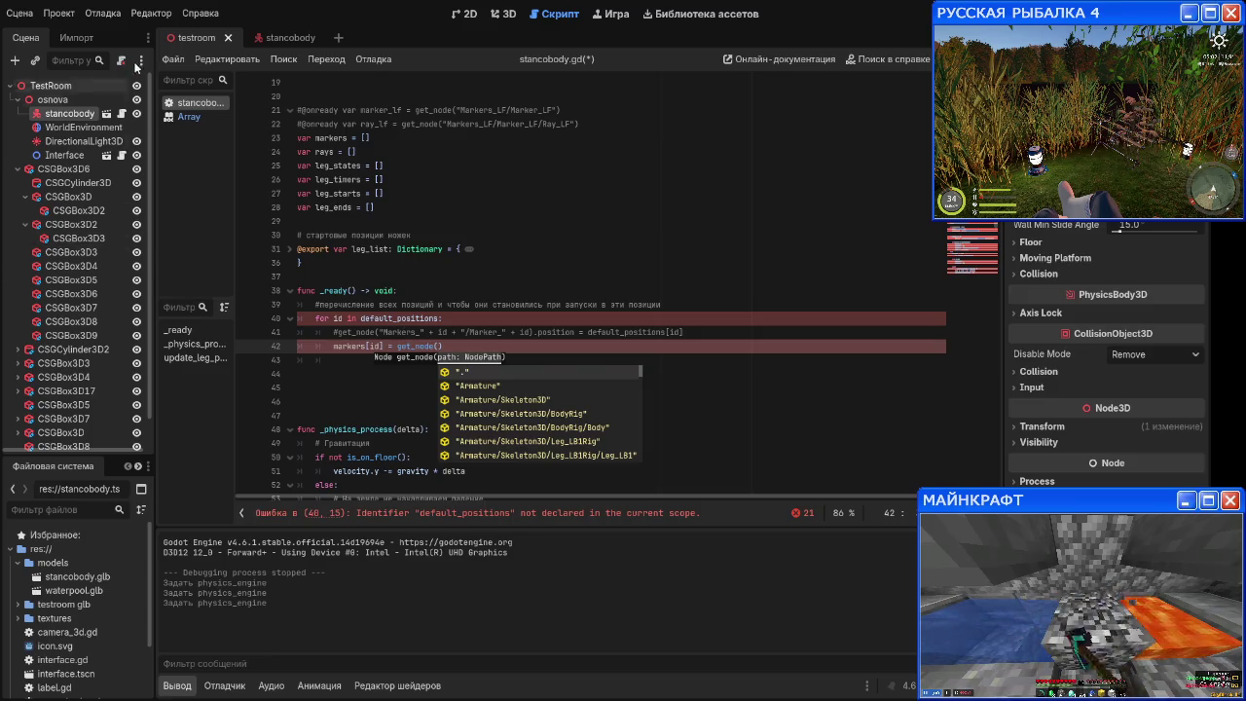
pyautogui.click(282, 37)
# Step: Check the Markers nodes in the scene tree and type "Markers_" into get_node on line 42
pyautogui.scroll(-5, 85, 236)
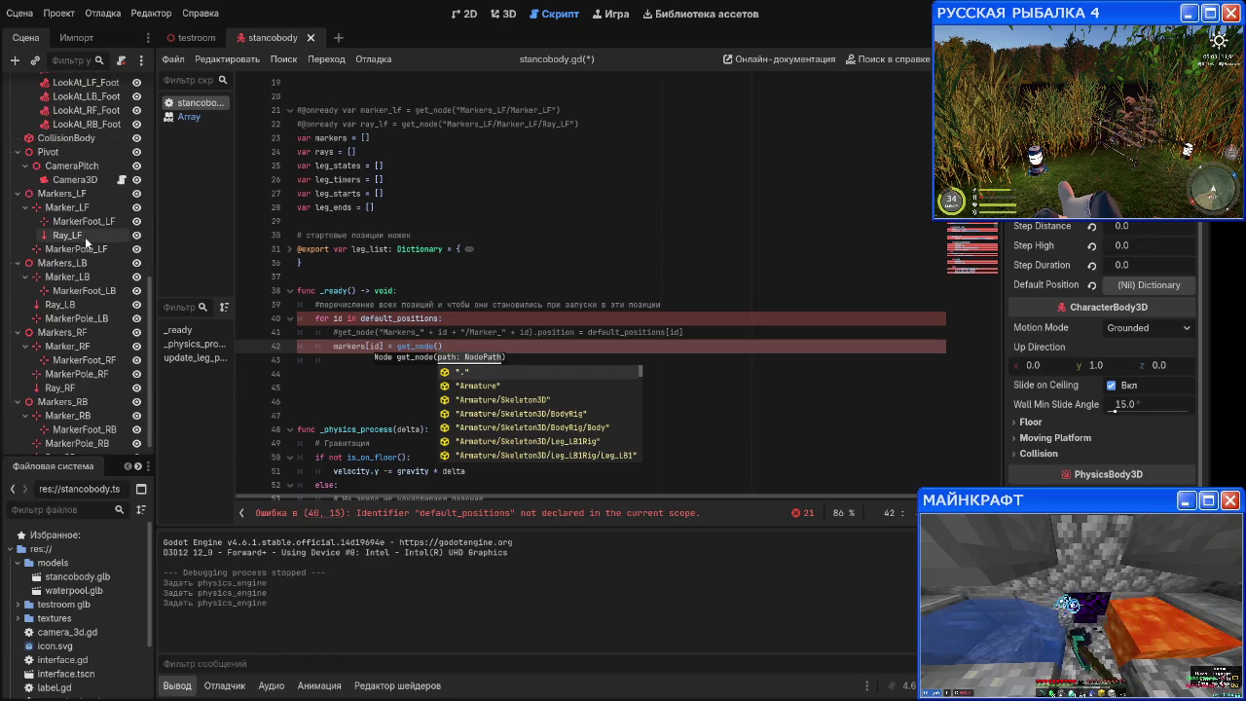
pyautogui.scroll(-2, 97, 235)
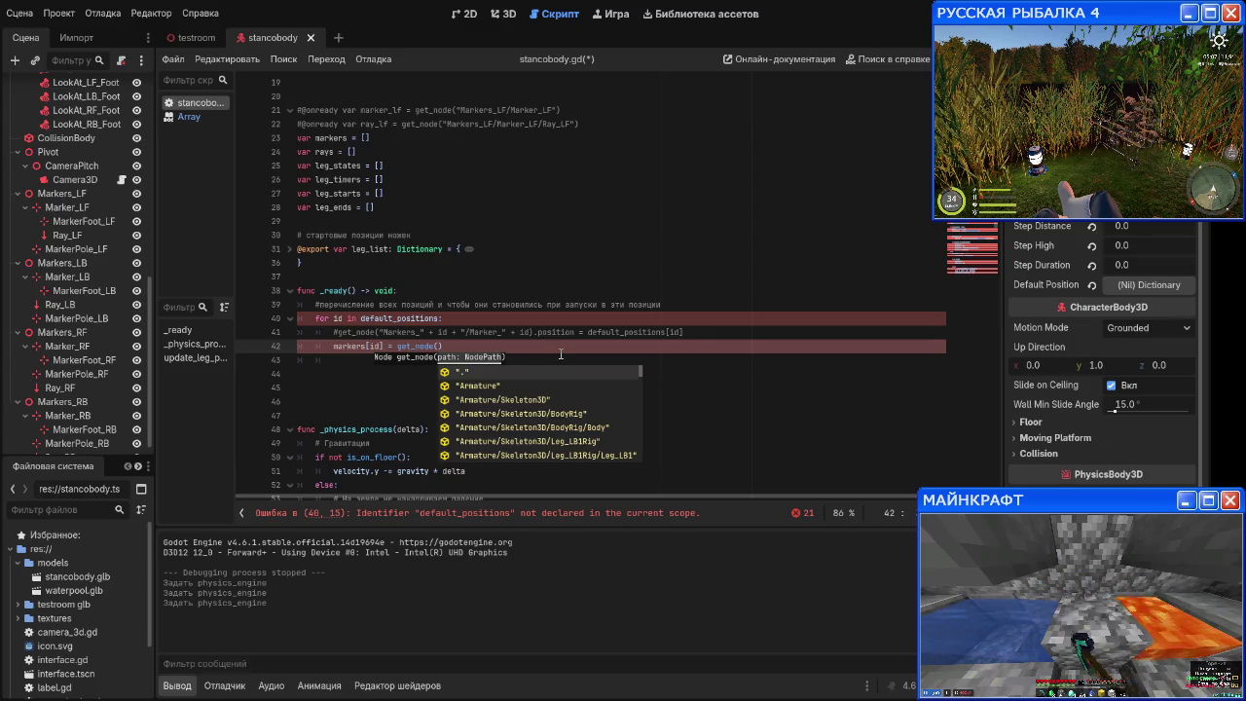
pyautogui.write('M')
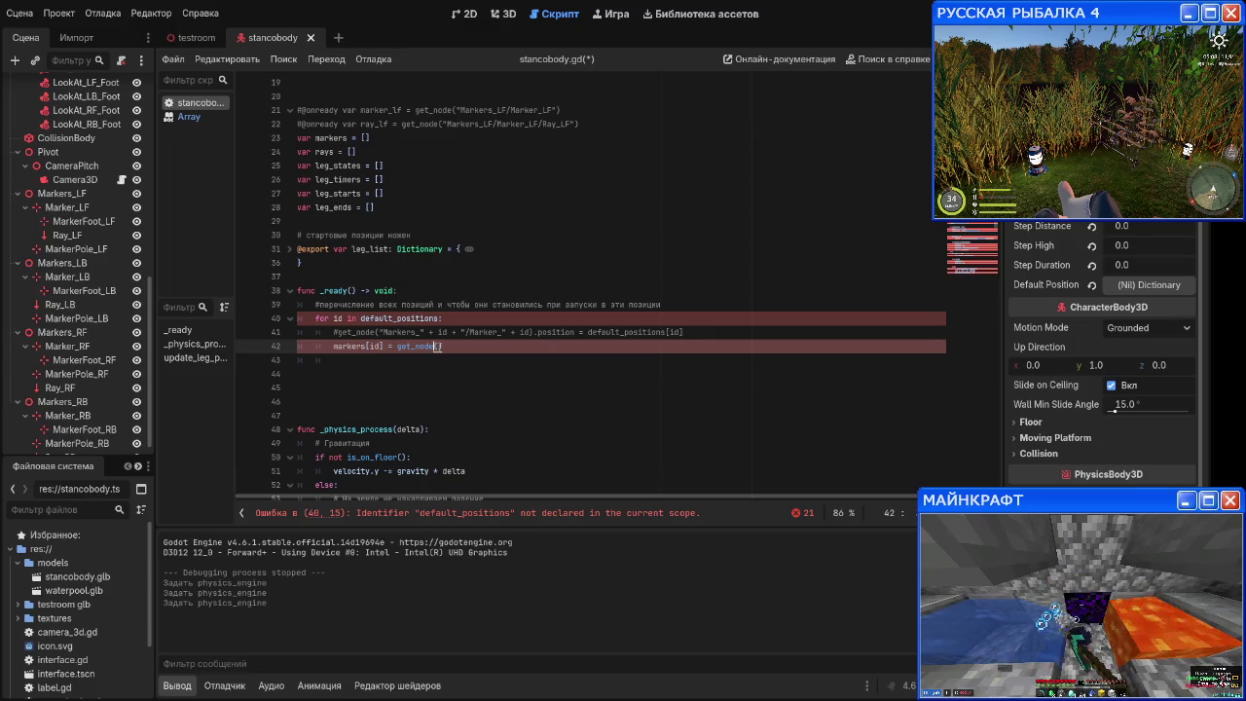
pyautogui.write('arkers')
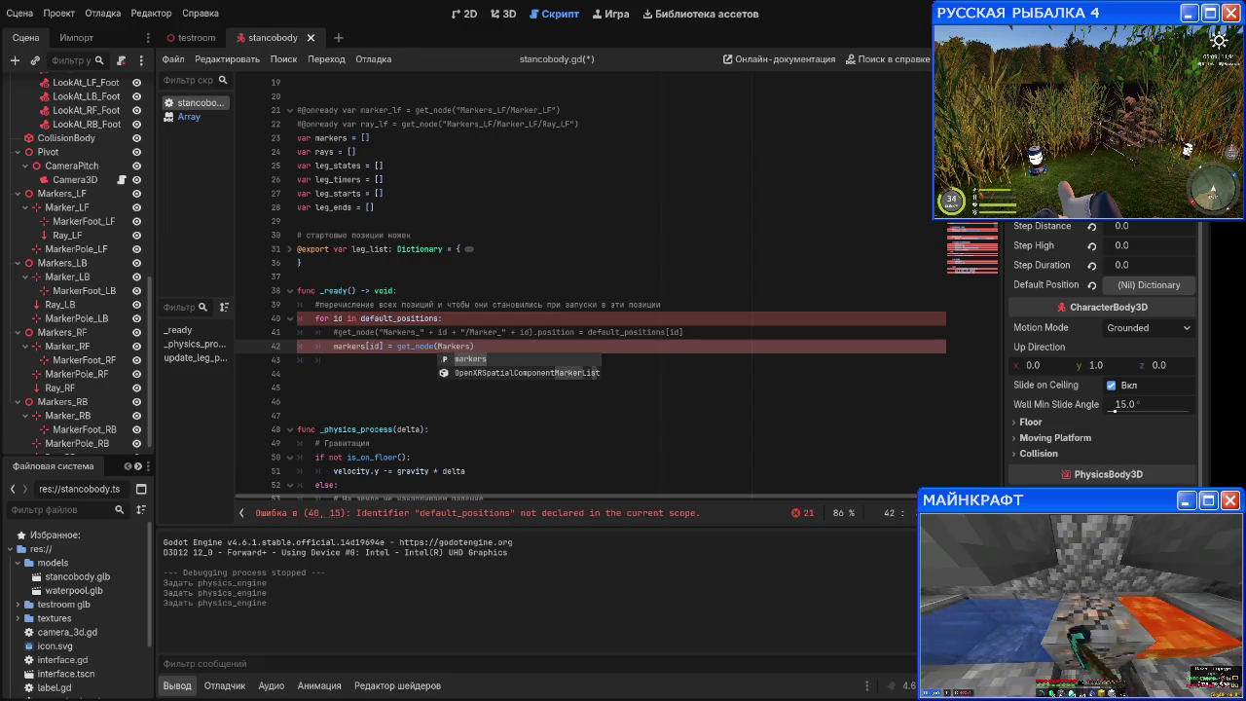
pyautogui.press('Left')
pyautogui.press('Left')
pyautogui.press('Left')
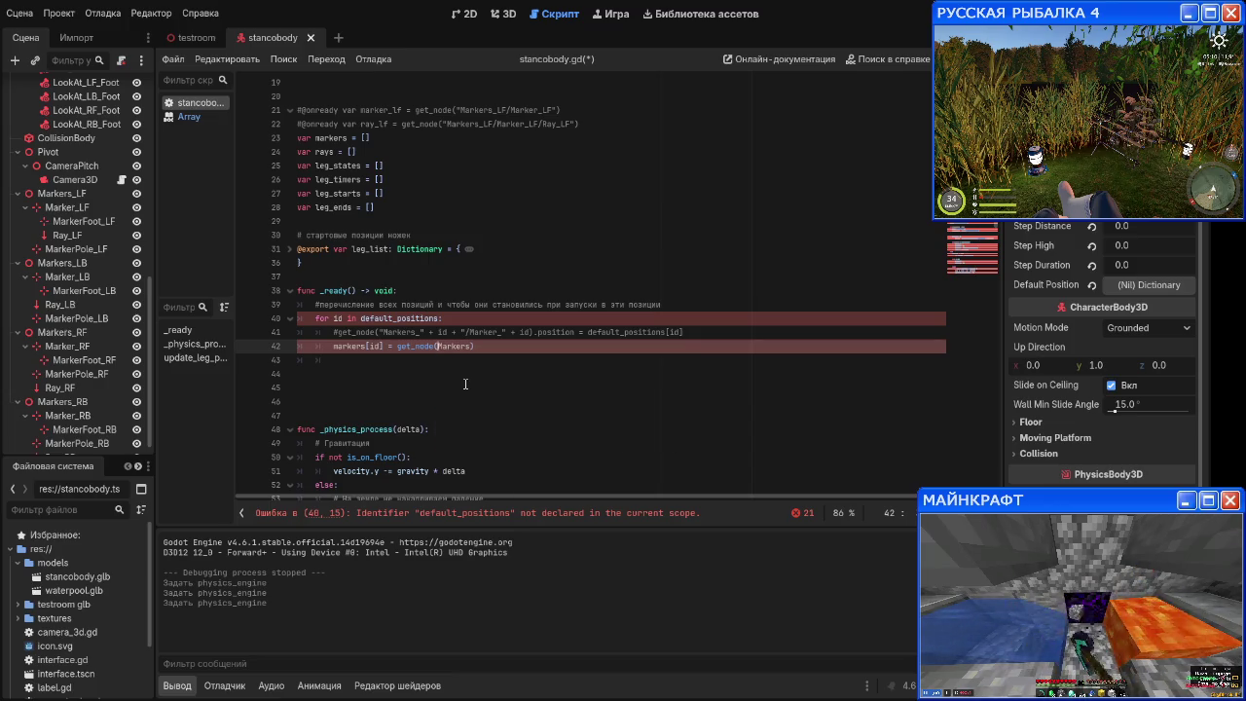
pyautogui.write('"')
pyautogui.press('End')
pyautogui.press('BackSpace')
pyautogui.write('_')
pyautogui.press('Escape')
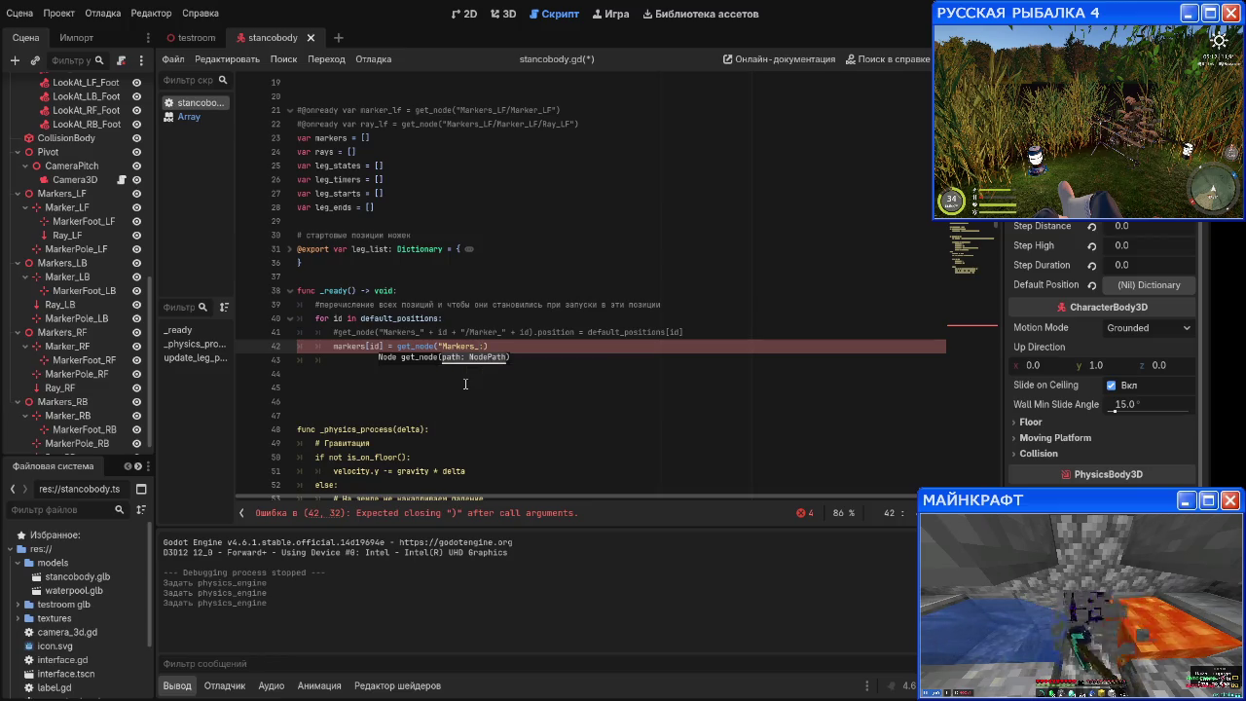
pyautogui.write('")')
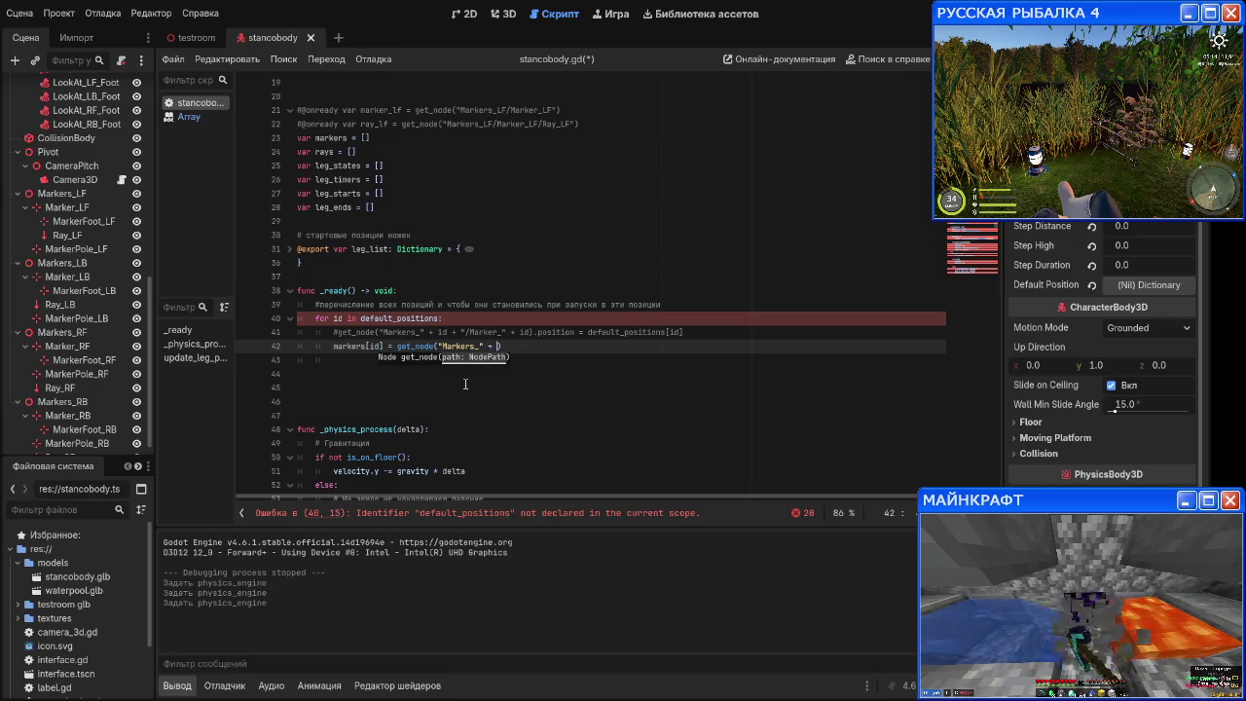
pyautogui.write(' "')
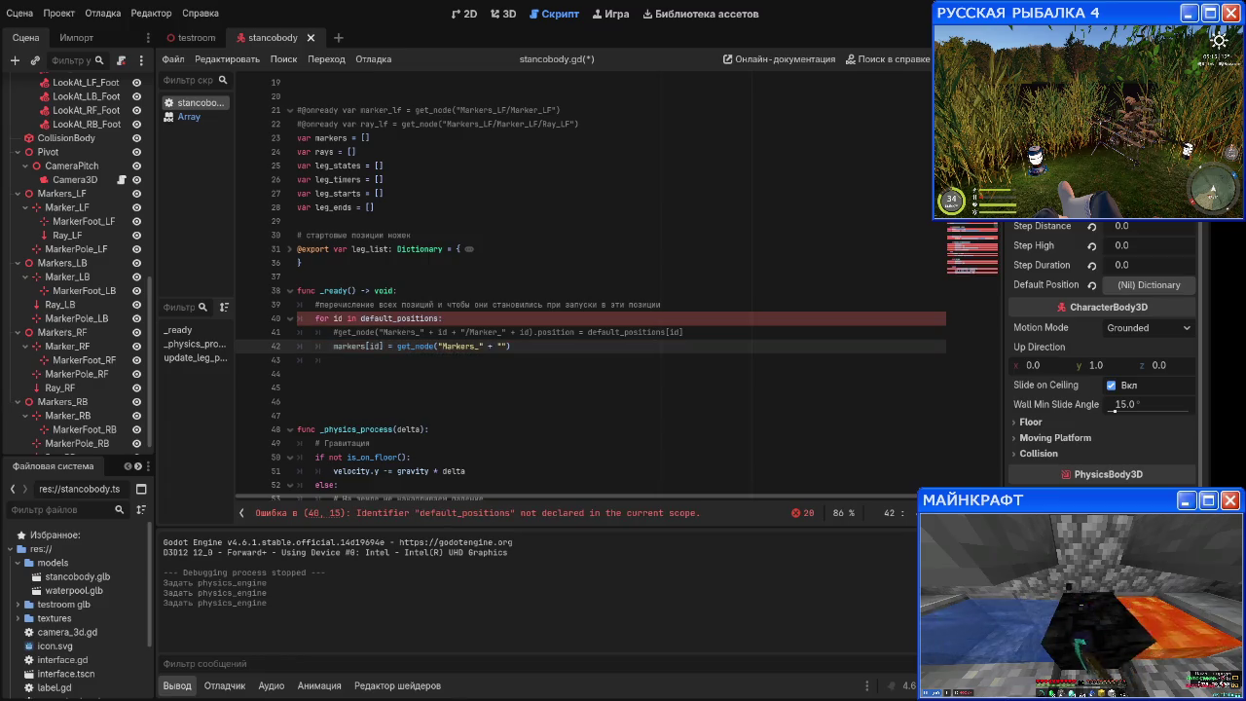
# Step: Complete line 42 as markers[id] = get_node("Markers_" + id + "/Marker_" + id)
pyautogui.press('BackSpace')
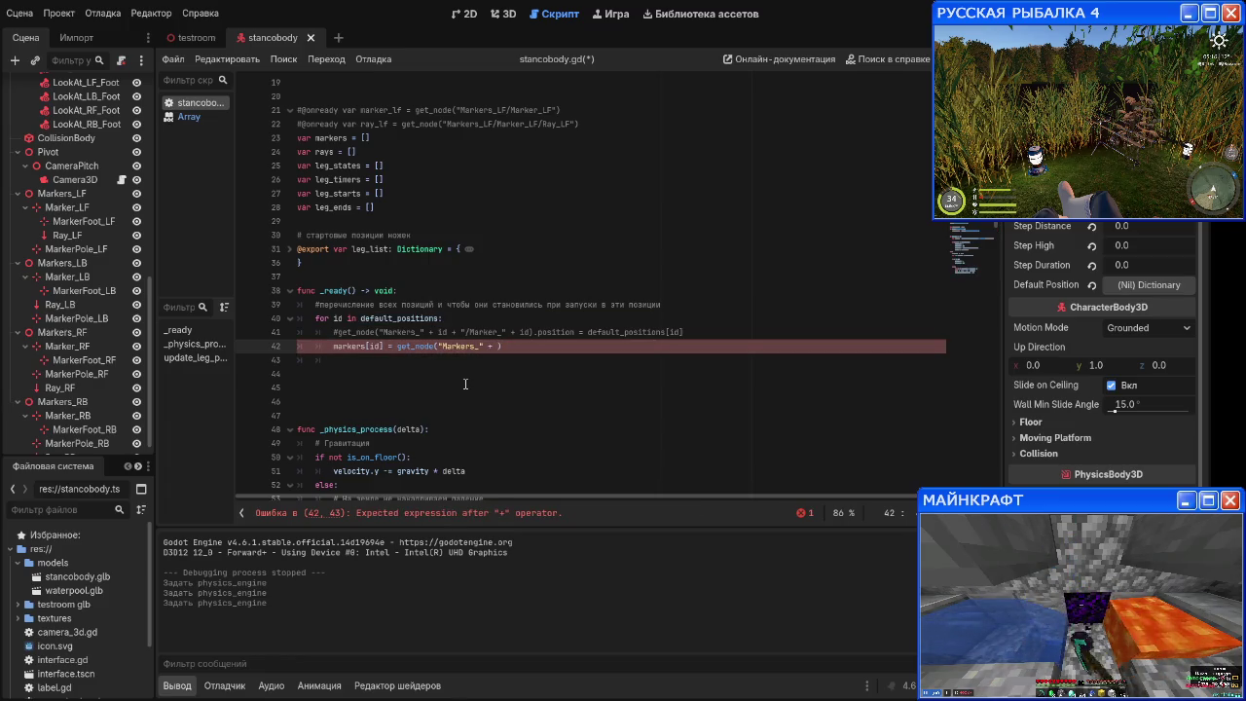
pyautogui.write('I')
pyautogui.press('BackSpace')
pyautogui.write('id ')
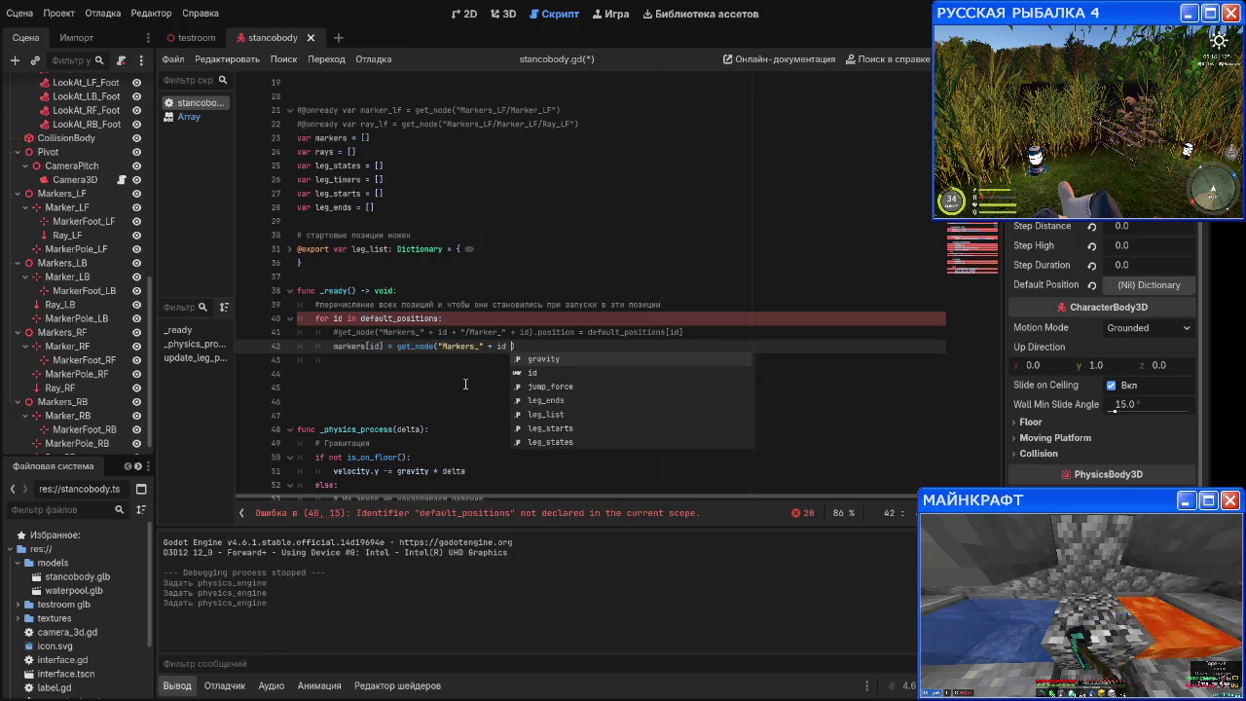
pyautogui.write('+ "')
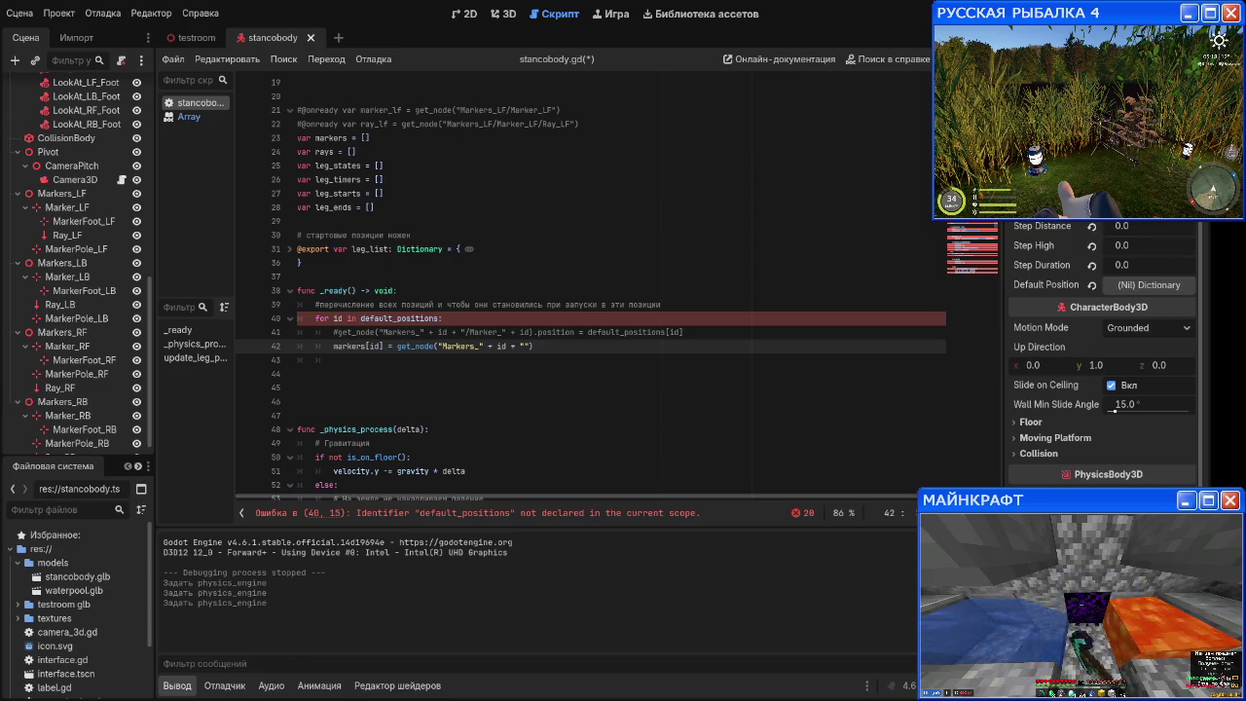
pyautogui.write('/')
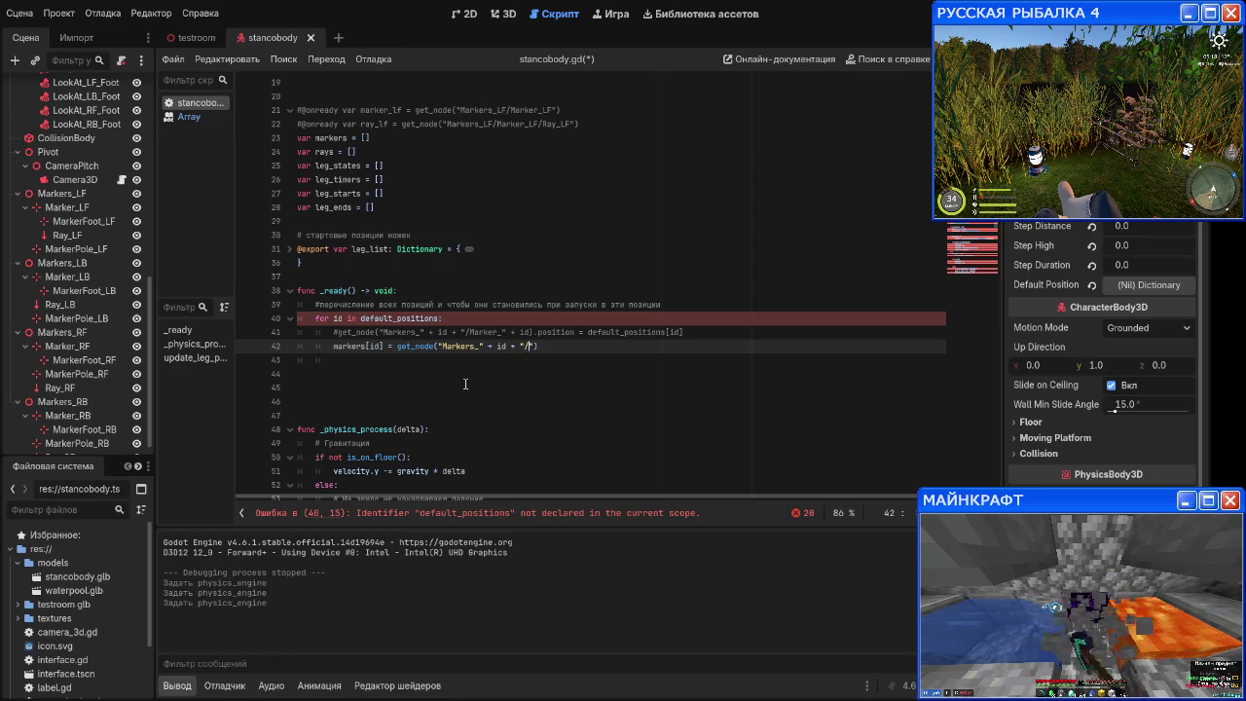
pyautogui.write('Marker')
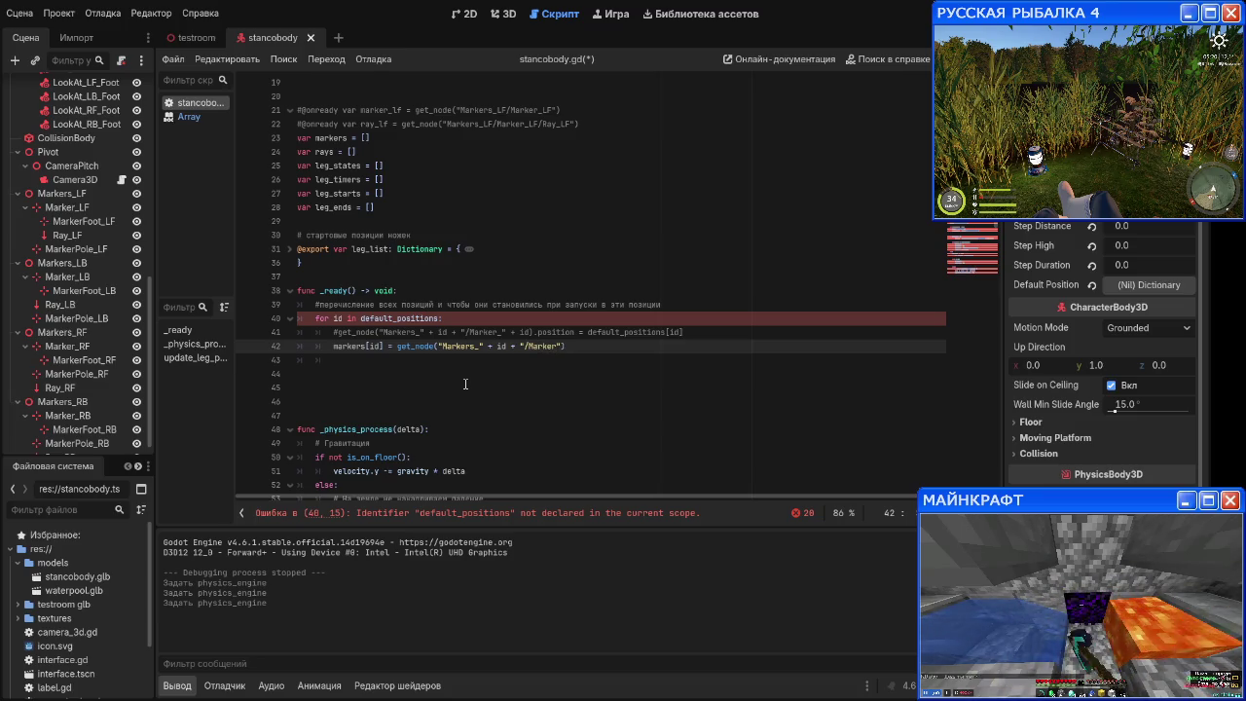
pyautogui.write('_')
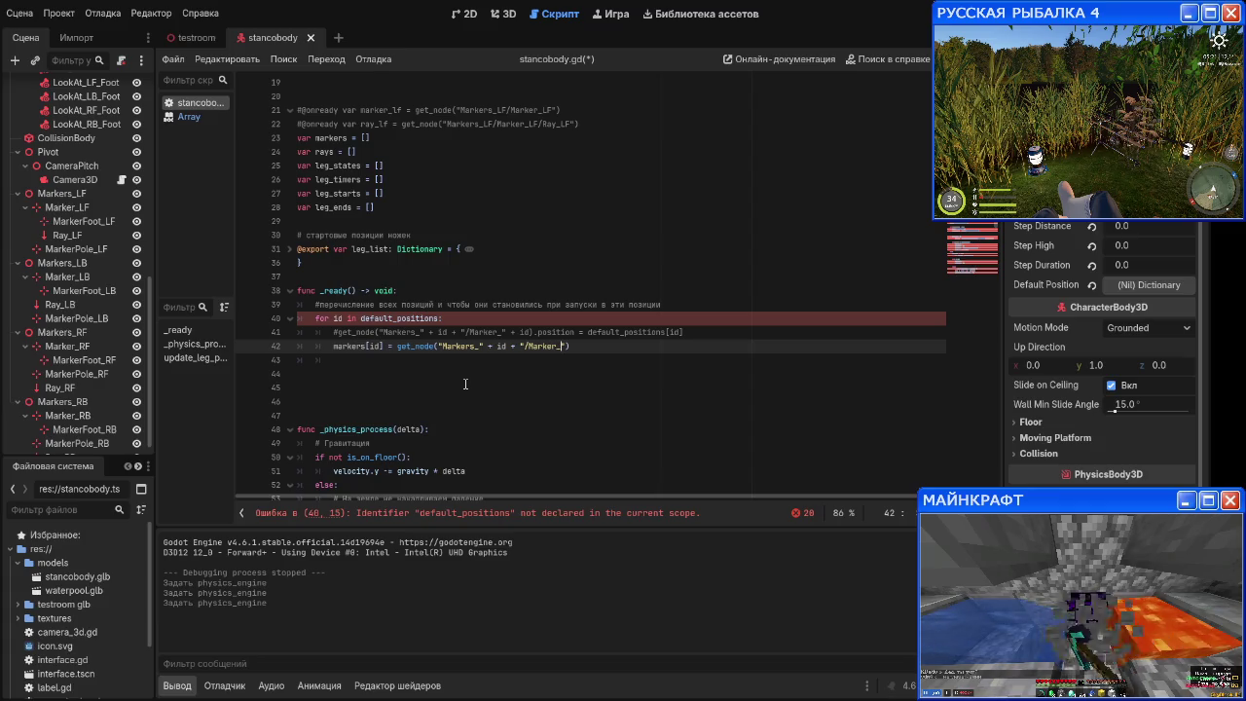
pyautogui.write('" + ')
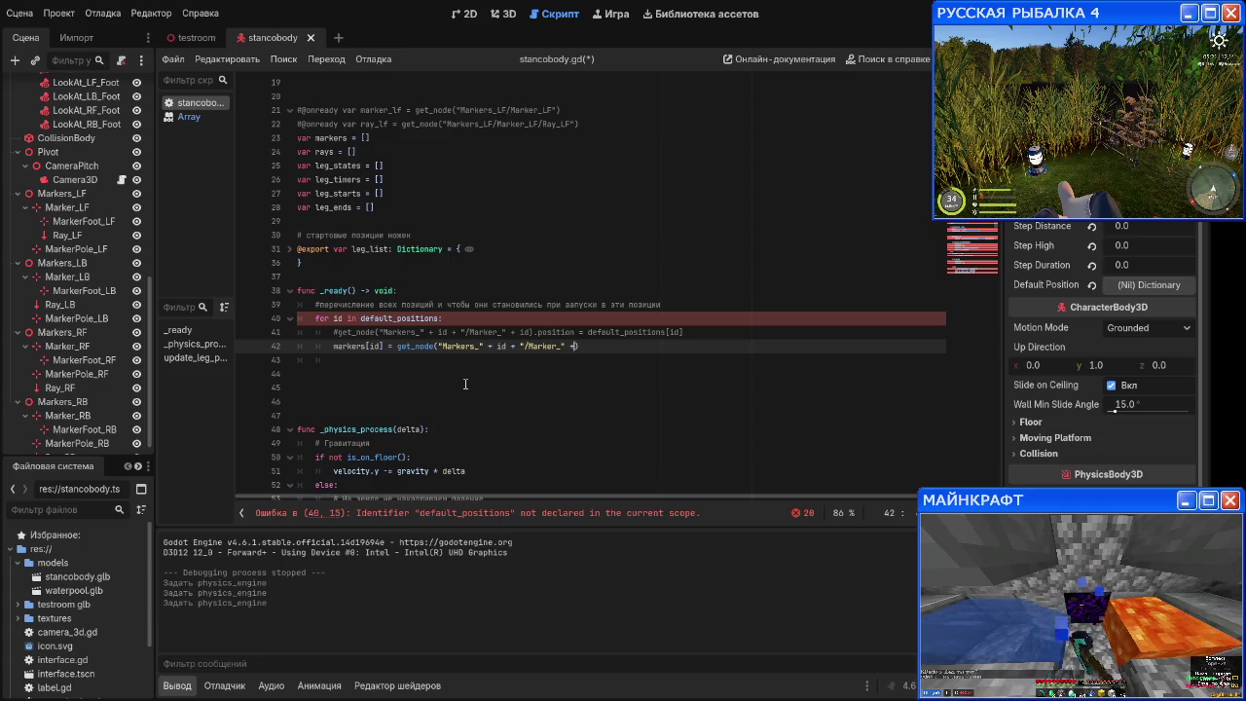
pyautogui.write('id')
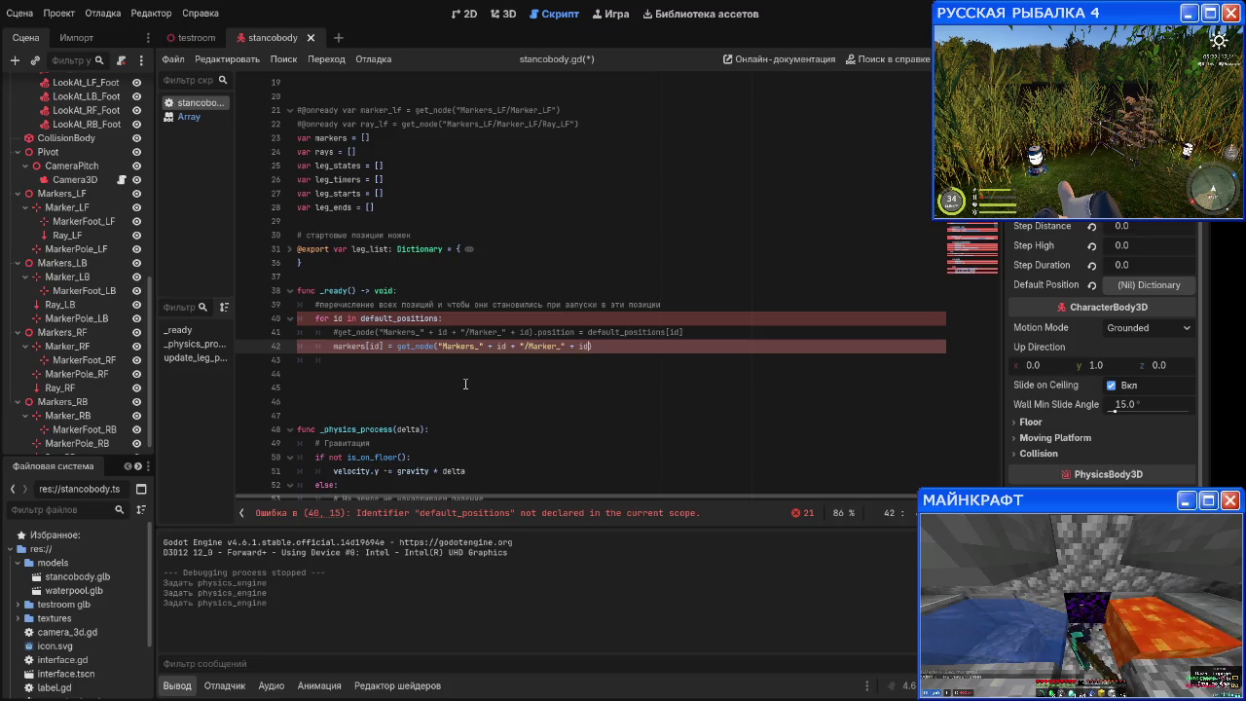
pyautogui.press('Return')
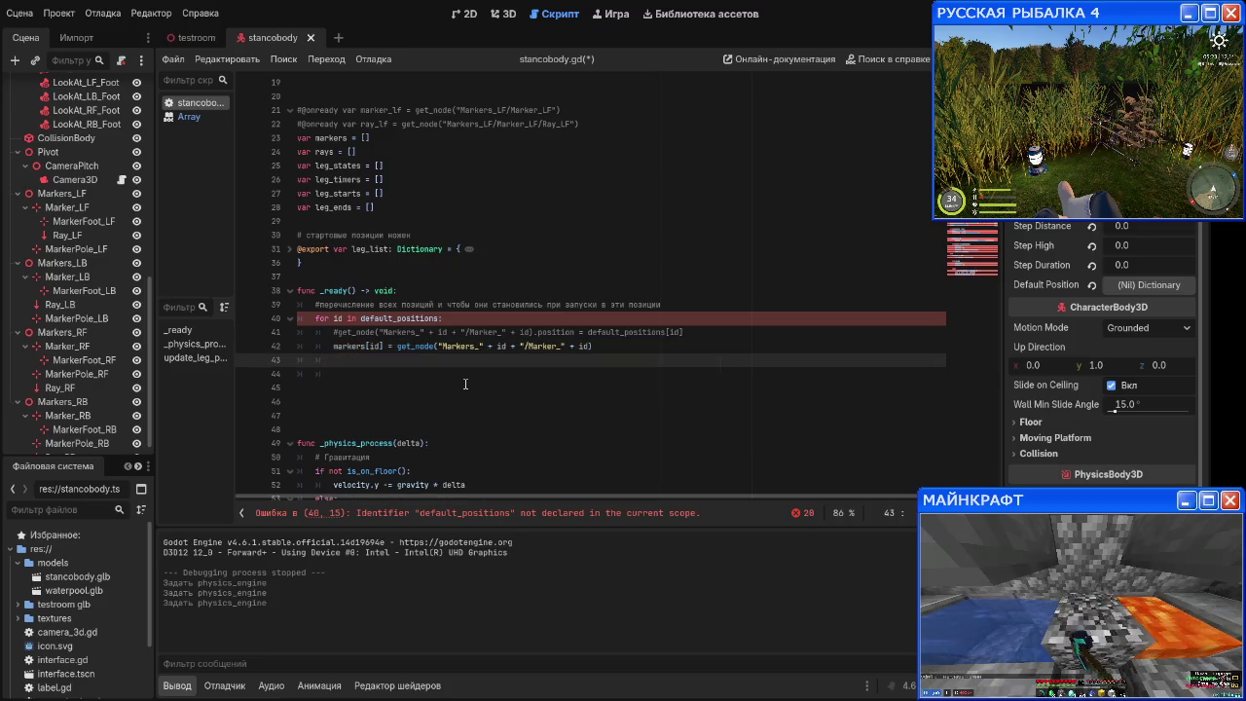
pyautogui.press('Up')
pyautogui.press('Up')
pyautogui.press('Up')
pyautogui.press('End')
# Step: Make the _ready loop iterate over leg_list instead of default_positions
pyautogui.hotkey('ctrl', 'BackSpace')
pyautogui.hotkey('ctrl', 'BackSpace')
pyautogui.write('leg_list:')
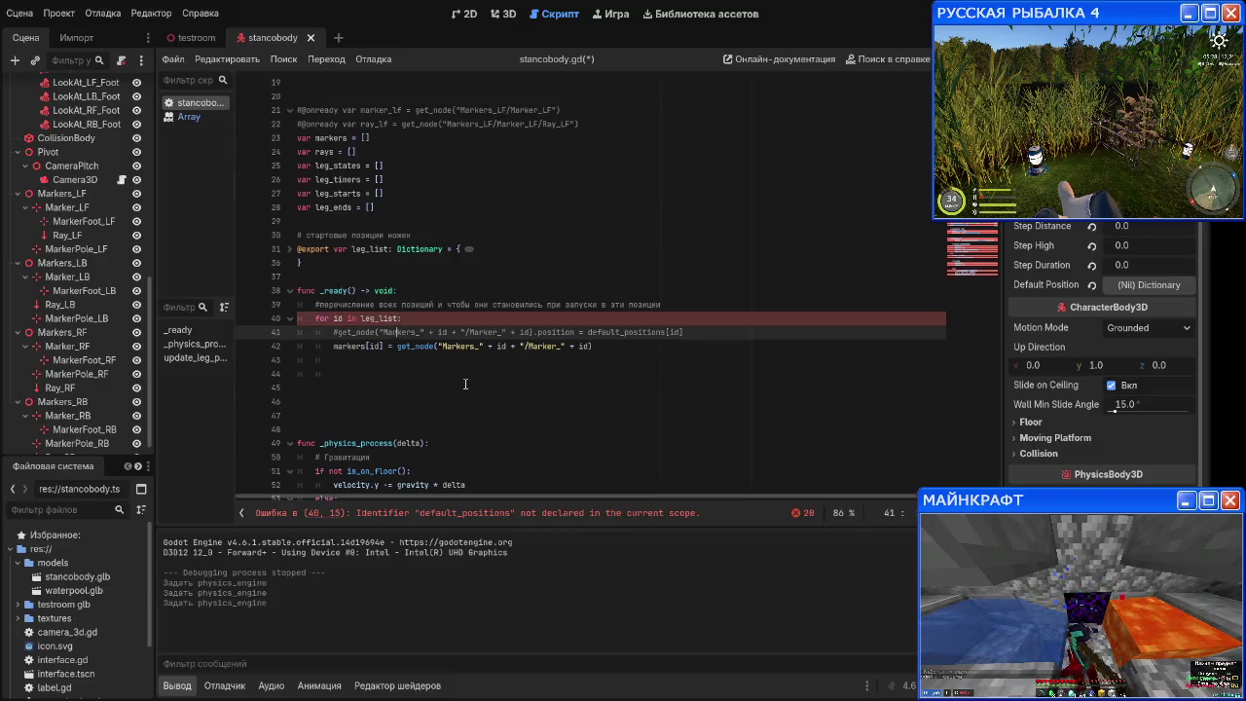
pyautogui.press('Down')
pyautogui.press('Down')
pyautogui.press('Down')
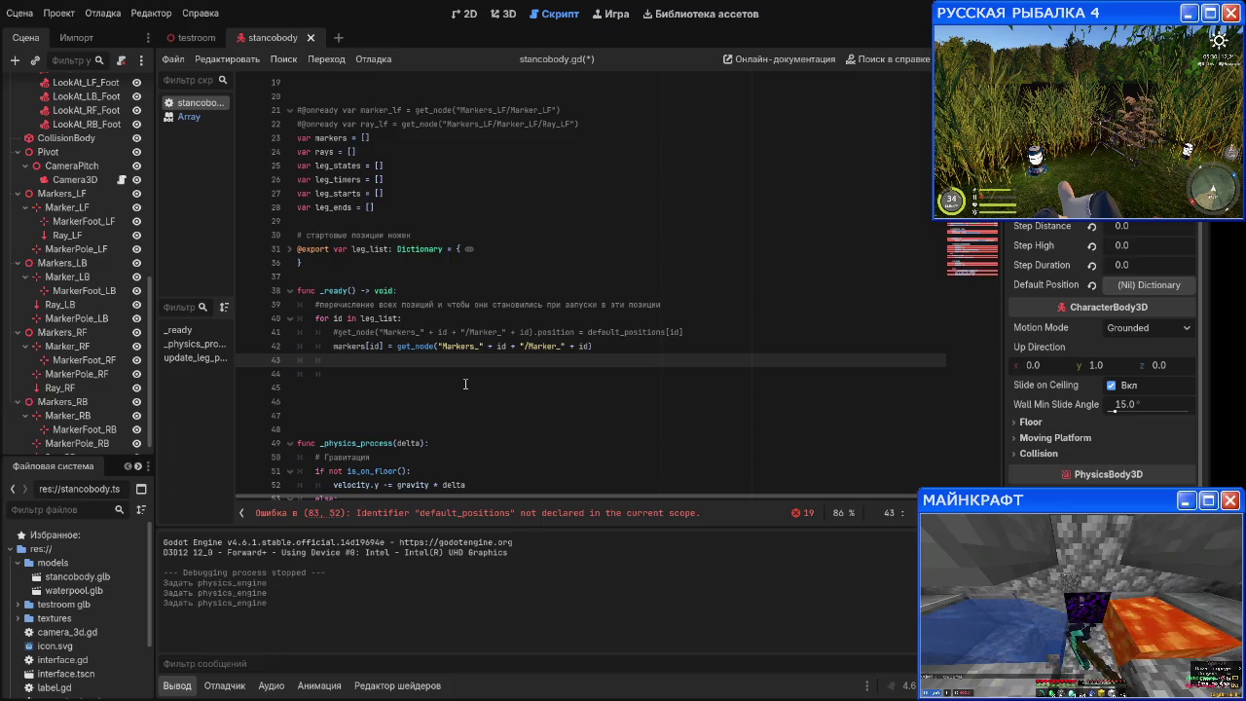
# Step: Add rays[id] = get_node("Markers_" + id + "/Marker_" + id + "/Ray" + id) below the markers line
pyautogui.write('rays')
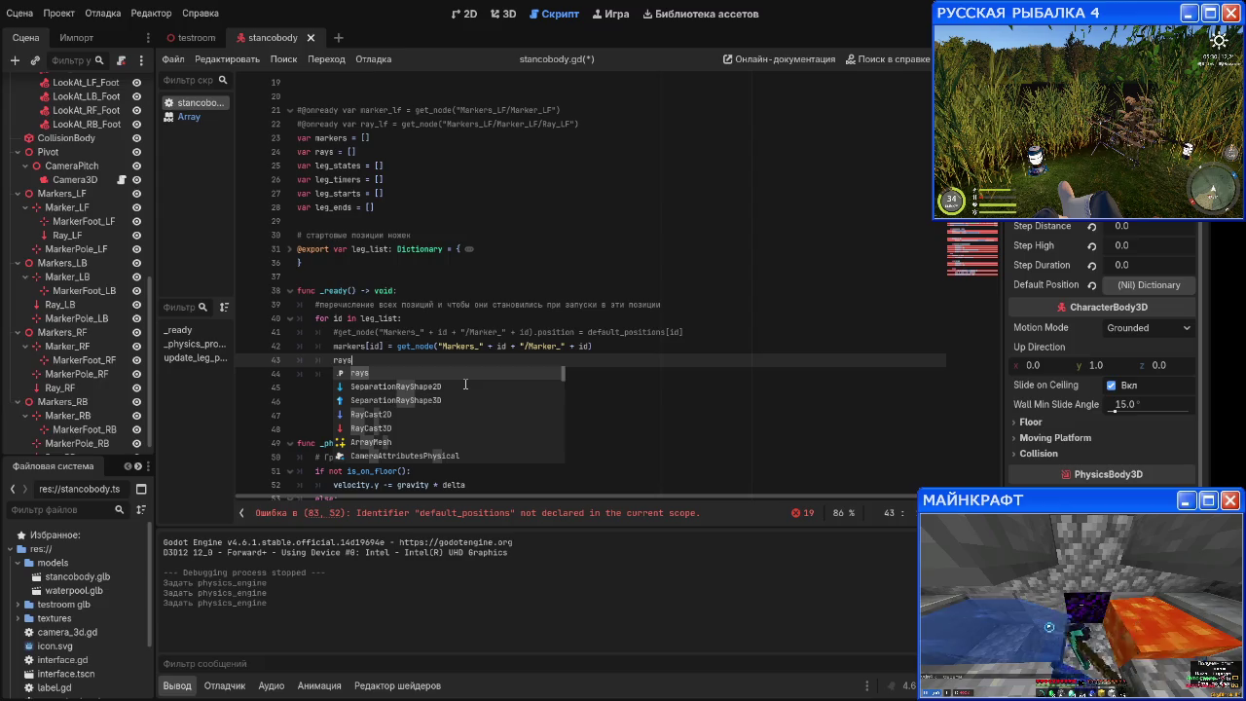
pyautogui.write('[')
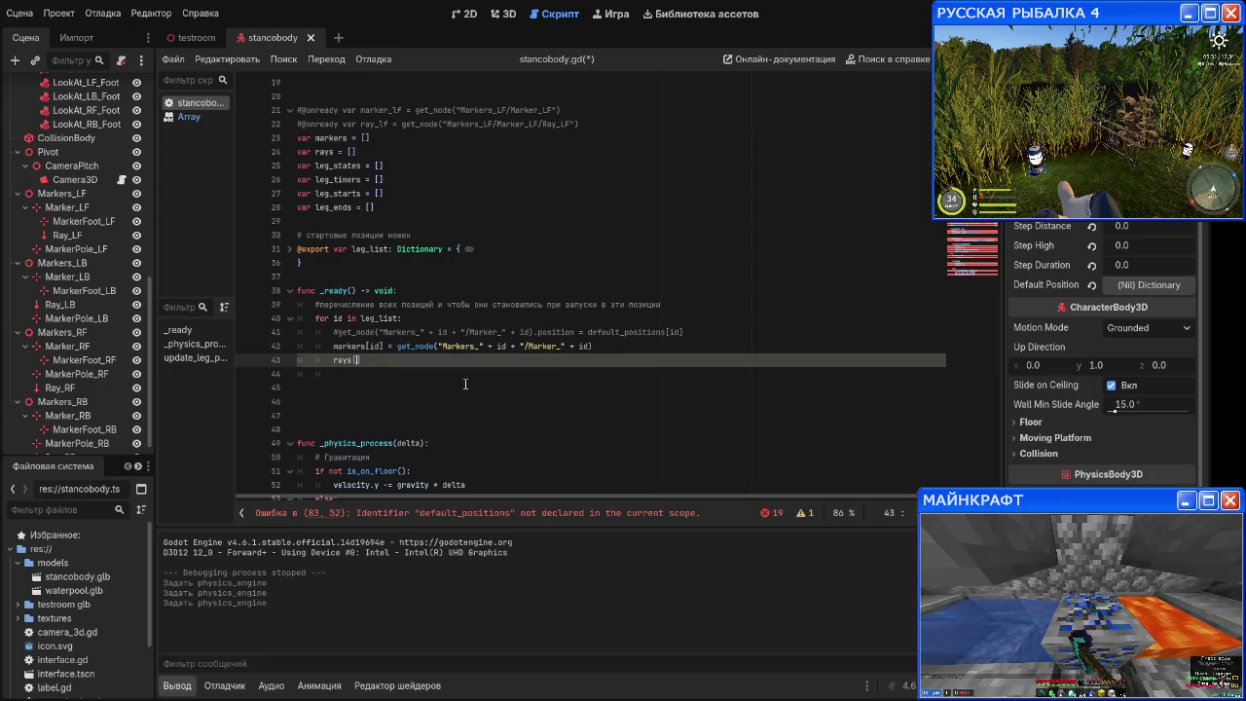
pyautogui.write('id')
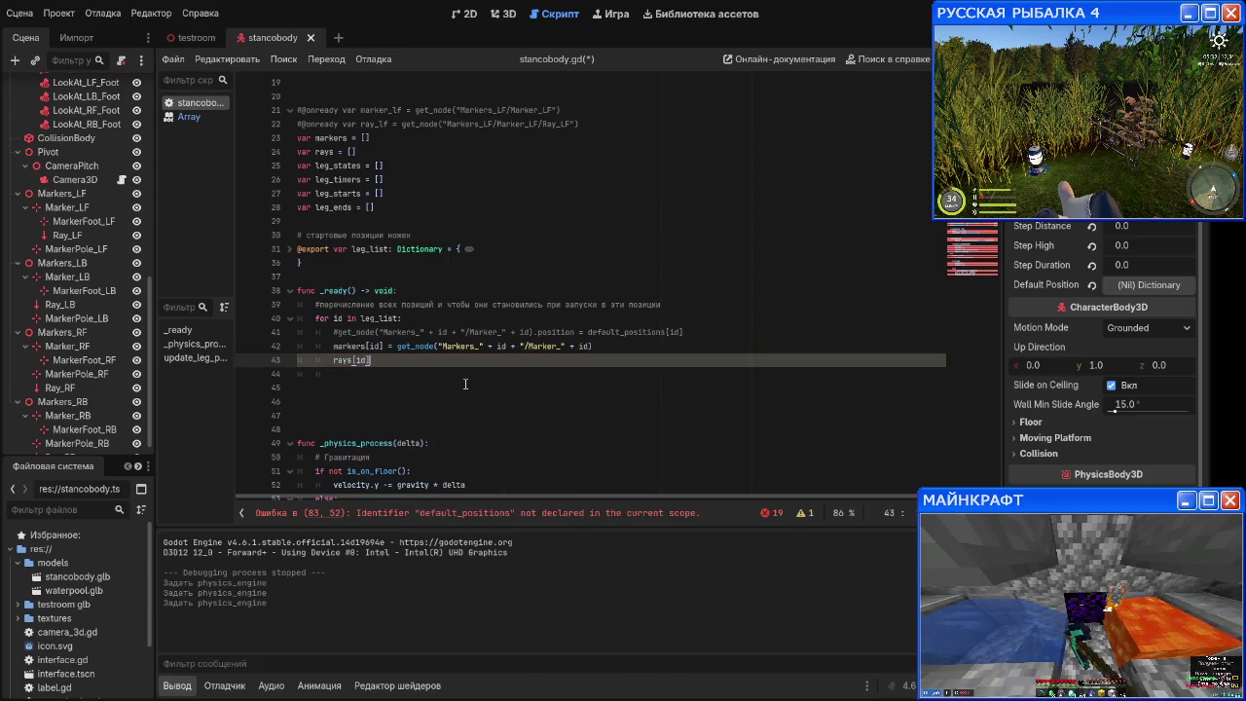
pyautogui.press('Right')
pyautogui.write('= get_node')
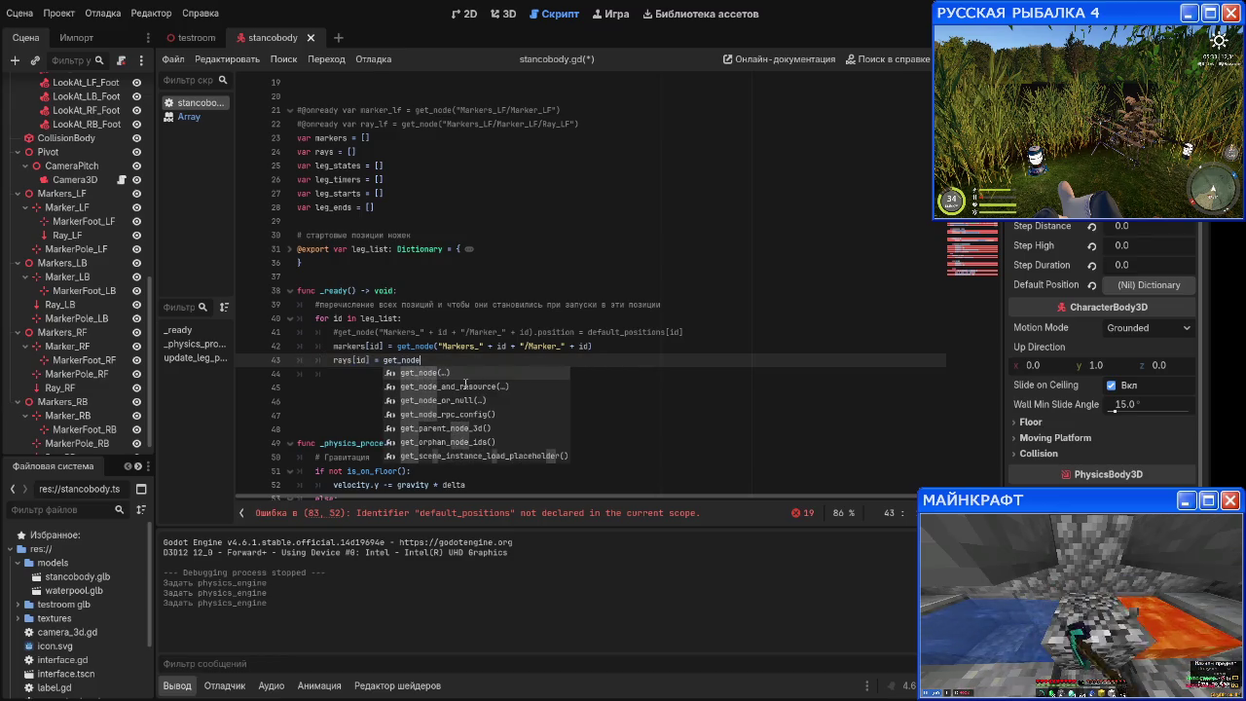
pyautogui.press('Return')
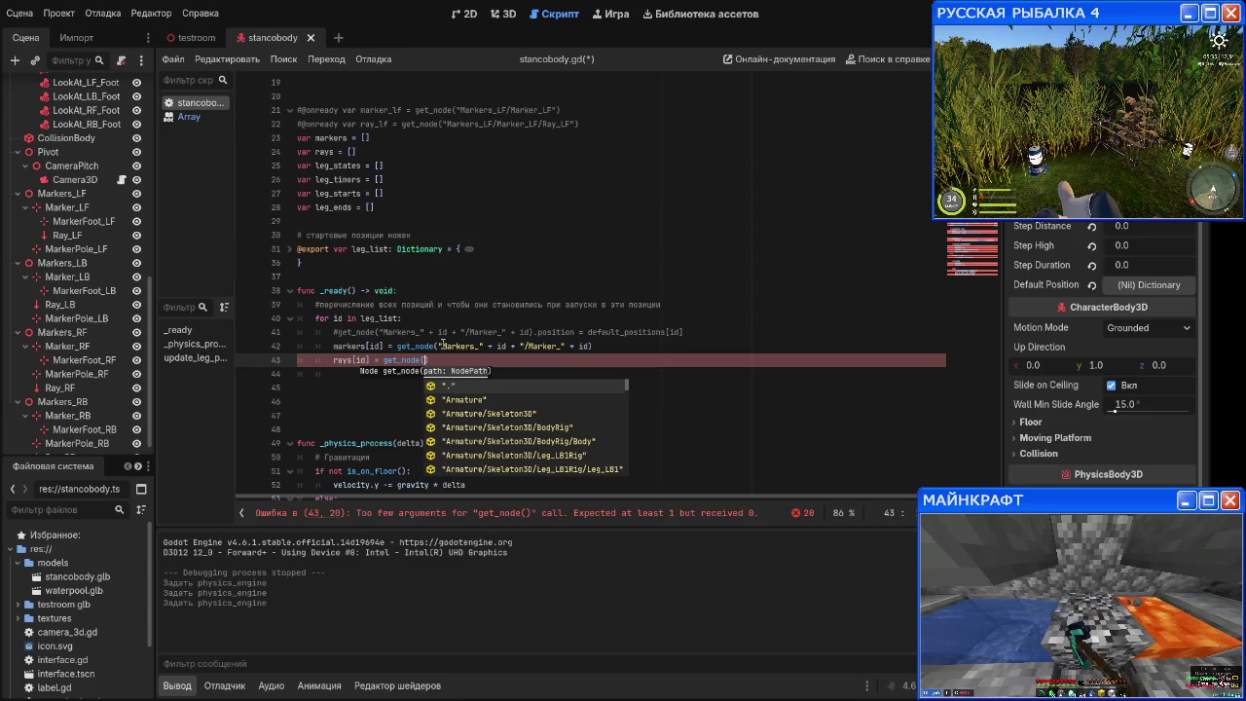
pyautogui.moveTo(440, 346); pyautogui.dragTo(589, 346)
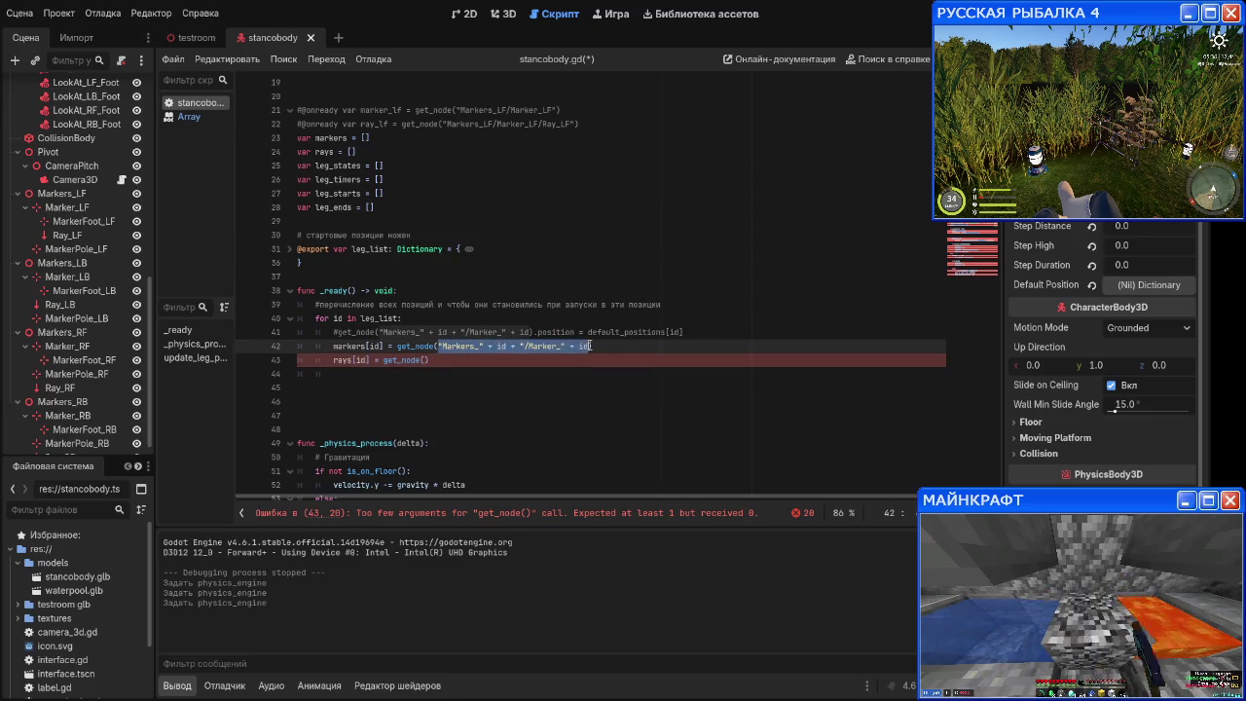
pyautogui.hotkey('ctrl', 'c')
pyautogui.click(420, 360)
pyautogui.hotkey('ctrl', 'v')
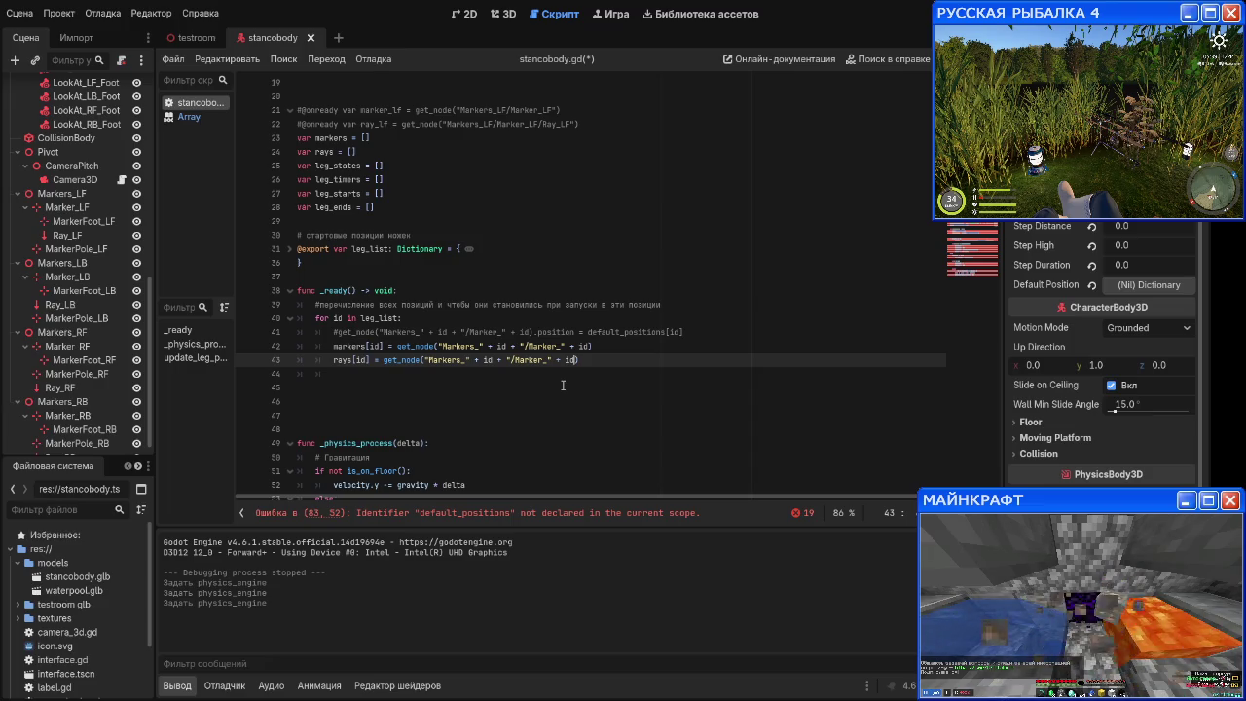
pyautogui.write('+ ')
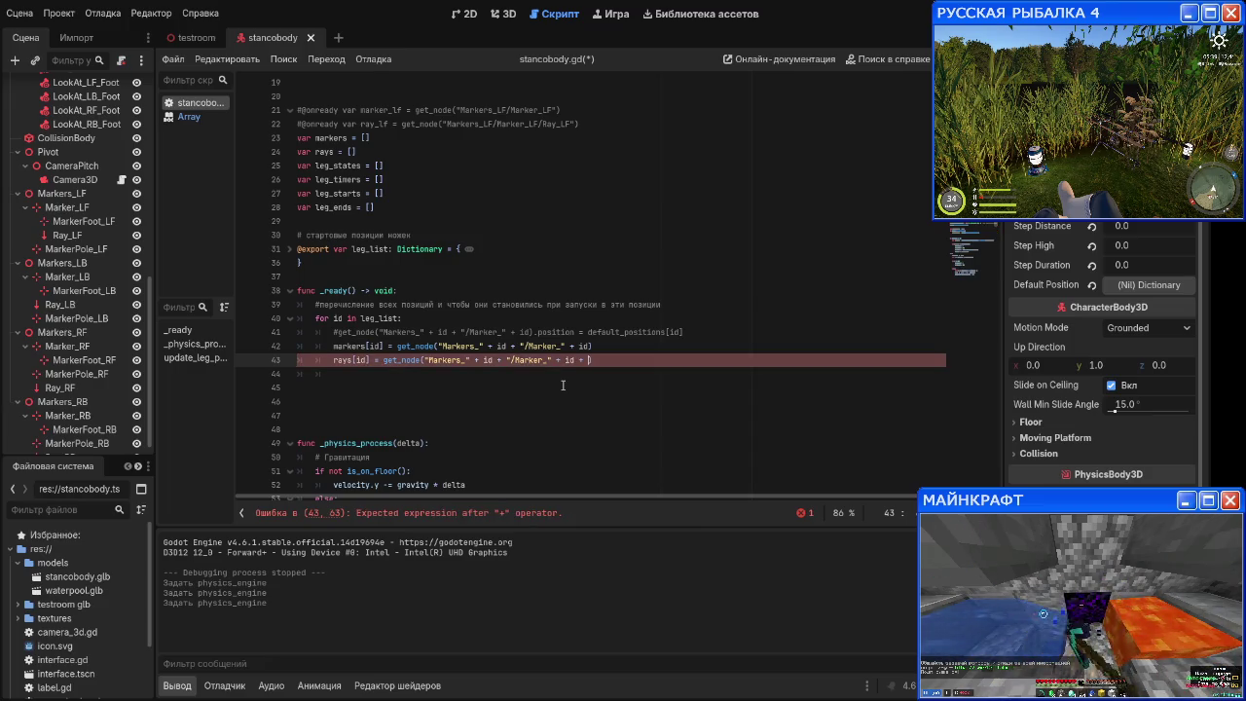
pyautogui.write('"')
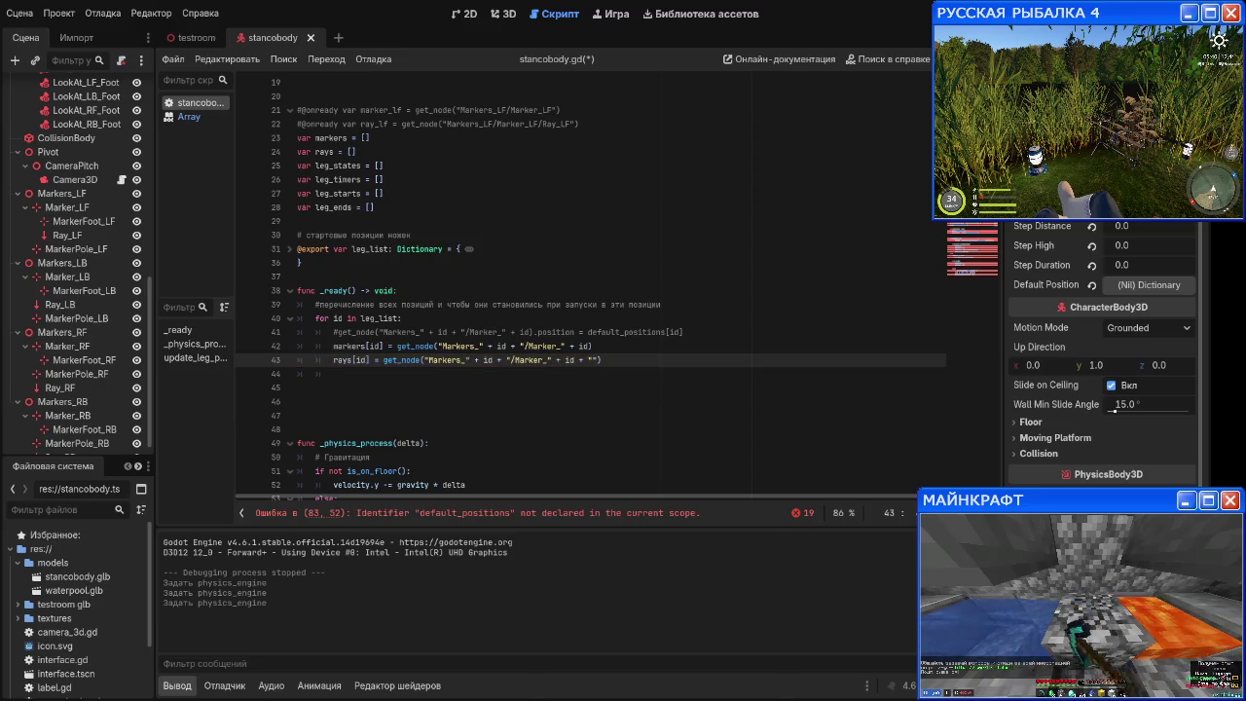
pyautogui.write('/Ray')
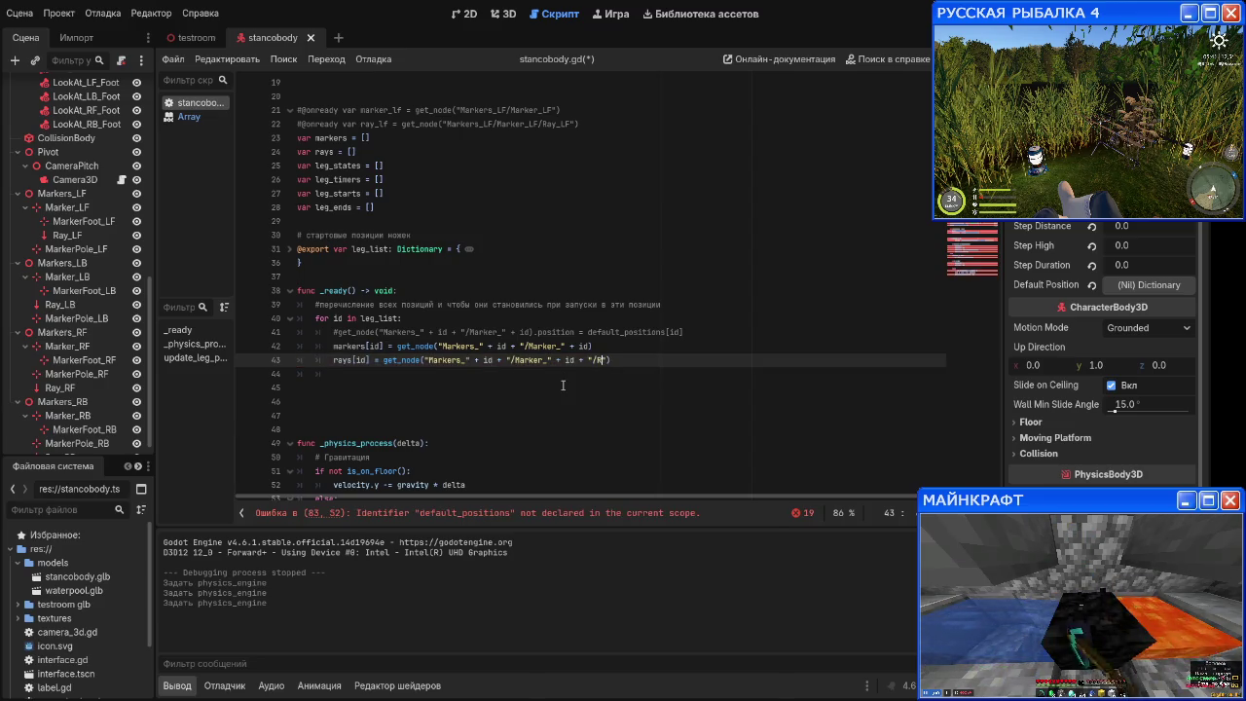
pyautogui.write('" + i')
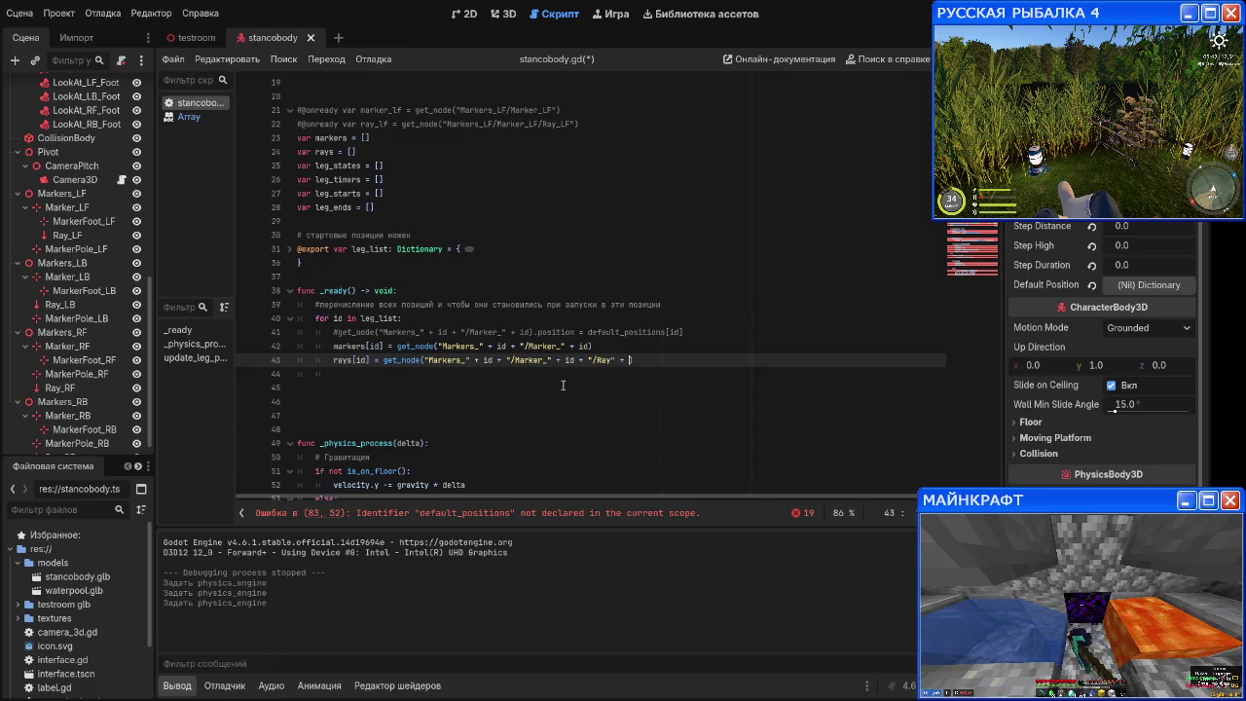
pyautogui.write('d')
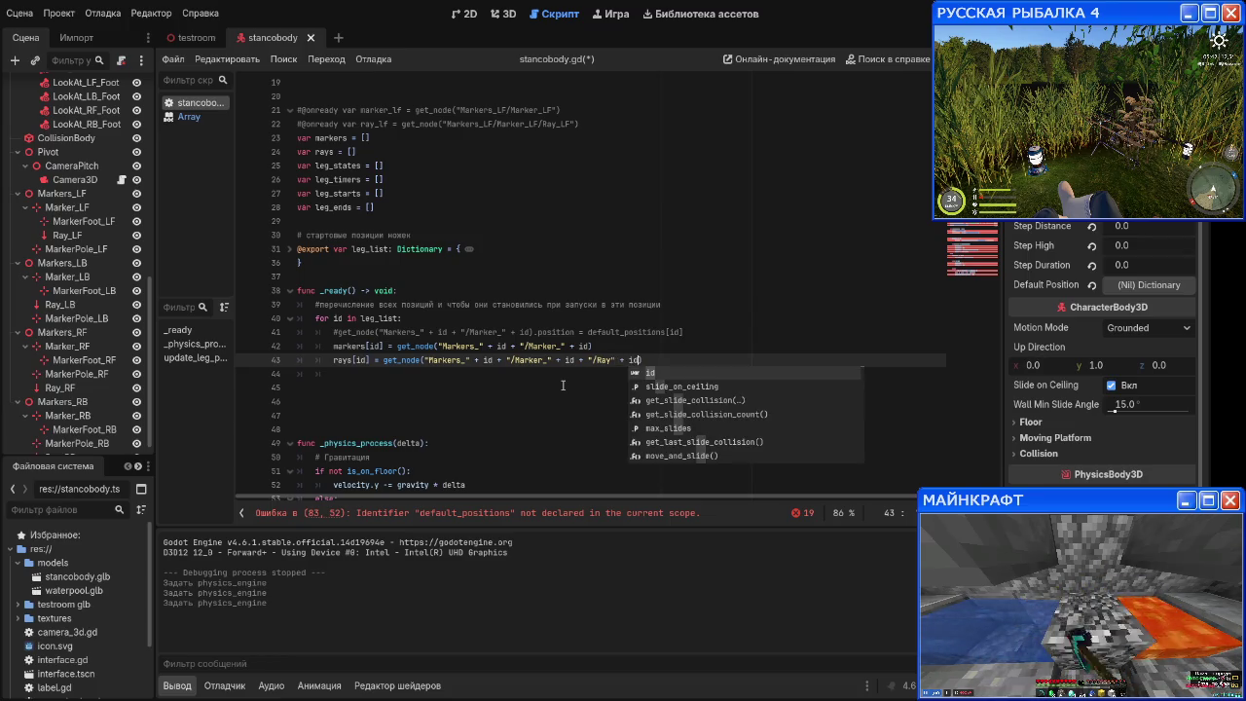
pyautogui.press('Escape')
pyautogui.press('Return')
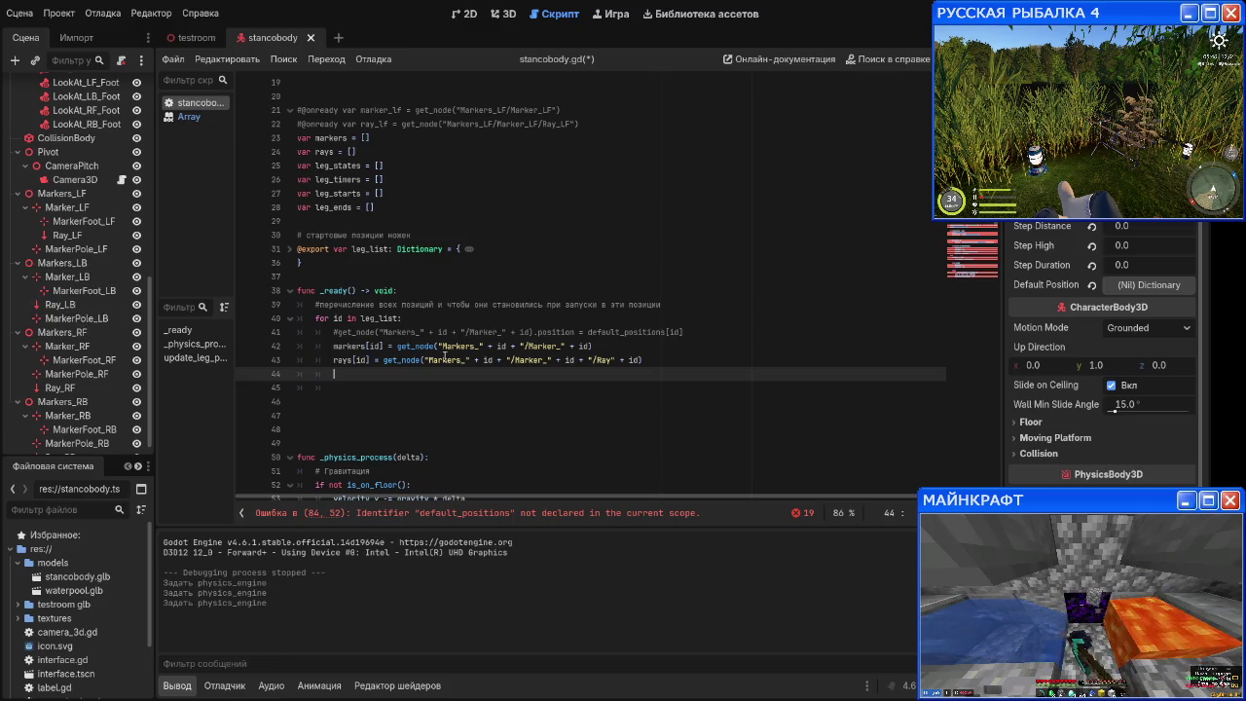
# Step: In the _ready loop, set leg_states[id] to 0 and leg_timers[id] to 0.0
pyautogui.write('leg+s')
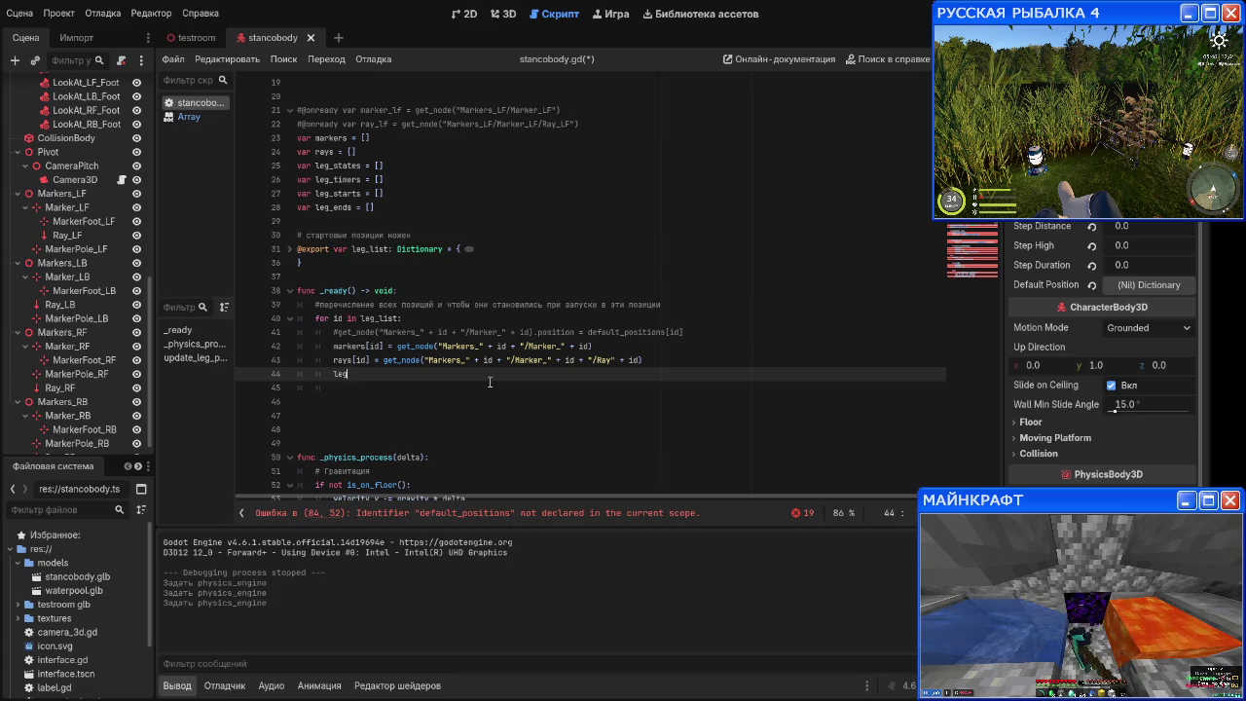
pyautogui.press('BackSpace')
pyautogui.press('BackSpace')
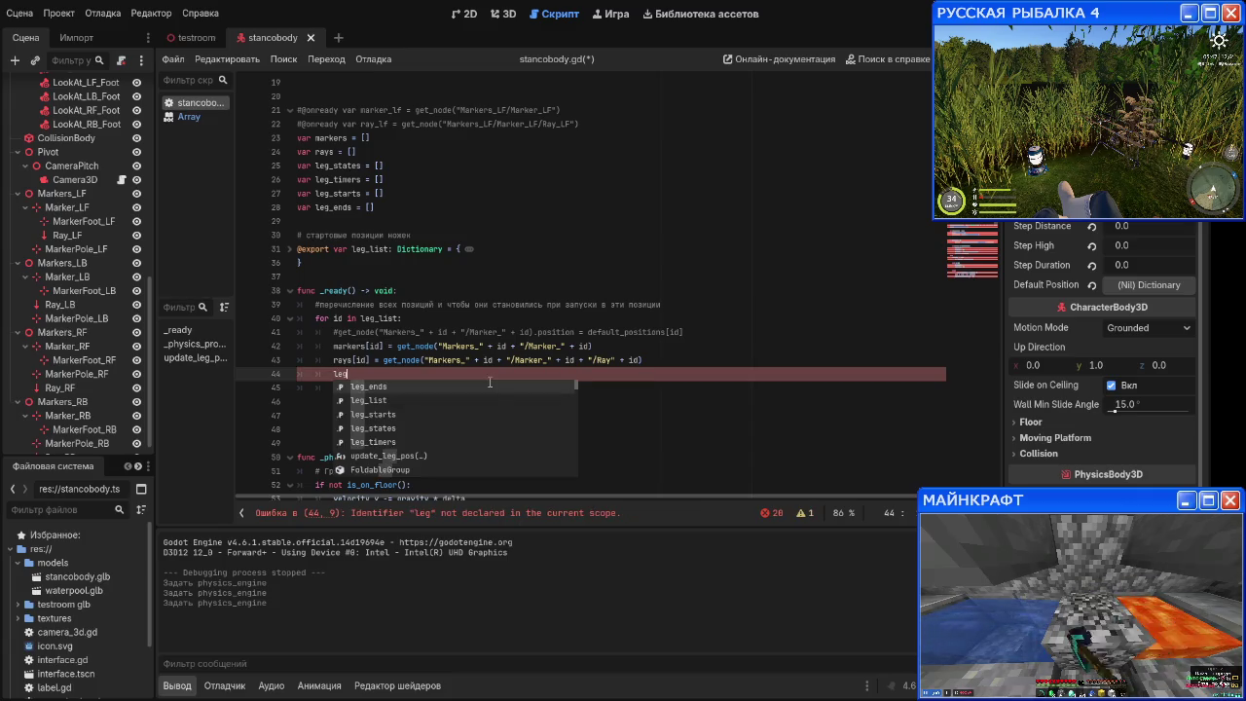
pyautogui.write('_s')
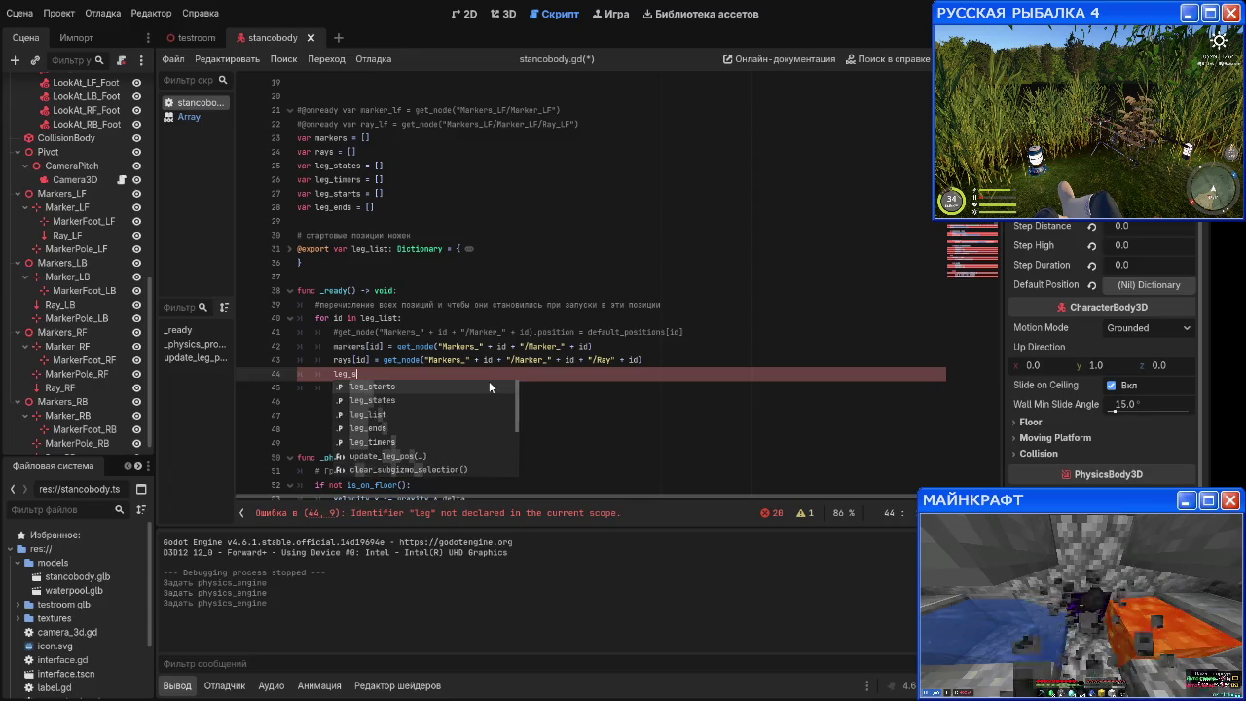
pyautogui.write('tates')
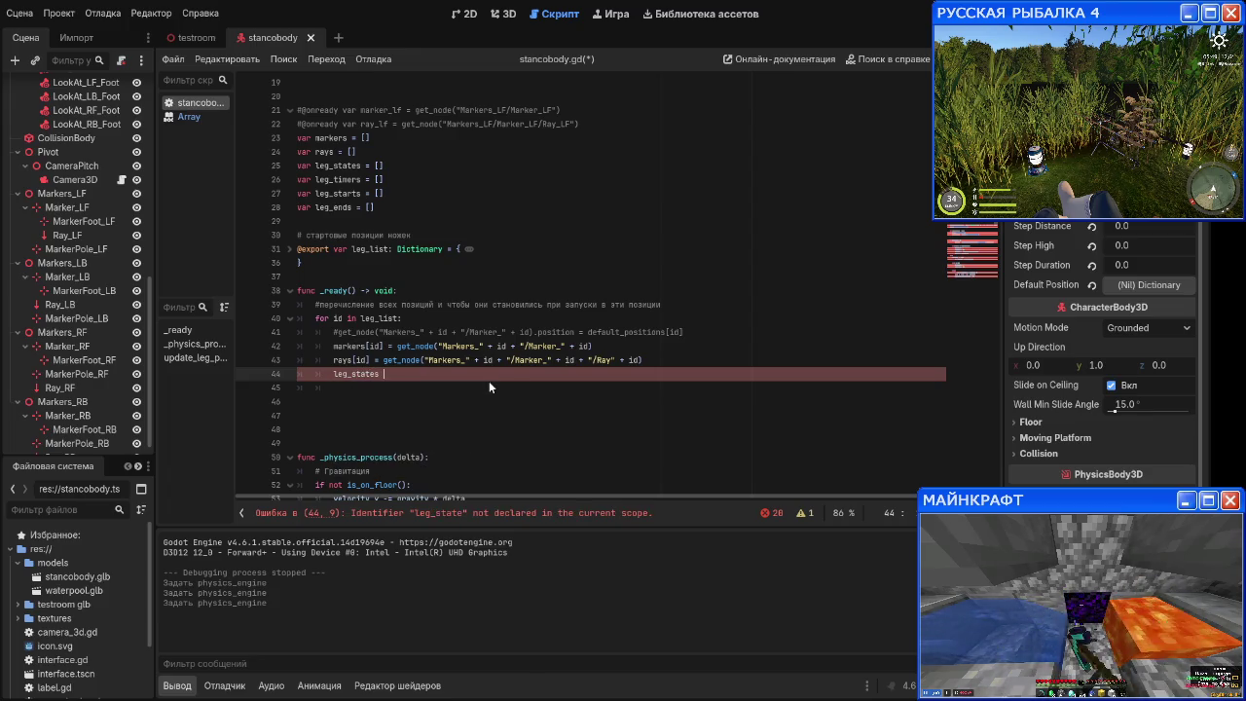
pyautogui.write('[id] = ')
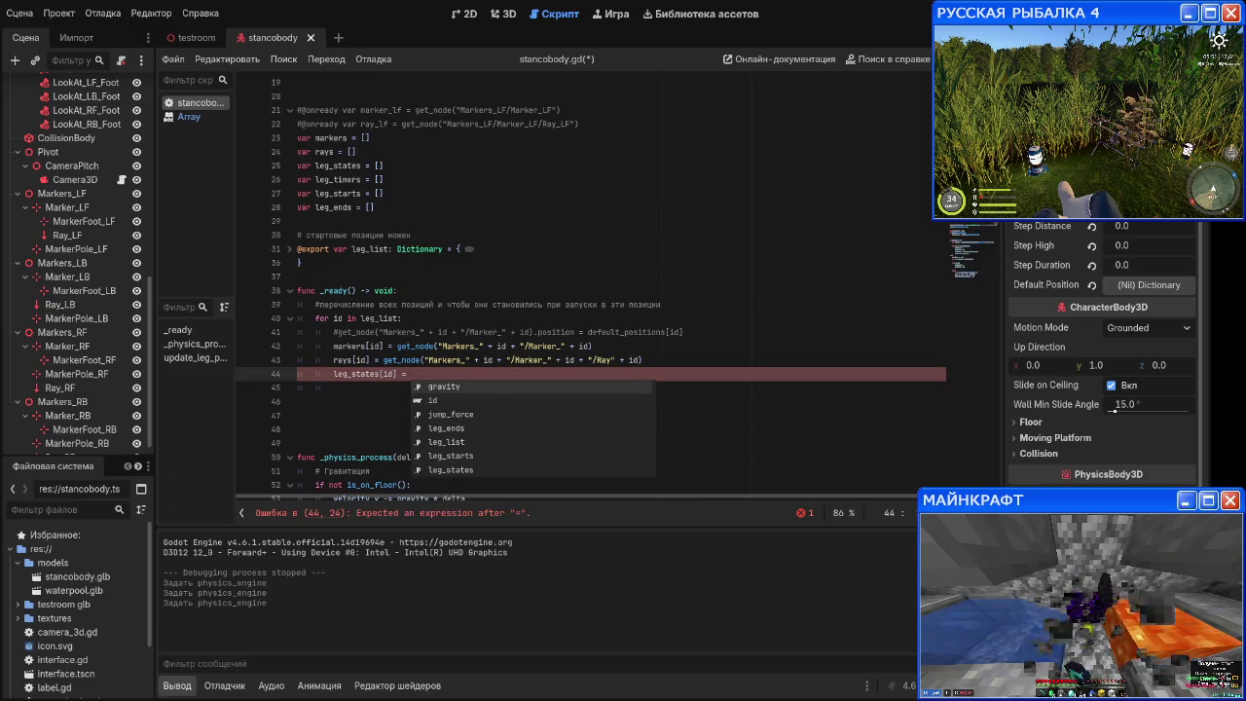
pyautogui.write('0')
pyautogui.press('Return')
pyautogui.write('leg')
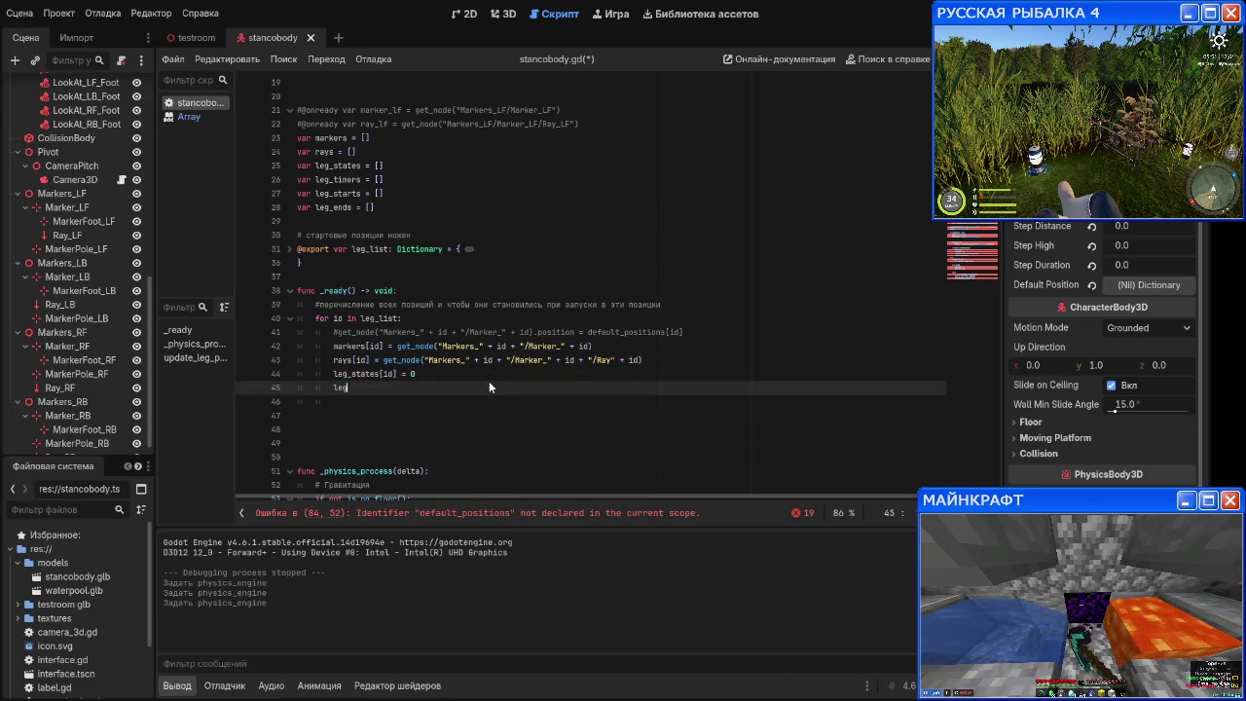
pyautogui.write('_timers[id] = 0.1')
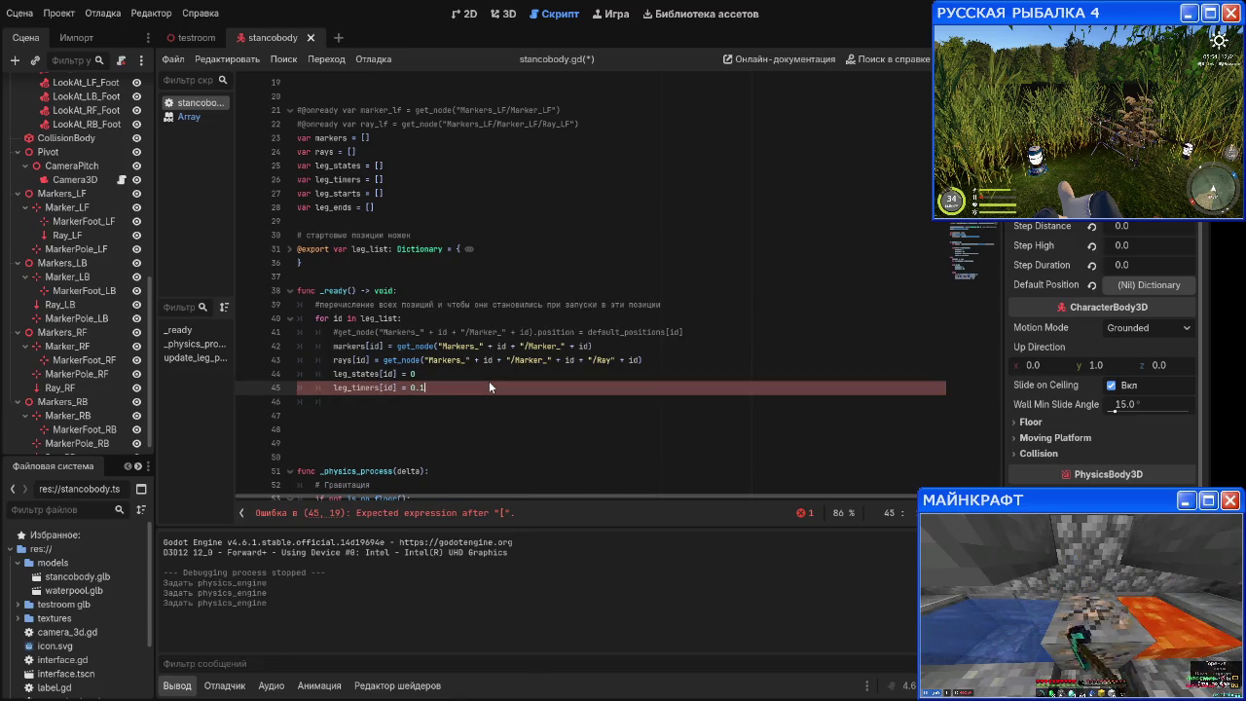
pyautogui.press('Return')
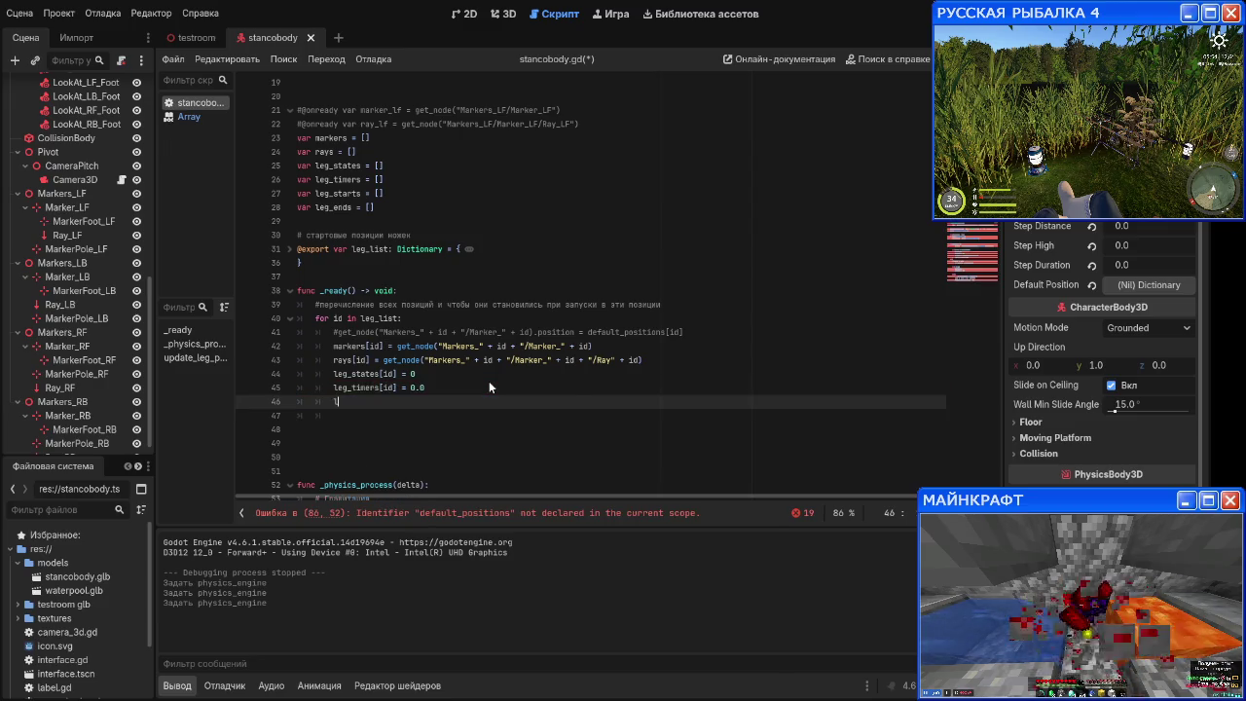
# Step: Set leg_starts[id] and leg_ends[id] to Vector3.ZERO using autocomplete
pyautogui.write('leg_star')
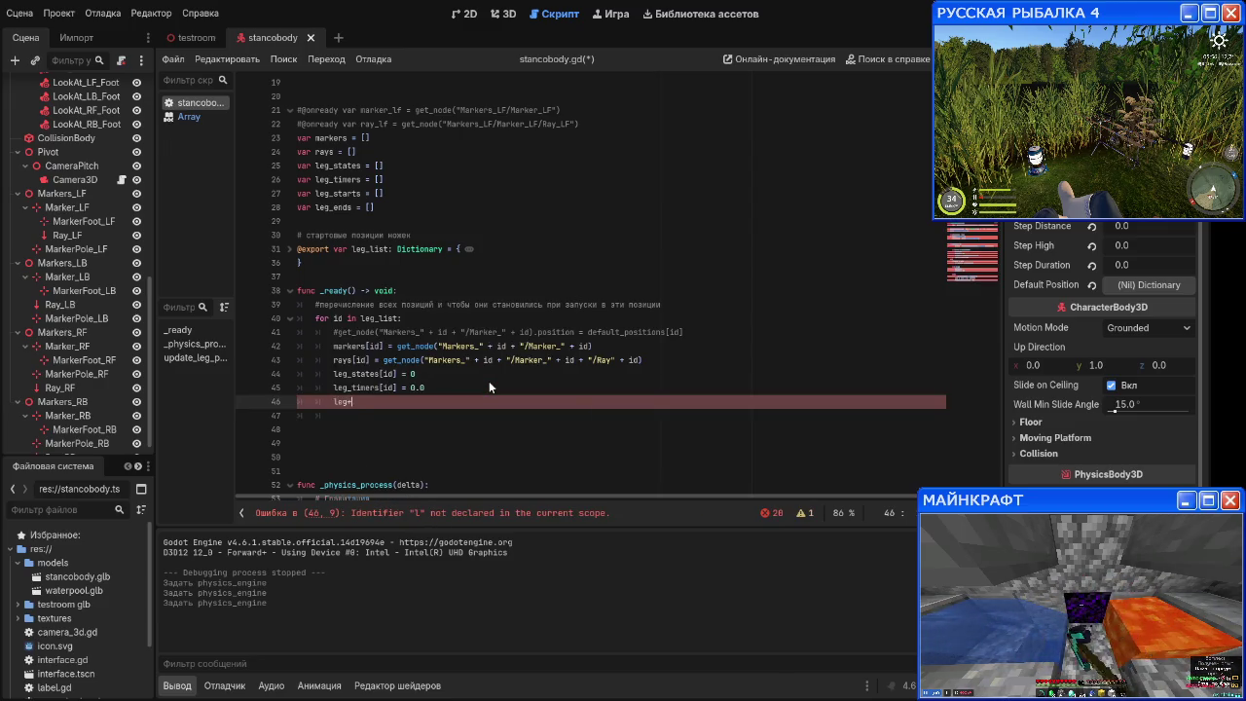
pyautogui.write('ts')
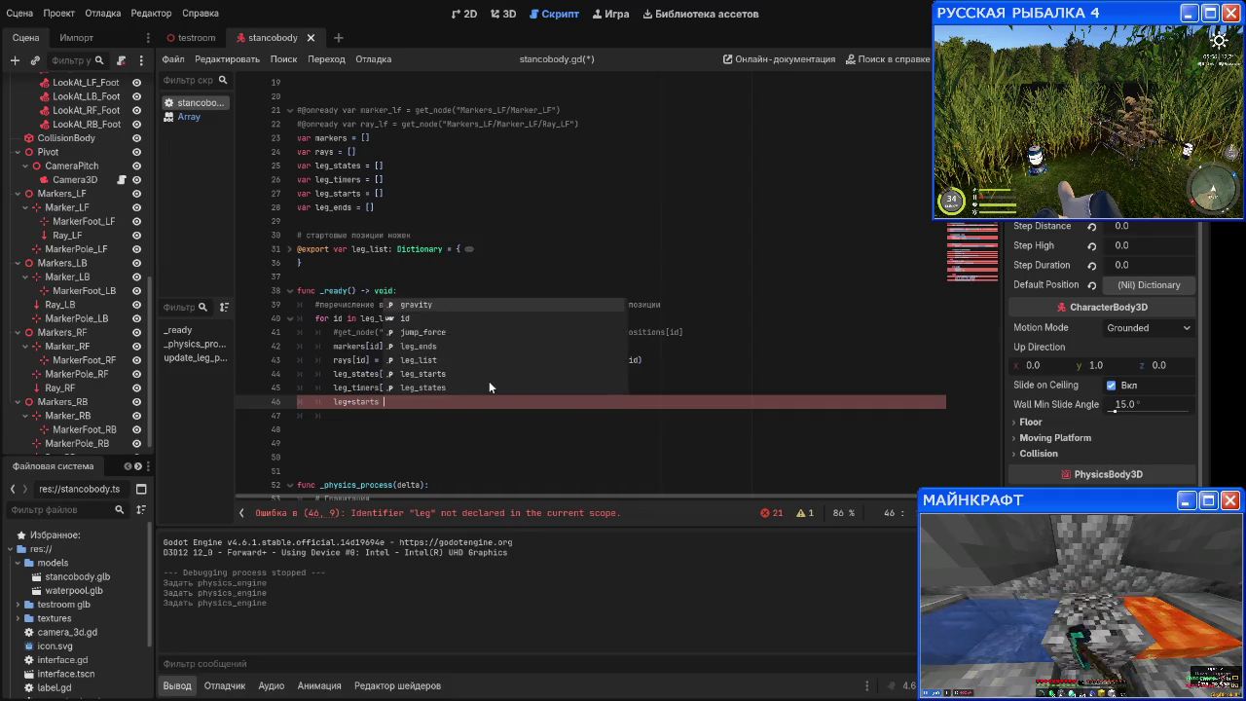
pyautogui.write('[id] =')
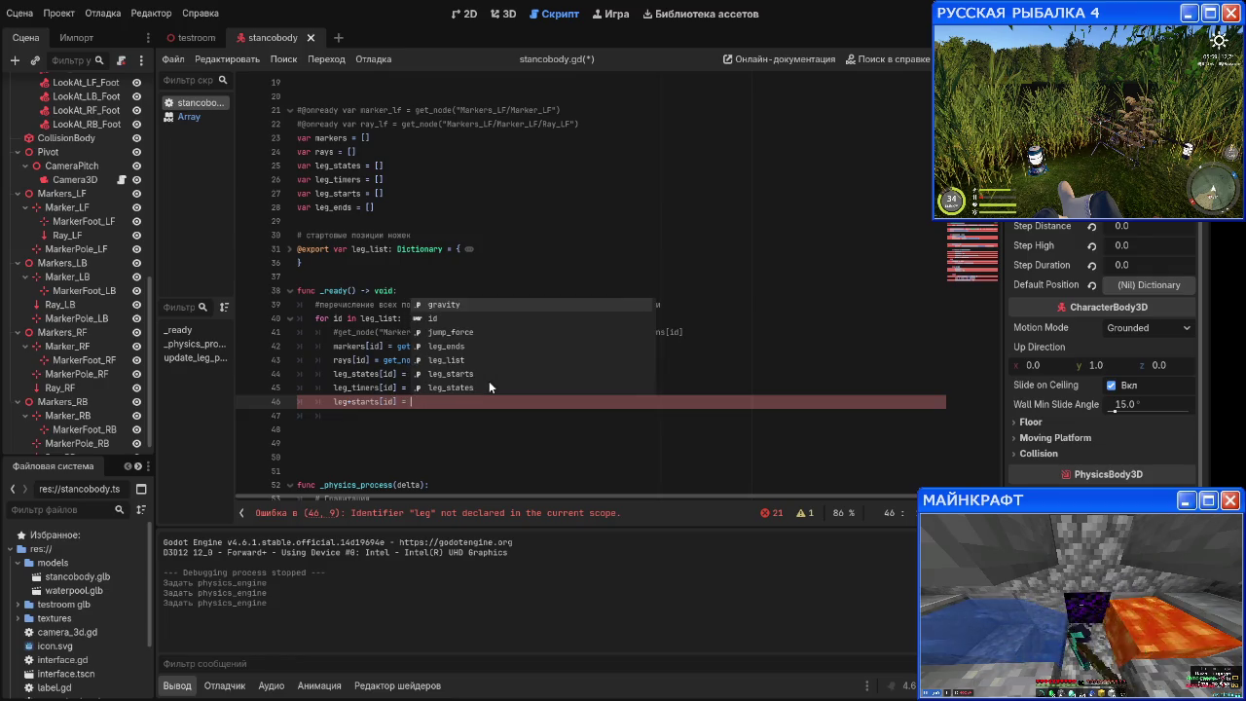
pyautogui.write('Vector3.')
pyautogui.press('Return')
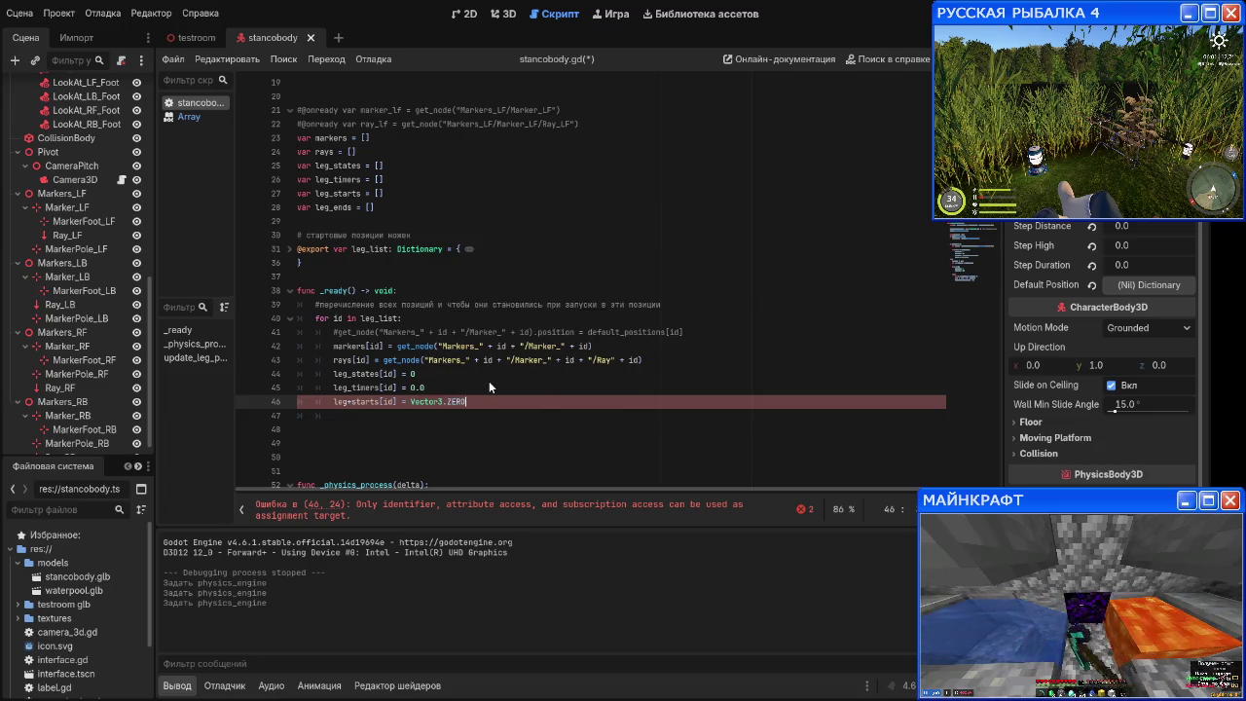
pyautogui.press('Return')
pyautogui.write('leg+en')
pyautogui.press('Return')
pyautogui.write('leg+ends[id] ')
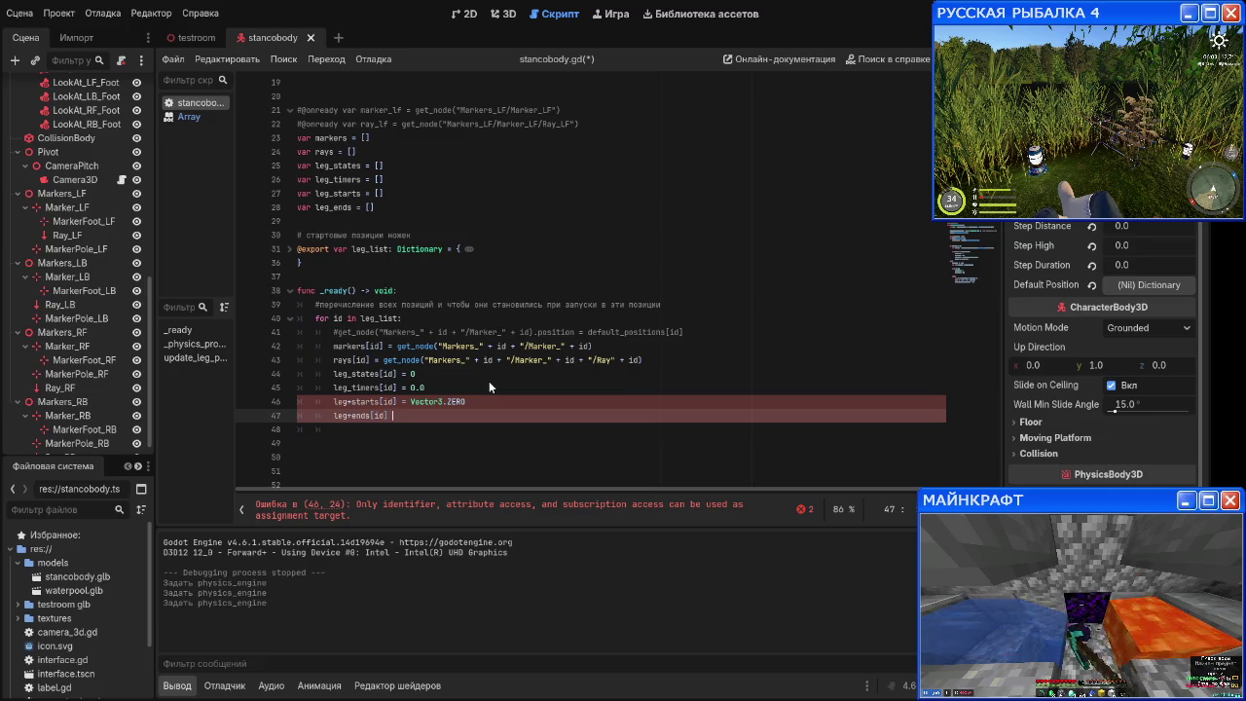
pyautogui.write('= V')
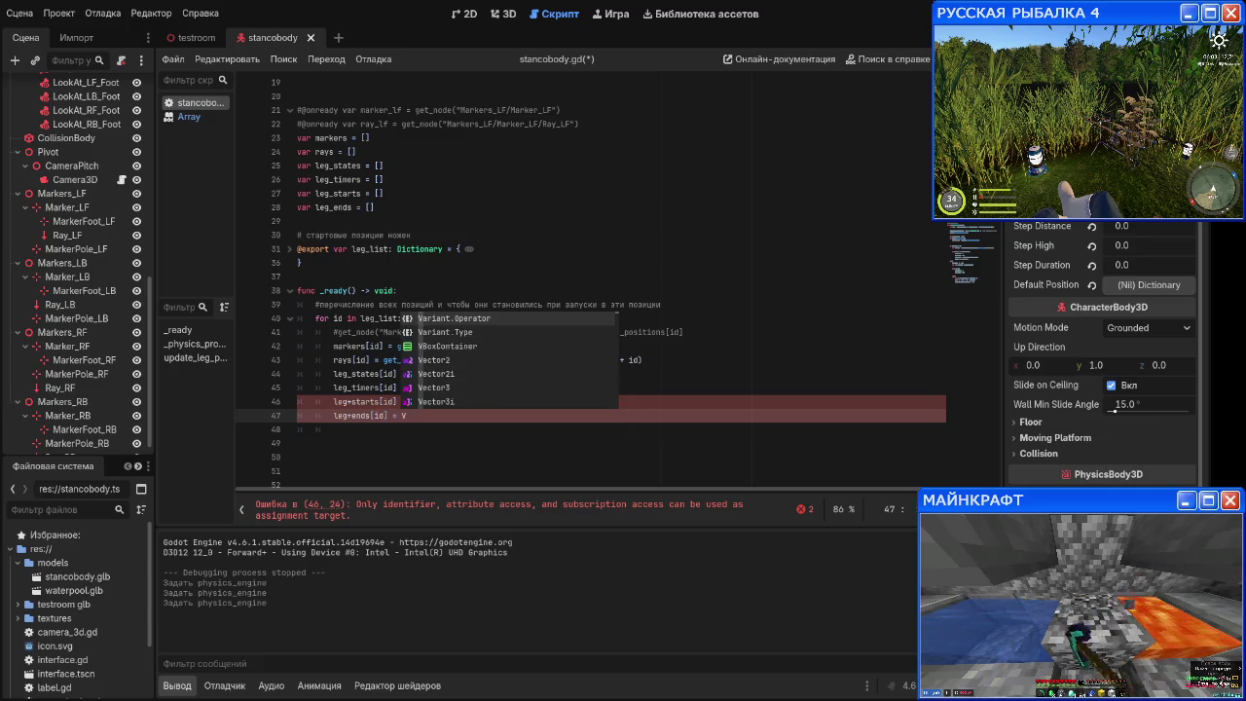
pyautogui.write('ect')
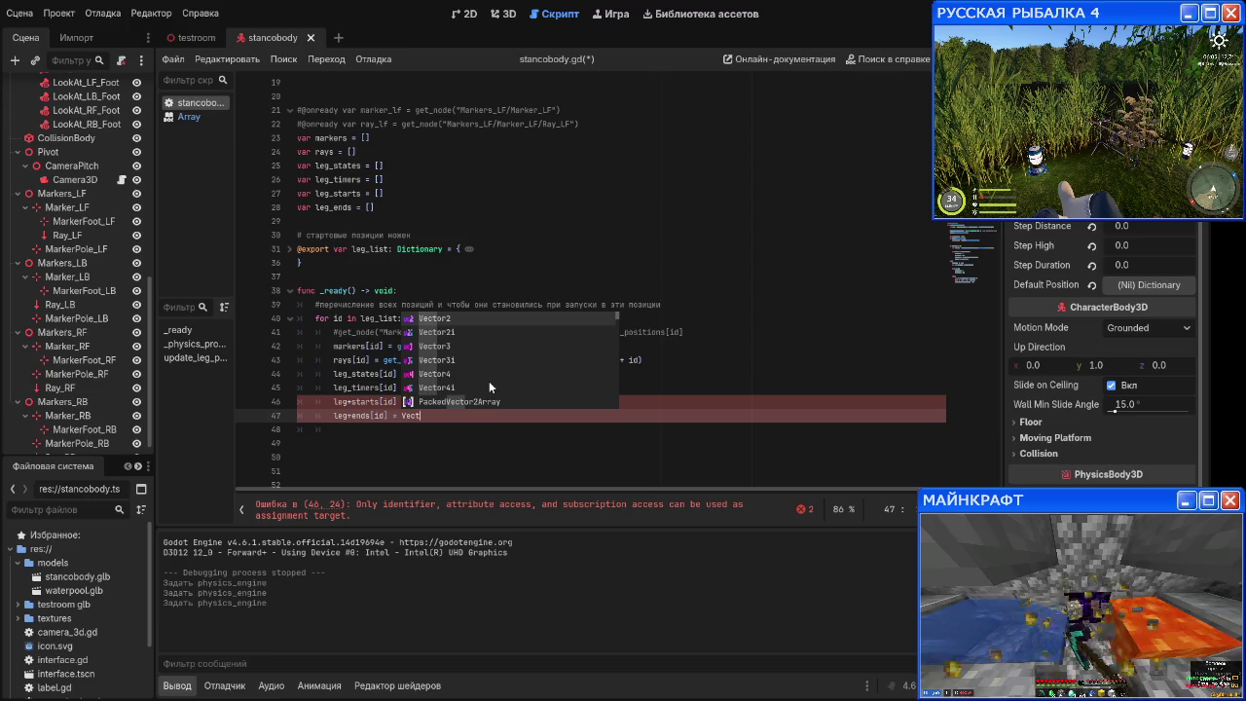
pyautogui.press('Down')
pyautogui.press('Down')
pyautogui.press('Return')
pyautogui.write('Zero')
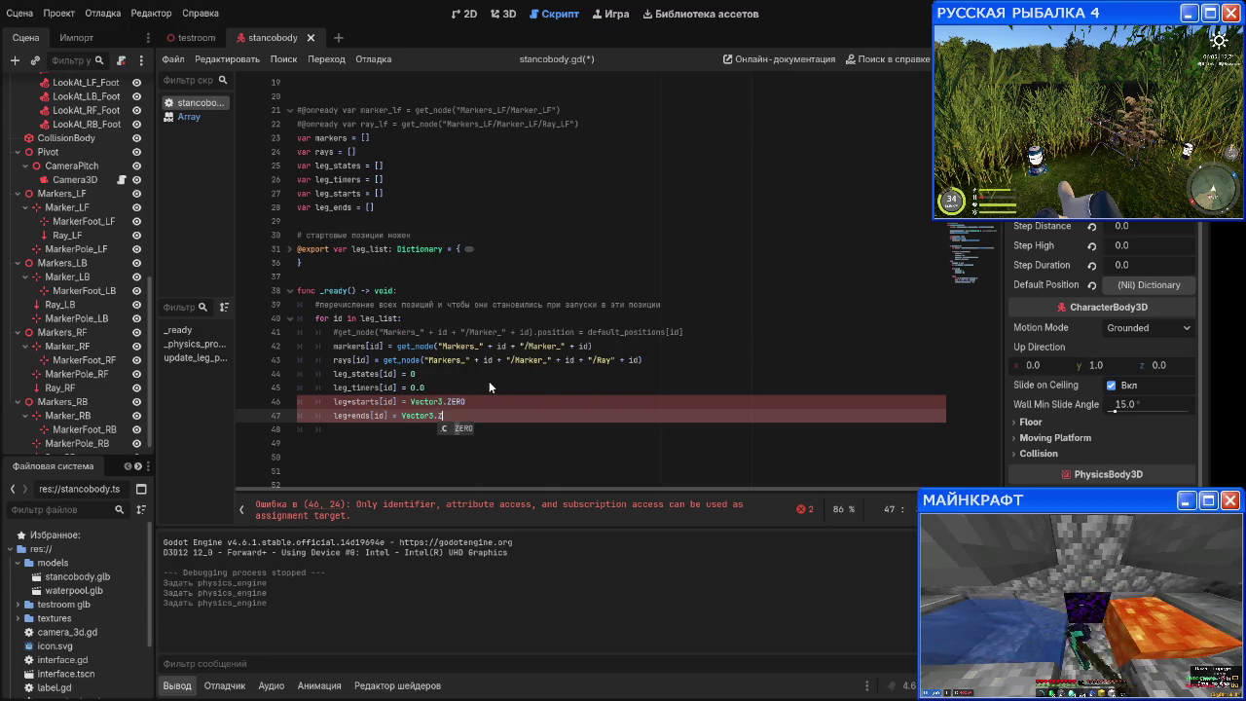
pyautogui.press('Left')
pyautogui.press('Left')
pyautogui.press('Left')
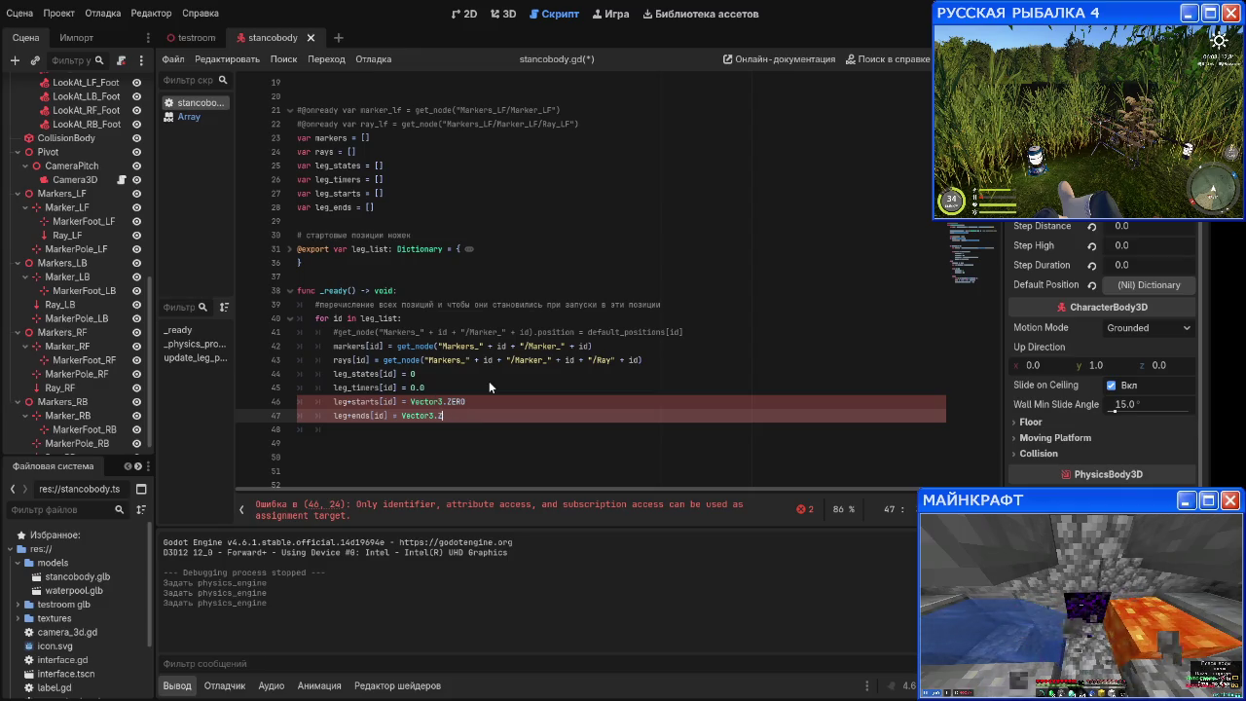
pyautogui.press('Return')
# Step: Fix the leg+starts and leg+ends typos to leg_starts and leg_ends
pyautogui.press('Up')
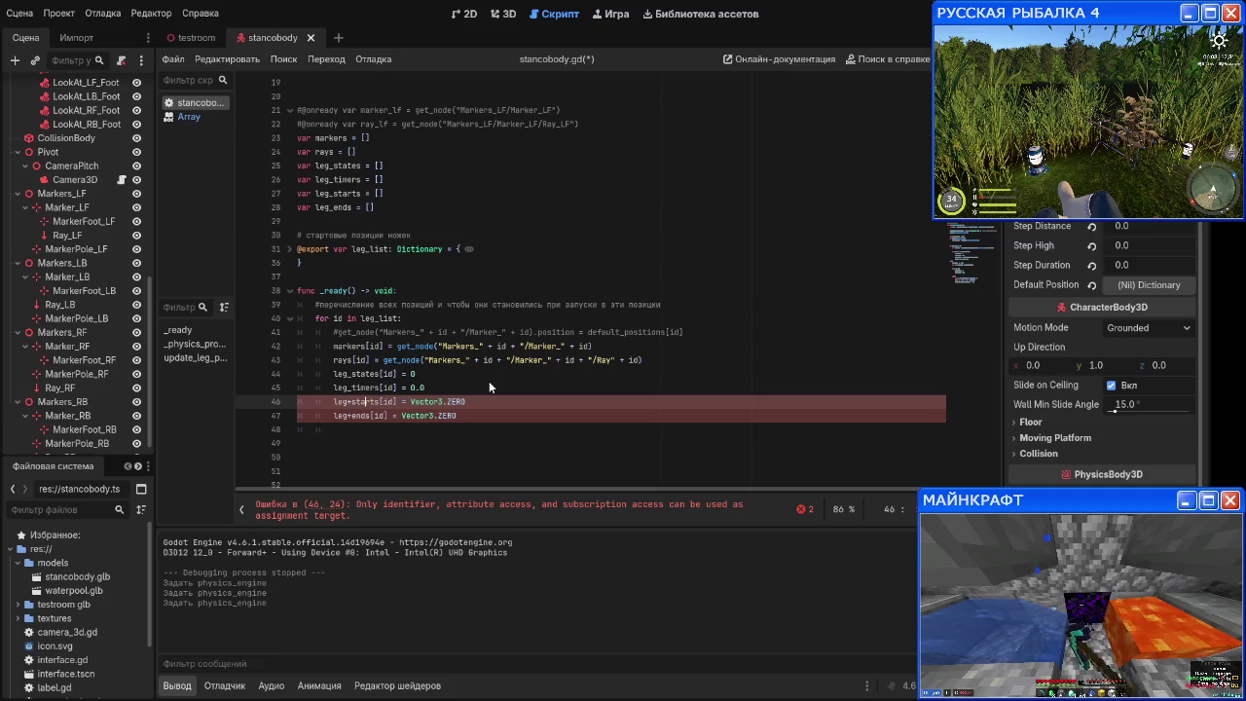
pyautogui.press('Left')
pyautogui.press('Left')
pyautogui.press('Left')
pyautogui.press('BackSpace')
pyautogui.write('_')
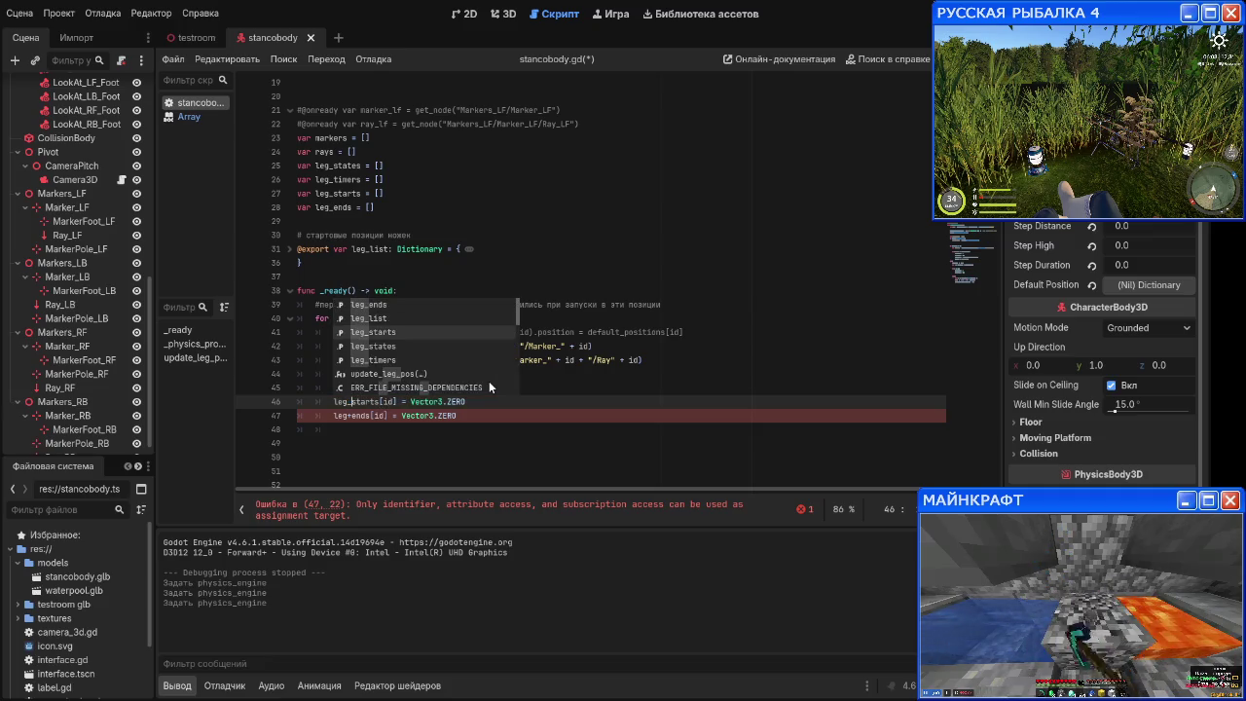
pyautogui.press('Escape')
pyautogui.press('Down')
pyautogui.press('BackSpace')
pyautogui.write('_')
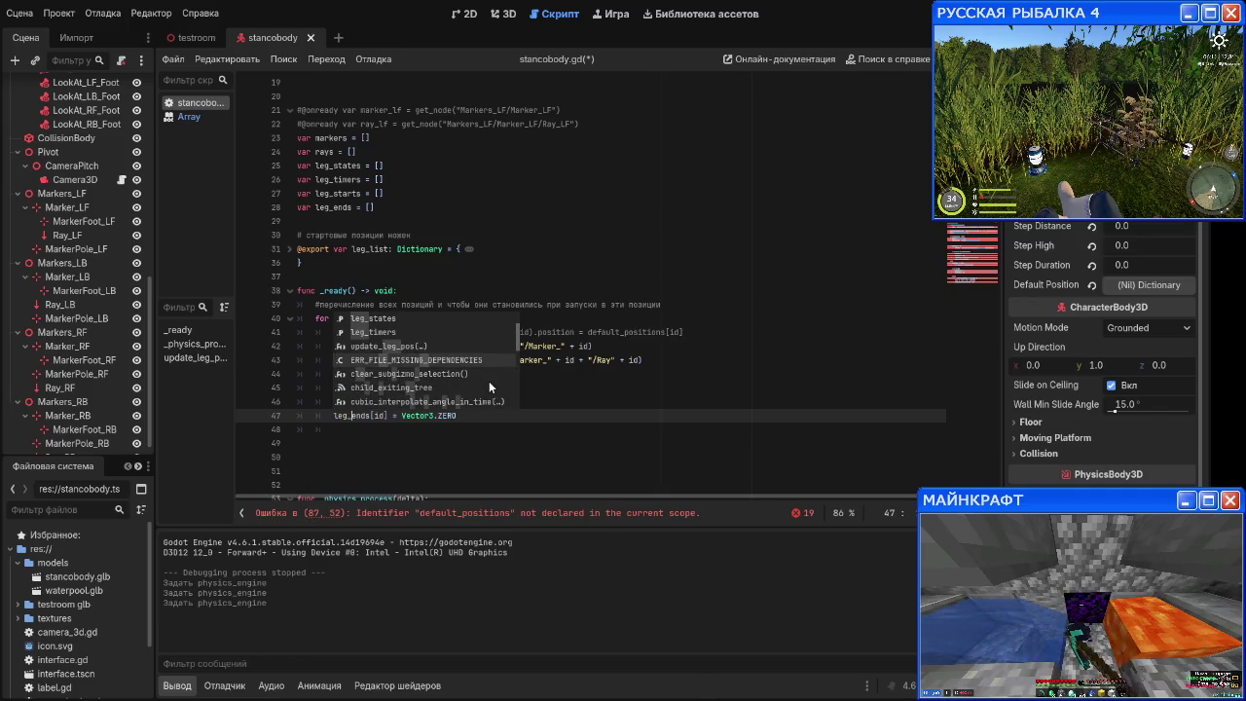
pyautogui.press('Escape')
pyautogui.press('Down')
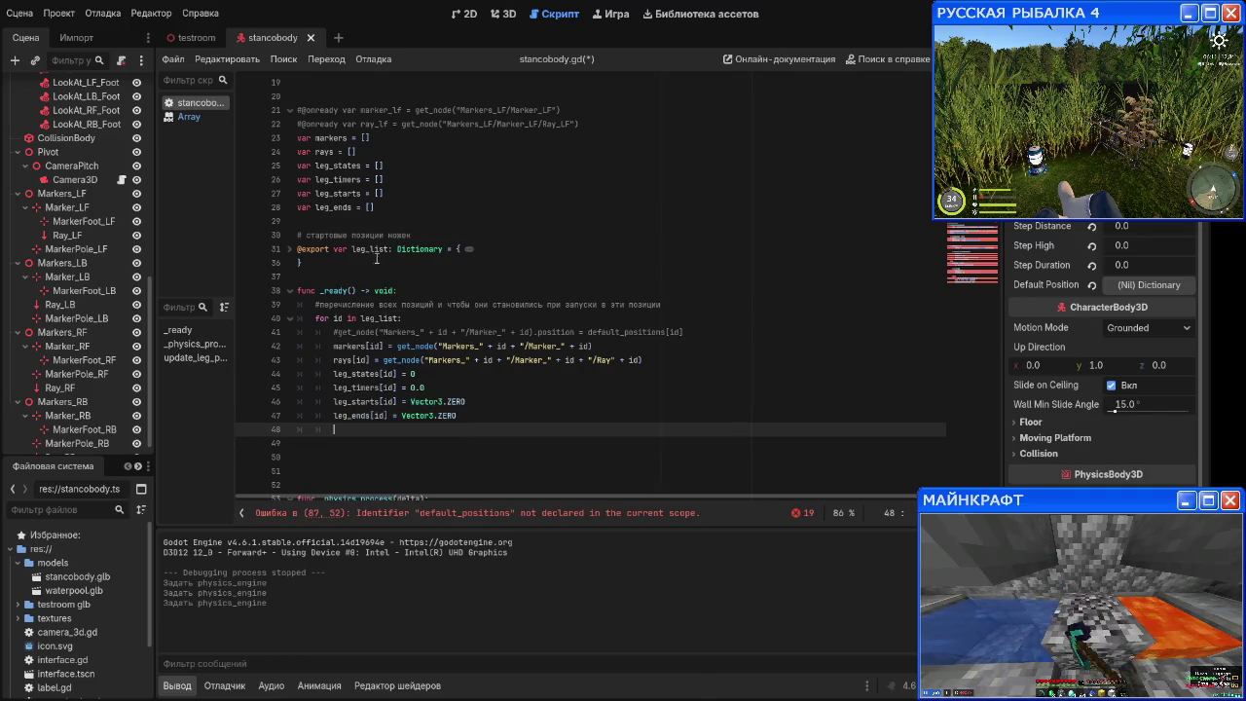
pyautogui.click(291, 249)
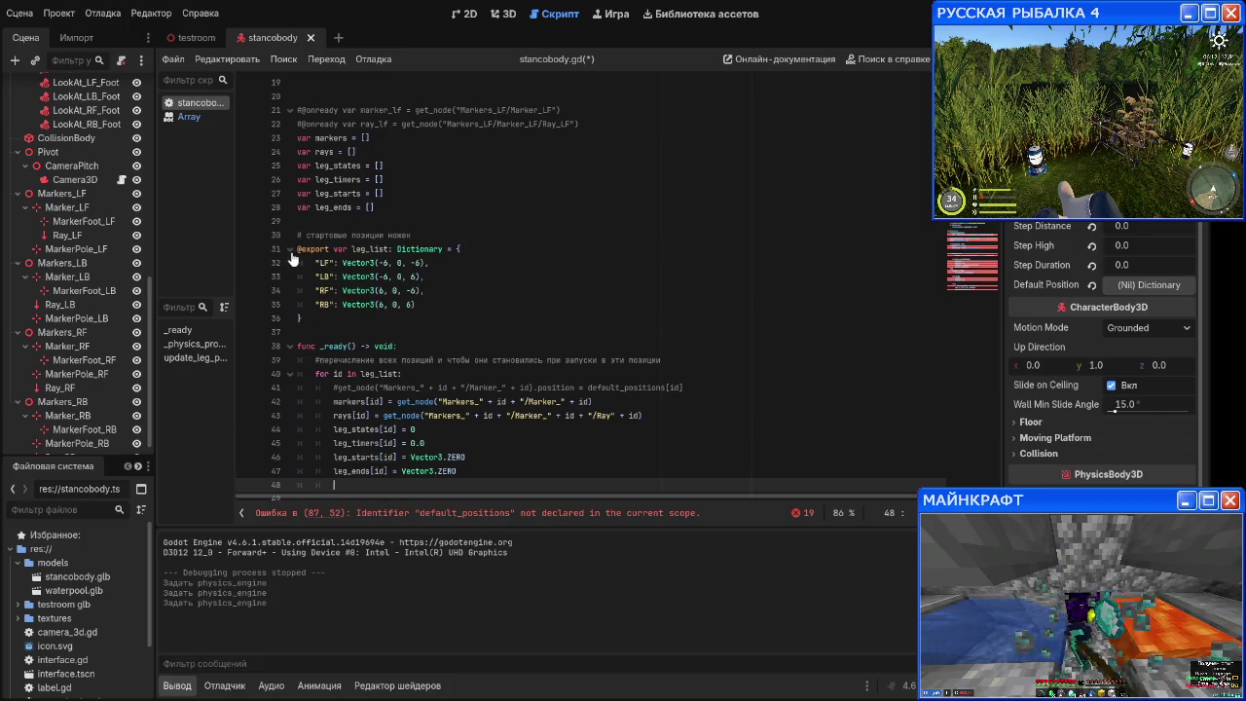
pyautogui.click(290, 249)
# Step: Add markers[id].position = leg_list[id] at the end of the loop, correcting legs to leg_list
pyautogui.write('markers')
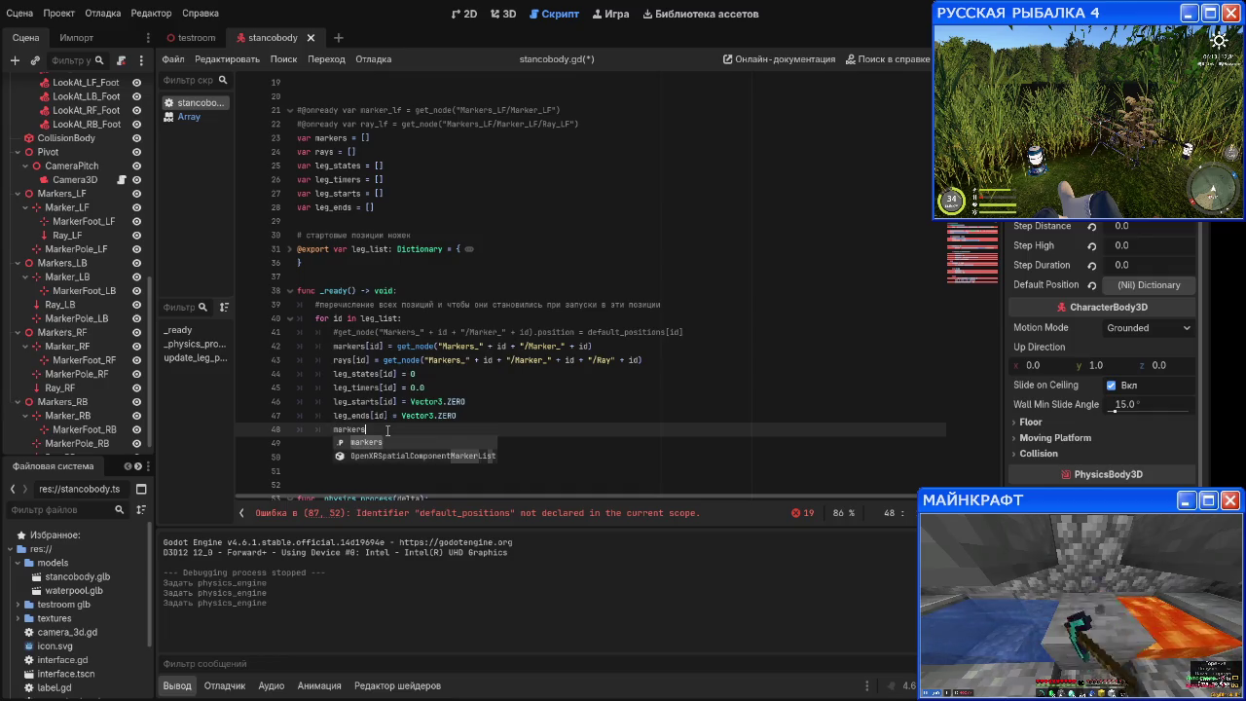
pyautogui.write('[')
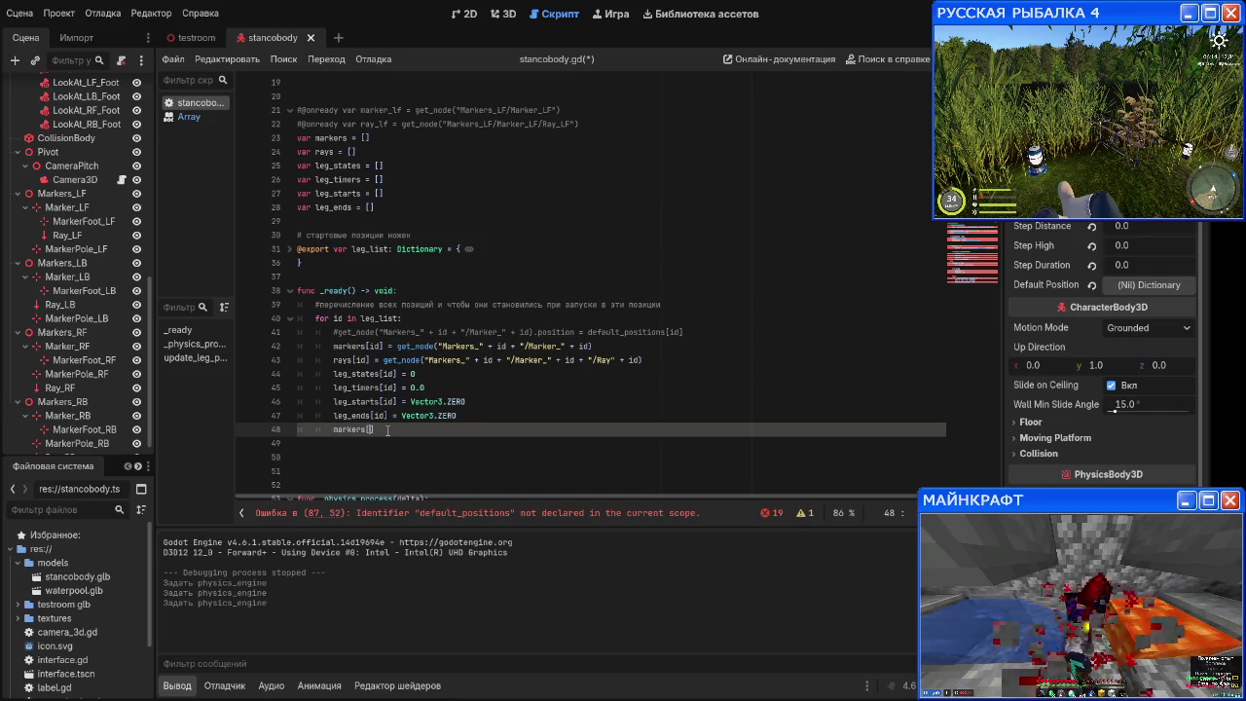
pyautogui.write('id].pos')
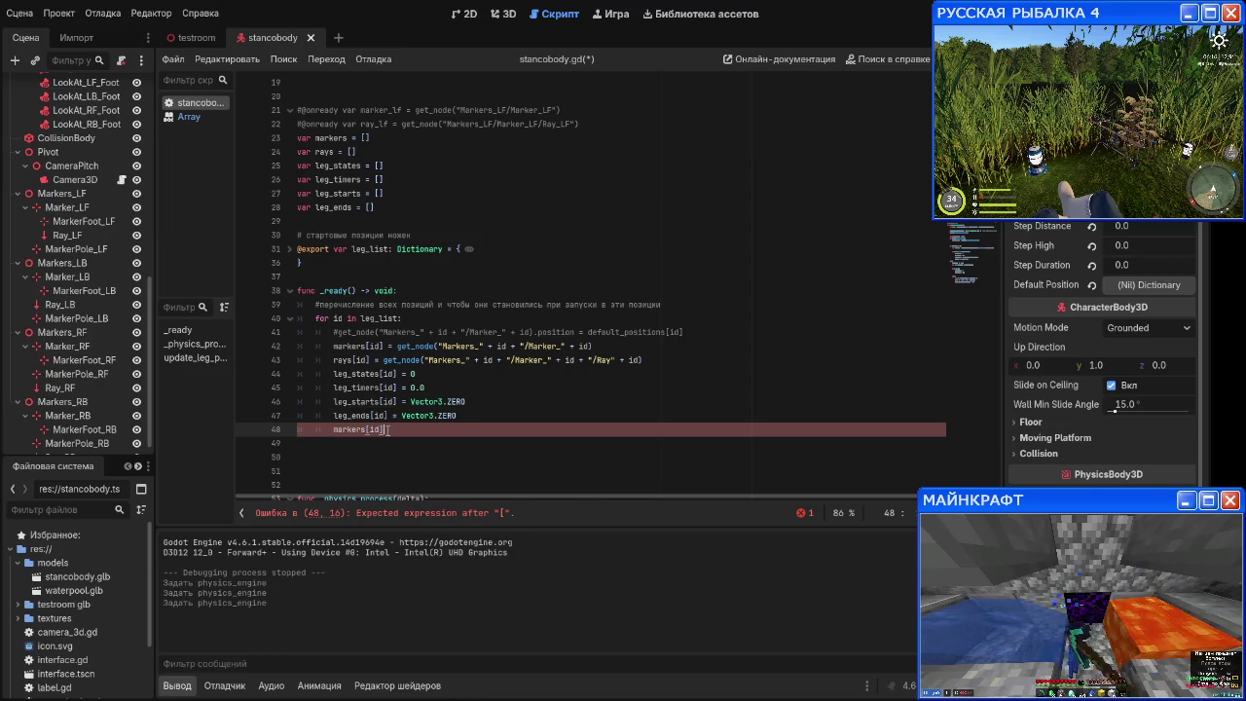
pyautogui.write('ition ')
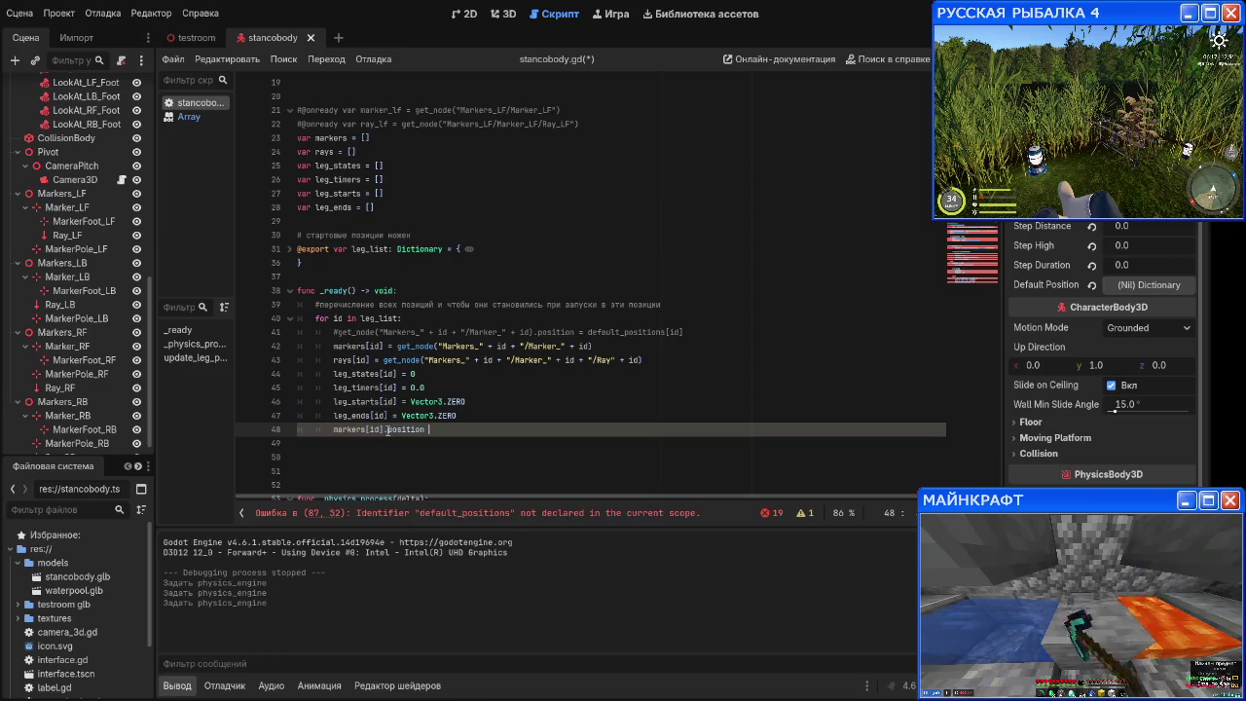
pyautogui.write('= leg')
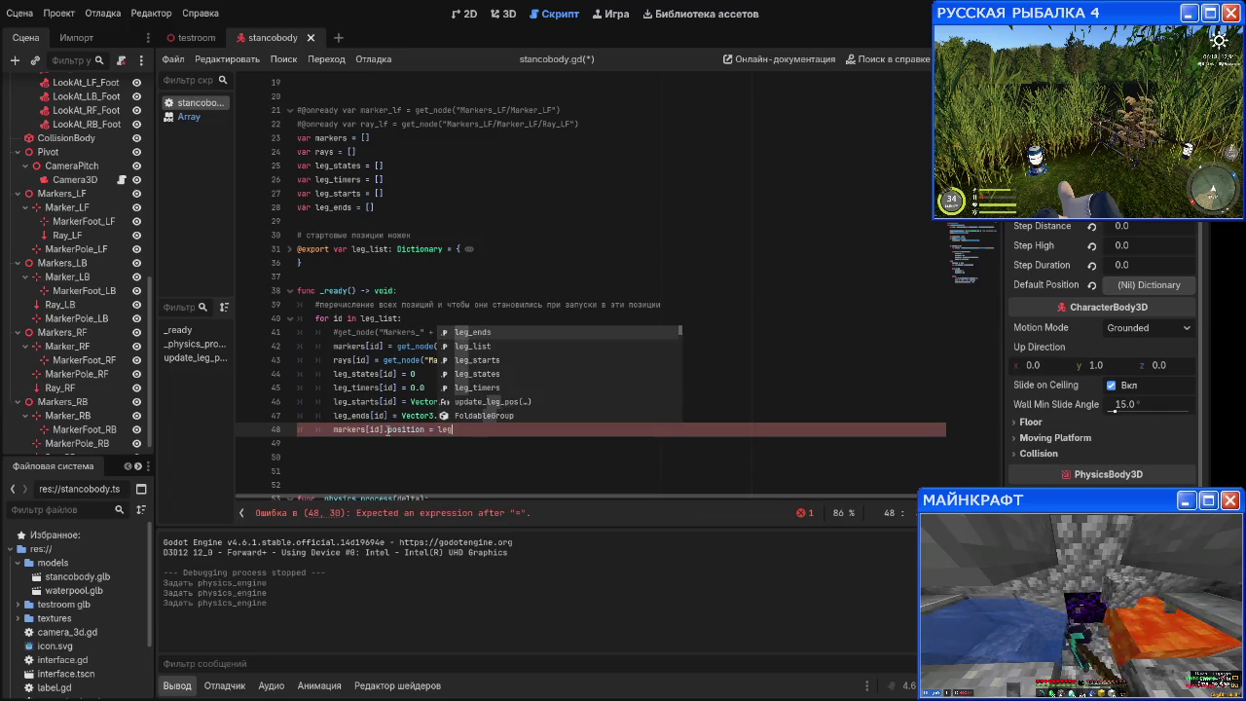
pyautogui.write('s[')
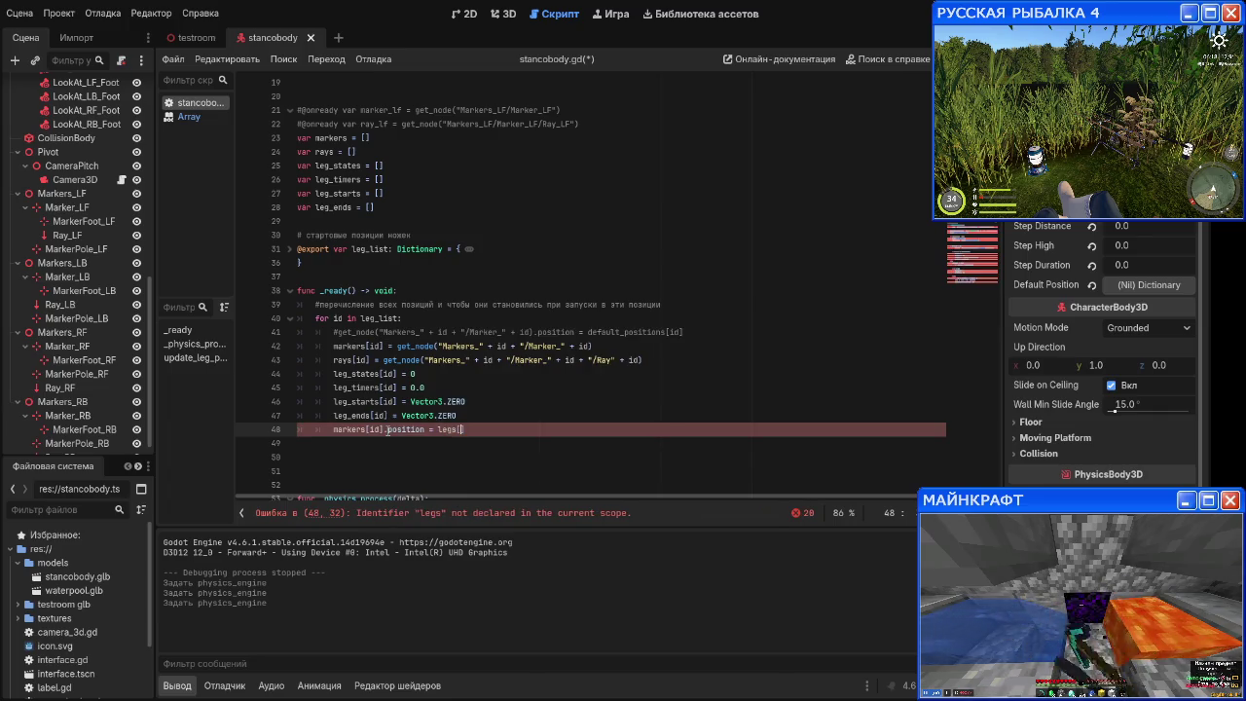
pyautogui.write('id')
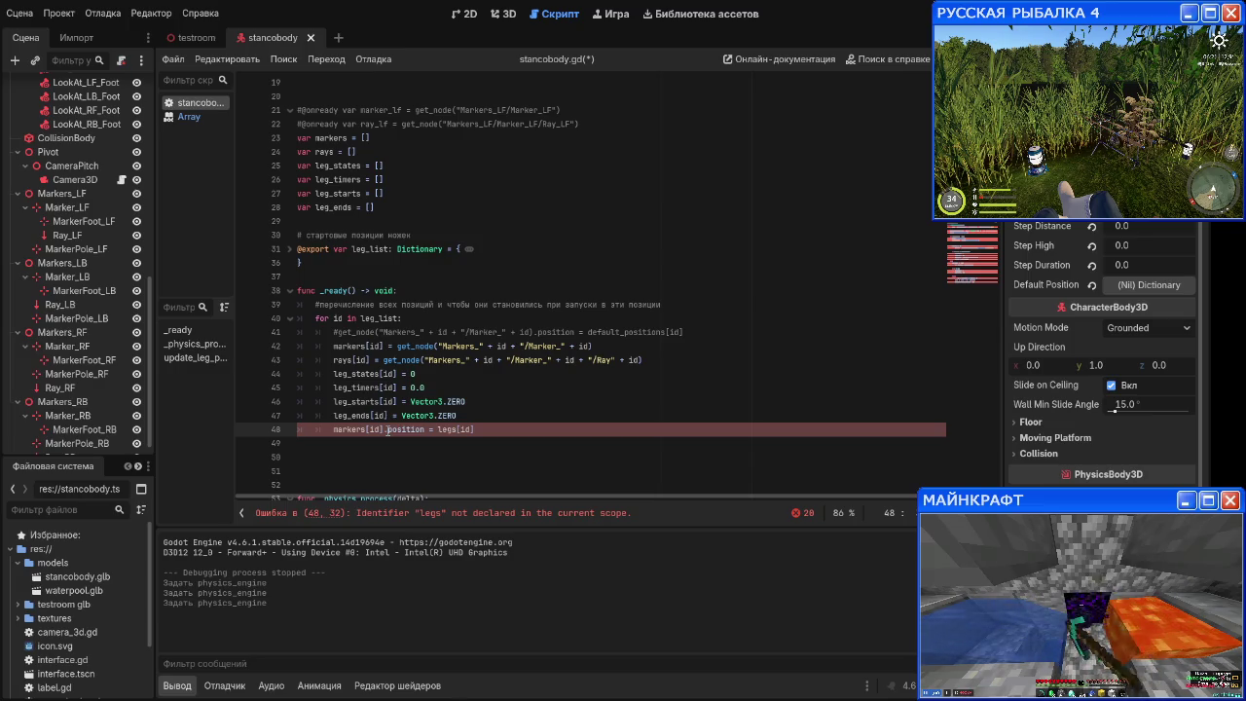
pyautogui.click(289, 249)
pyautogui.scroll(-1, 513, 438)
pyautogui.scroll(1, 513, 438)
pyautogui.press('Left')
pyautogui.write('_list')
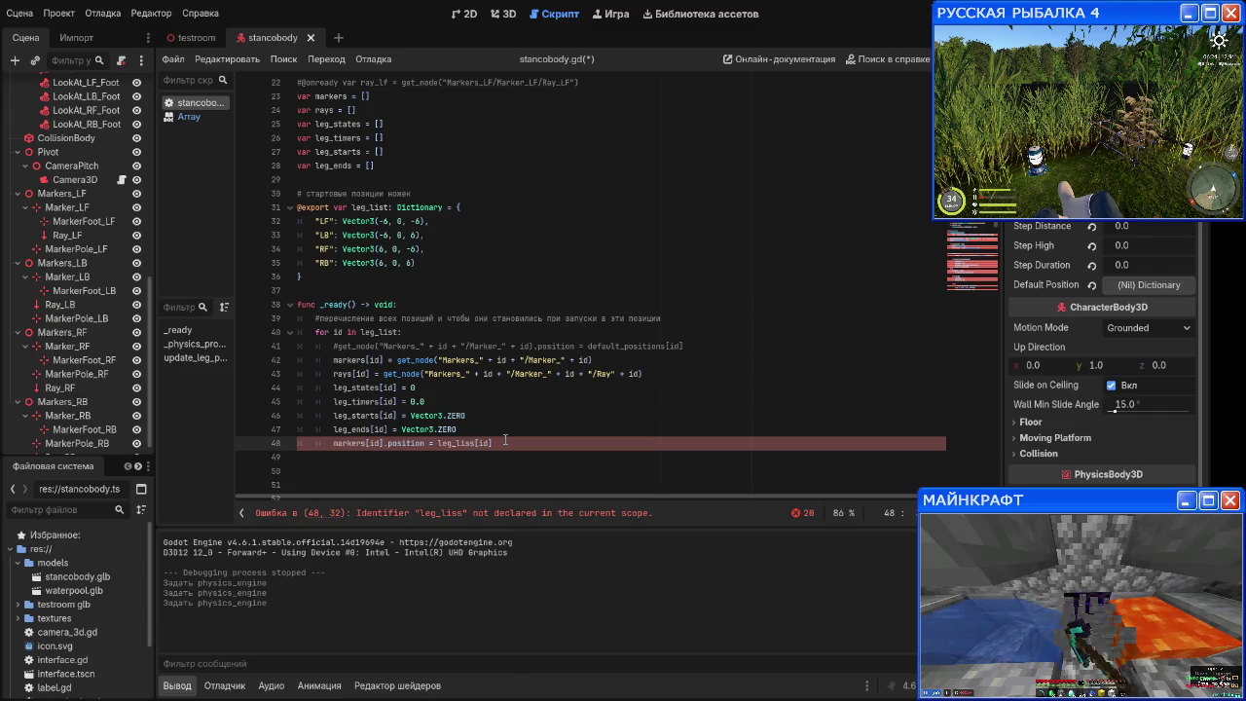
pyautogui.press('BackSpace')
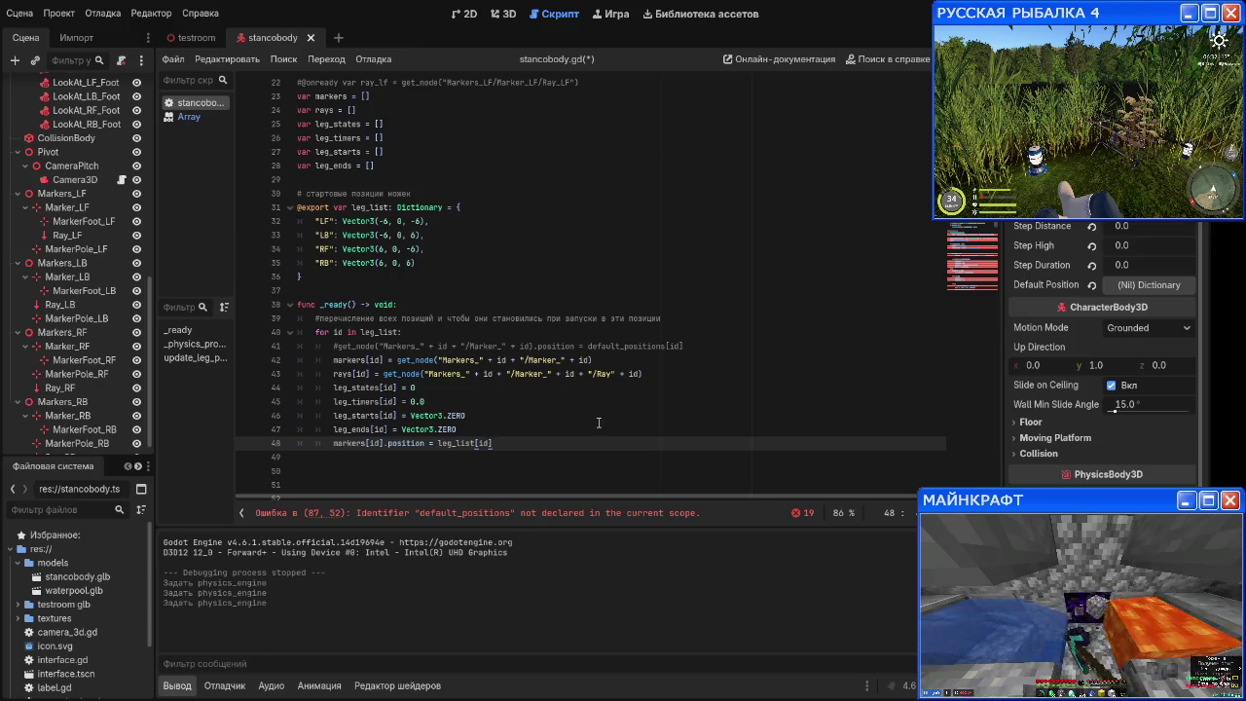
pyautogui.scroll(-15, 505, 426)
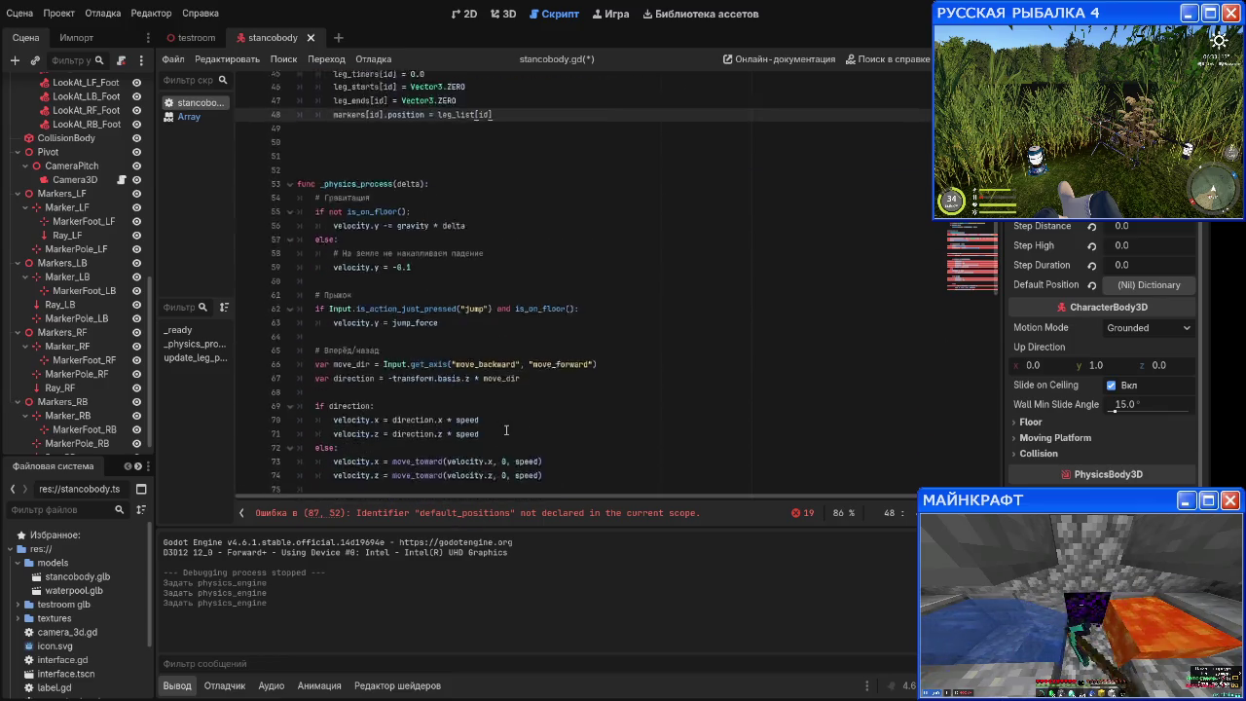
pyautogui.scroll(14, 505, 425)
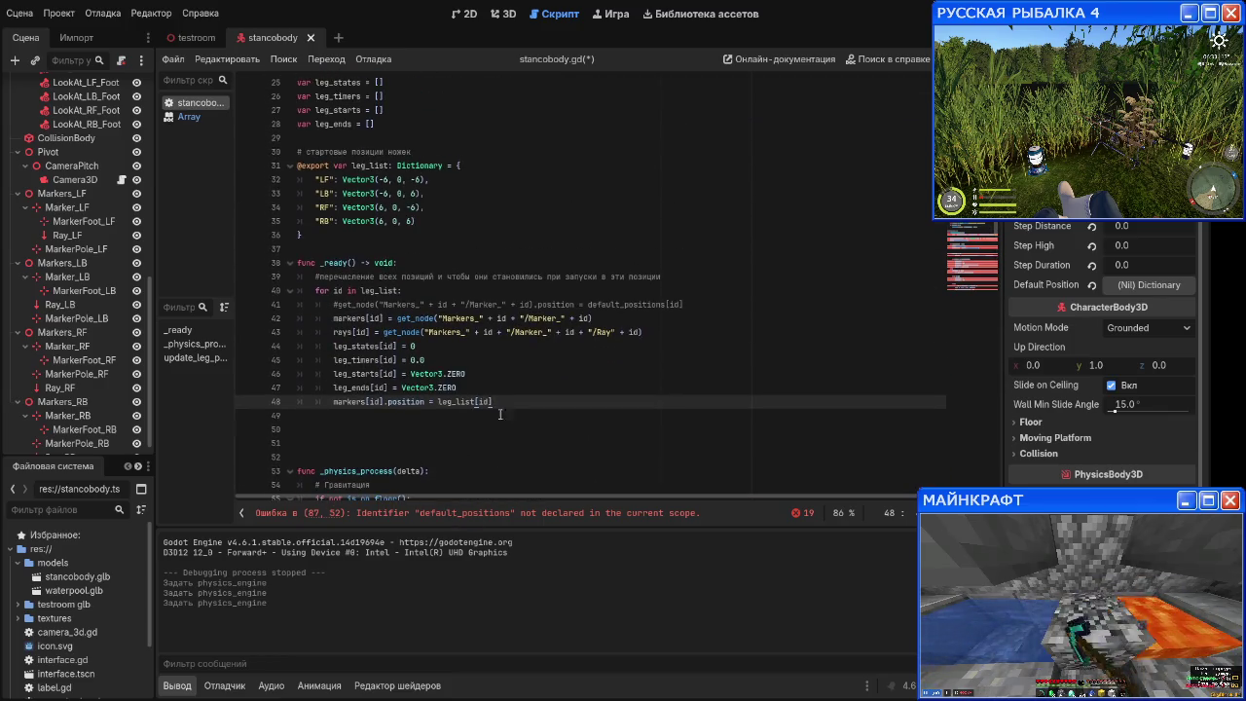
pyautogui.scroll(1, 417, 185)
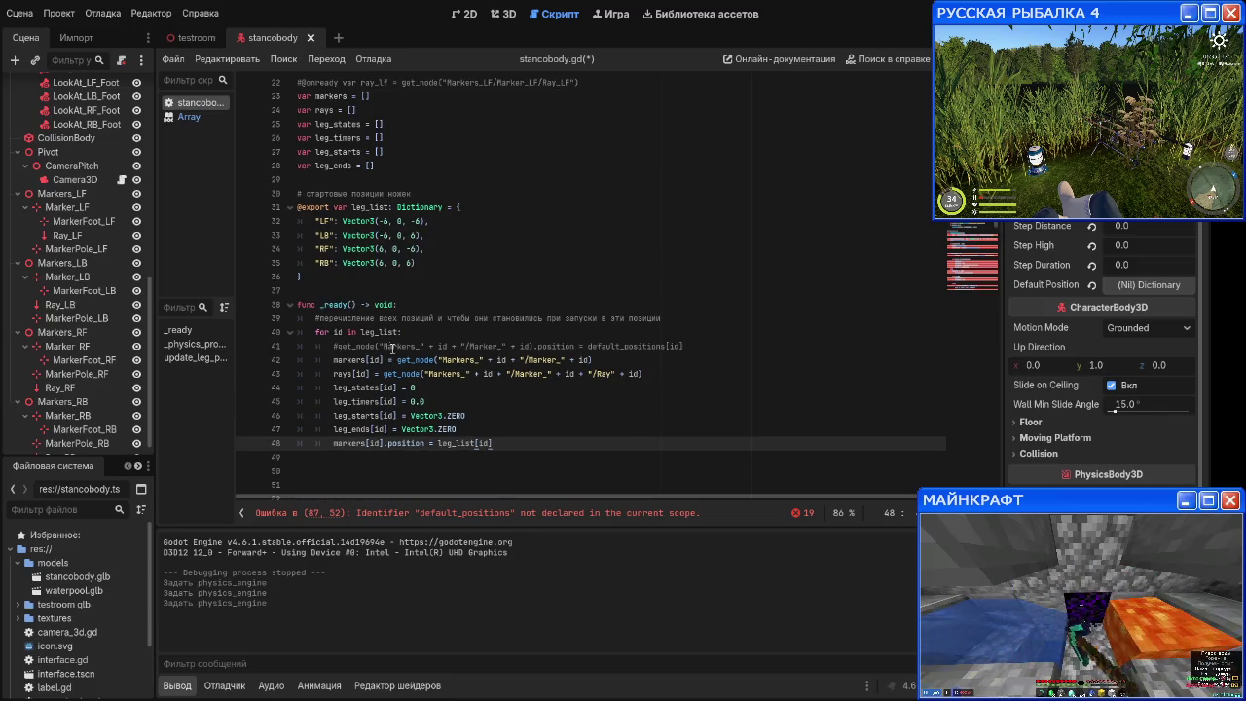
pyautogui.scroll(3, 87, 292)
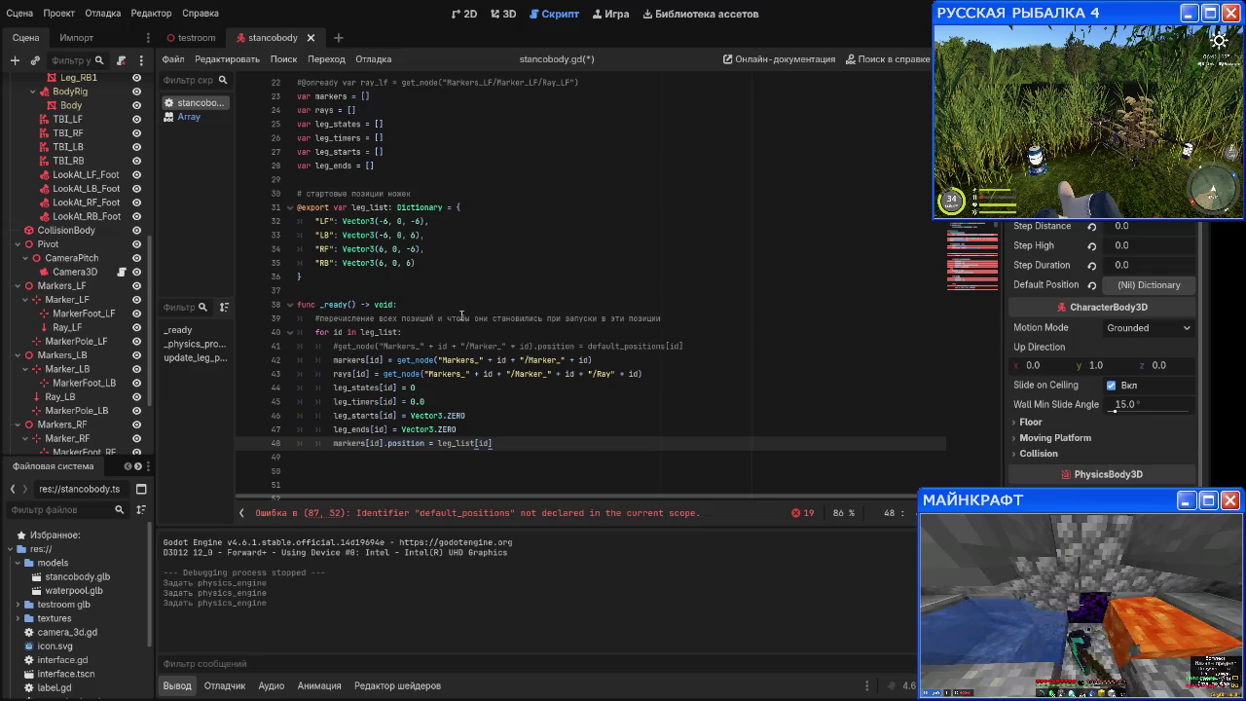
pyautogui.tripleClick(687, 347)
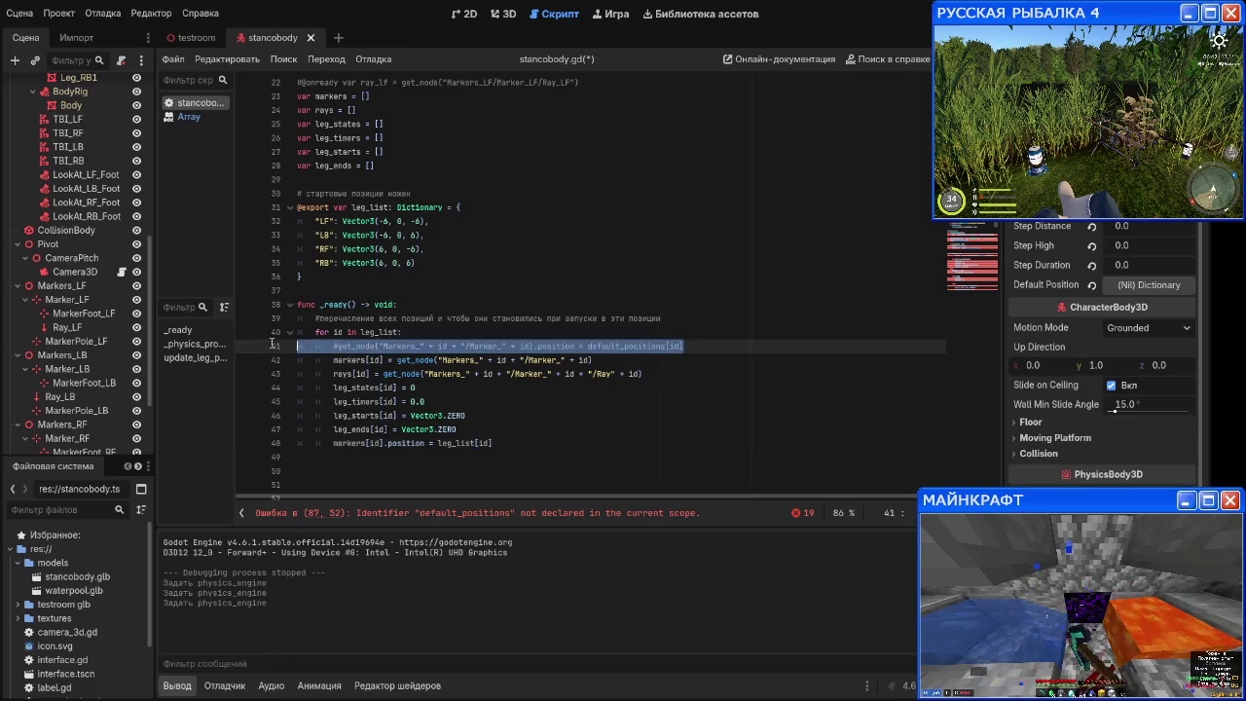
# Step: Delete the commented get_node line and the comment above the leg_list loop
pyautogui.press('BackSpace')
pyautogui.press('BackSpace')
pyautogui.moveTo(662, 318); pyautogui.dragTo(282, 321)
pyautogui.press('BackSpace')
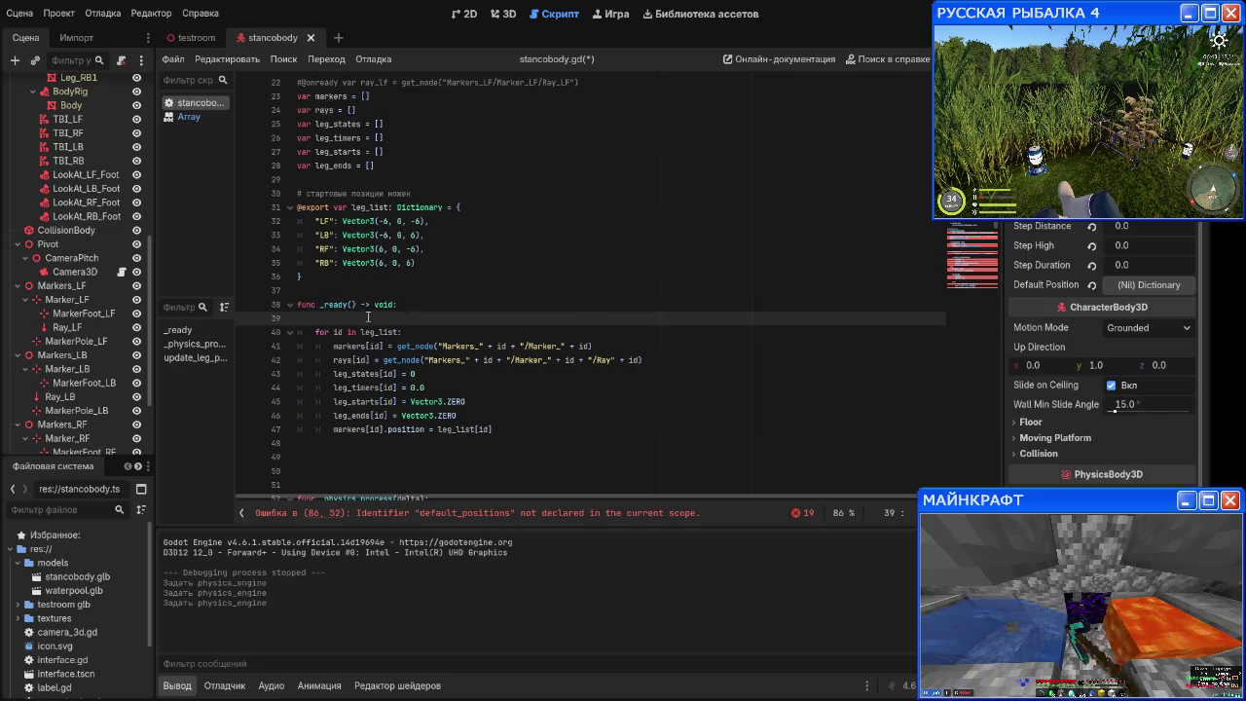
pyautogui.press('BackSpace')
# Step: Delete the commented marker_lf/ray_lf lines and old per-leg variables, plus leftover blank lines
pyautogui.click(690, 413)
pyautogui.scroll(2, 585, 331)
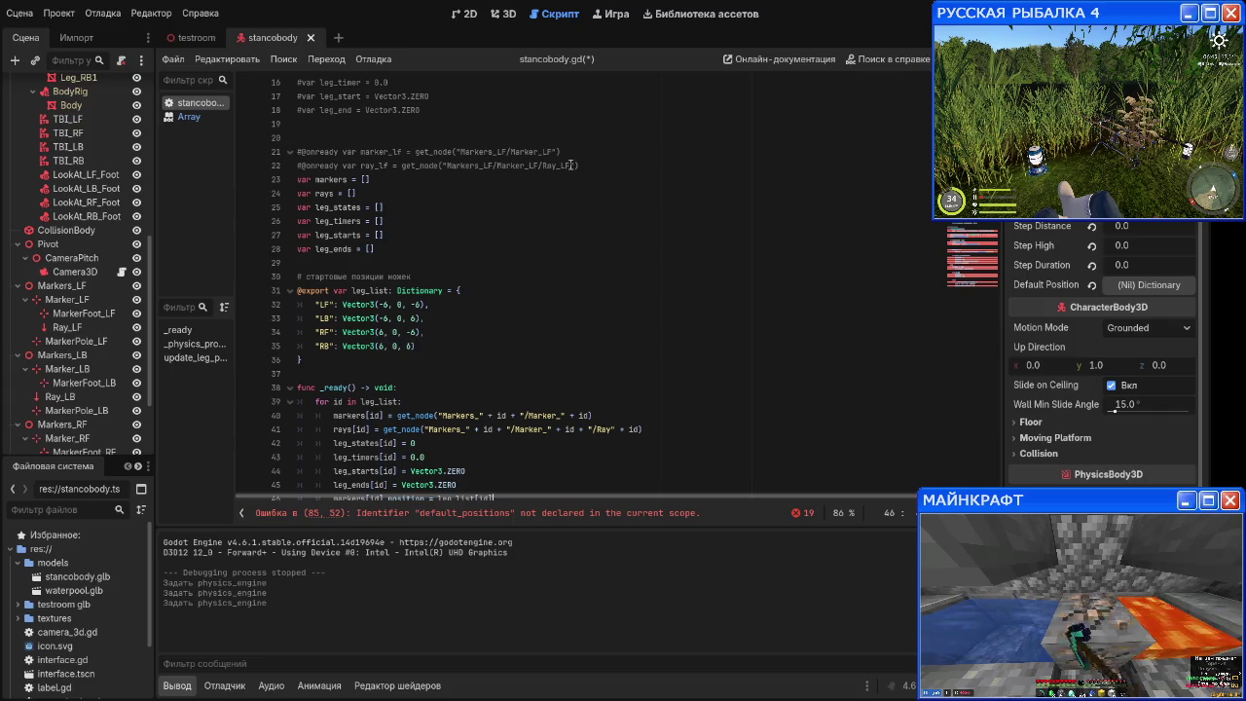
pyautogui.moveTo(571, 166); pyautogui.dragTo(261, 153)
pyautogui.press('BackSpace')
pyautogui.press('BackSpace')
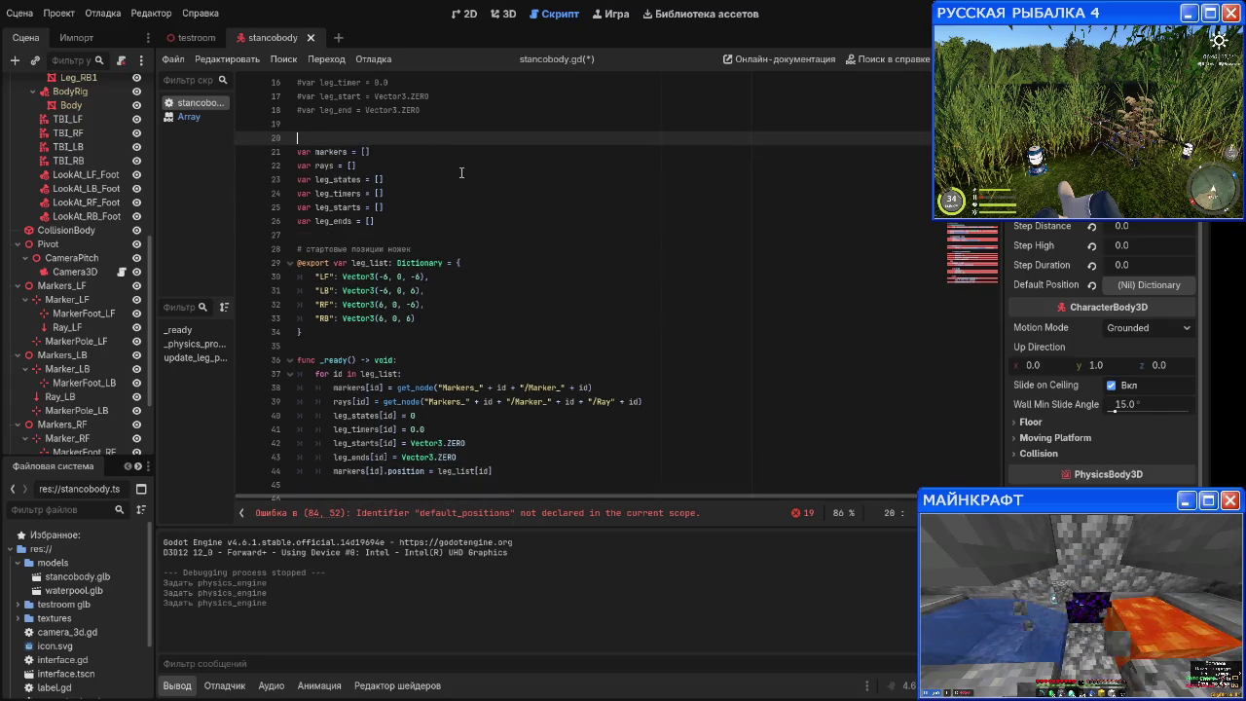
pyautogui.scroll(2, 426, 193)
pyautogui.moveTo(426, 194); pyautogui.dragTo(263, 144)
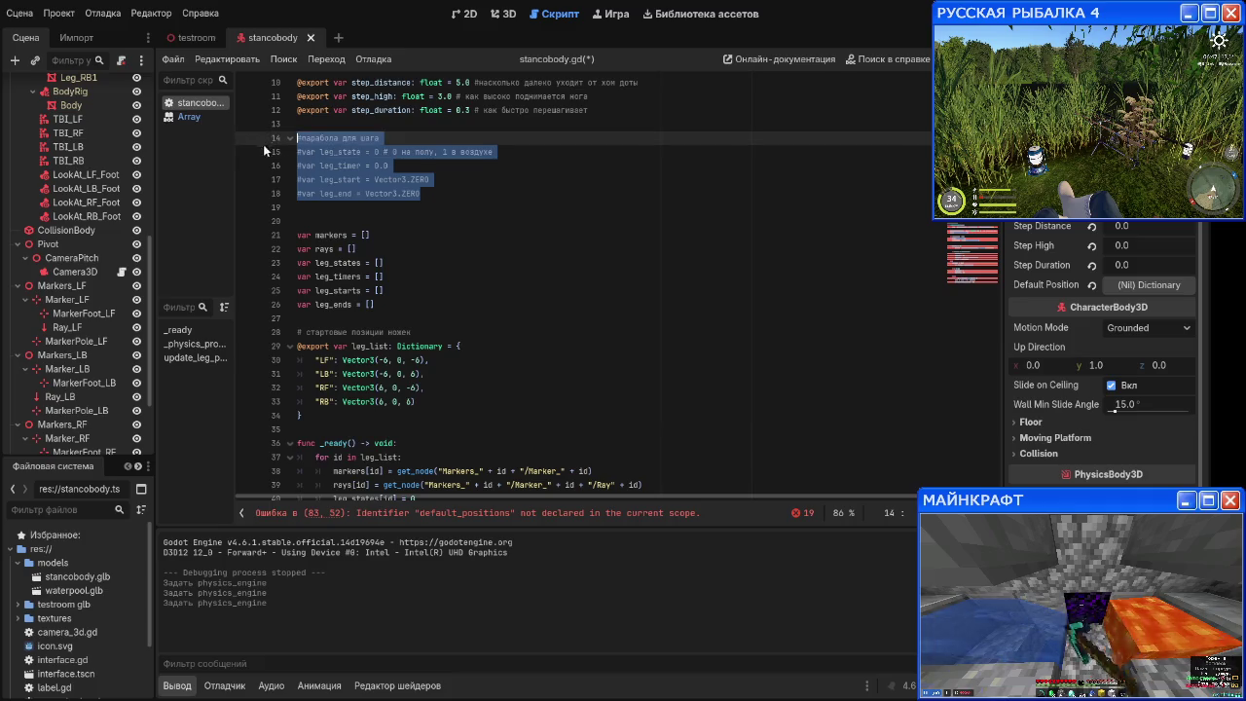
pyautogui.scroll(-3, 495, 215)
pyautogui.scroll(2, 496, 215)
pyautogui.press('BackSpace')
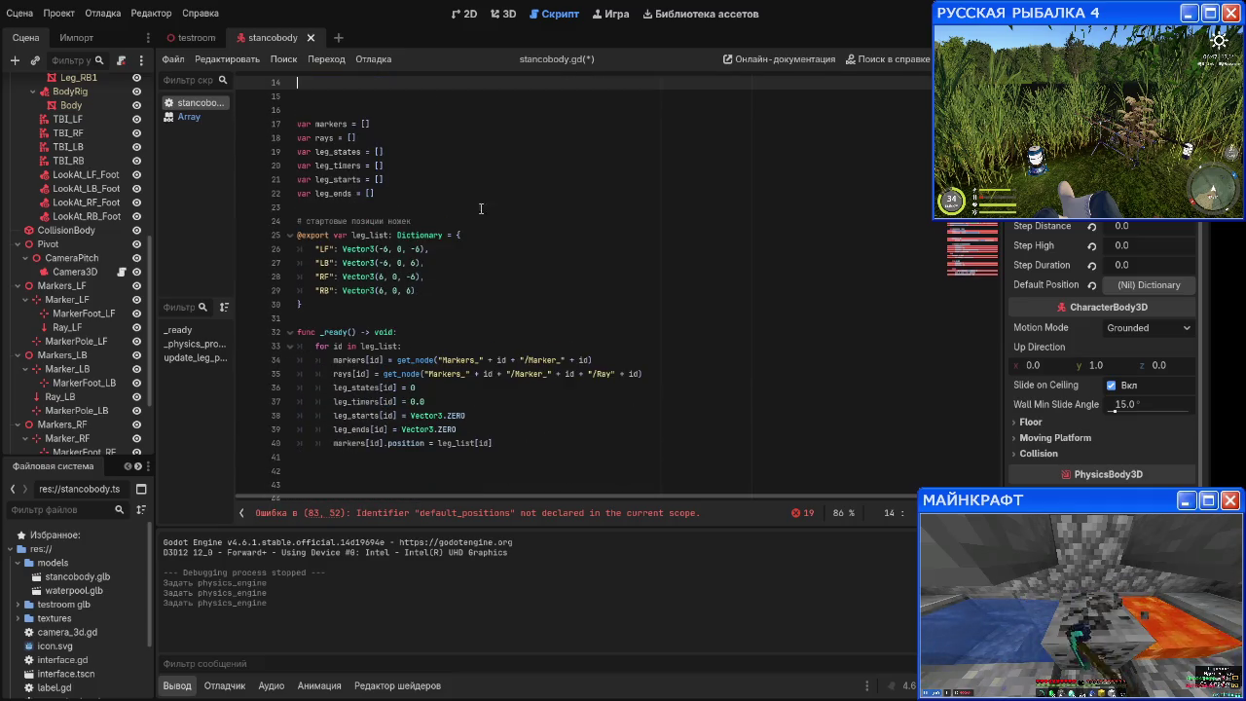
pyautogui.scroll(2, 389, 173)
pyautogui.click(325, 193)
pyautogui.press('BackSpace')
pyautogui.press('BackSpace')
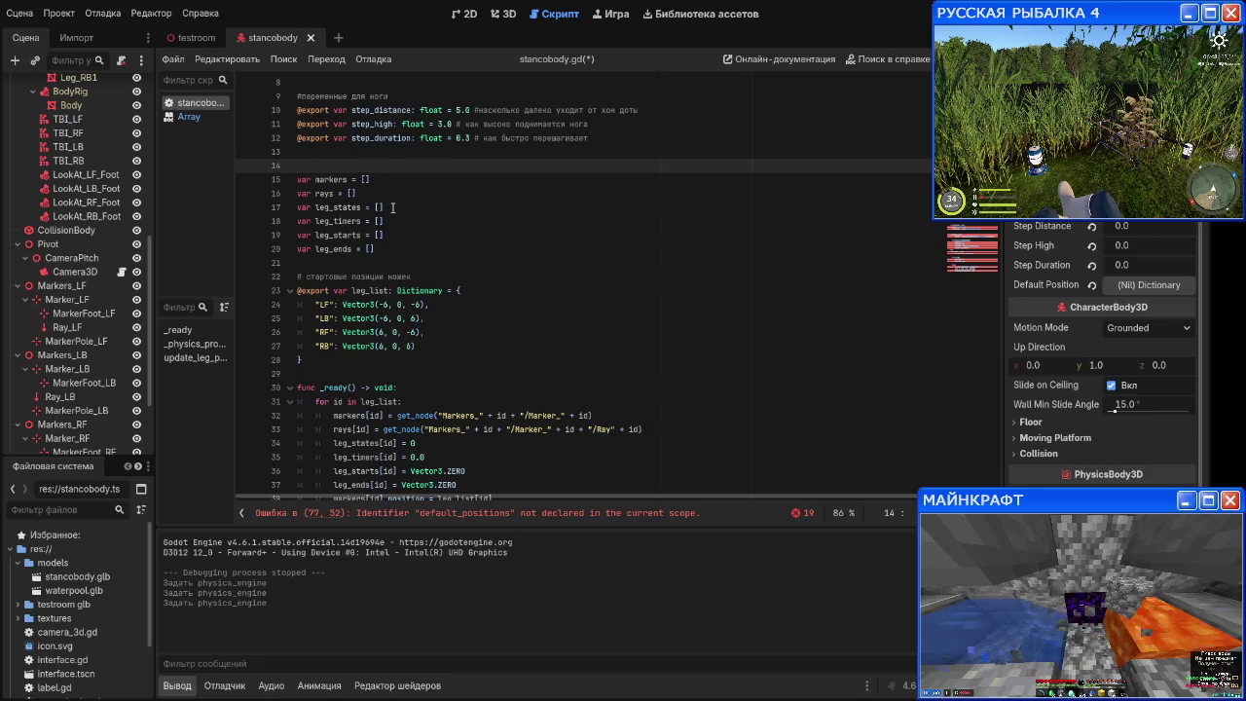
# Step: Add the comment '#словари для всех ног' above the per-leg arrays
pyautogui.write('#ср')
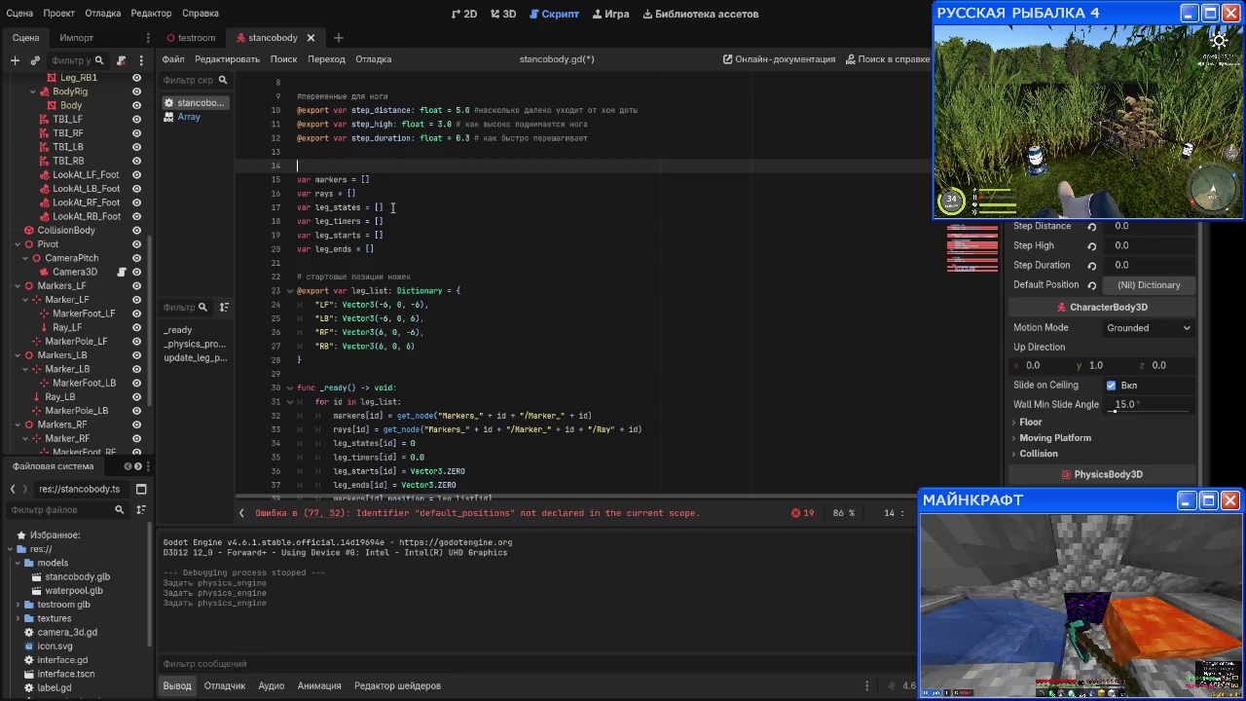
pyautogui.press('BackSpace')
pyautogui.write('лова')
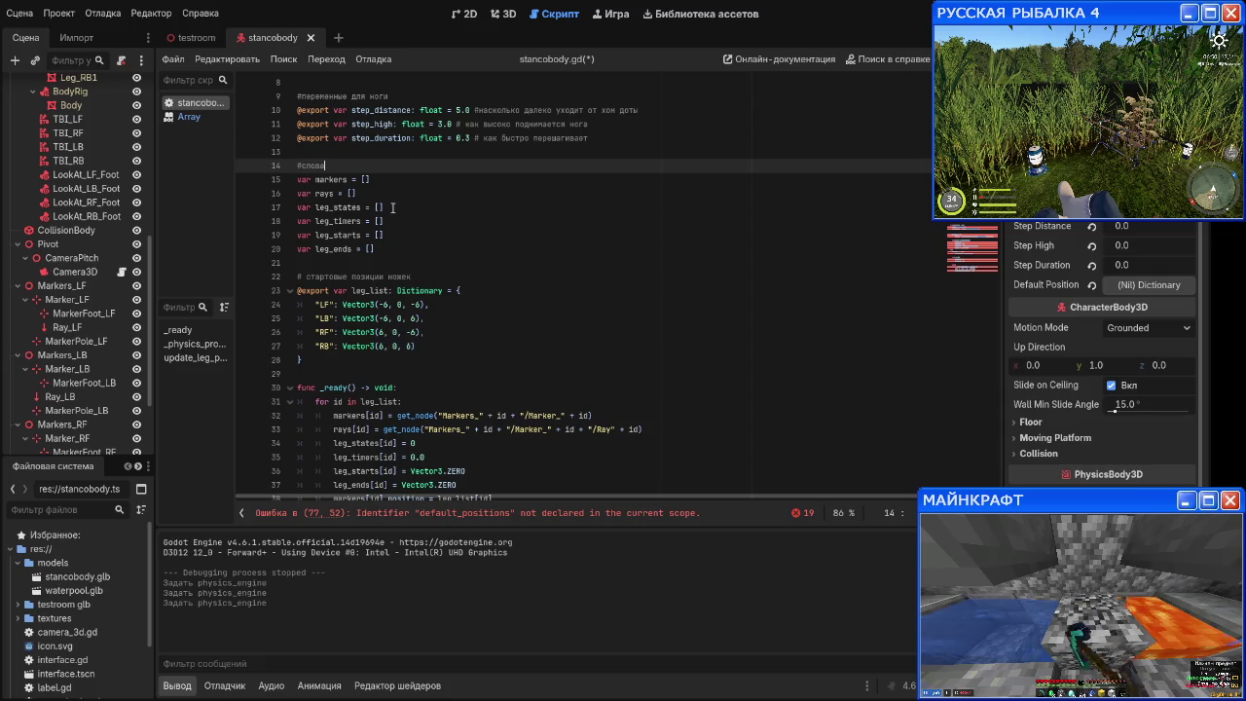
pyautogui.write('ри для всех ног')
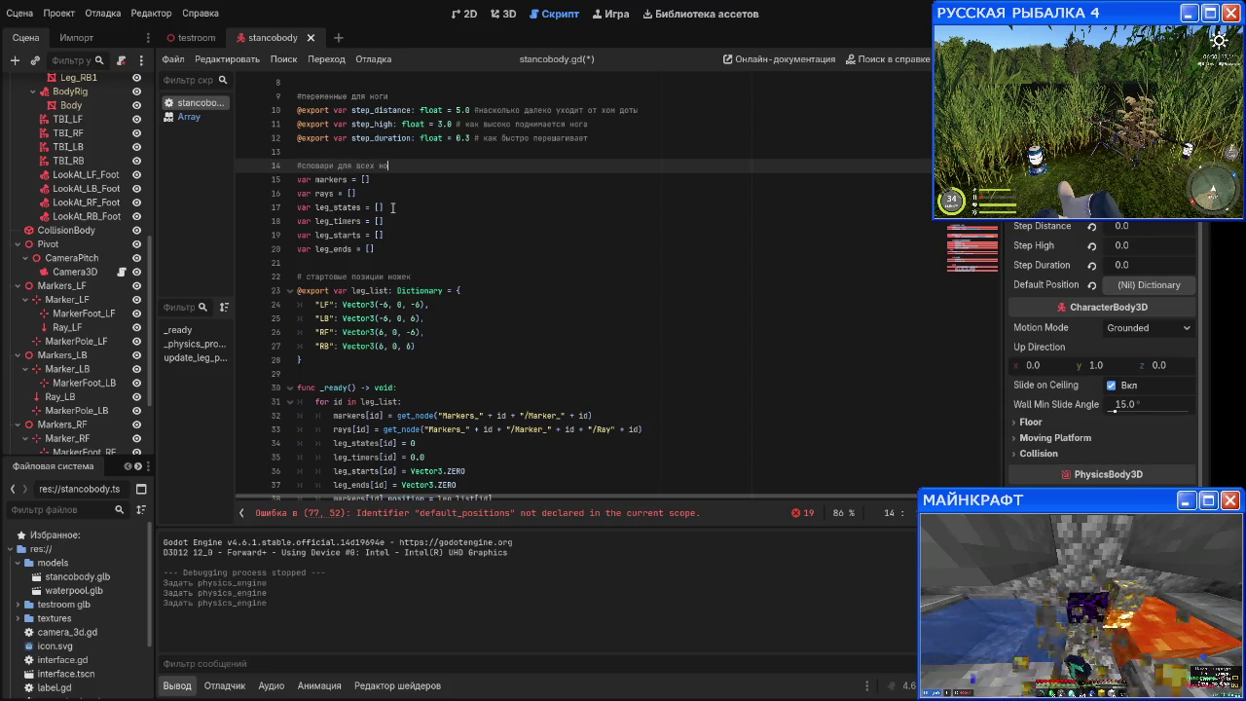
pyautogui.press('Down')
pyautogui.press('Down')
pyautogui.press('Down')
pyautogui.press('Down')
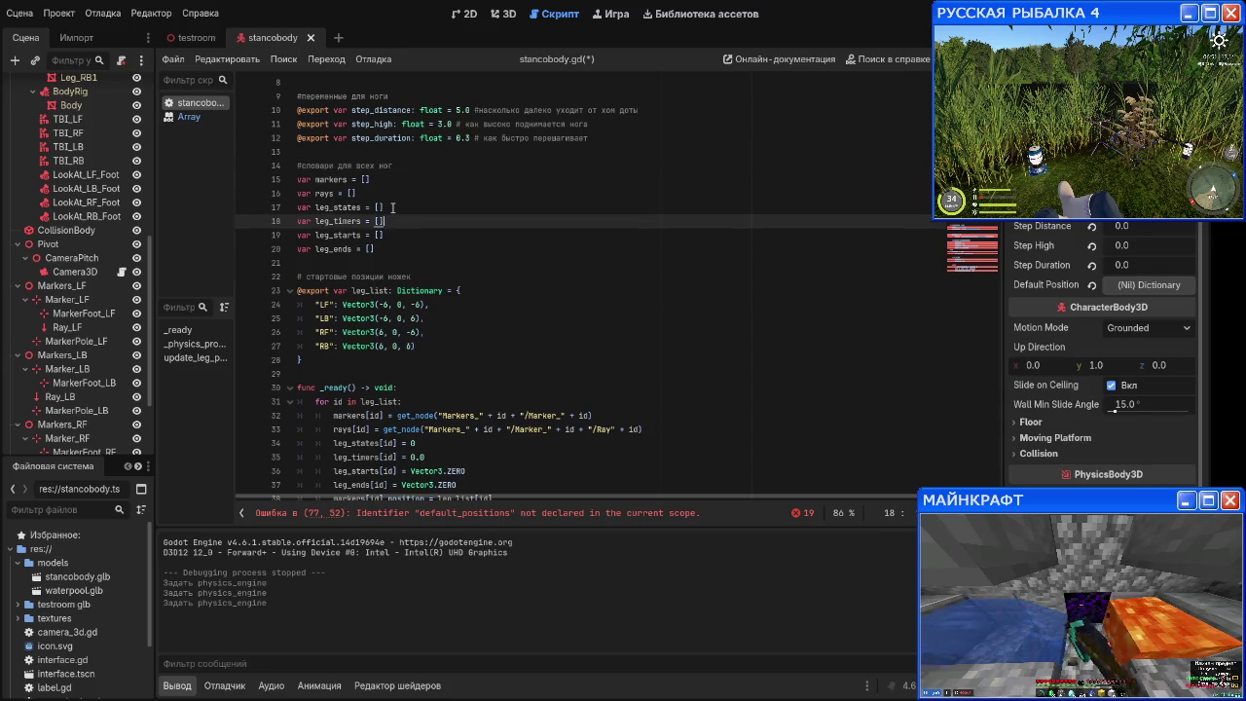
# Step: Rewrite the leg_list comment: legs dictionary with default positions, possibly split out later
pyautogui.moveTo(437, 278); pyautogui.dragTo(308, 277)
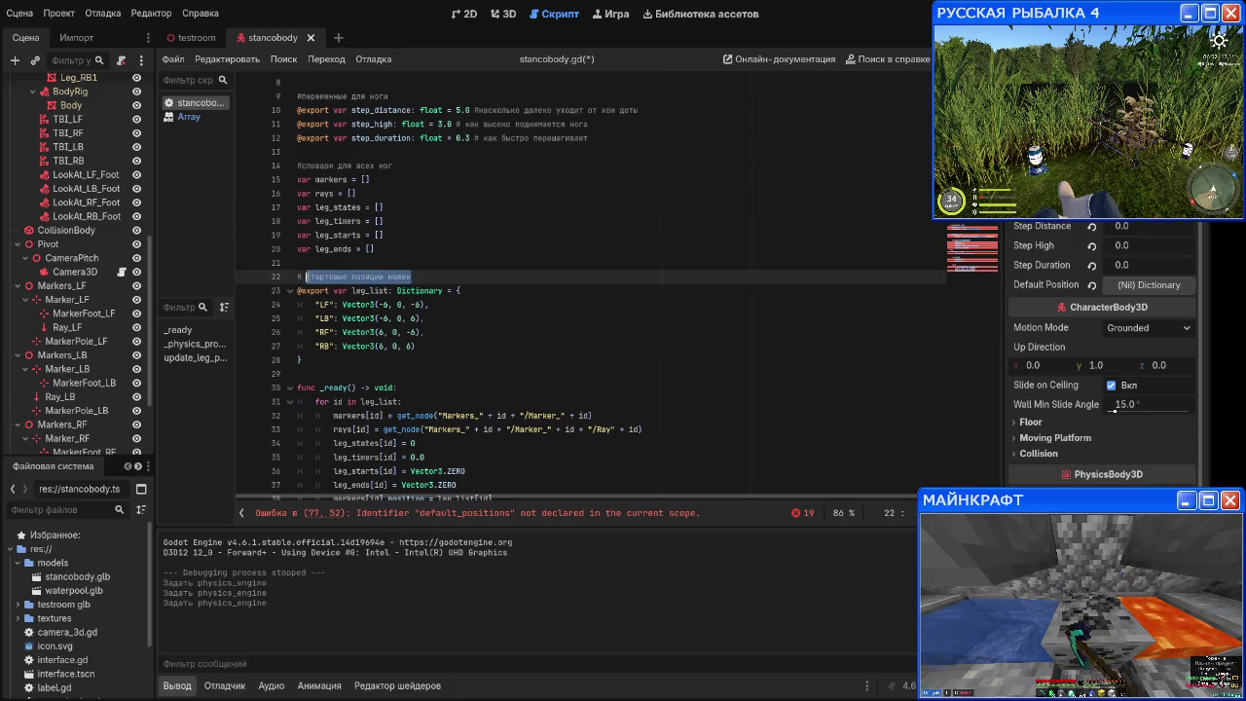
pyautogui.write('словарь ног + соо')
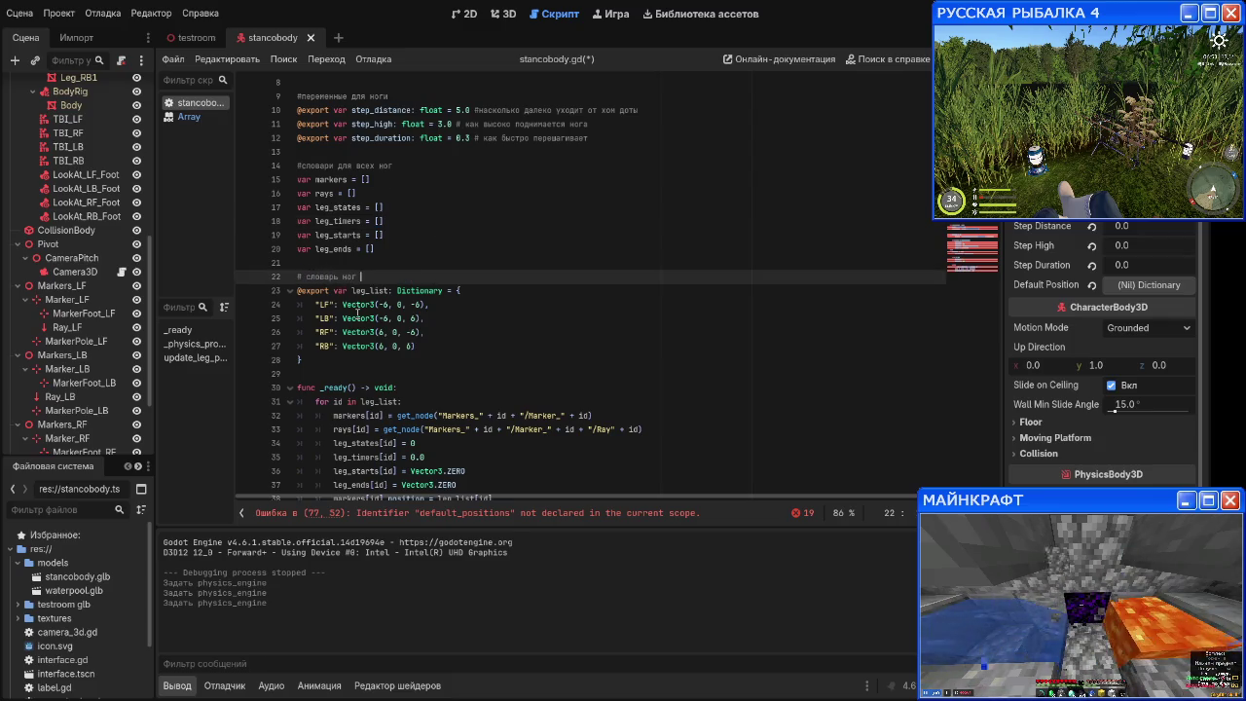
pyautogui.write(' дефол')
pyautogui.write('т пози')
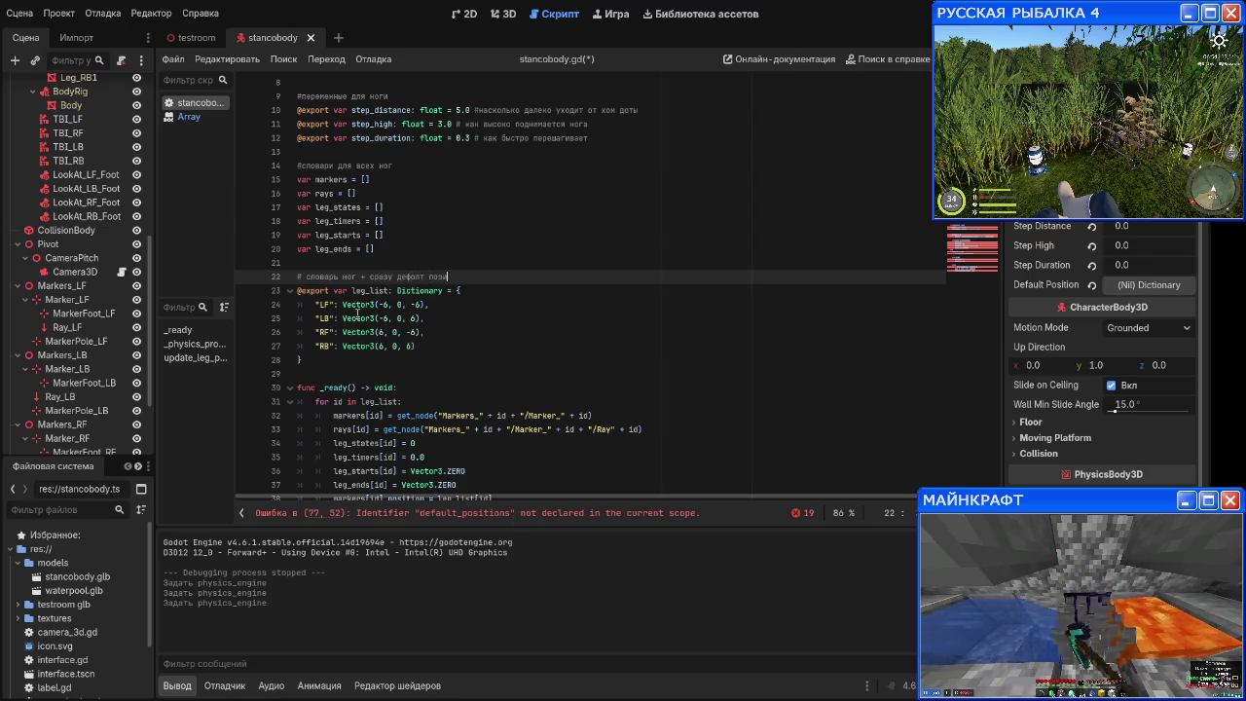
pyautogui.write('ции нених')
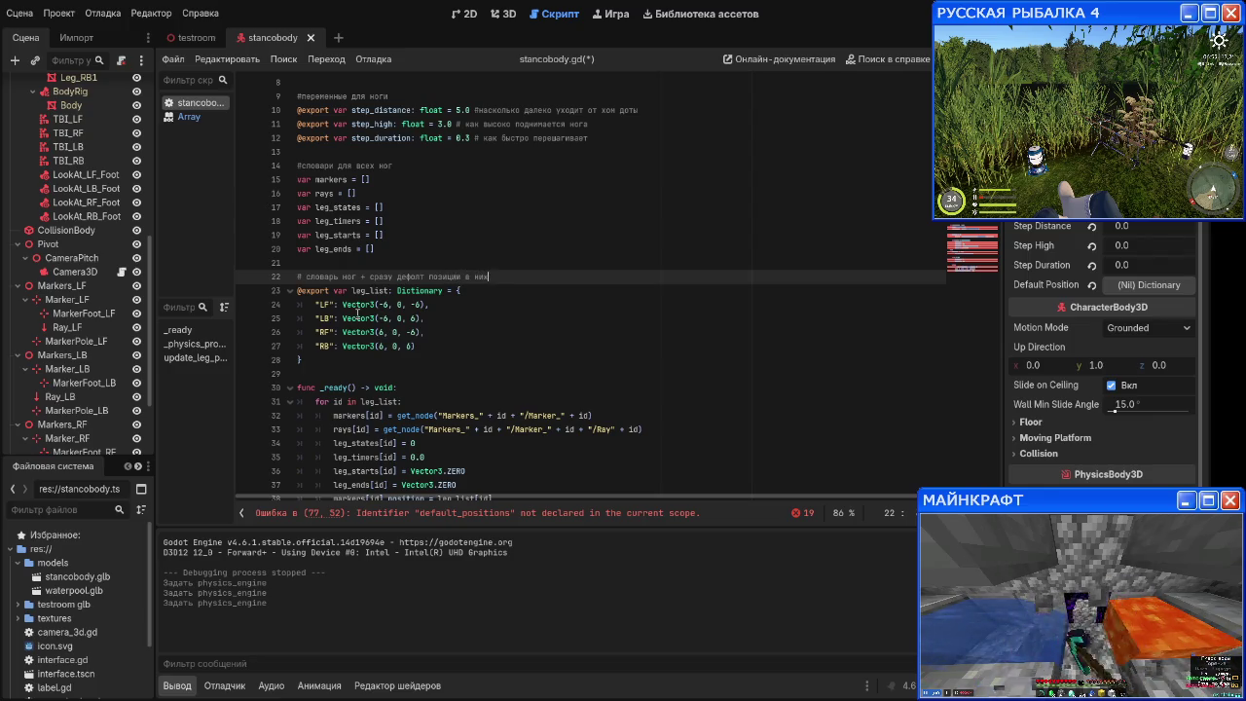
pyautogui.write('Возможно ')
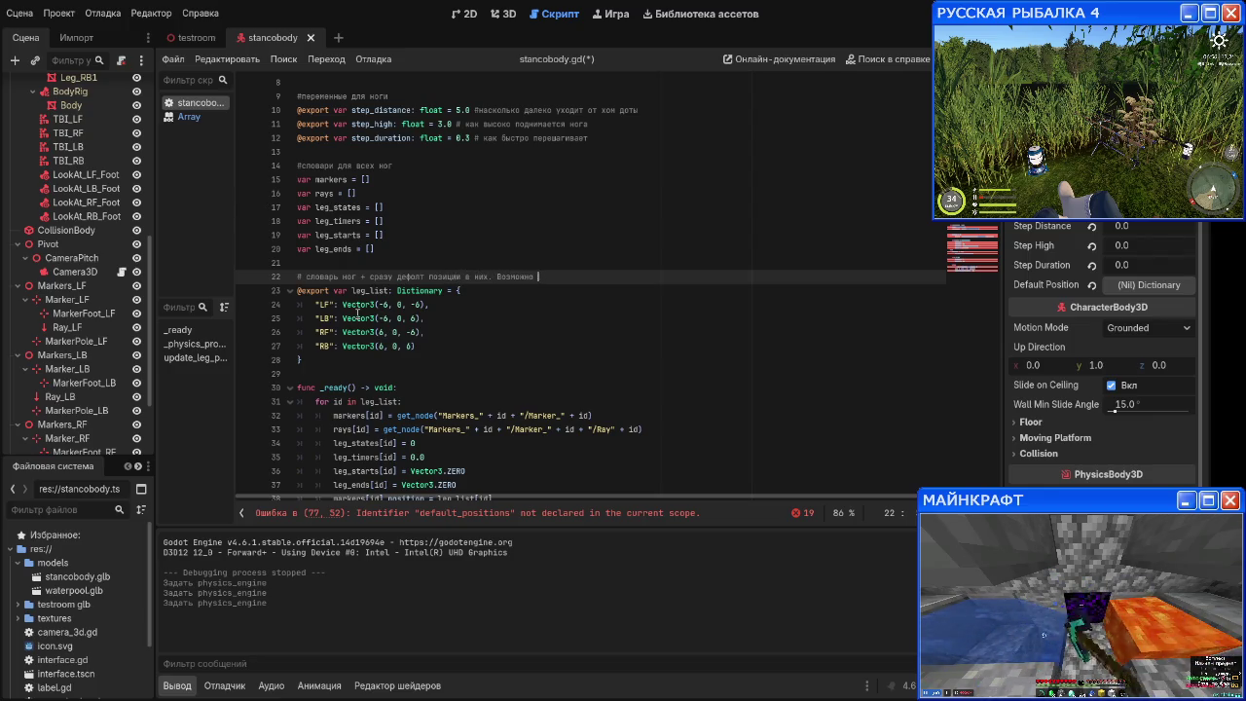
pyautogui.write('потом сделать отдел')
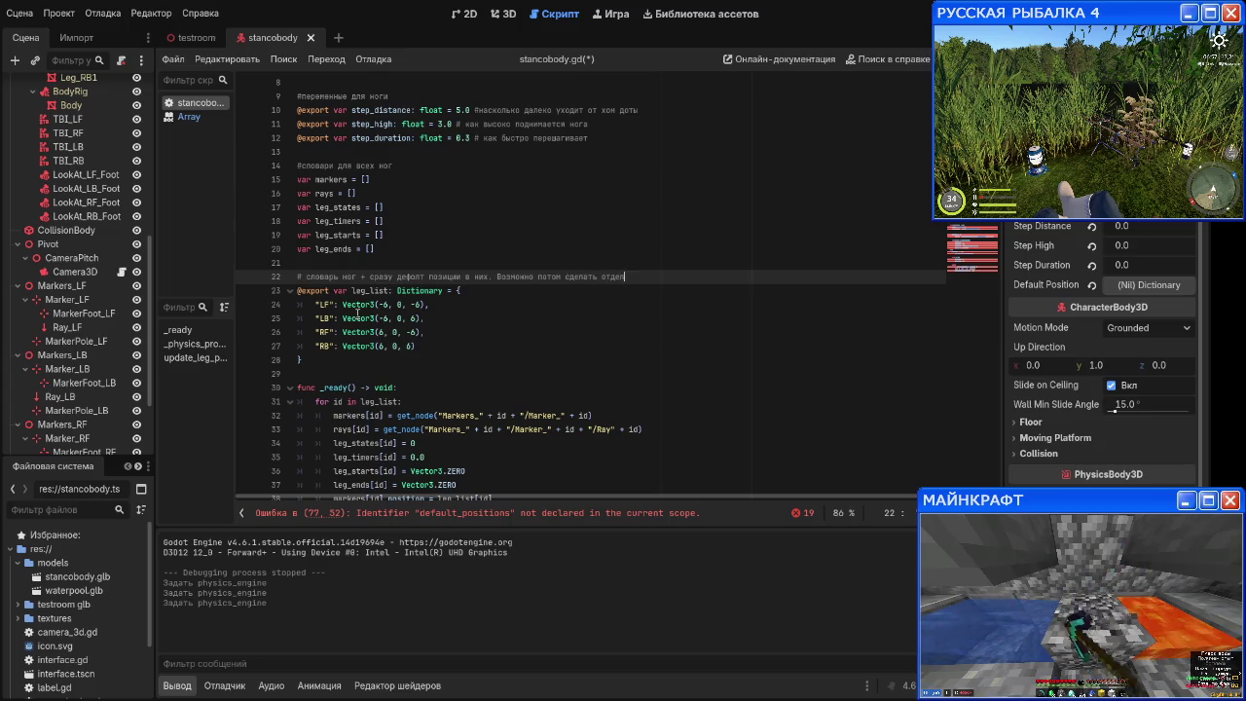
pyautogui.write('ьно, пока похуй')
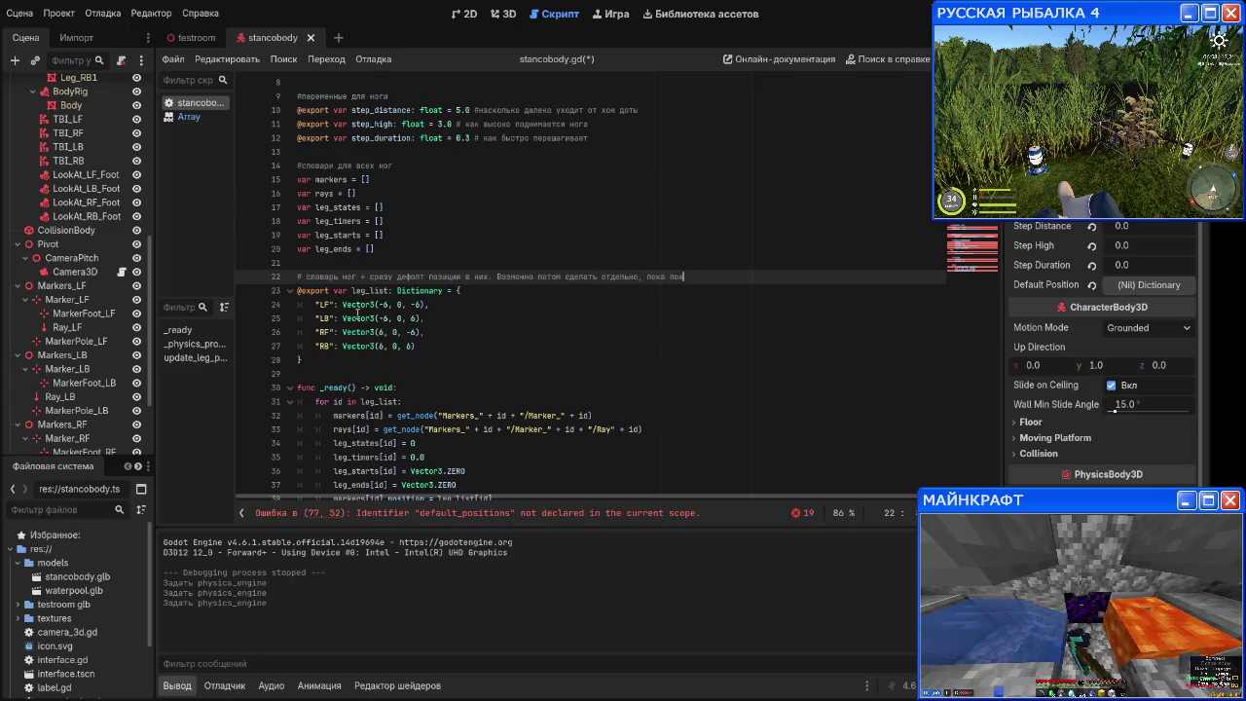
pyautogui.scroll(-1, 414, 305)
pyautogui.click(414, 305)
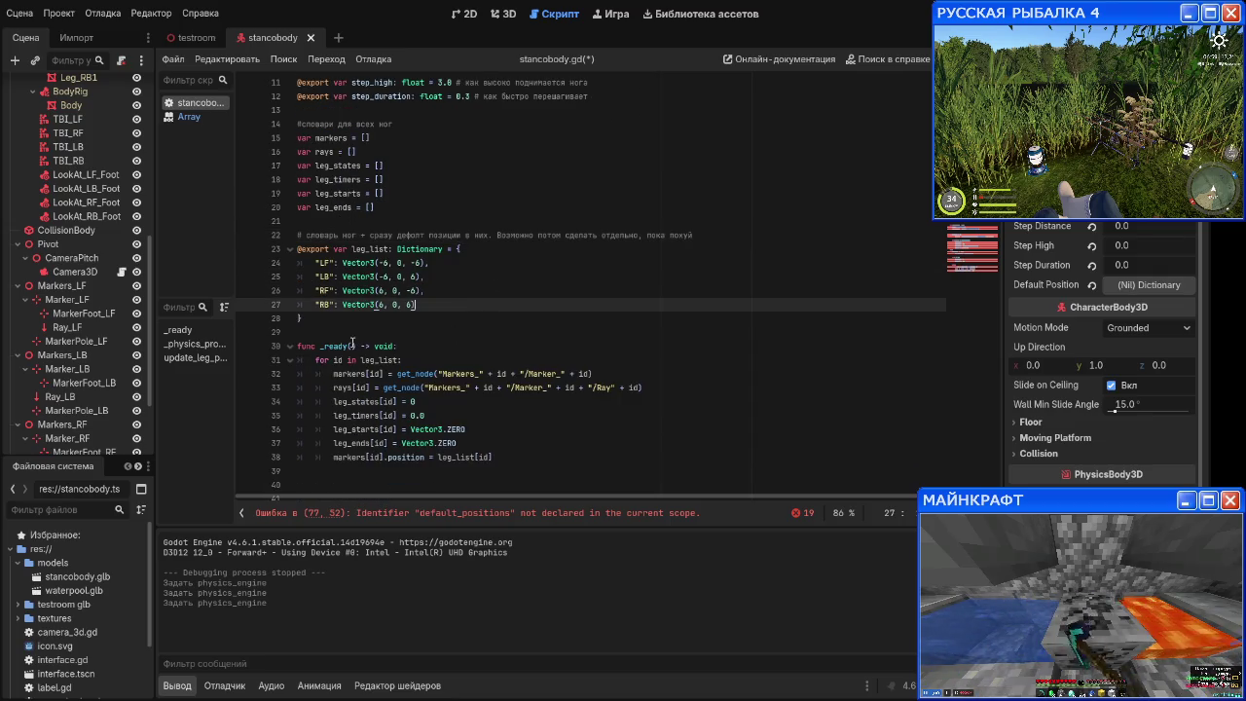
pyautogui.scroll(-2, 351, 345)
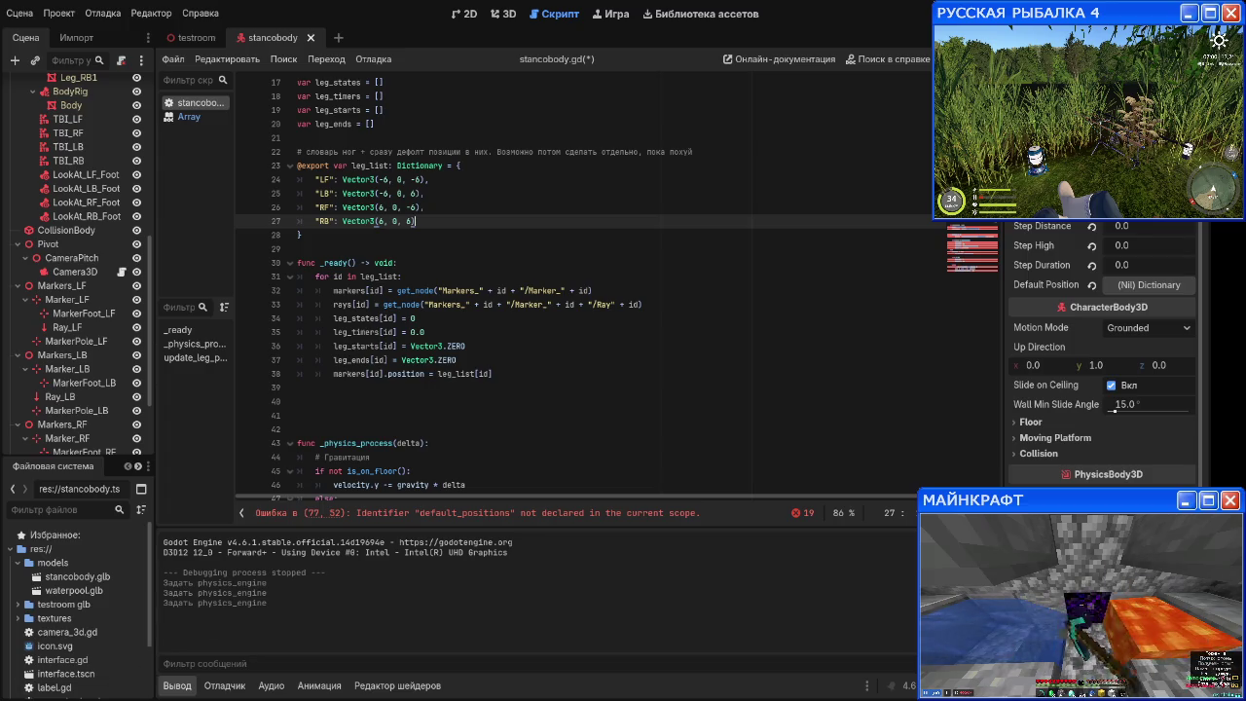
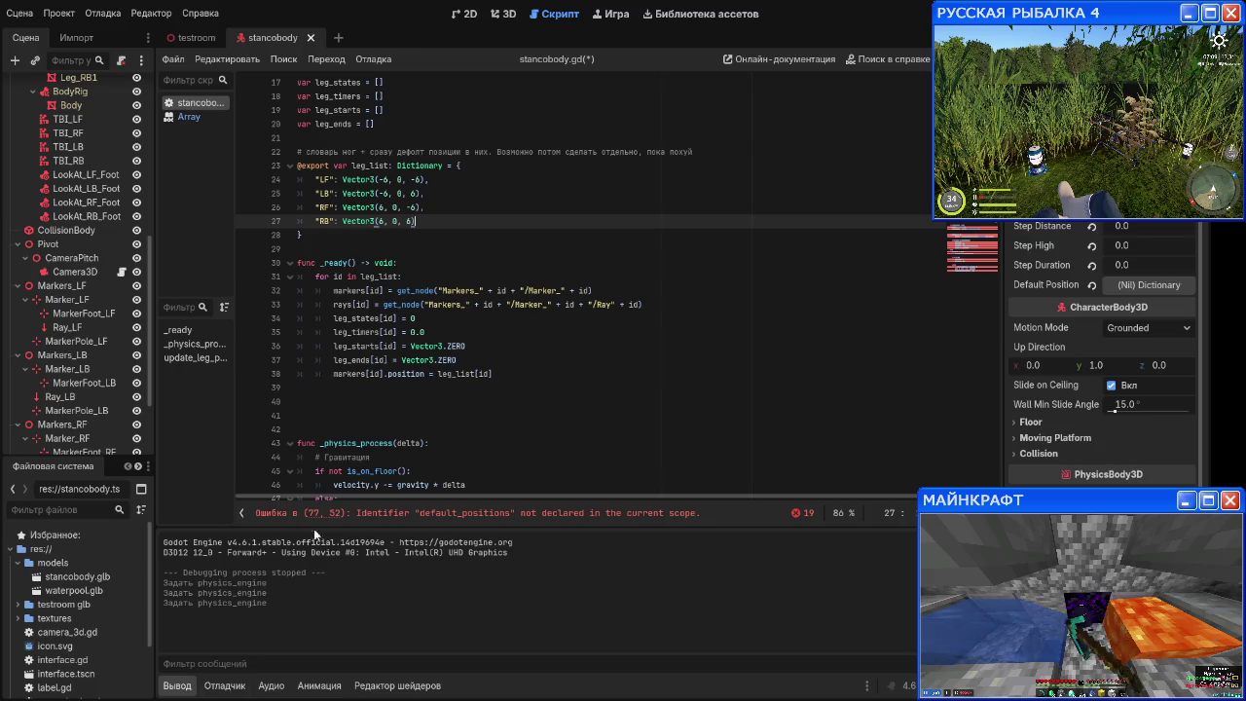
# Step: Remove the surplus empty lines above func _physics_process
pyautogui.scroll(-1, 584, 326)
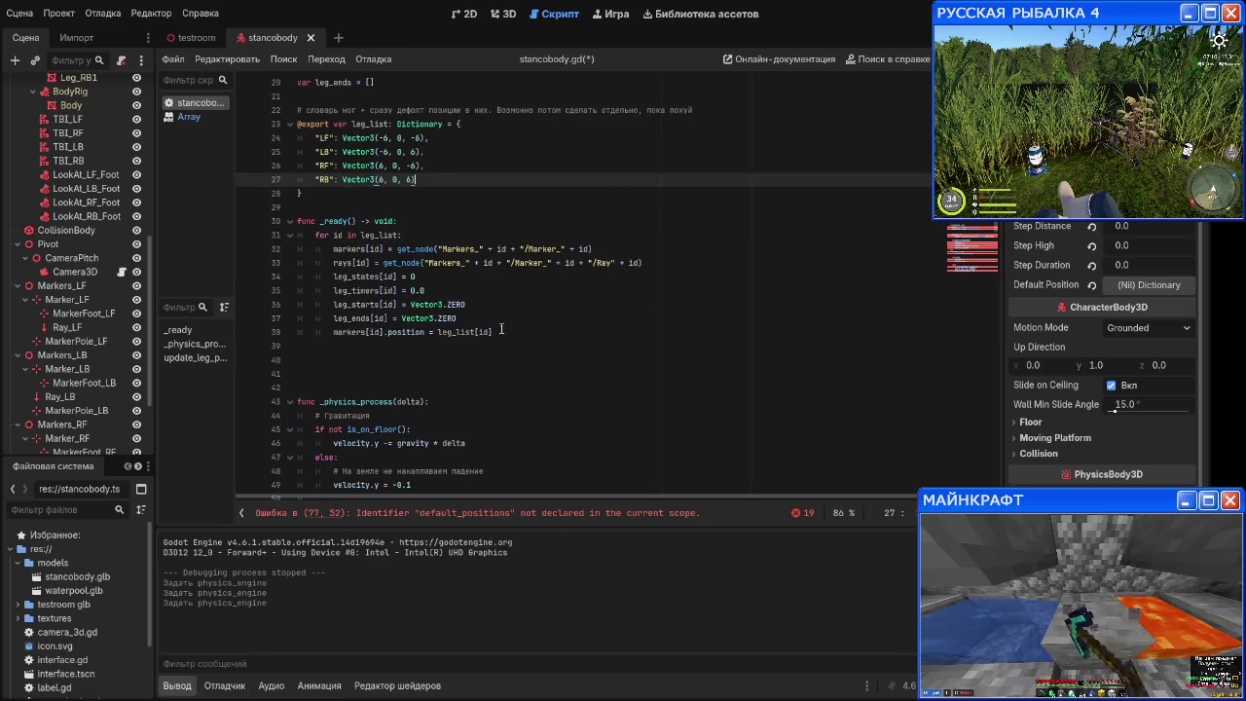
pyautogui.click(438, 249)
pyautogui.scroll(-2, 96, 263)
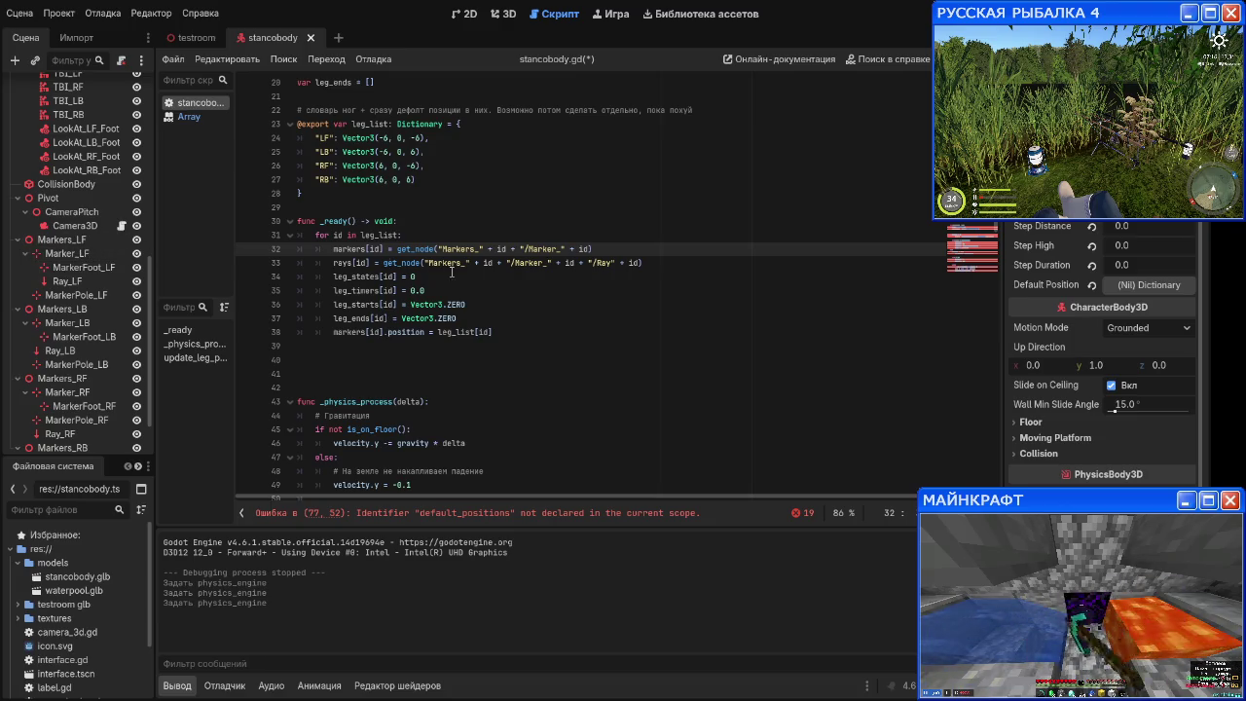
pyautogui.scroll(1, 315, 202)
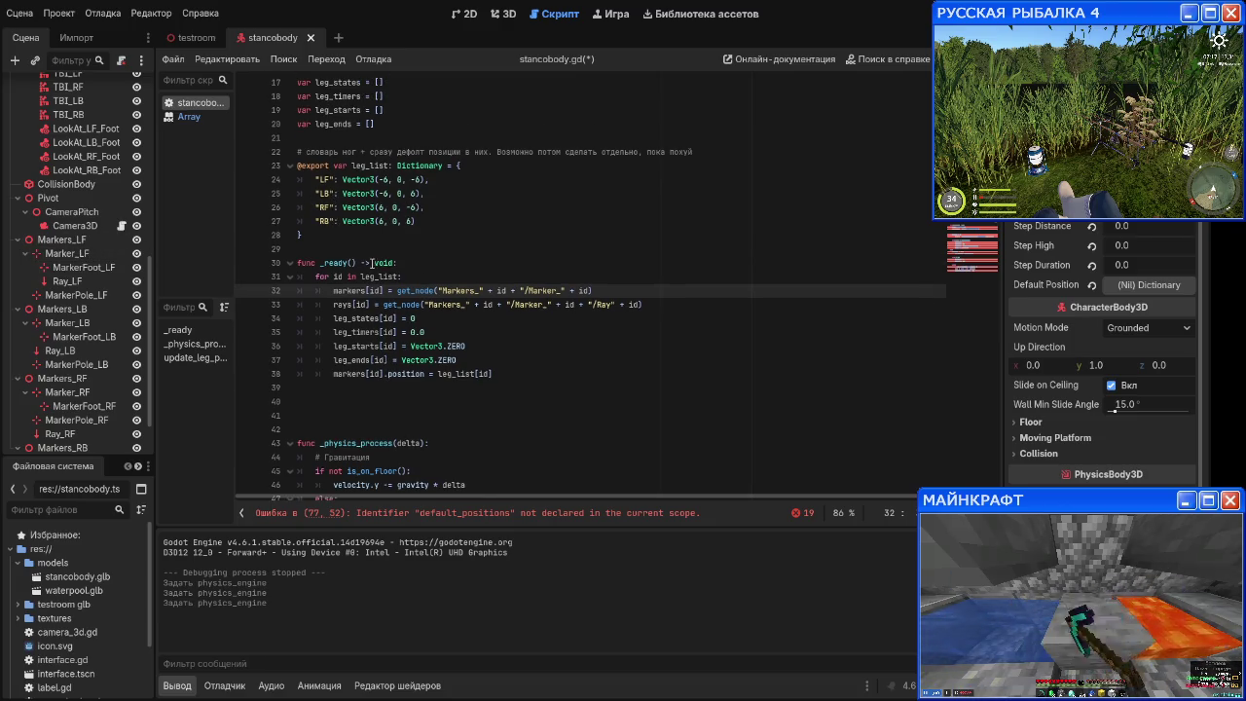
pyautogui.scroll(-2, 426, 307)
pyautogui.scroll(-2, 426, 307)
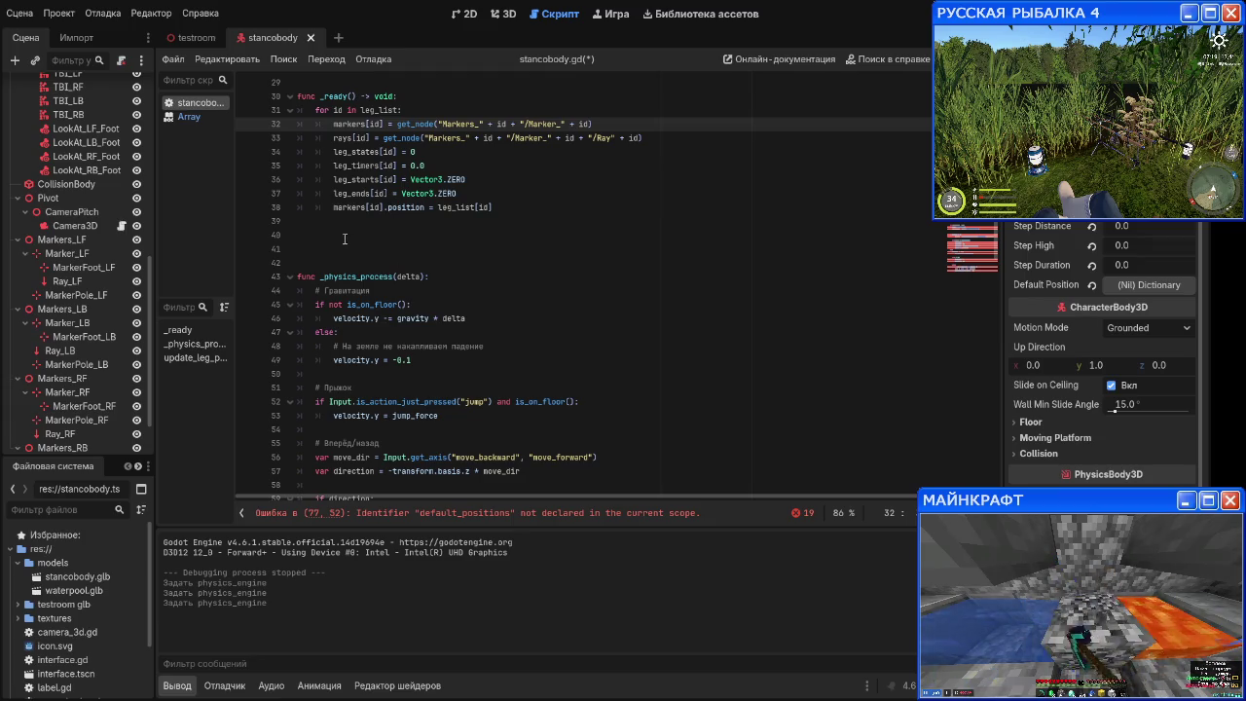
pyautogui.click(362, 254)
pyautogui.press('BackSpace')
pyautogui.press('BackSpace')
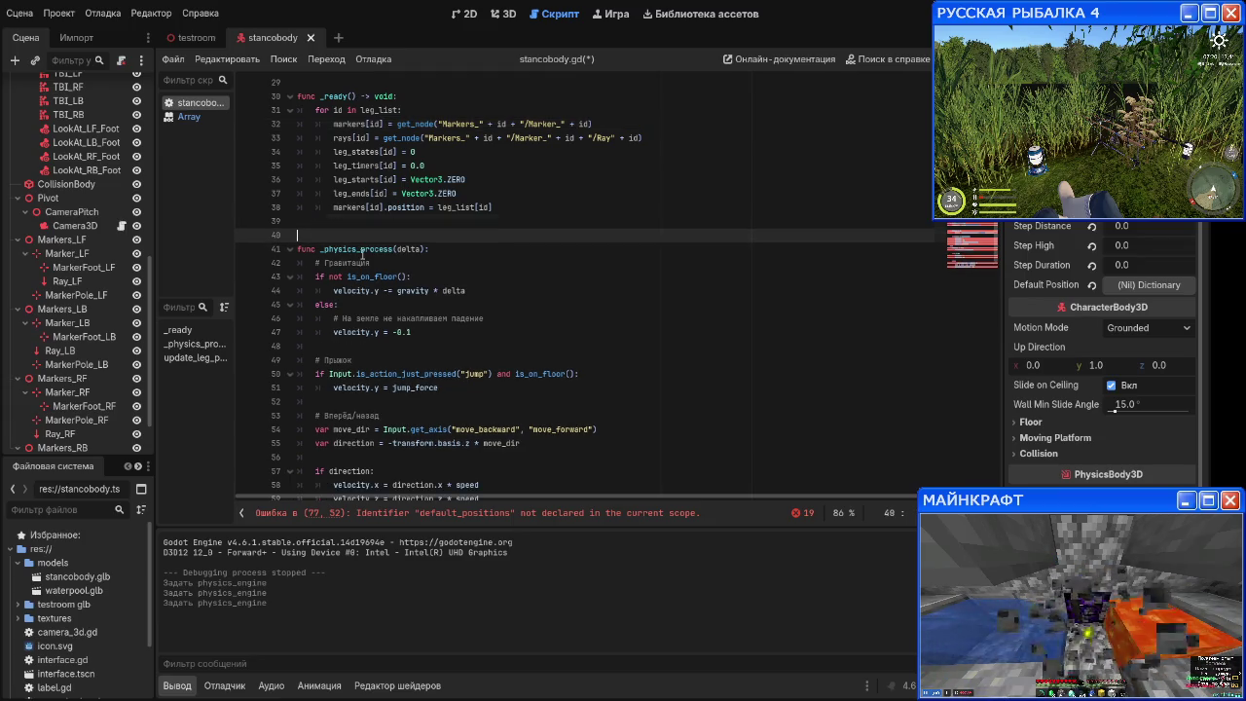
pyautogui.press('Delete')
# Step: Fold the leg_list dictionary and the _ready function
pyautogui.scroll(5, 365, 248)
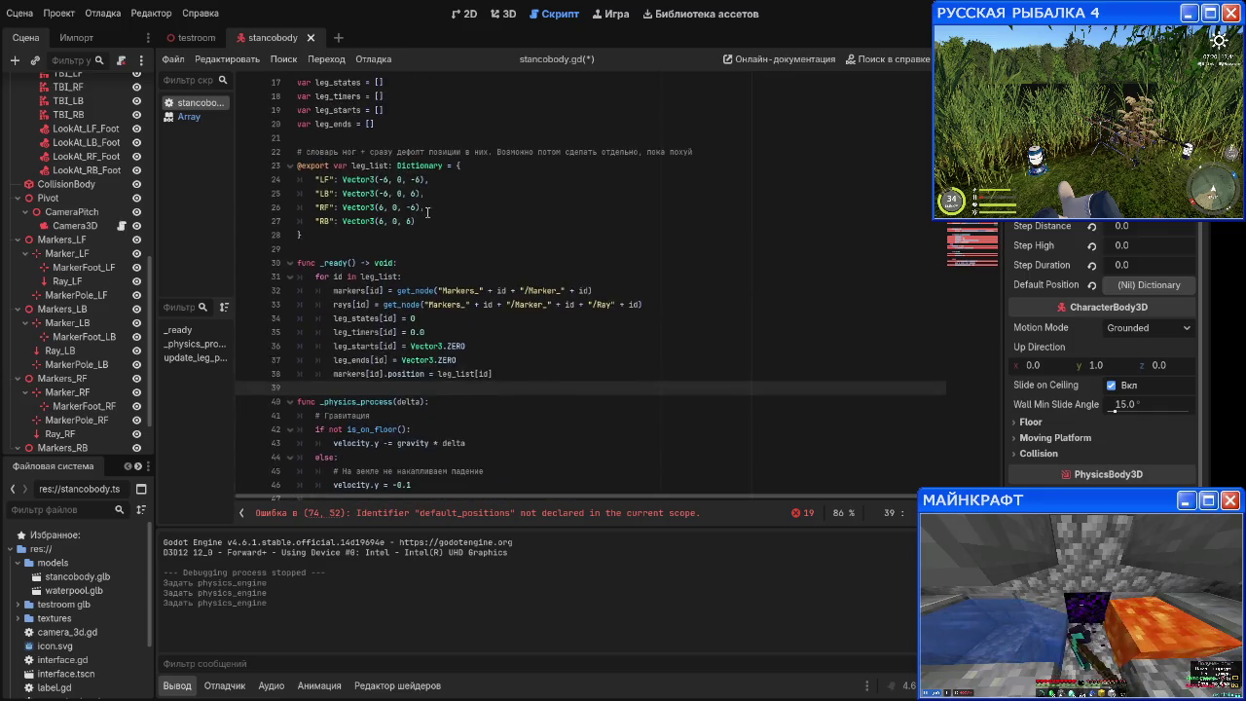
pyautogui.click(291, 208)
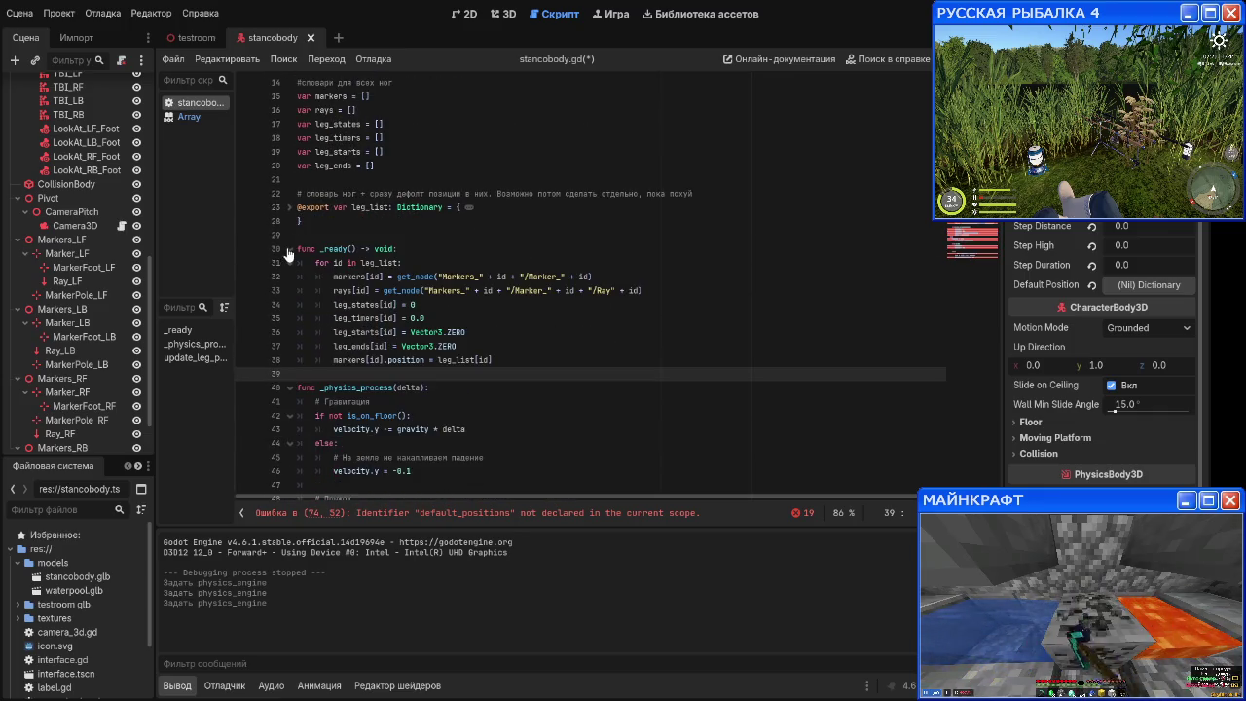
pyautogui.click(289, 249)
pyautogui.scroll(-2, 391, 292)
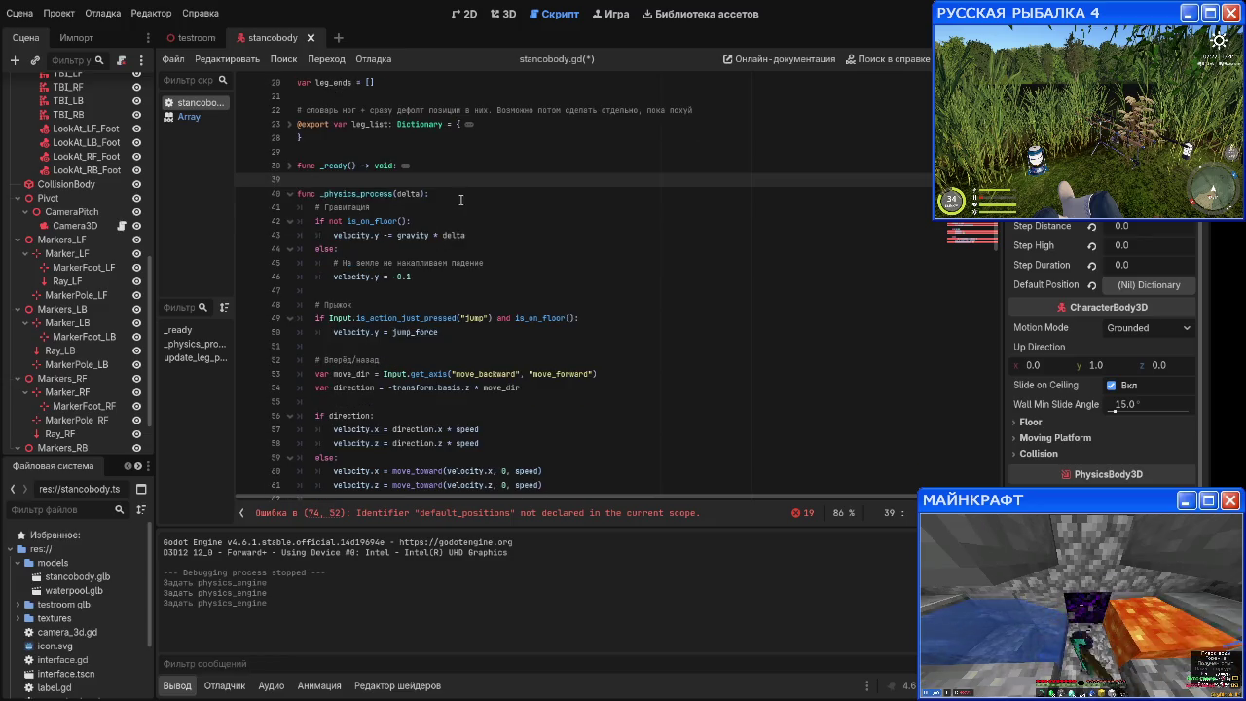
pyautogui.click(462, 197)
pyautogui.scroll(-2, 533, 305)
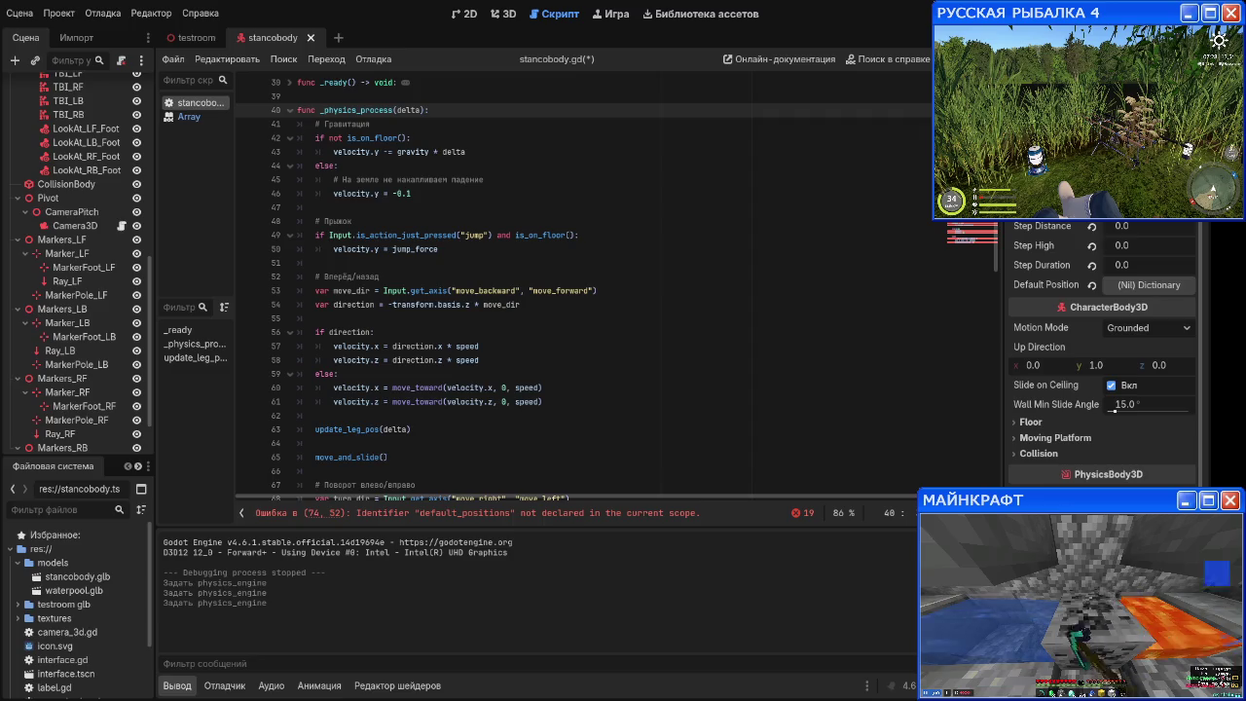
pyautogui.scroll(-10, 475, 256)
# Step: Insert blank lines at line 71, between the turning code and update_leg_pos
pyautogui.click(472, 234)
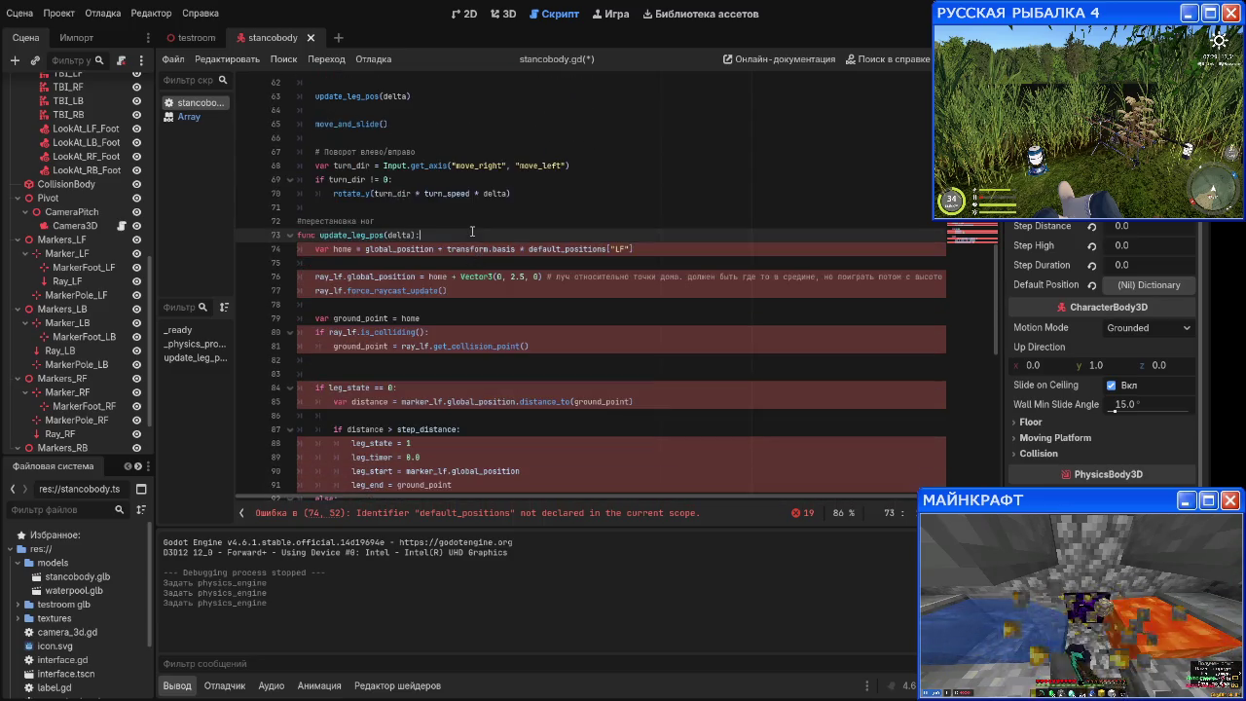
pyautogui.click(415, 222)
pyautogui.click(419, 210)
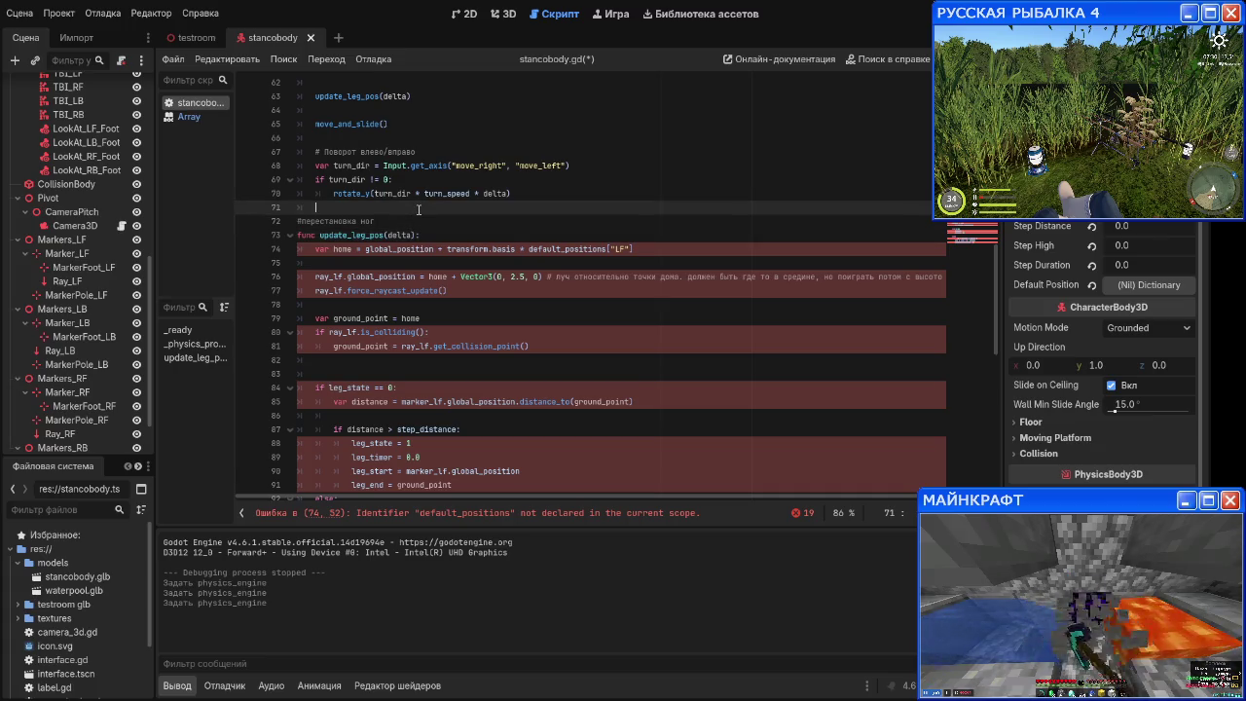
pyautogui.press('Return')
pyautogui.press('Return')
pyautogui.press('Return')
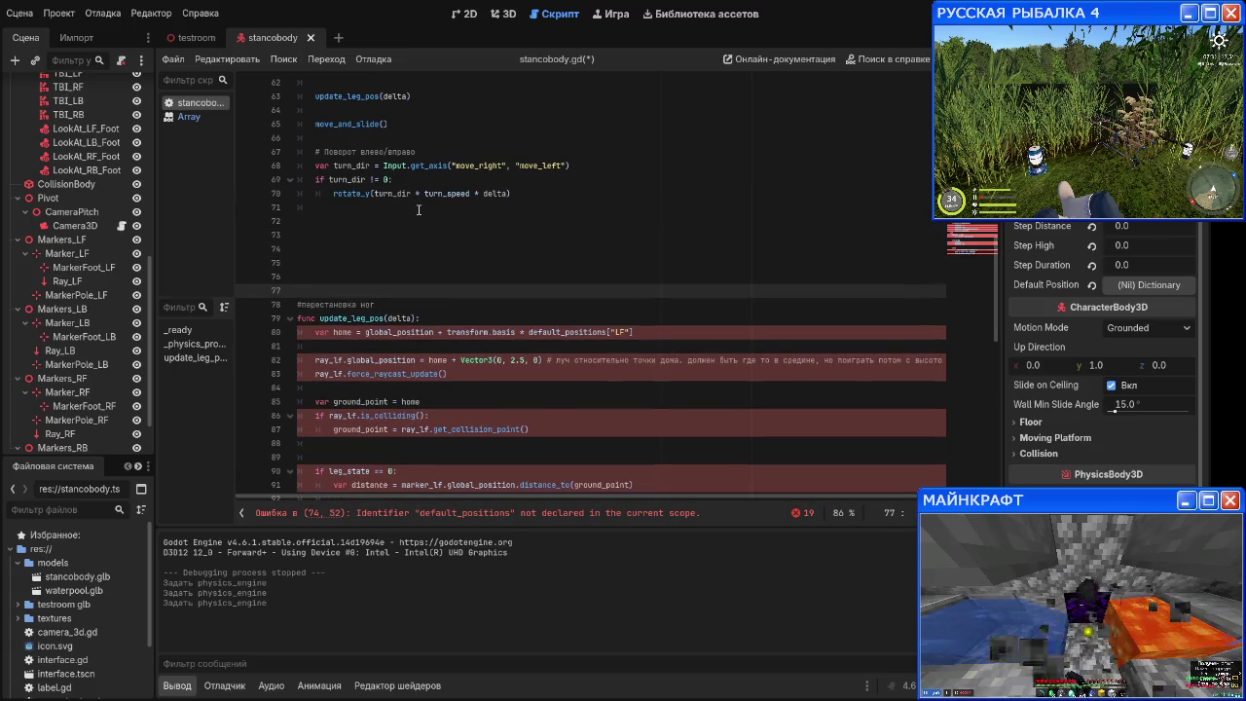
pyautogui.scroll(-10, 385, 136)
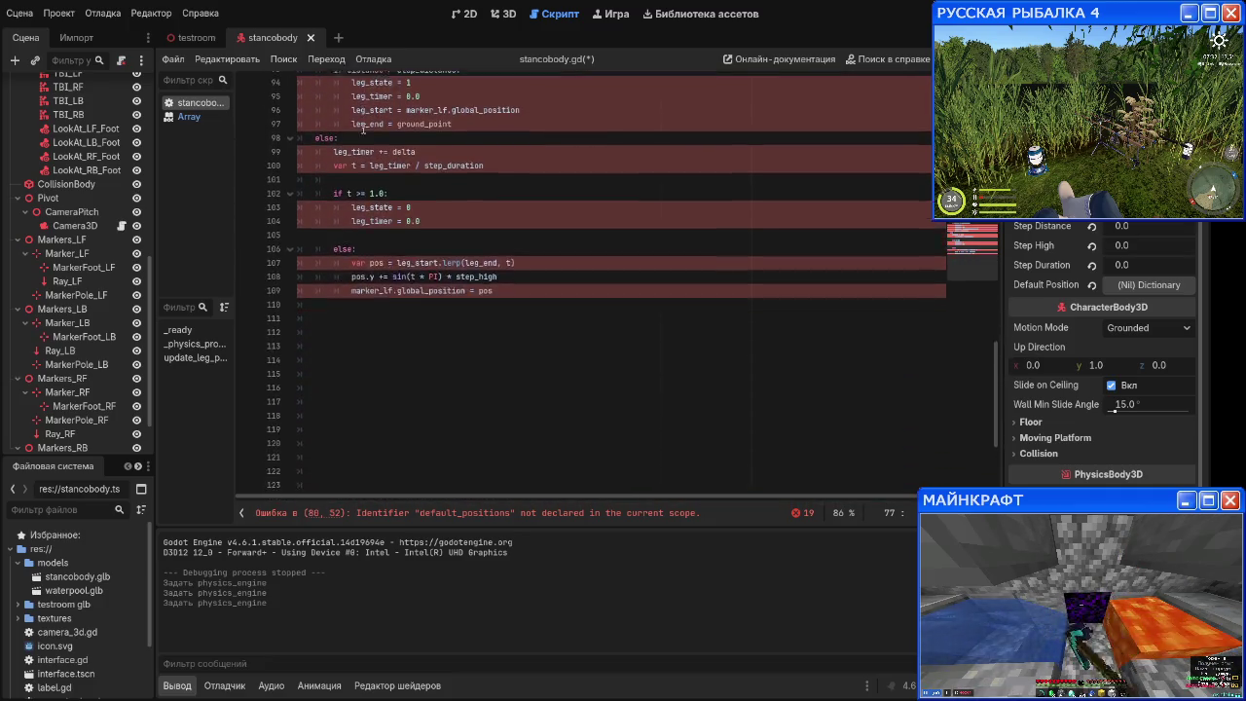
pyautogui.scroll(7, 367, 160)
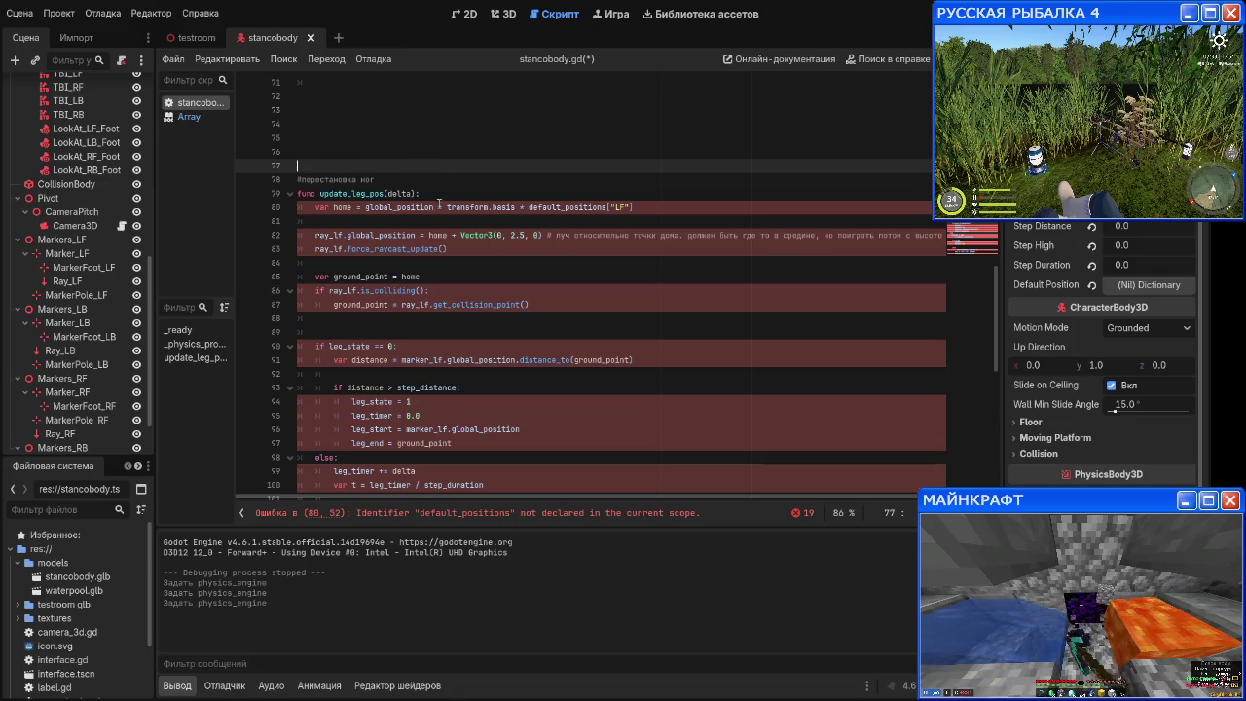
pyautogui.click(678, 205)
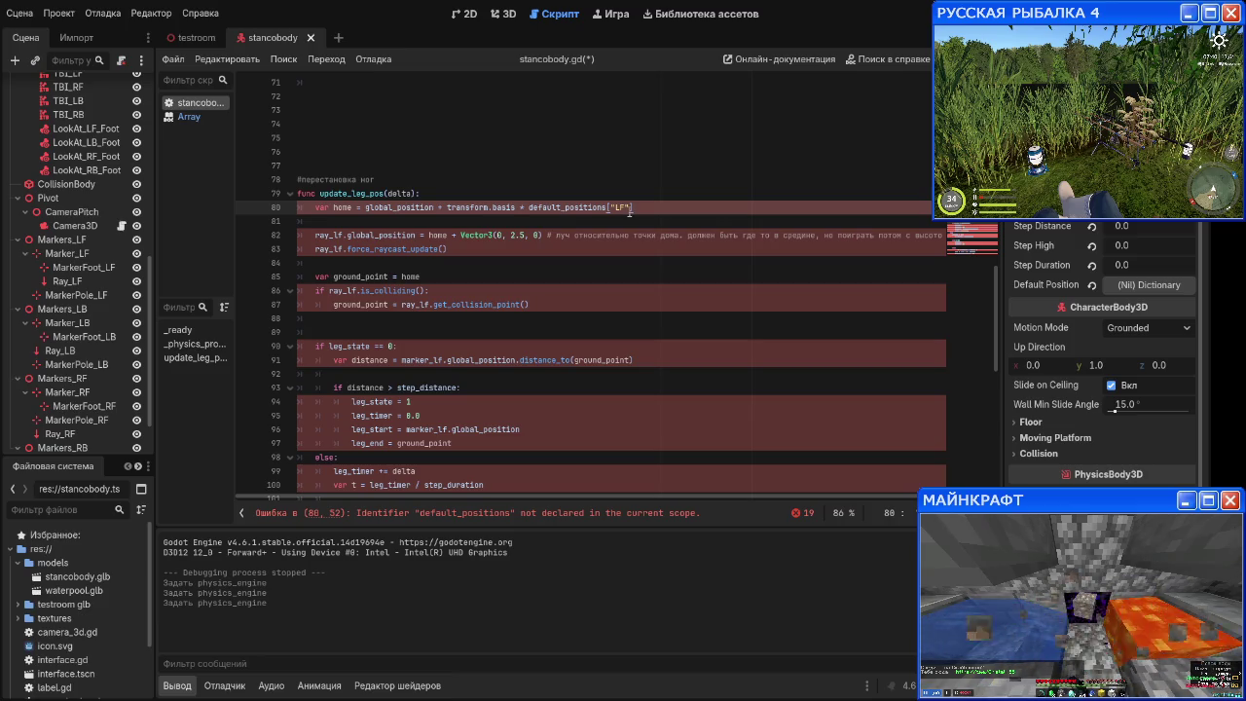
# Step: On line 80, replace default_positions["LF"] with leg_list[id] in the home calculation
pyautogui.press('BackSpace')
pyautogui.press('BackSpace')
pyautogui.press('BackSpace')
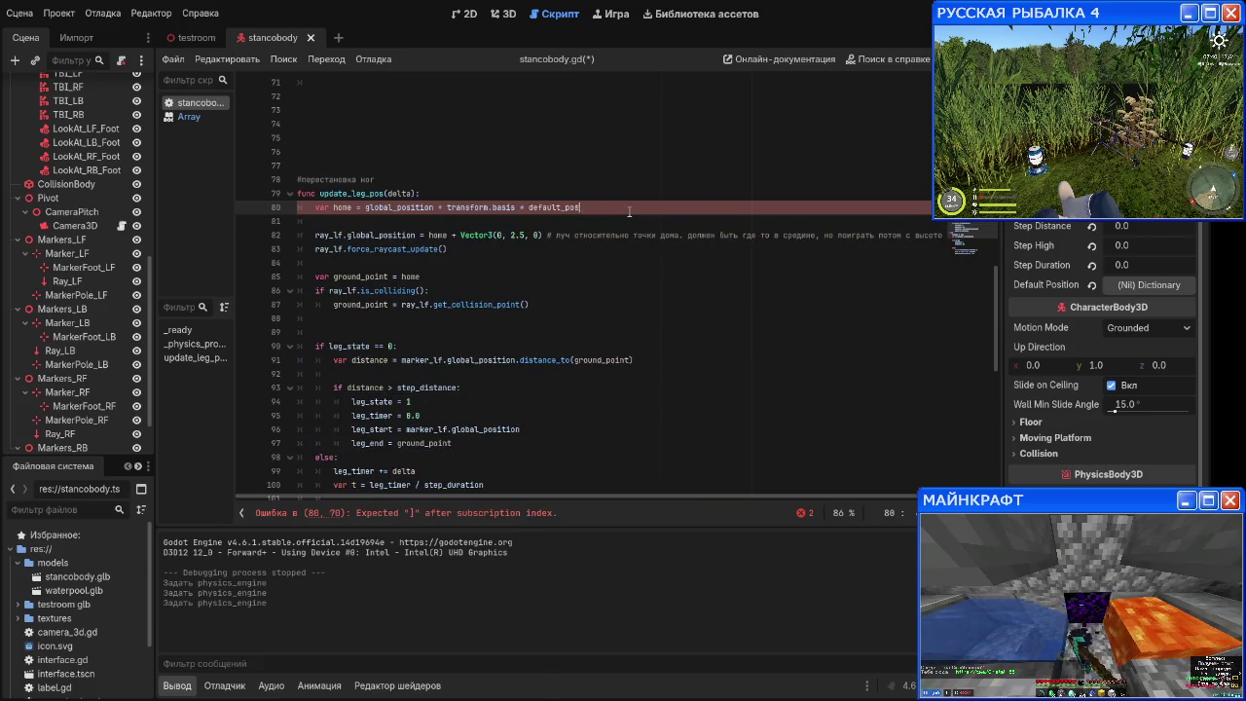
pyautogui.press('BackSpace')
pyautogui.press('BackSpace')
pyautogui.press('BackSpace')
pyautogui.write('leg')
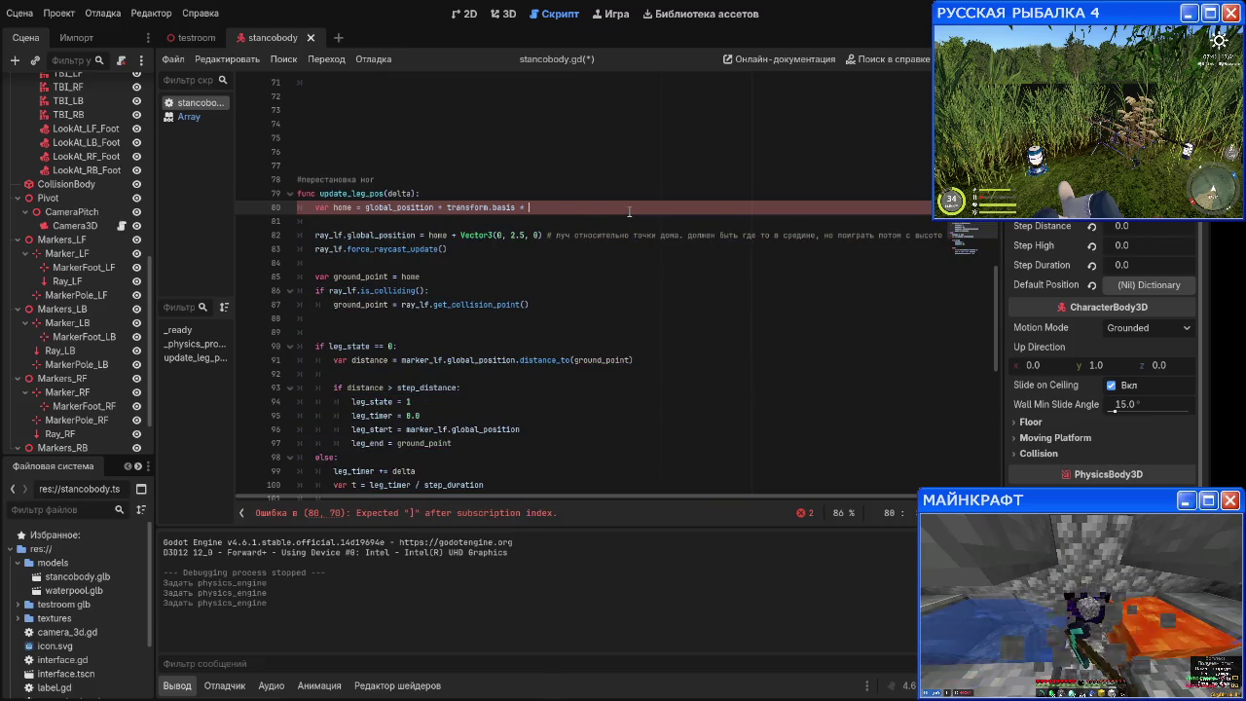
pyautogui.write('_list')
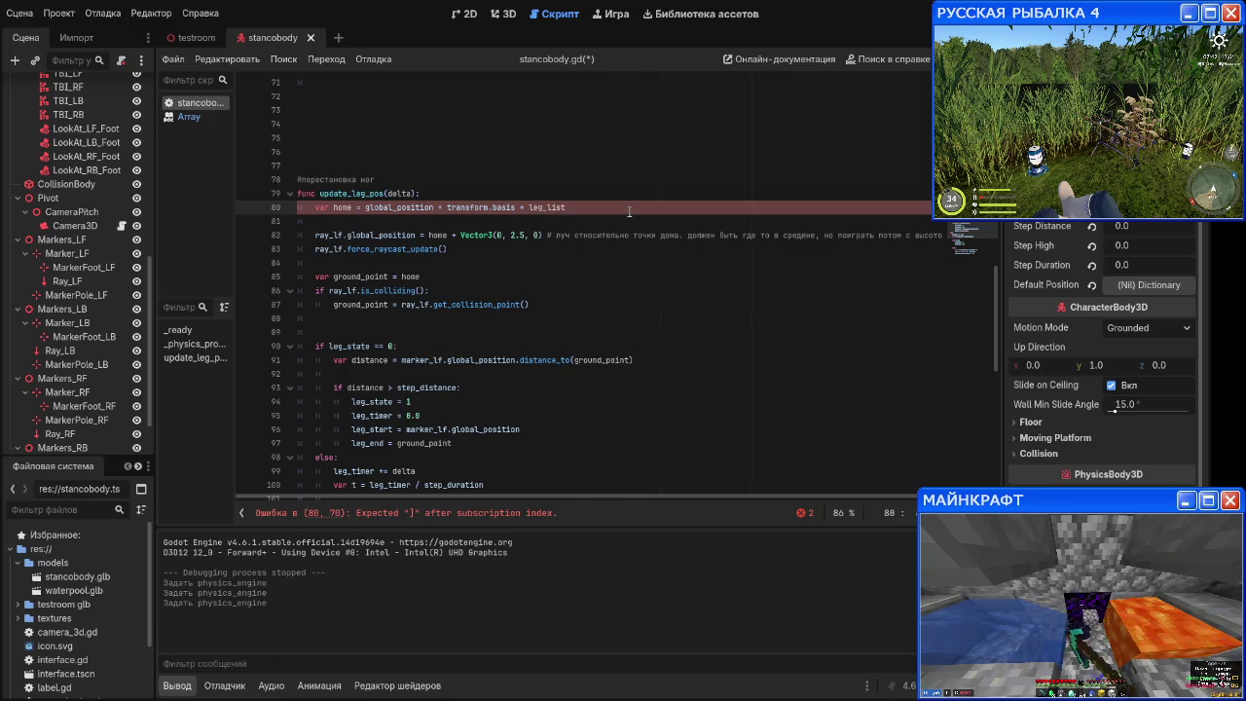
pyautogui.write('[id')
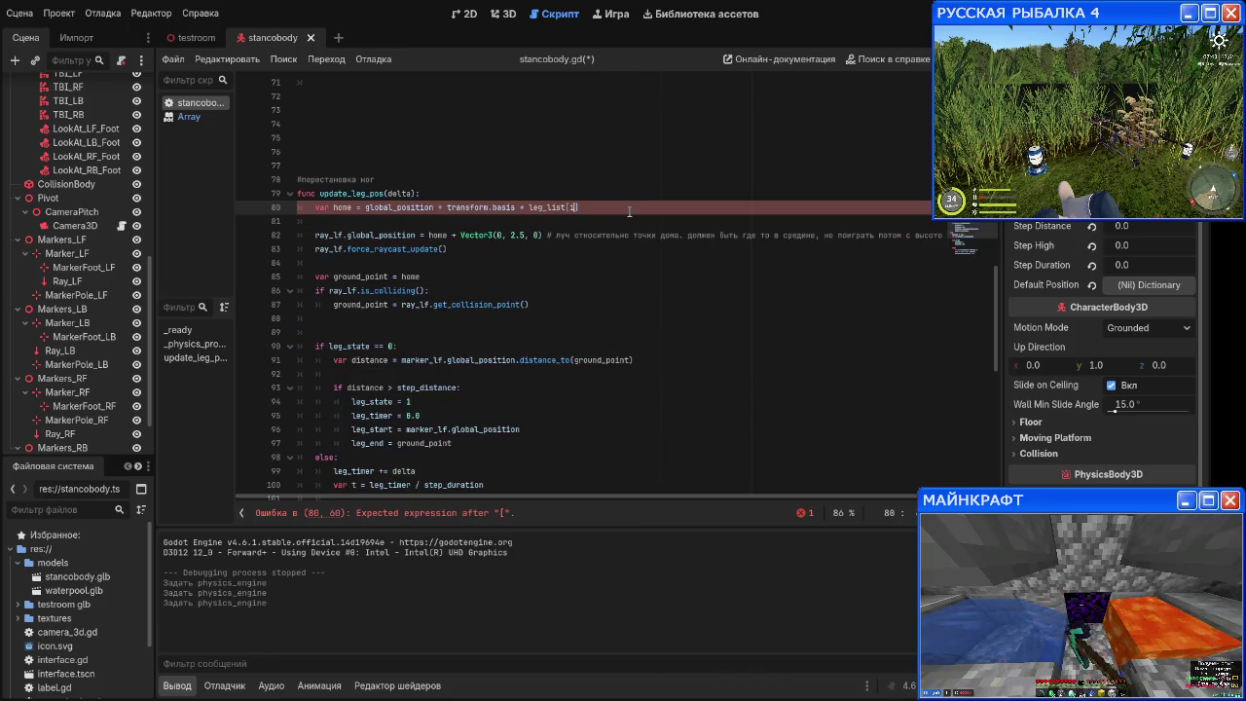
pyautogui.write(']')
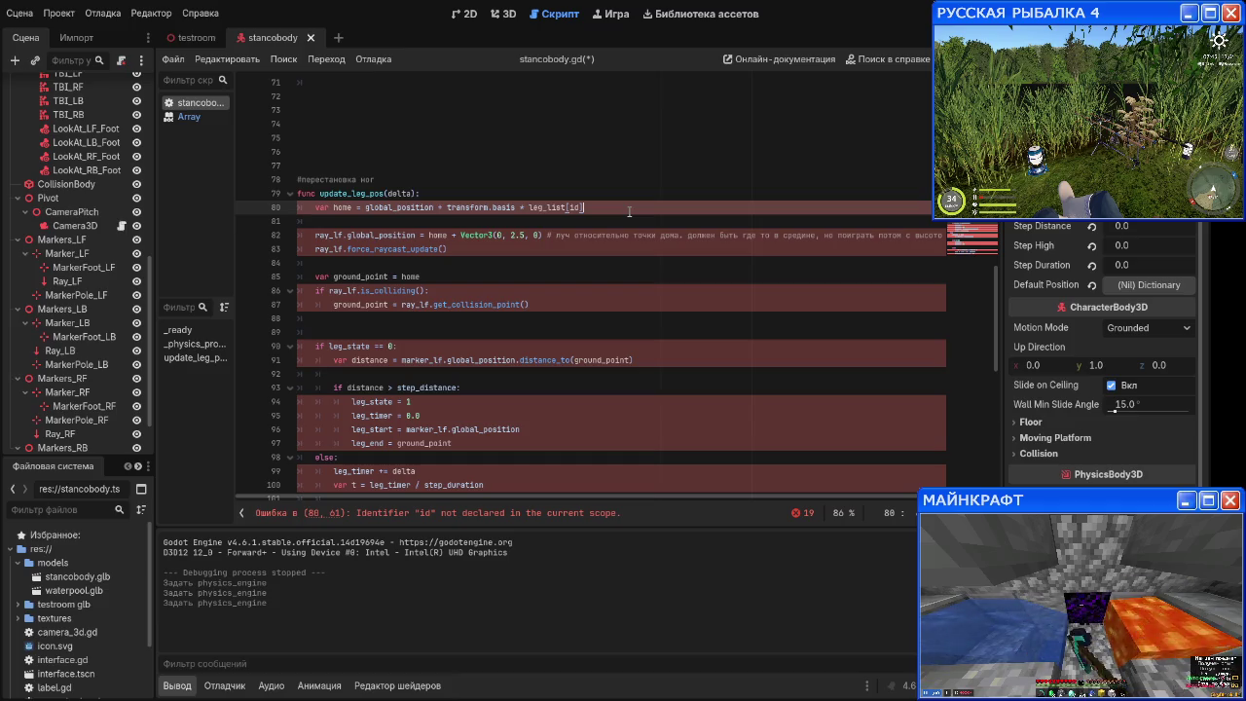
pyautogui.scroll(15, 520, 295)
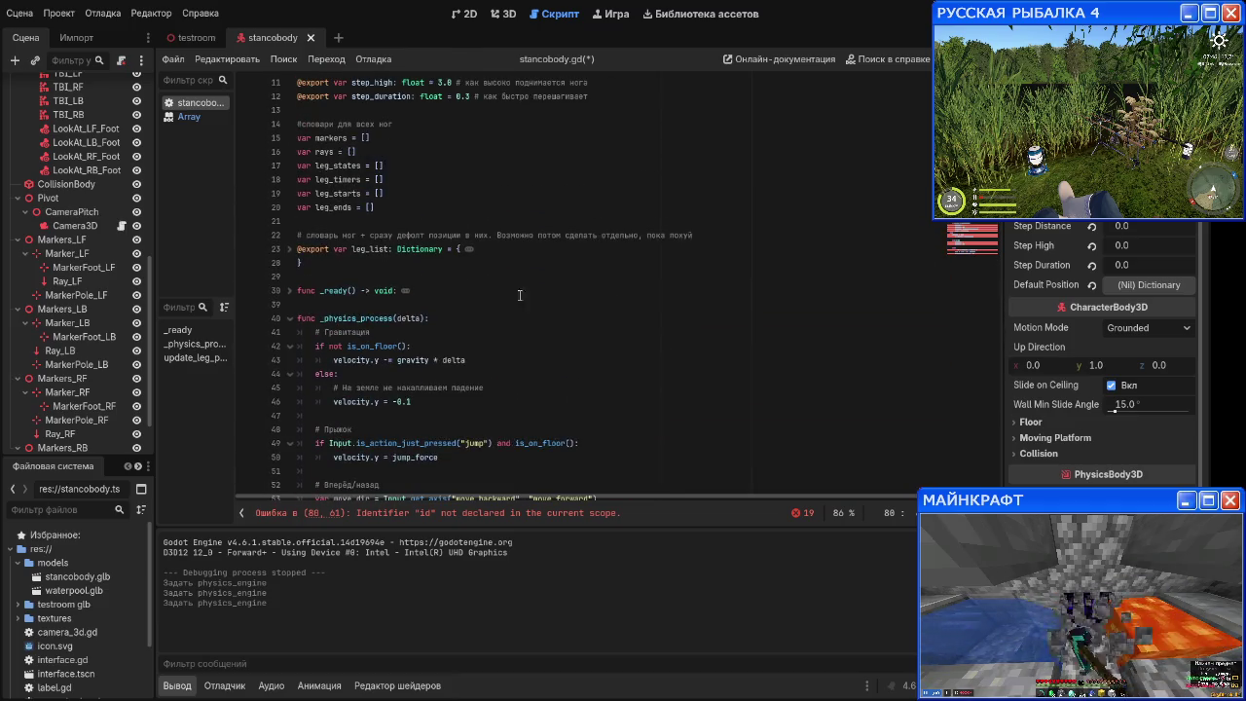
# Step: Review the leg_list dictionary and _ready function, expanding and re-folding each
pyautogui.scroll(1, 344, 255)
pyautogui.scroll(-2, 380, 304)
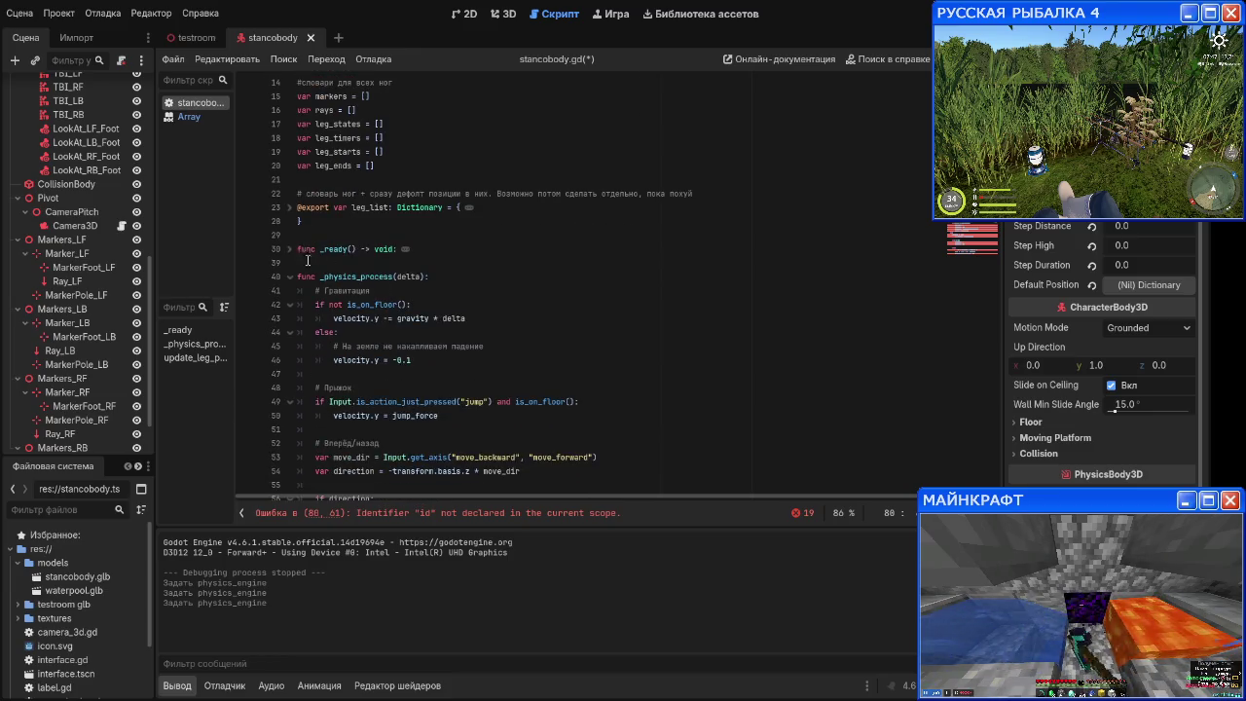
pyautogui.scroll(-18, 307, 260)
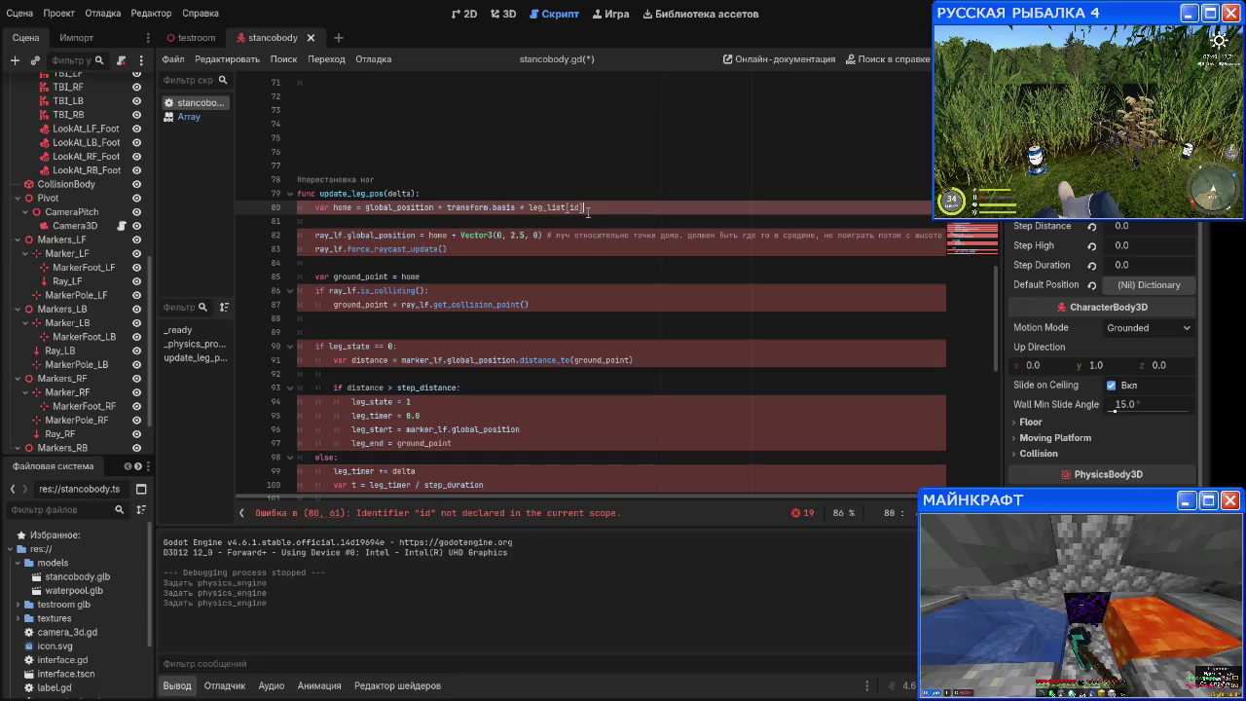
pyautogui.scroll(20, 561, 248)
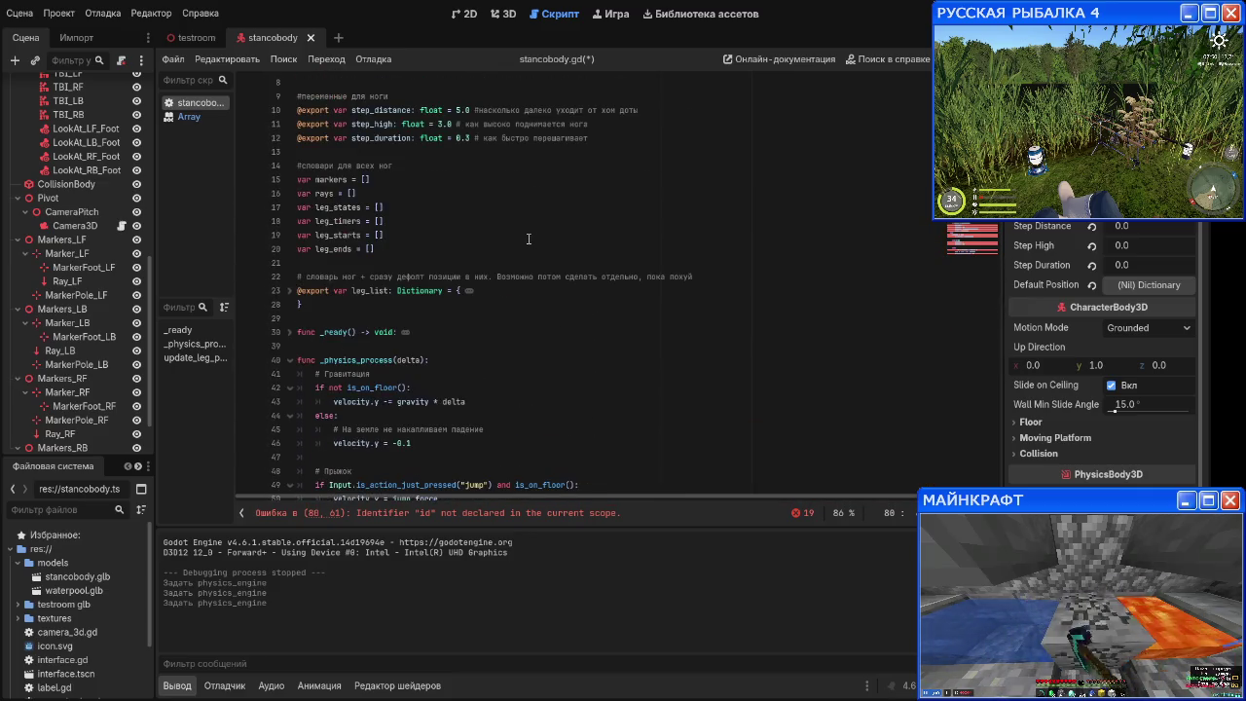
pyautogui.scroll(1, 529, 238)
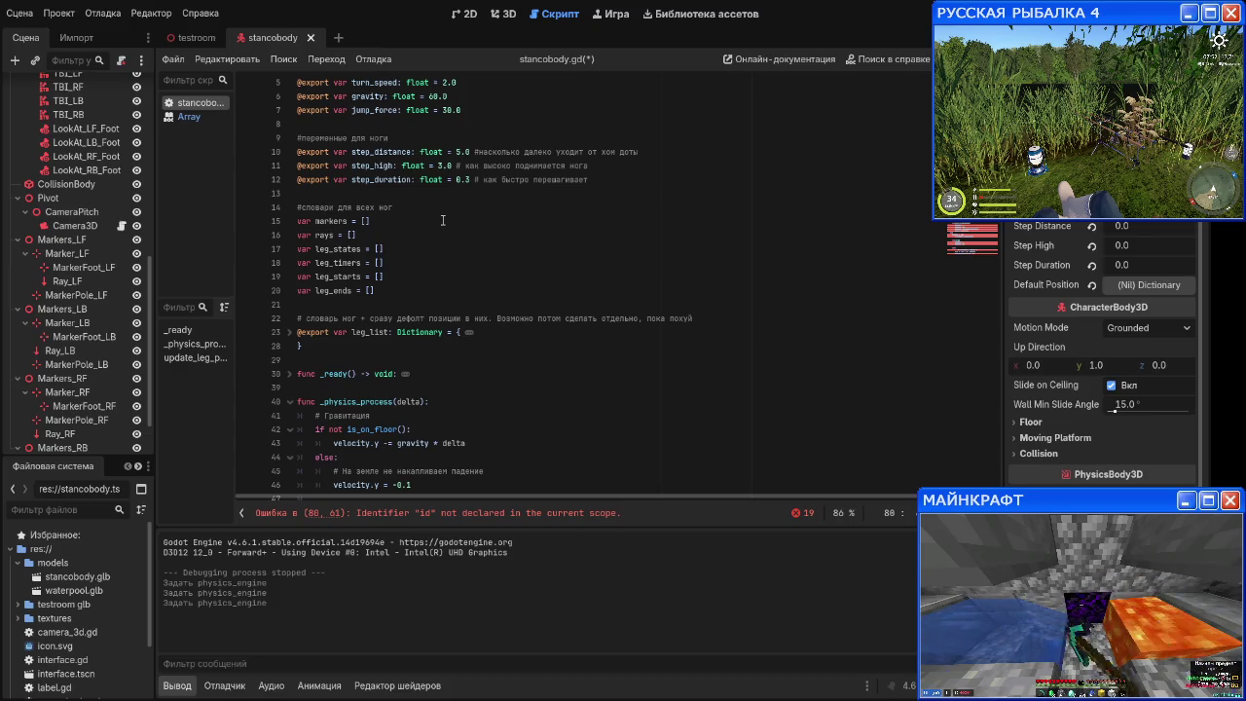
pyautogui.click(443, 221)
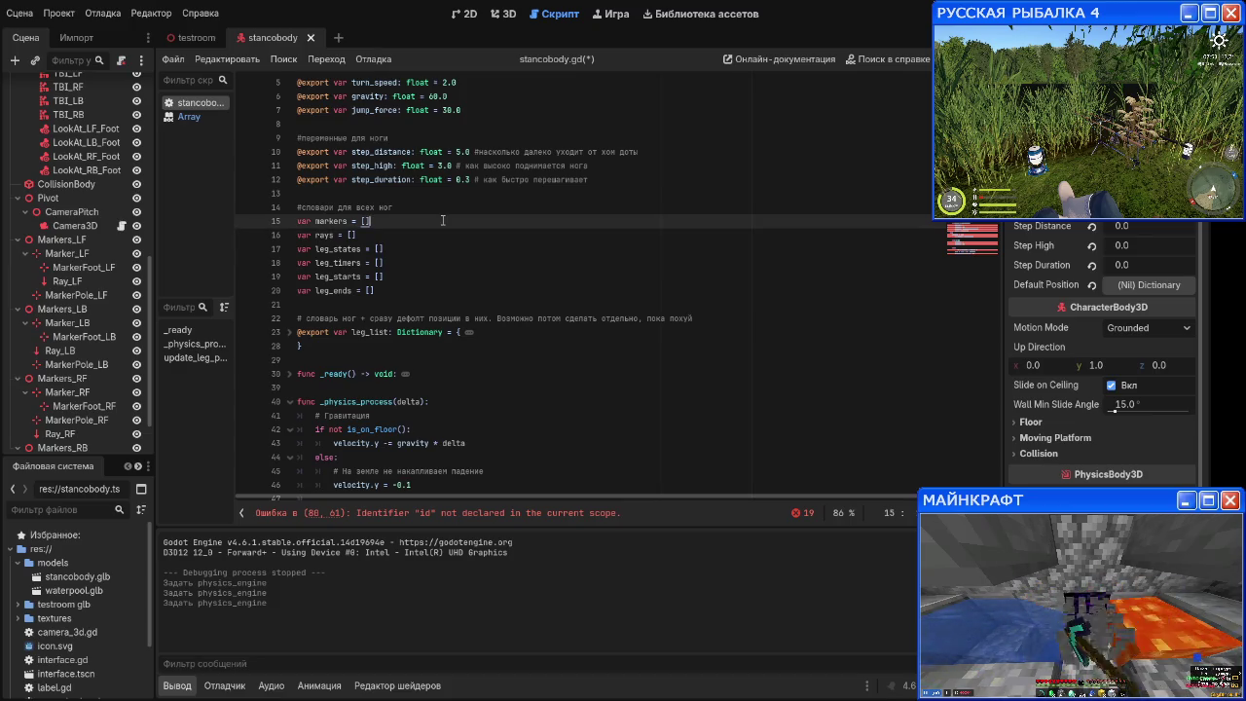
pyautogui.scroll(-2, 443, 221)
pyautogui.scroll(-15, 443, 221)
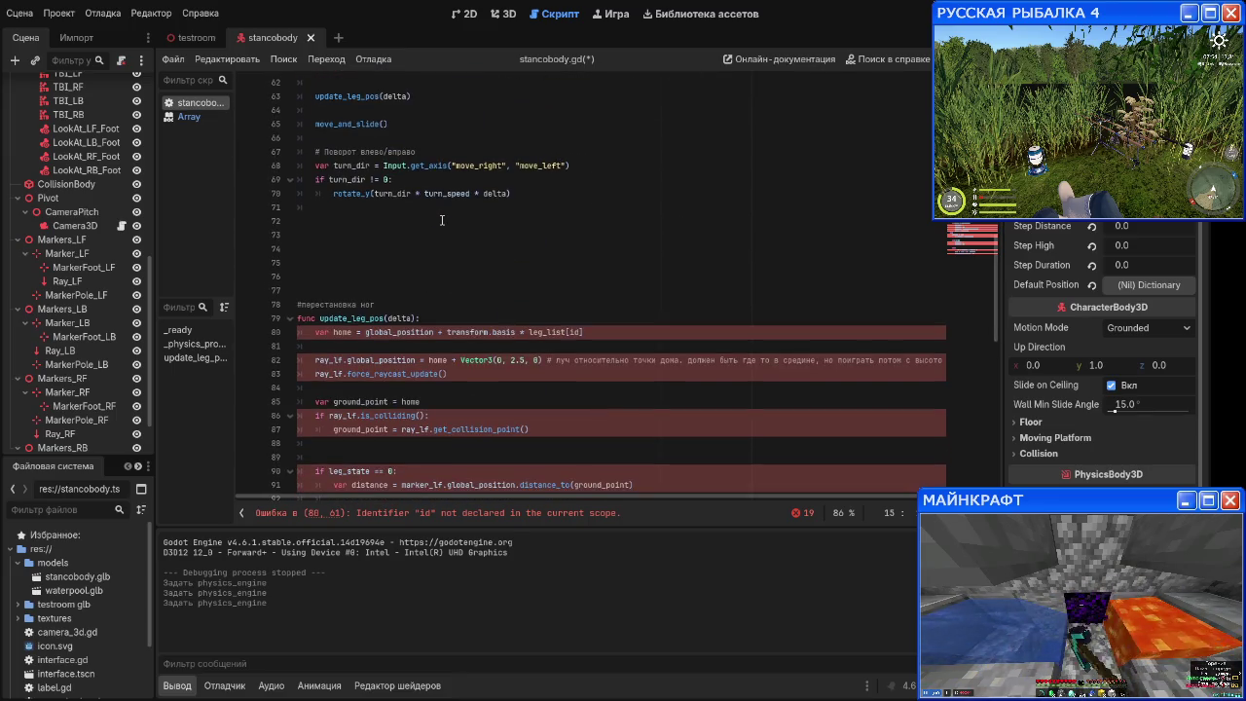
pyautogui.scroll(15, 442, 221)
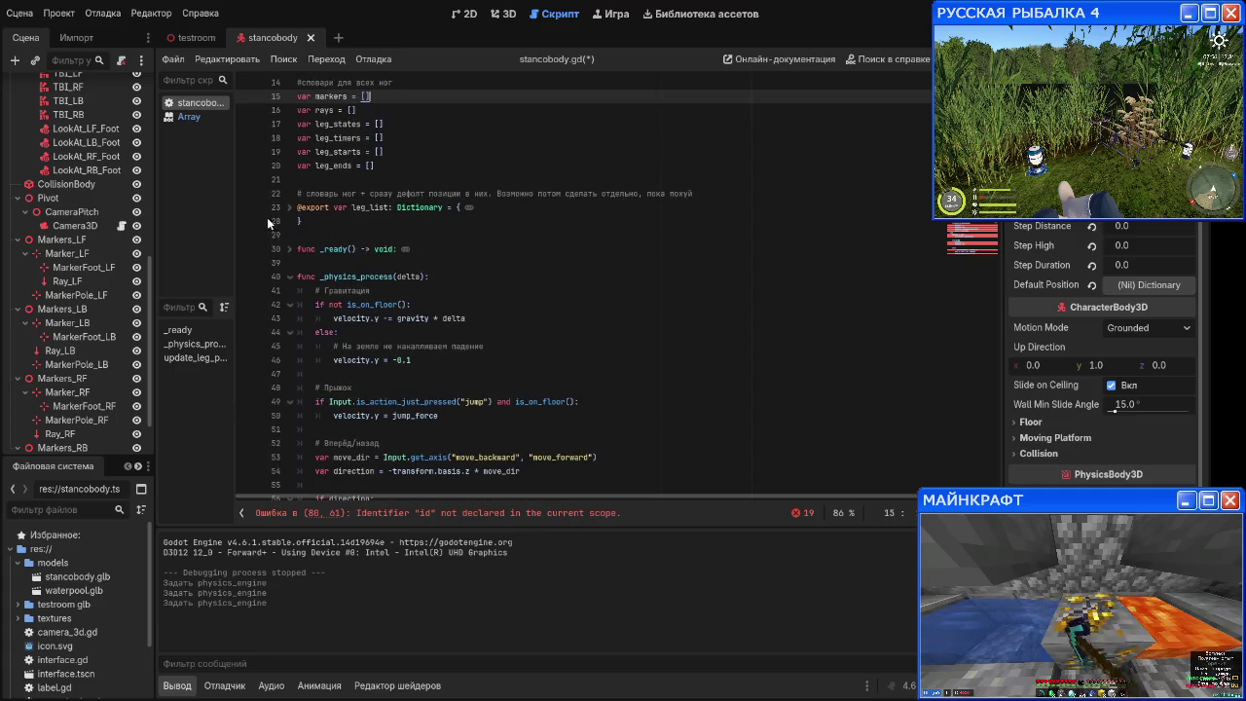
pyautogui.click(291, 208)
pyautogui.click(291, 207)
pyautogui.click(290, 250)
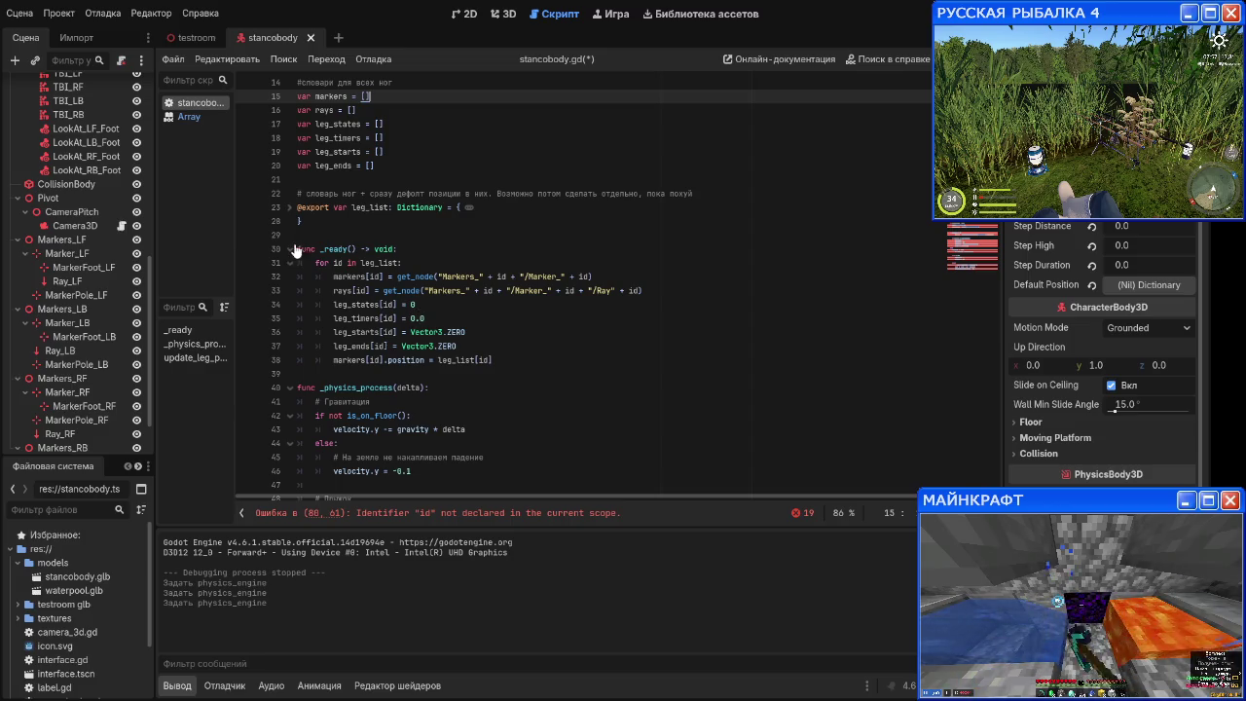
pyautogui.click(290, 249)
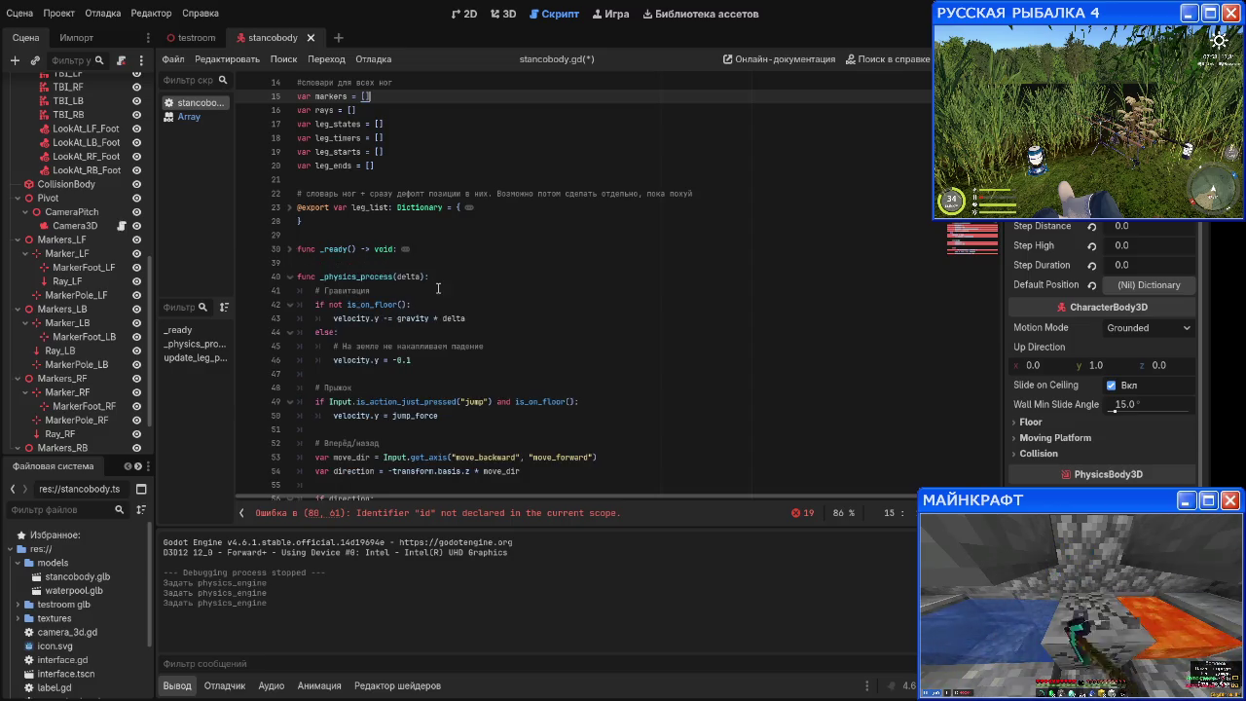
pyautogui.scroll(-15, 438, 276)
pyautogui.scroll(15, 438, 276)
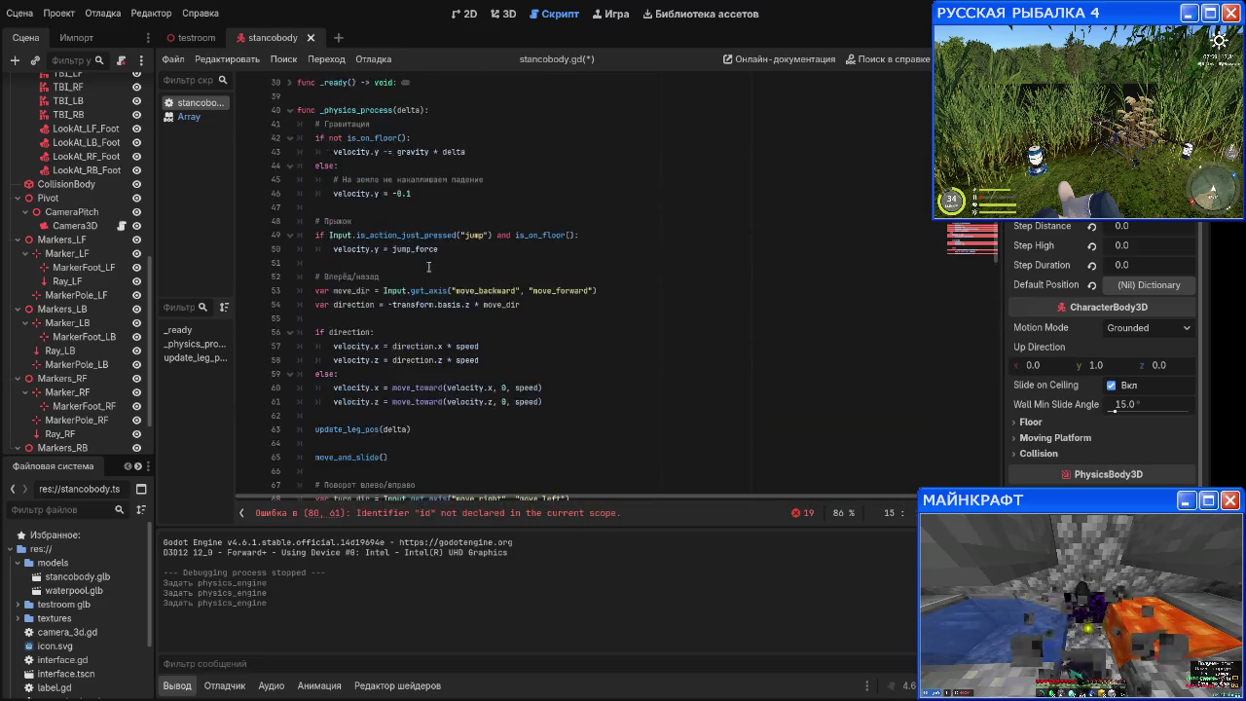
pyautogui.scroll(-10, 420, 261)
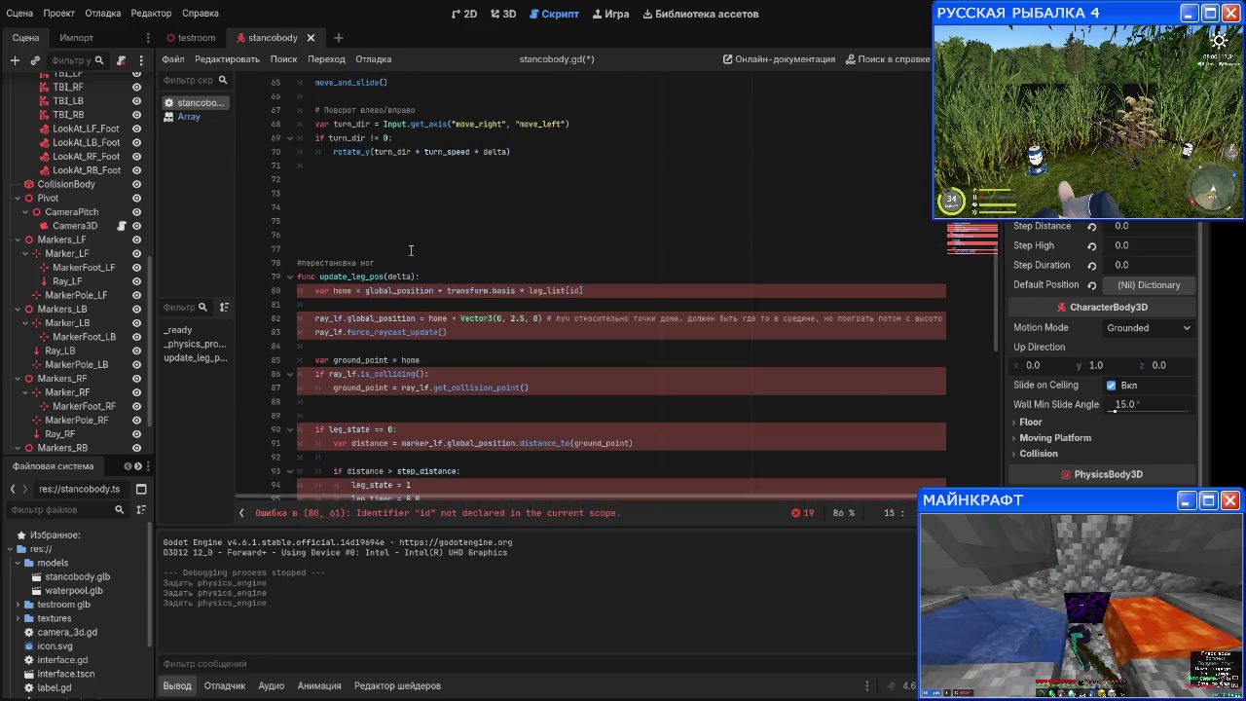
# Step: Open a new empty line after the home assignment on line 80
pyautogui.click(621, 295)
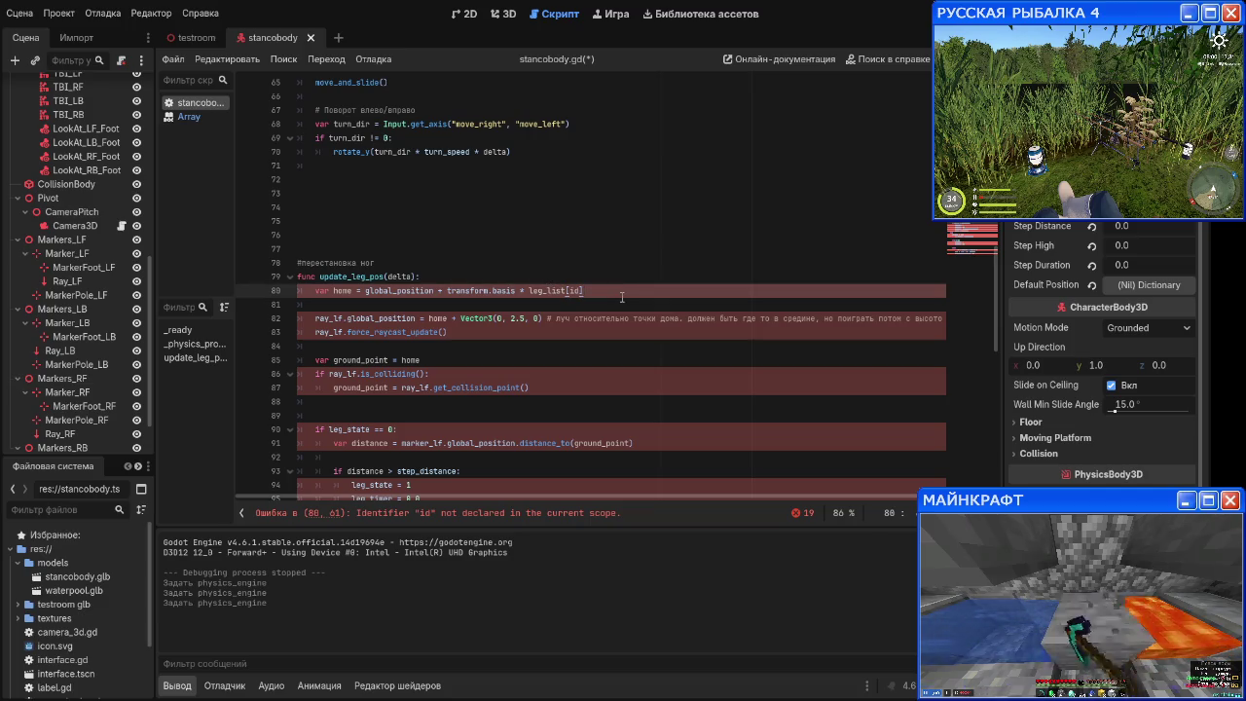
pyautogui.click(492, 524)
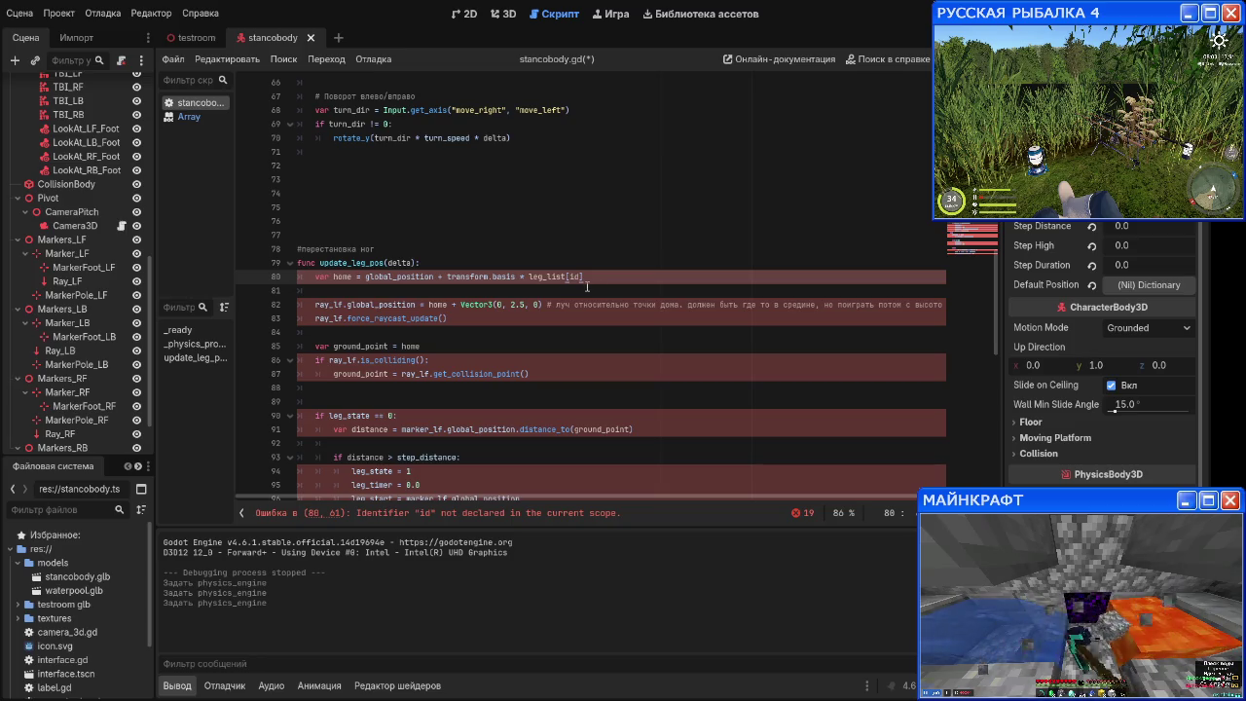
pyautogui.scroll(12, 562, 296)
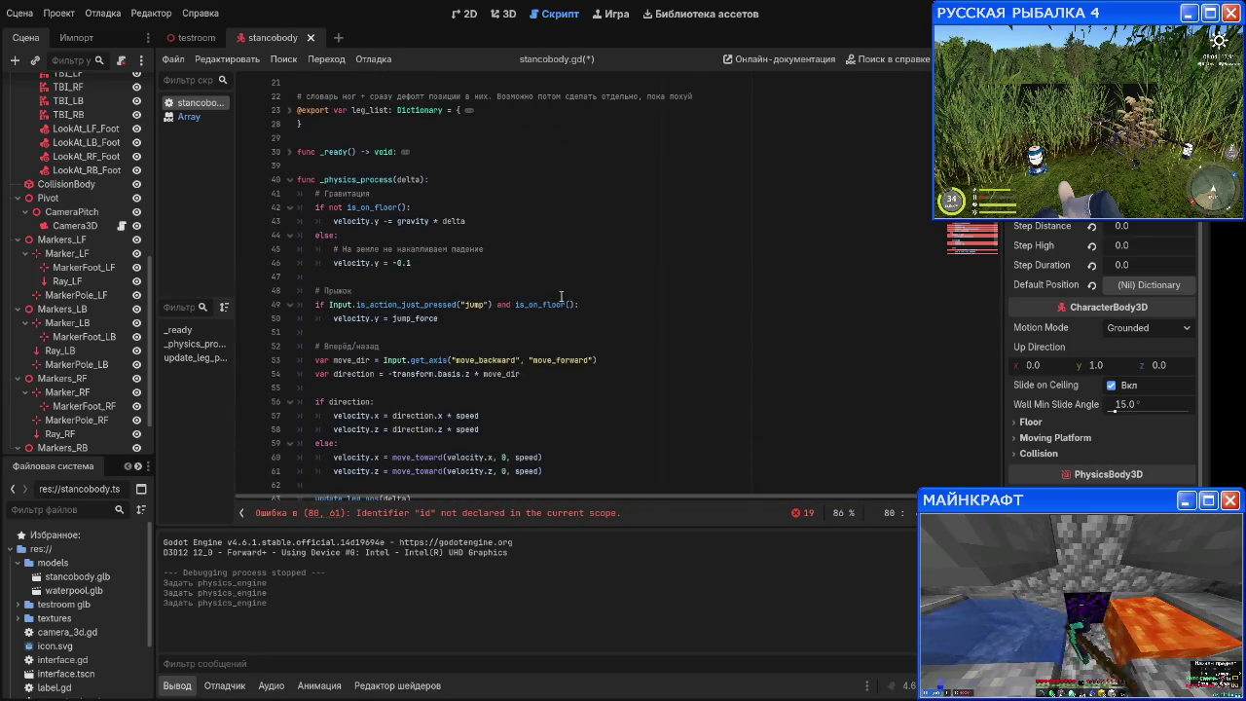
pyautogui.scroll(1, 561, 296)
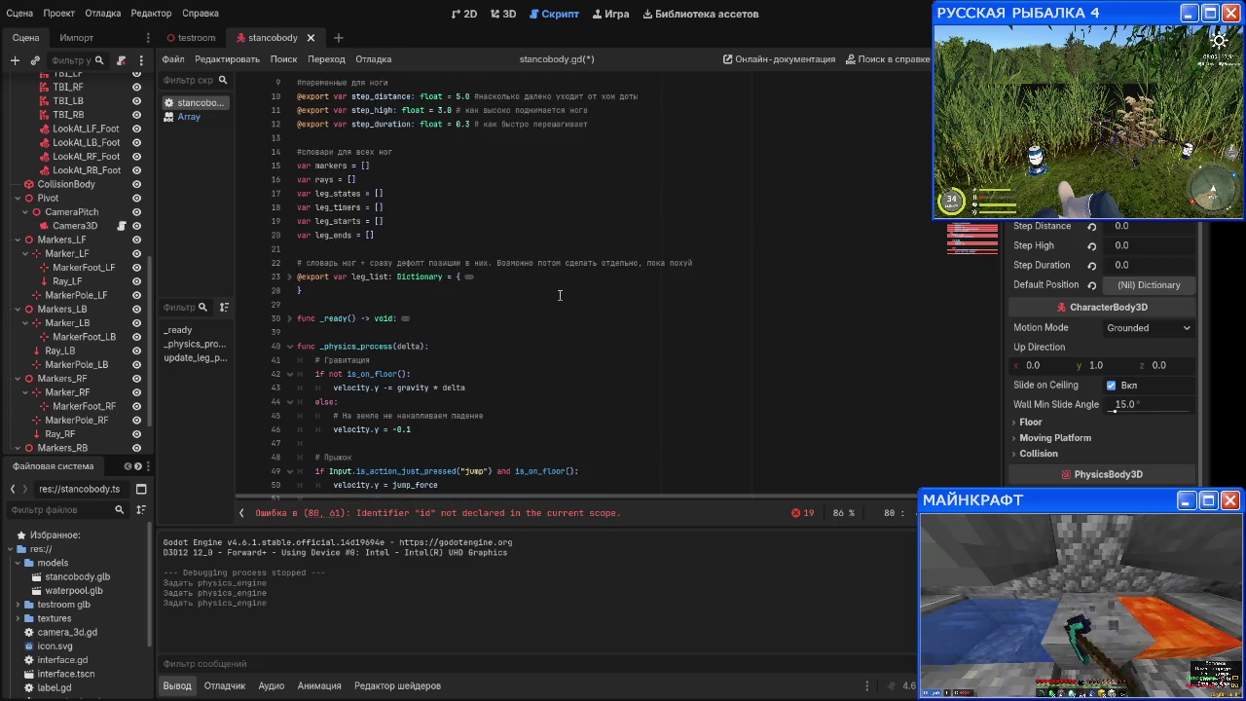
pyautogui.scroll(-9, 555, 292)
pyautogui.scroll(-5, 544, 284)
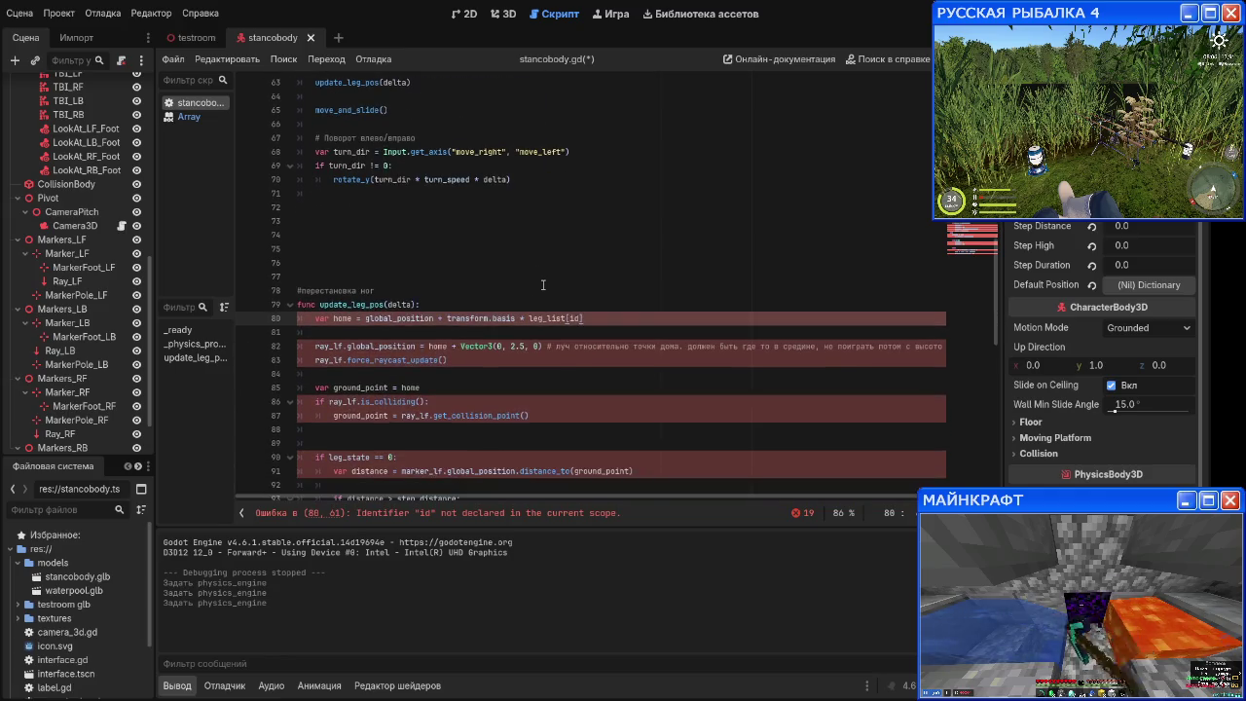
pyautogui.scroll(-1, 544, 285)
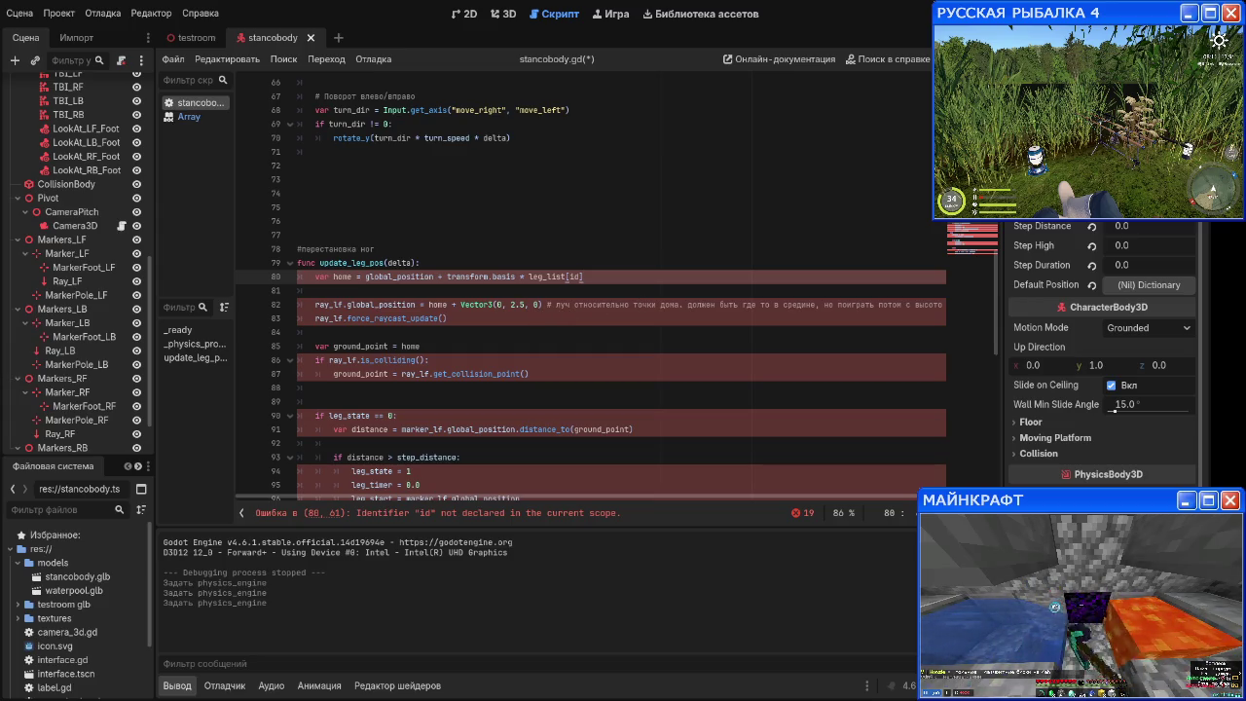
pyautogui.press('Return')
pyautogui.press('Return')
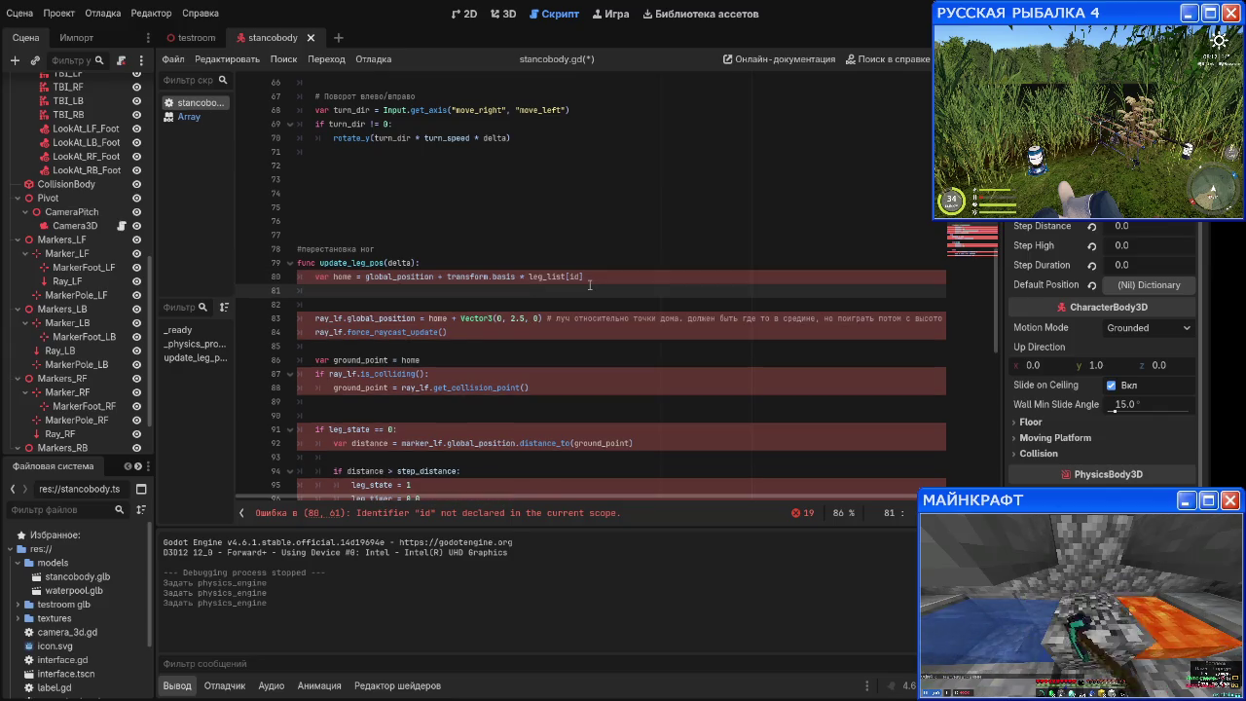
# Step: Declare var ray = rays[id] on line 82 of update_leg_pos
pyautogui.write('var ra')
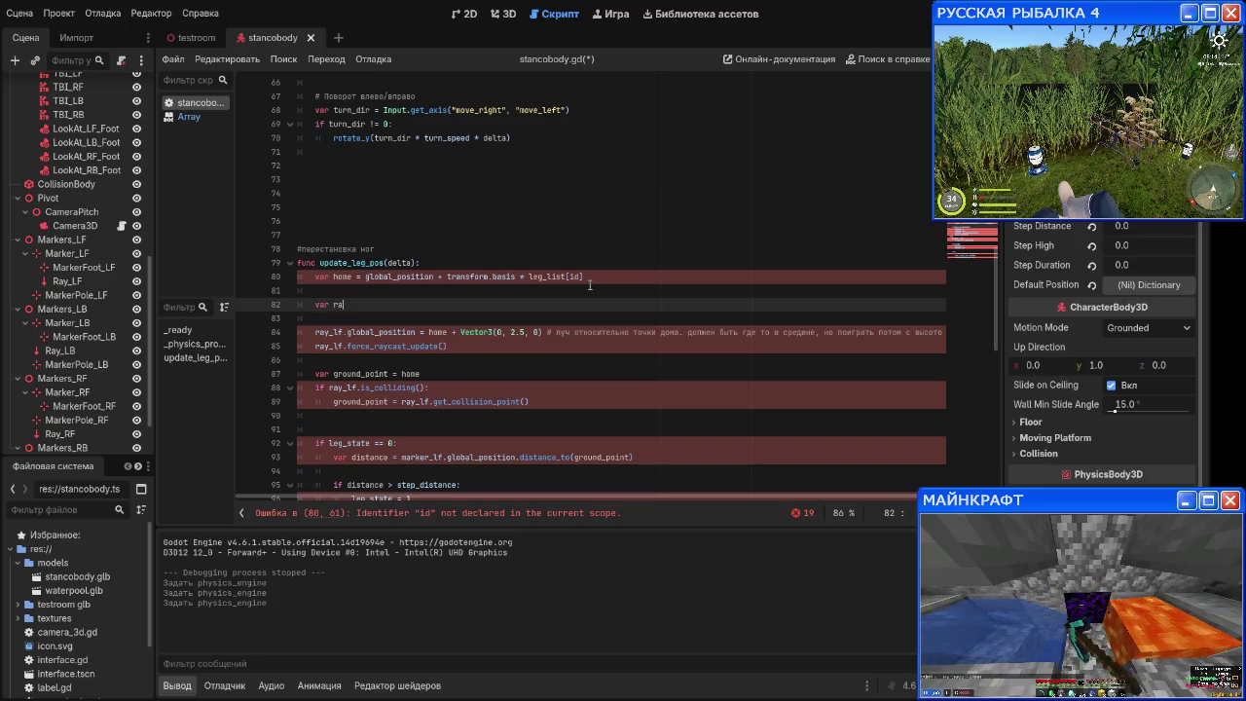
pyautogui.write('y = ray =')
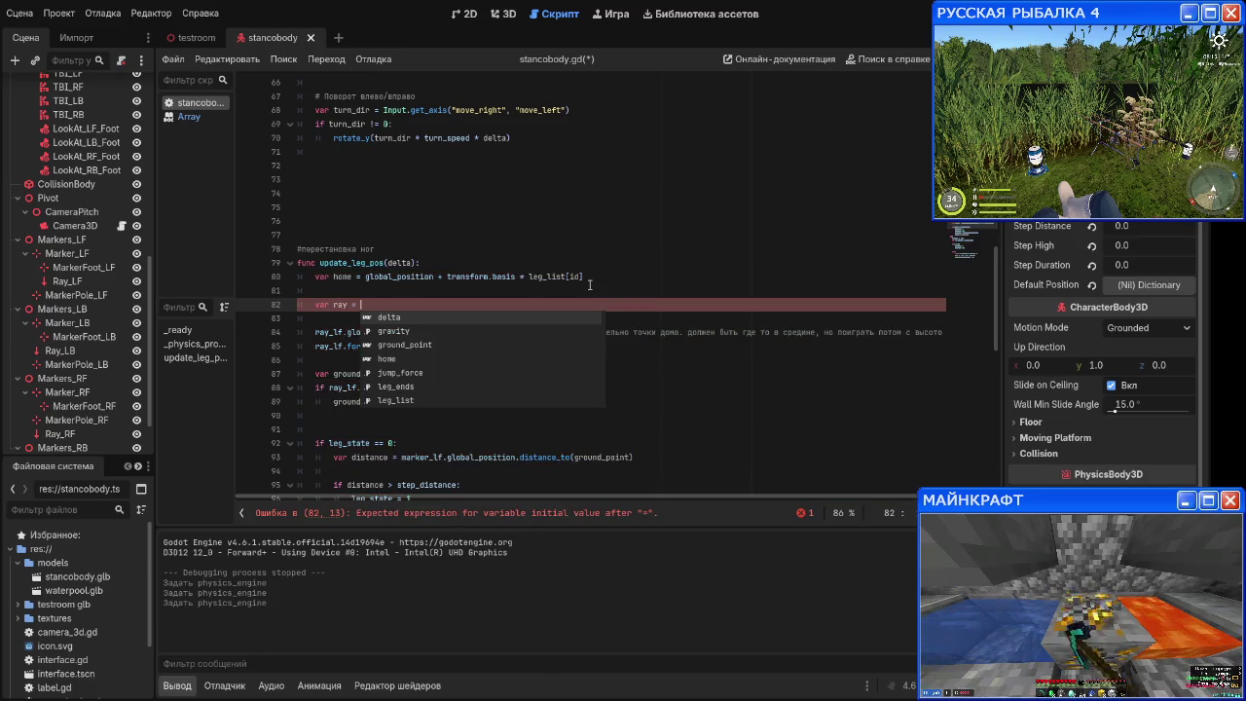
pyautogui.write('s')
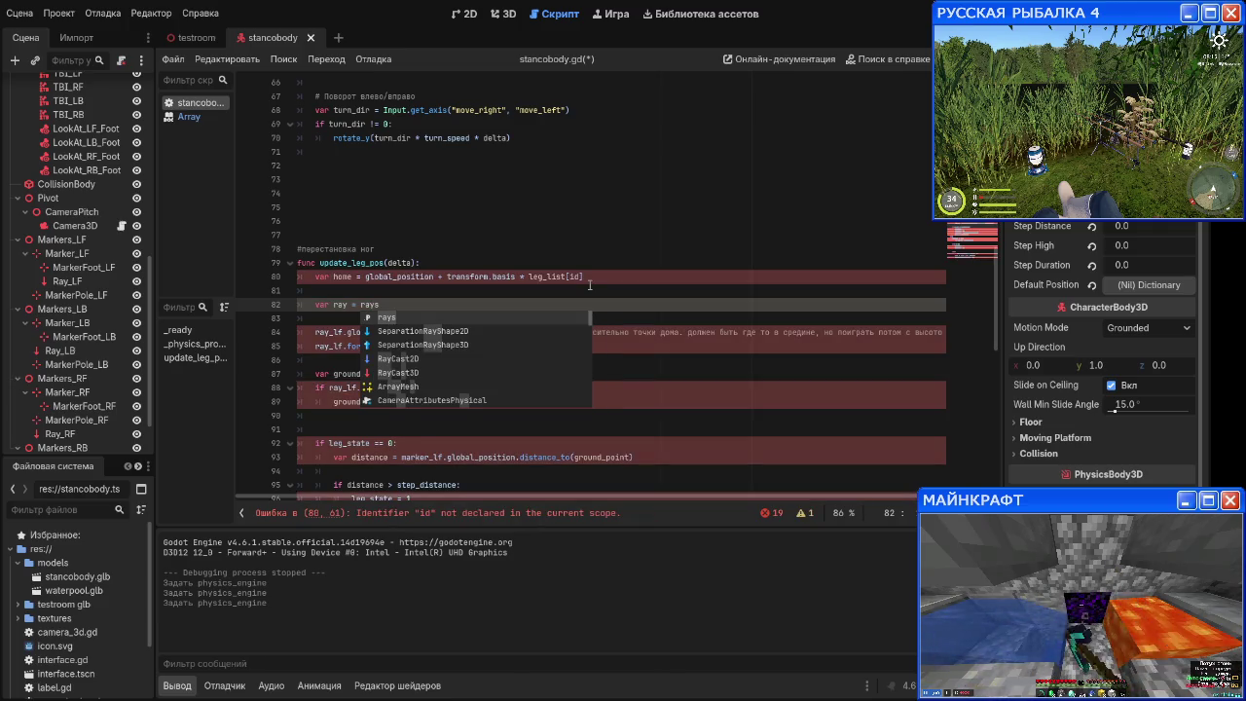
pyautogui.write('[id')
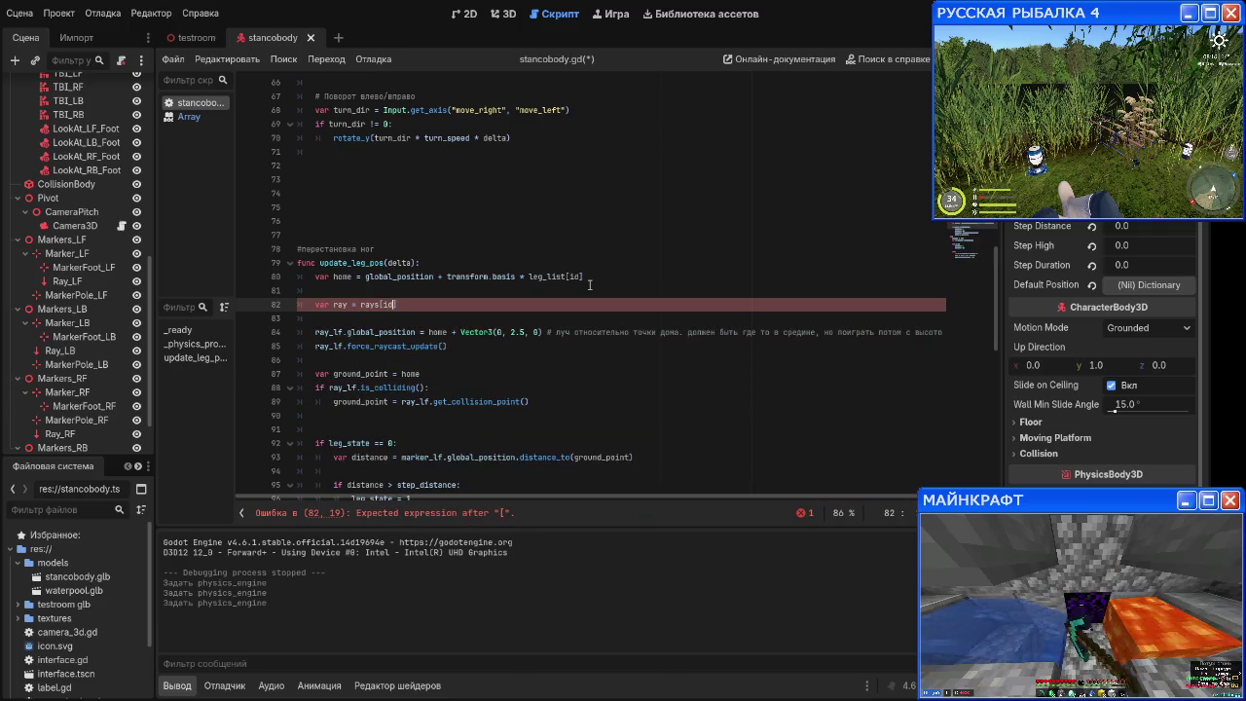
pyautogui.press('Escape')
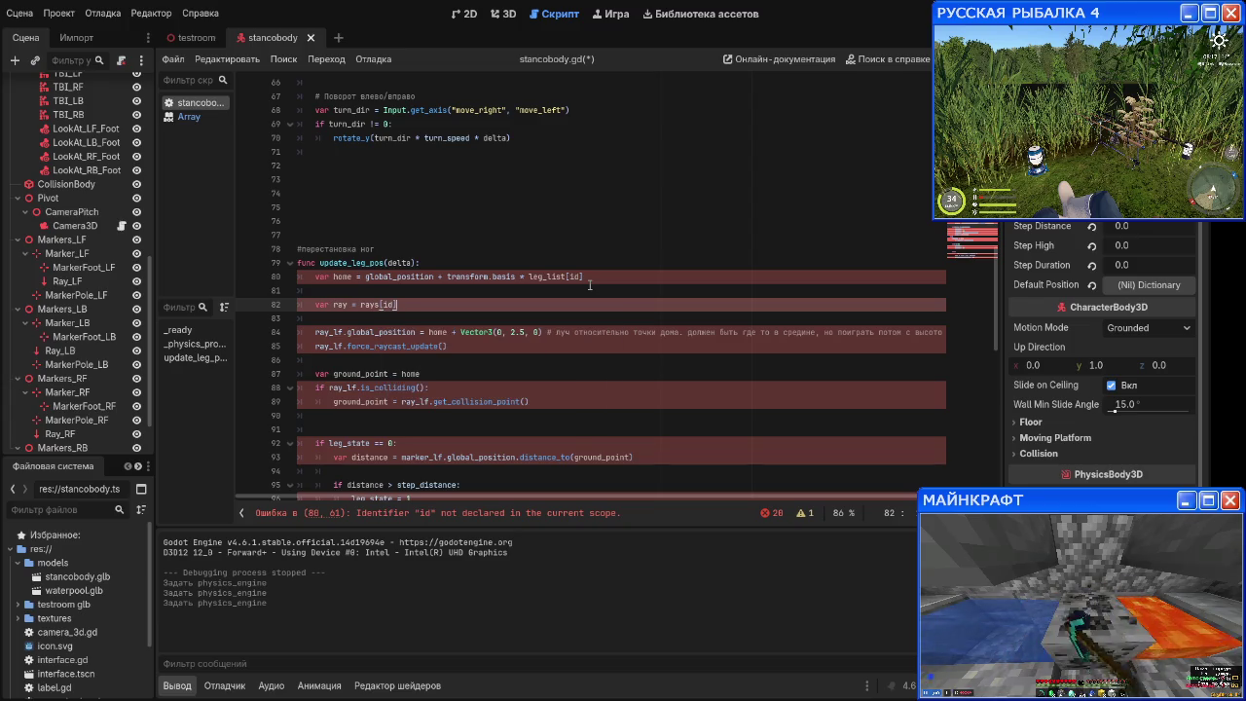
pyautogui.scroll(20, 589, 286)
pyautogui.scroll(-1, 411, 319)
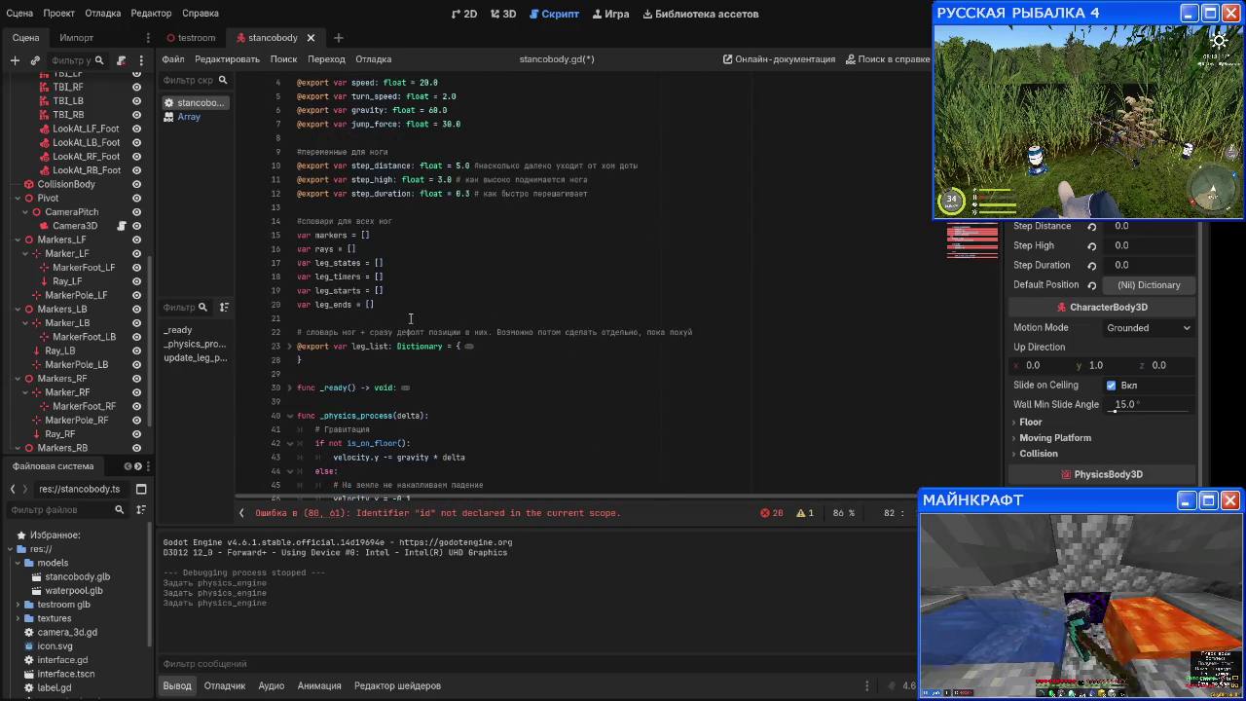
# Step: Change the markers, rays and leg_states declarations from [] to {}
pyautogui.scroll(-2, 411, 318)
pyautogui.scroll(2, 411, 319)
pyautogui.click(399, 226)
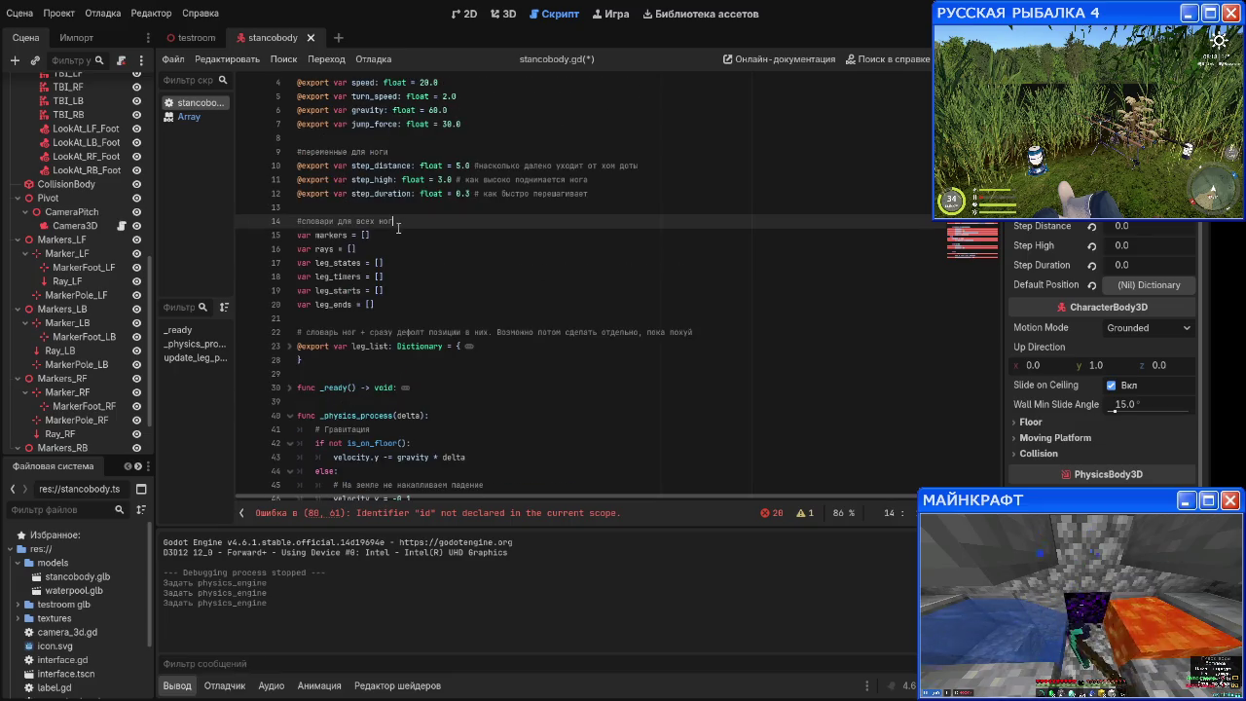
pyautogui.press('Down')
pyautogui.press('BackSpace')
pyautogui.press('BackSpace')
pyautogui.write('{}')
pyautogui.press('Down')
pyautogui.press('BackSpace')
pyautogui.press('BackSpace')
pyautogui.write('{}')
pyautogui.press('Down')
pyautogui.press('BackSpace')
pyautogui.press('BackSpace')
pyautogui.write('{}')
# Step: Change the leg_timers, leg_starts and leg_ends declarations to {} as well
pyautogui.press('Down')
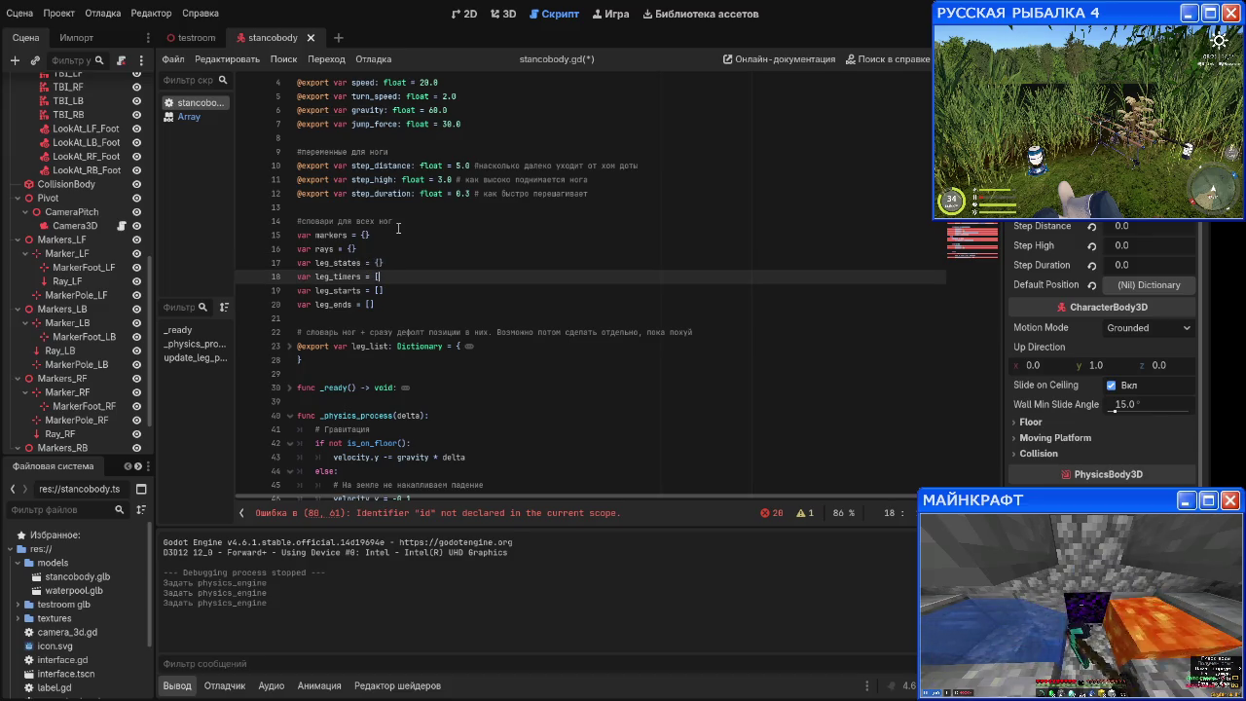
pyautogui.press('BackSpace')
pyautogui.press('BackSpace')
pyautogui.write('{}')
pyautogui.press('Down')
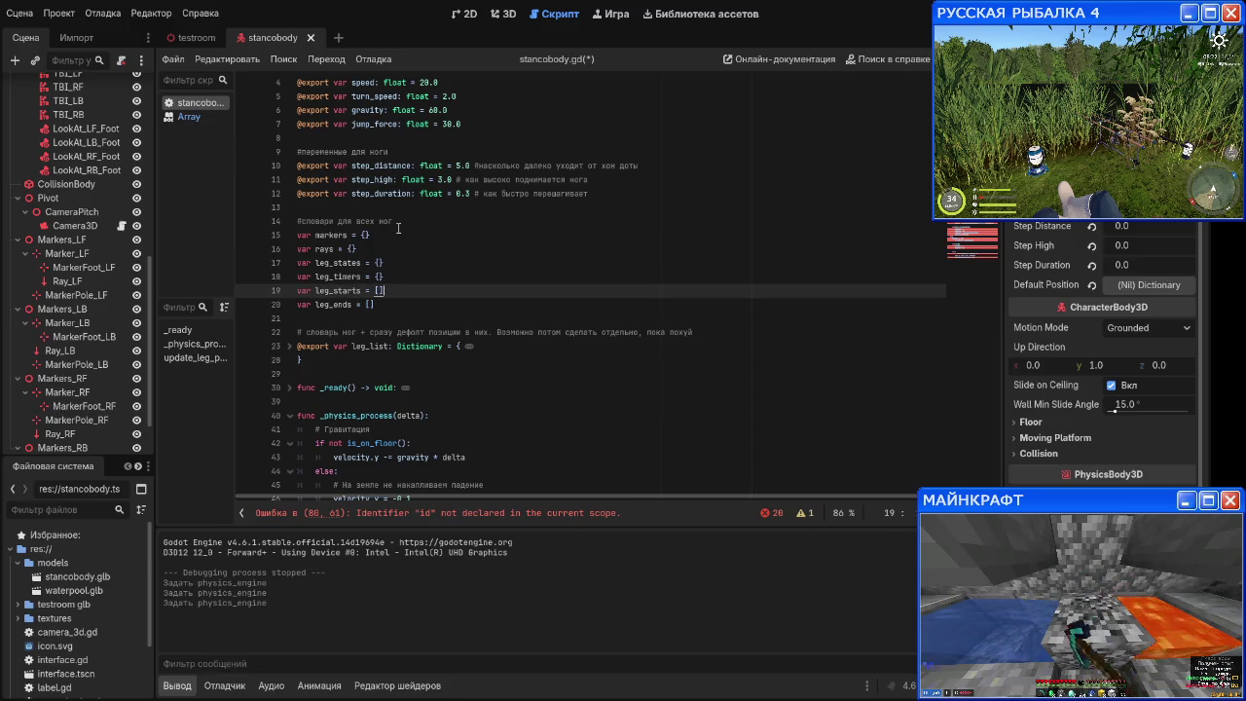
pyautogui.press('BackSpace')
pyautogui.press('BackSpace')
pyautogui.write('{')
pyautogui.press('Down')
pyautogui.press('BackSpace')
pyautogui.press('BackSpace')
pyautogui.write('{')
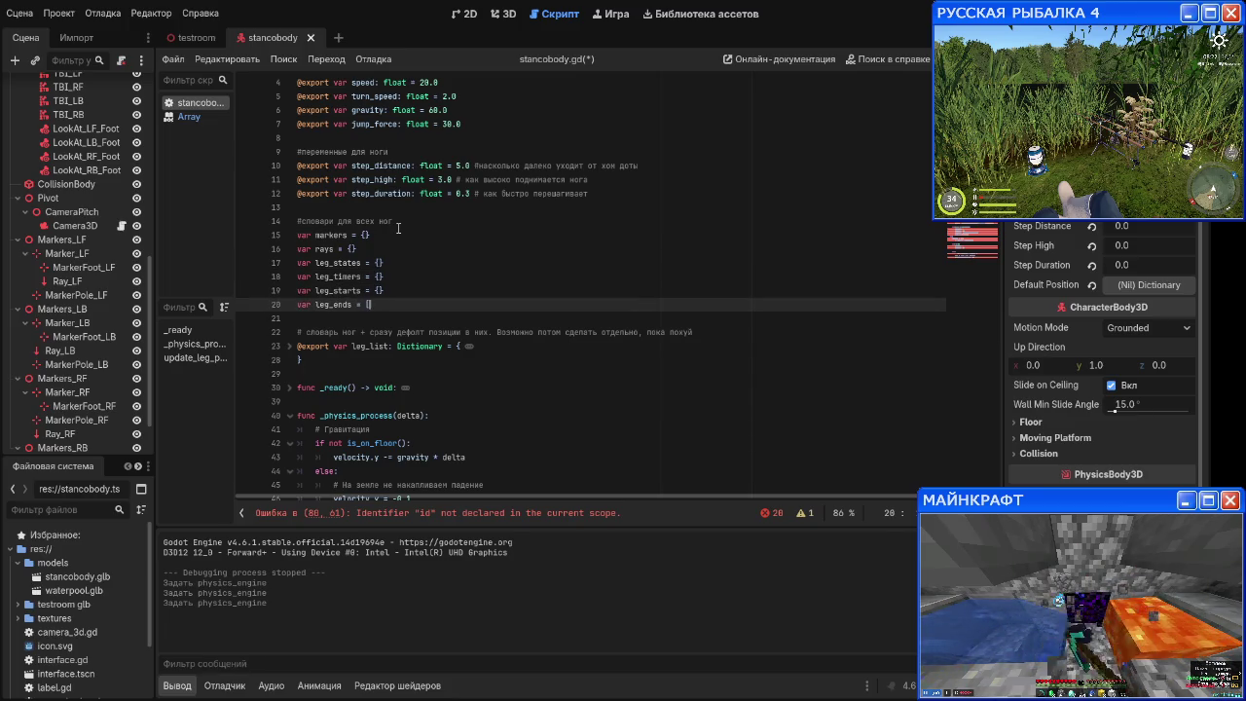
pyautogui.scroll(-20, 398, 228)
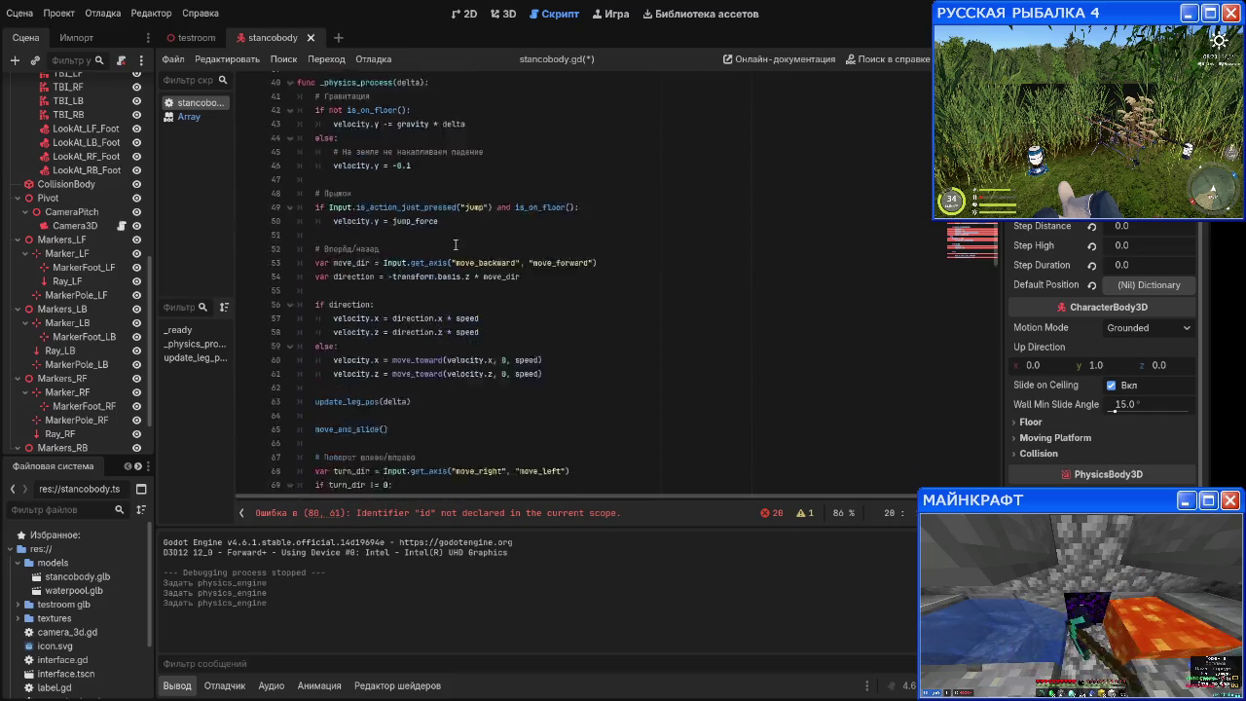
pyautogui.click(468, 253)
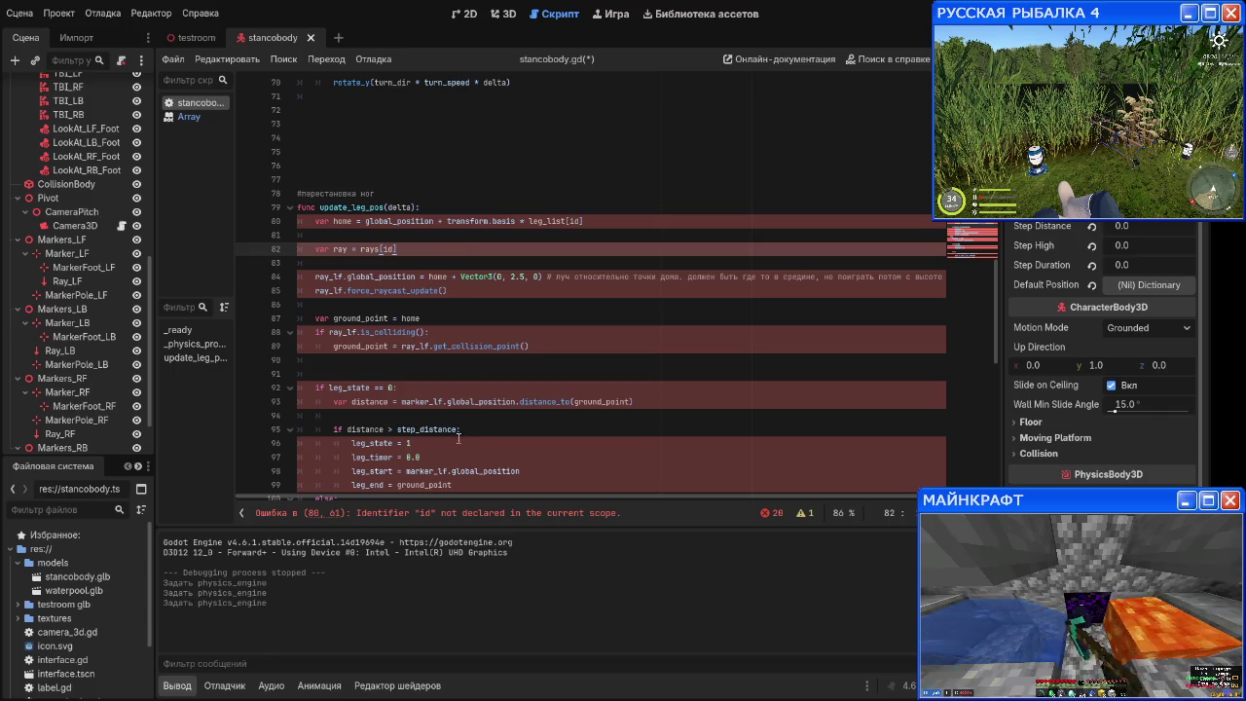
pyautogui.click(584, 221)
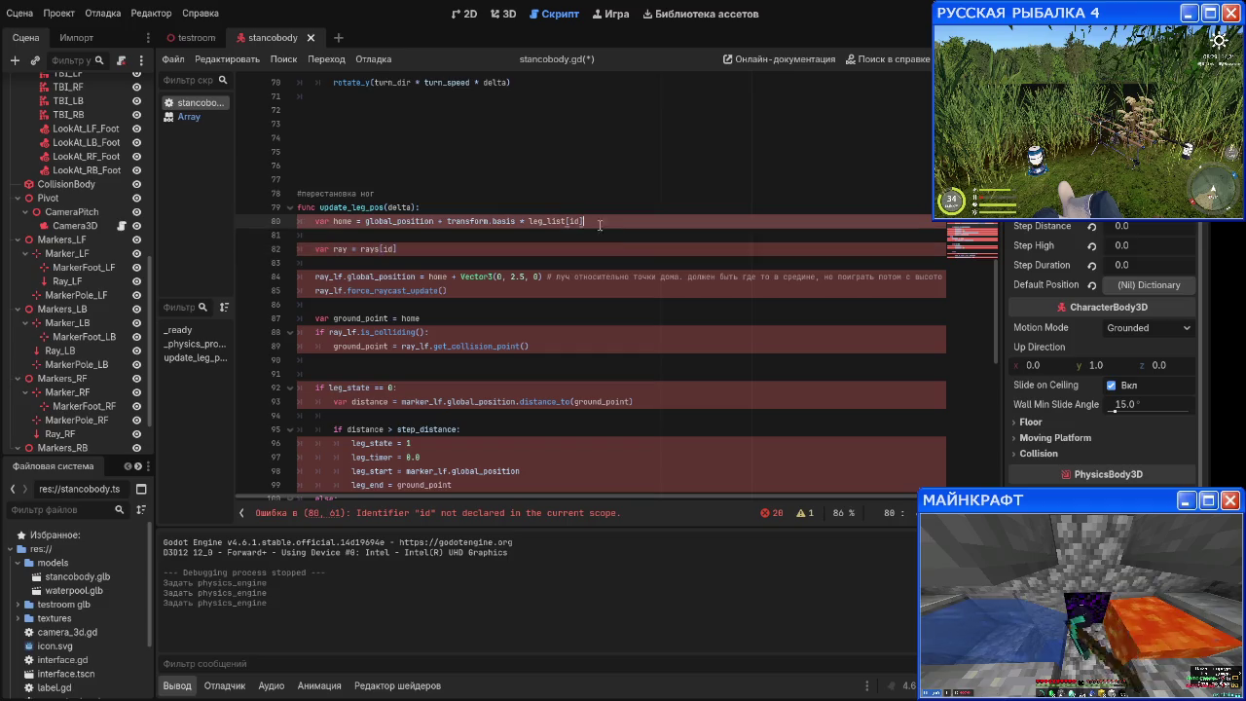
pyautogui.click(315, 222)
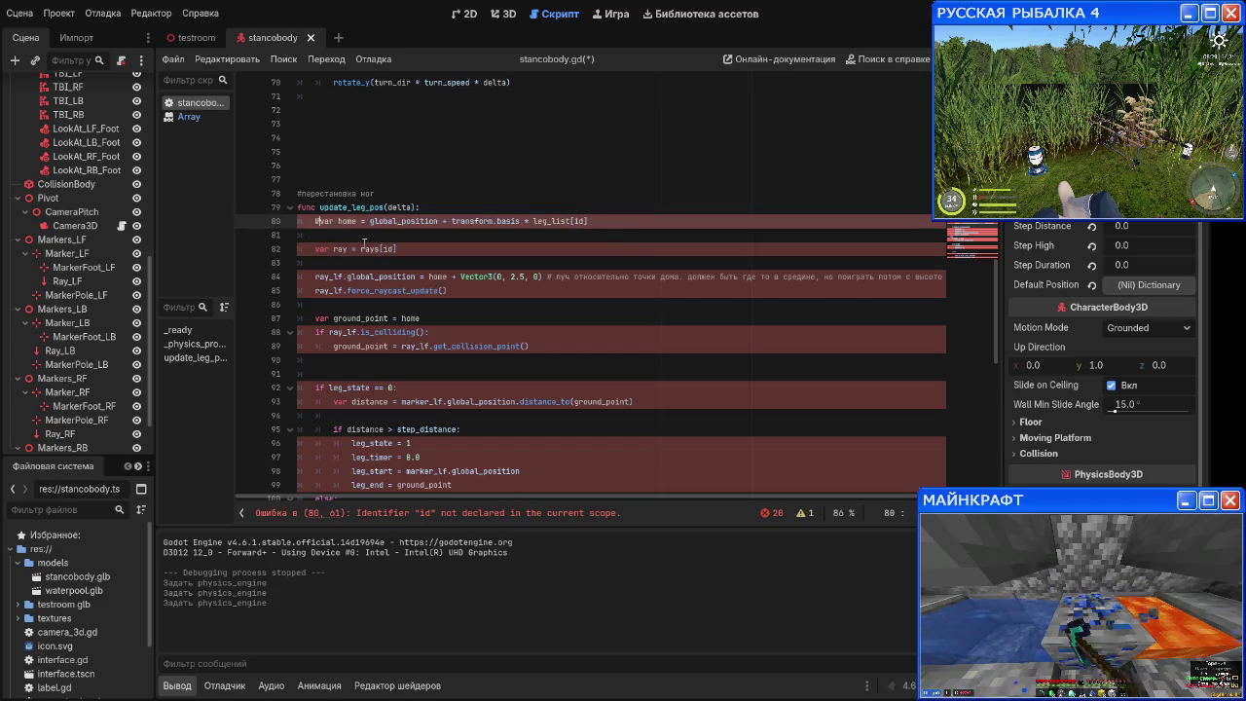
pyautogui.write('№')
pyautogui.press('BackSpace')
pyautogui.write('#')
pyautogui.press('Down')
pyautogui.press('Down')
pyautogui.press('Down')
pyautogui.press('Up')
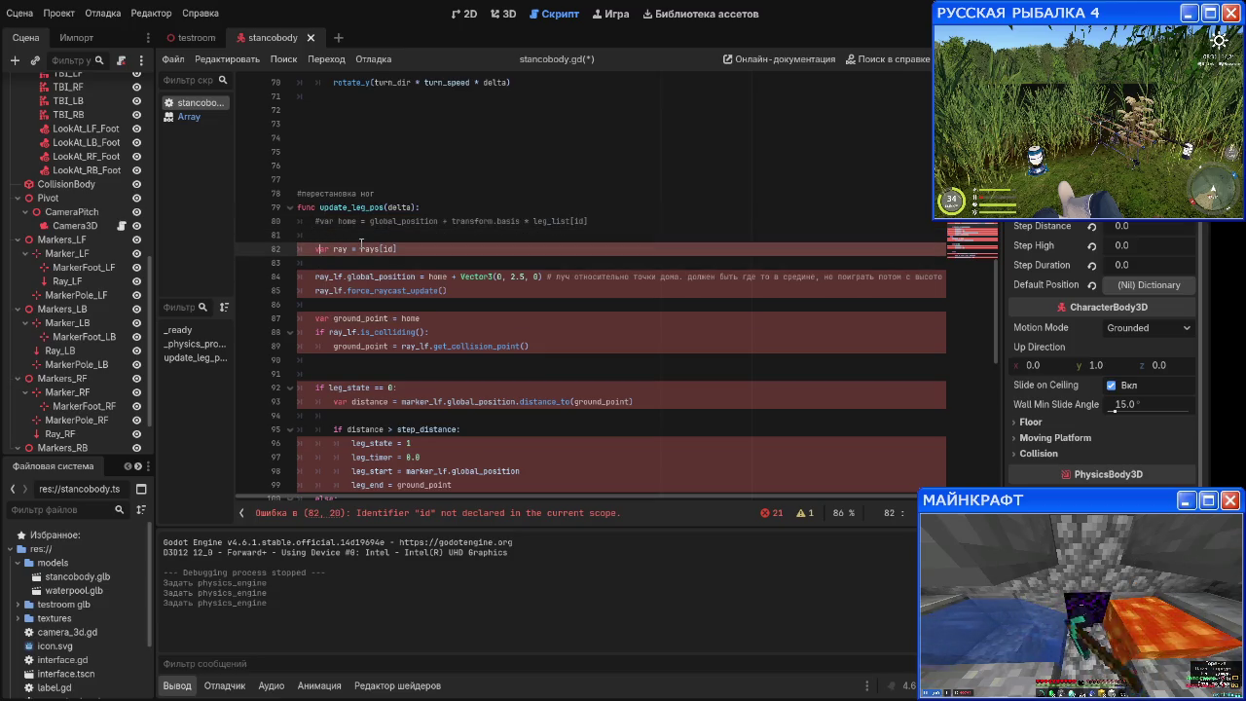
pyautogui.hotkey('ctrl', 'z')
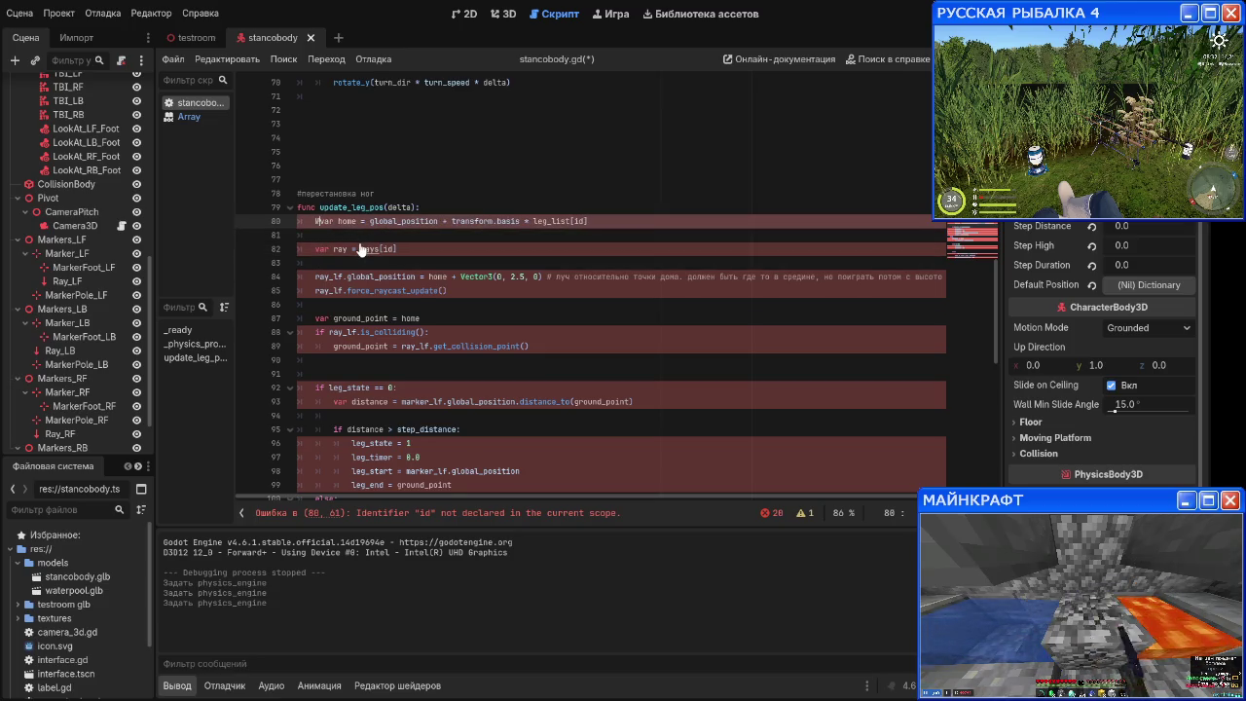
pyautogui.click(360, 223)
pyautogui.write('№')
pyautogui.hotkey('ctrl', 'z')
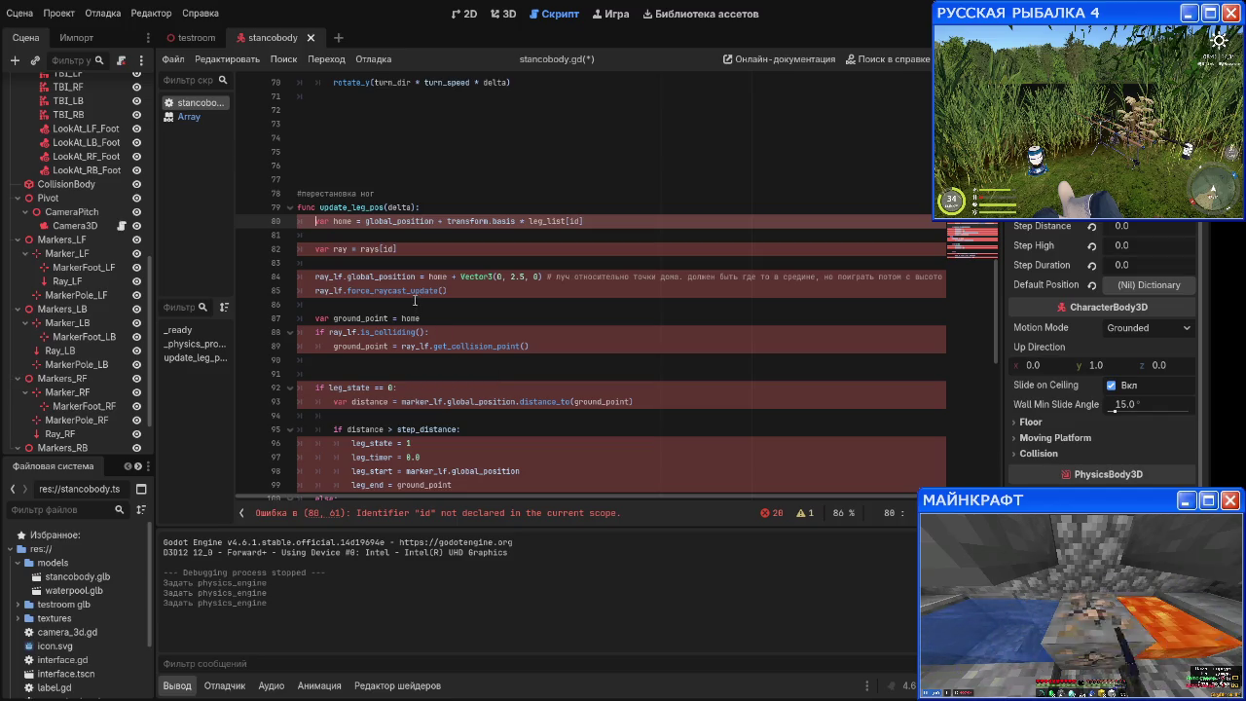
pyautogui.click(401, 250)
# Step: Add an id parameter to update_leg_pos and pass id in its call on line 63
pyautogui.scroll(1, 402, 250)
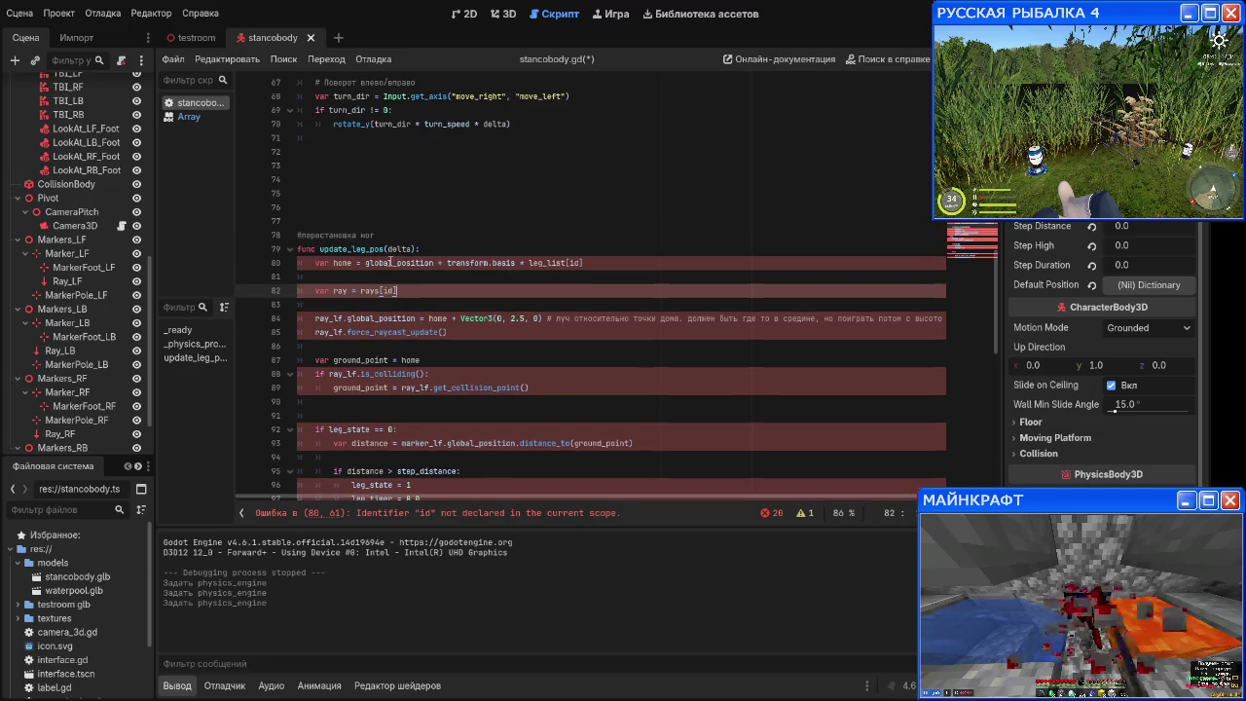
pyautogui.click(386, 249)
pyautogui.write('id,')
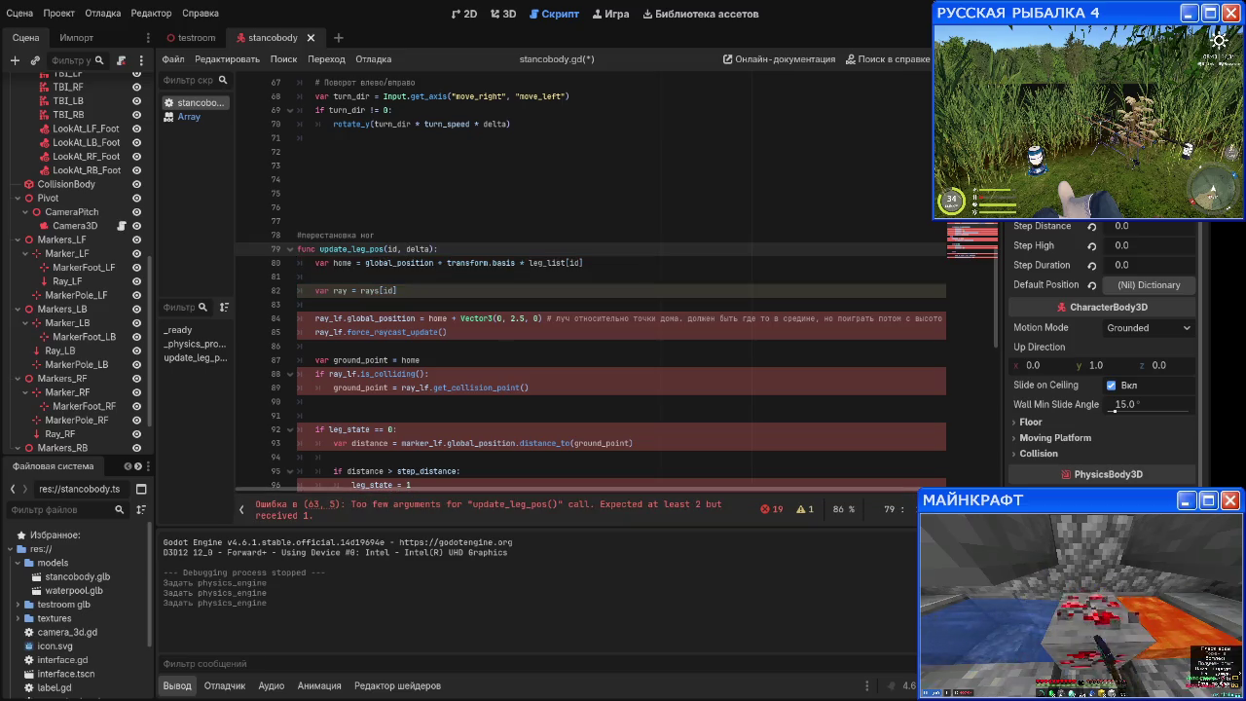
pyautogui.scroll(7, 432, 334)
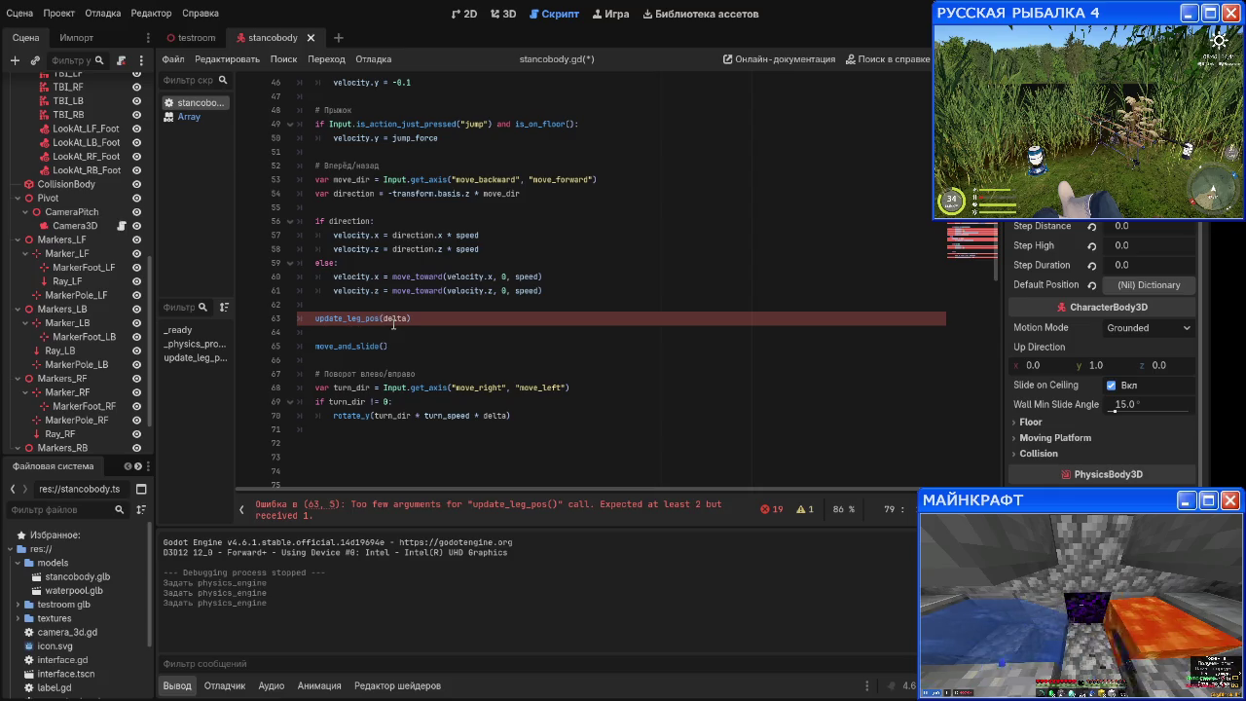
pyautogui.click(392, 324)
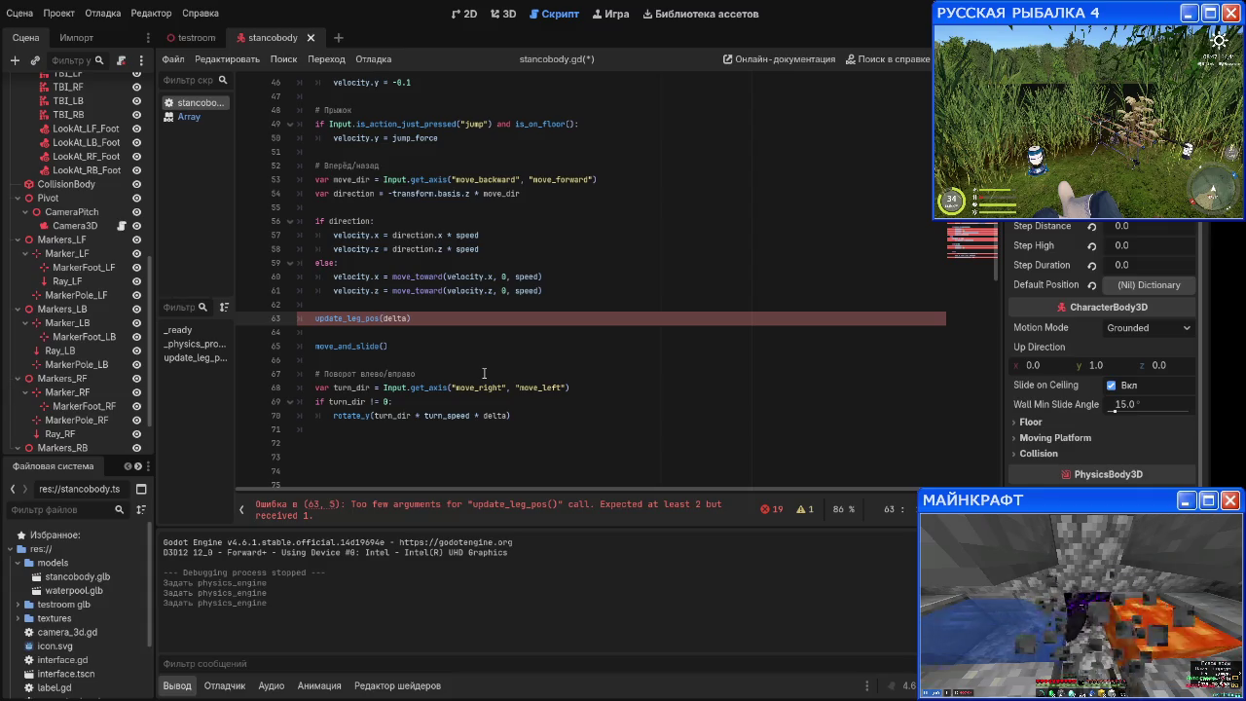
pyautogui.write('id,')
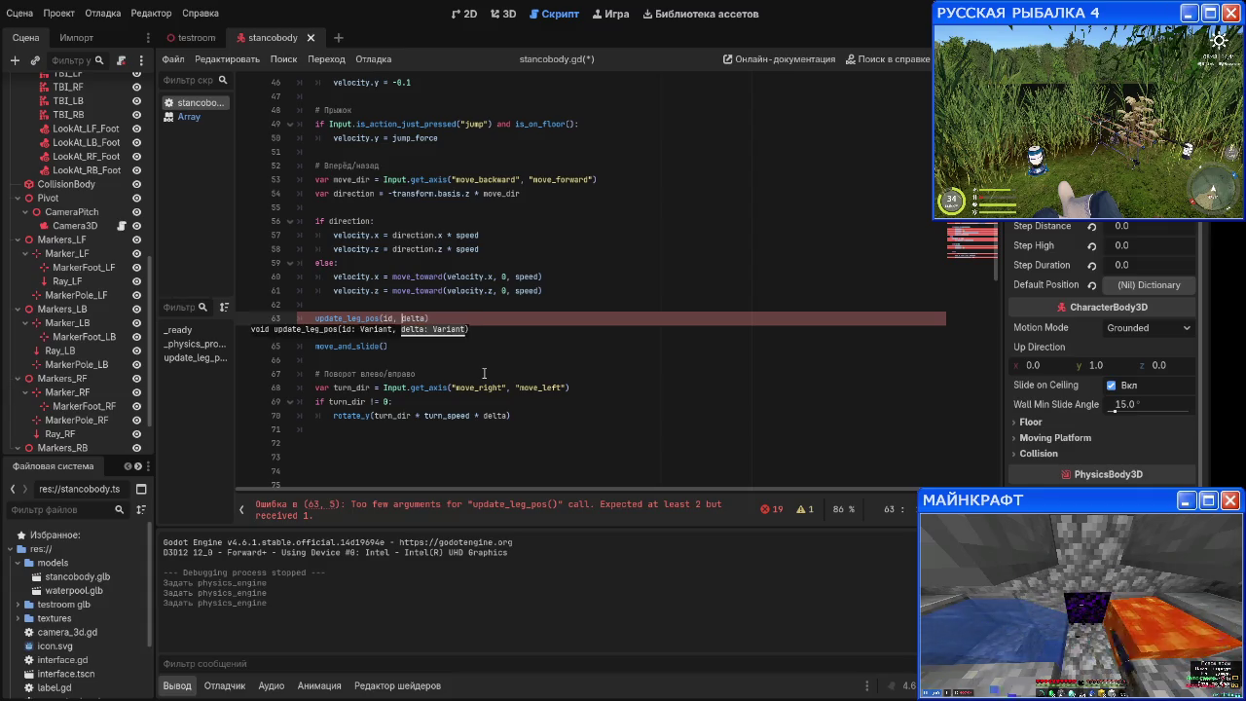
# Step: Start a 'for i in leg_list:' line above the update_leg_pos call
pyautogui.press('Up')
pyautogui.press('Down')
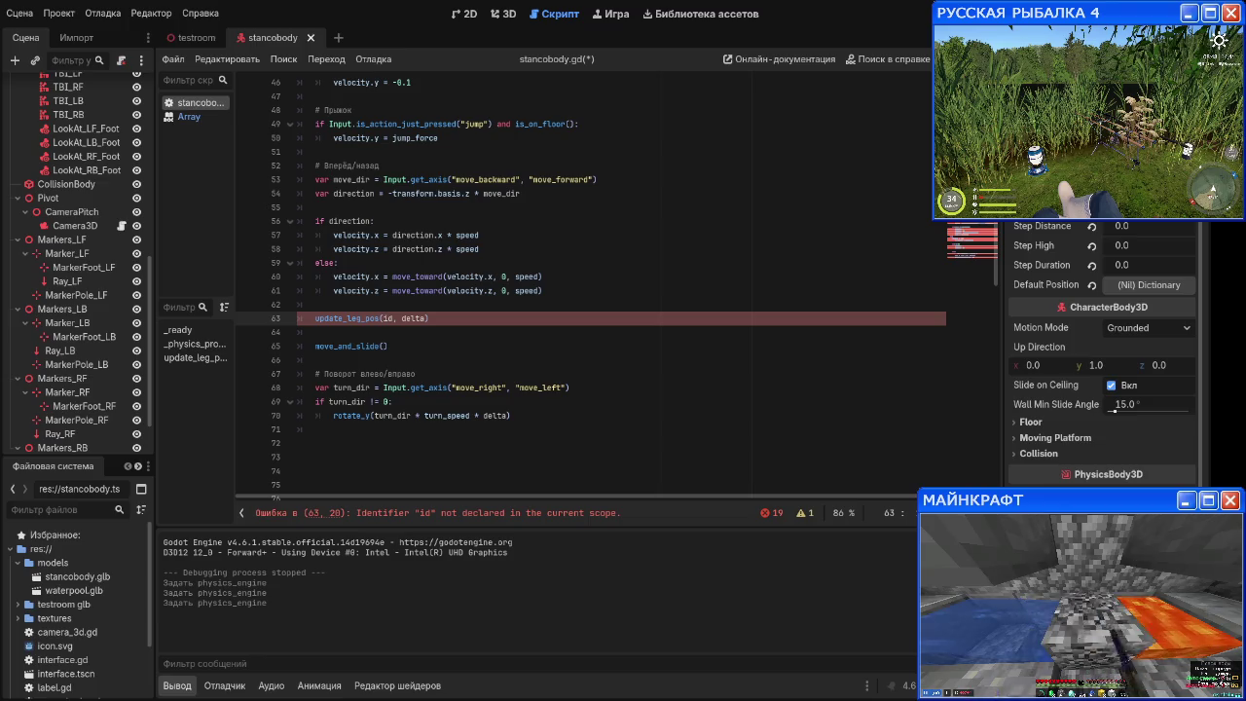
pyautogui.hotkey('ctrl', 'shift', 'Return')
pyautogui.write('for i ')
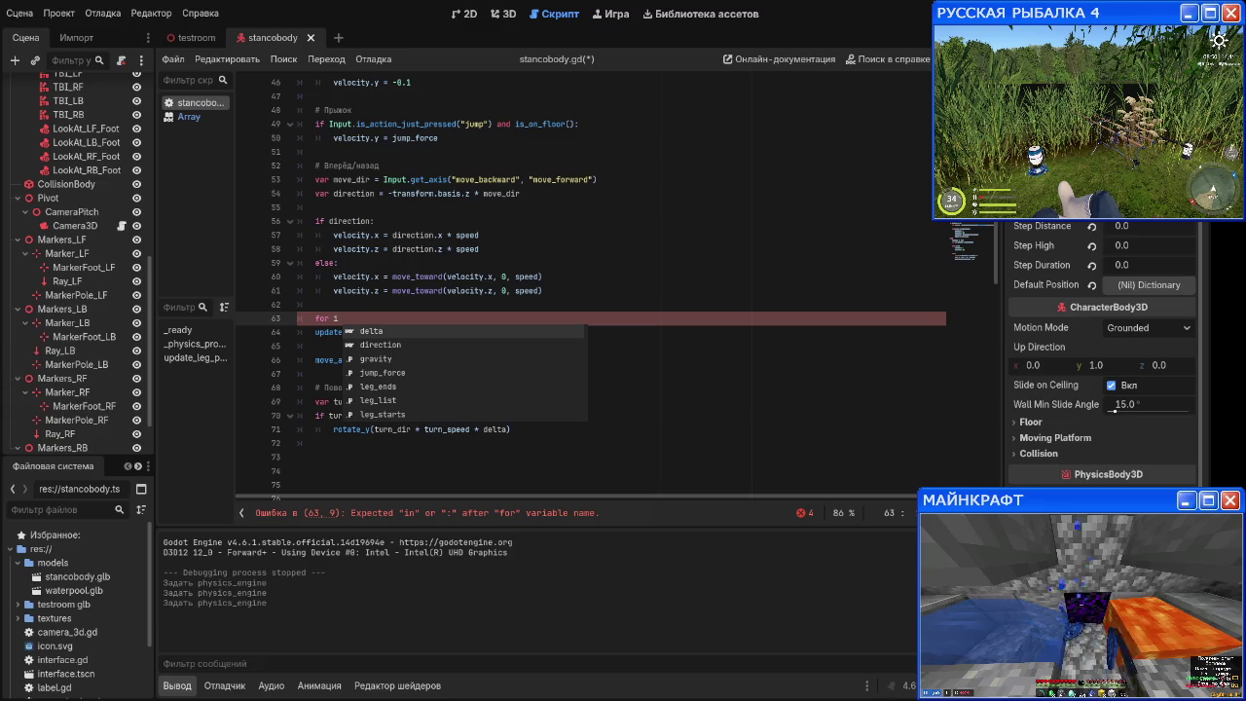
pyautogui.write('in le')
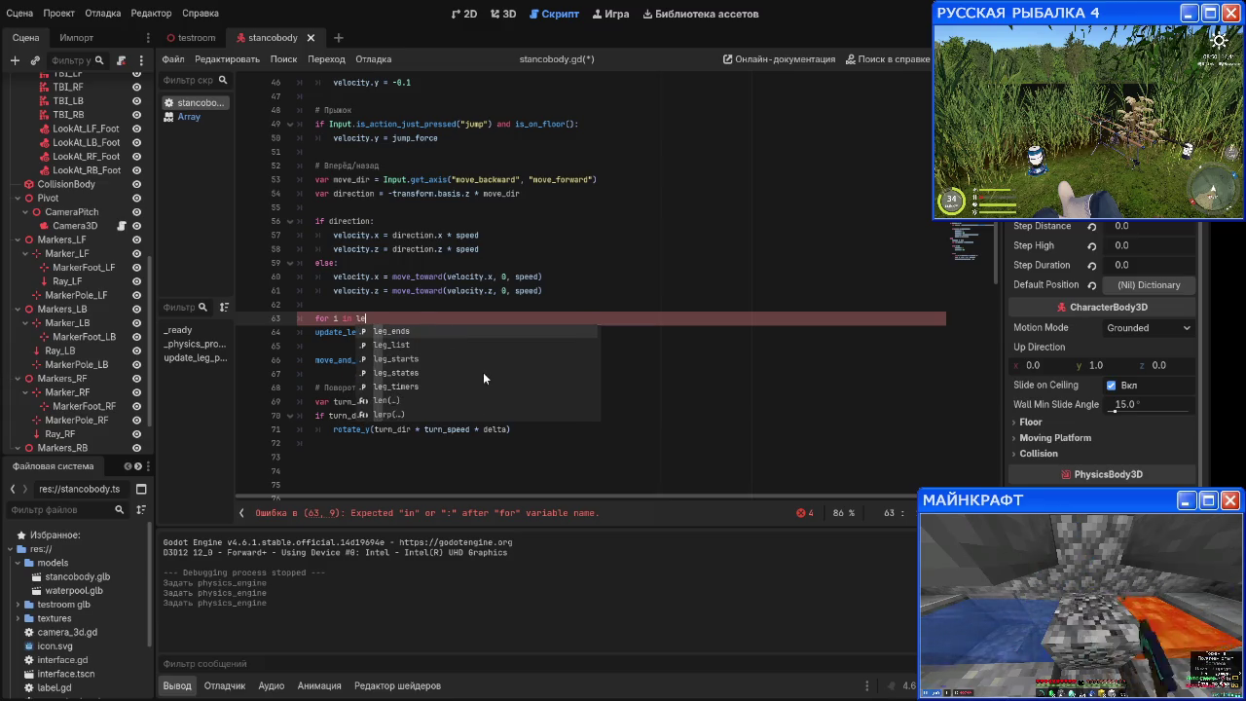
pyautogui.write('g_list')
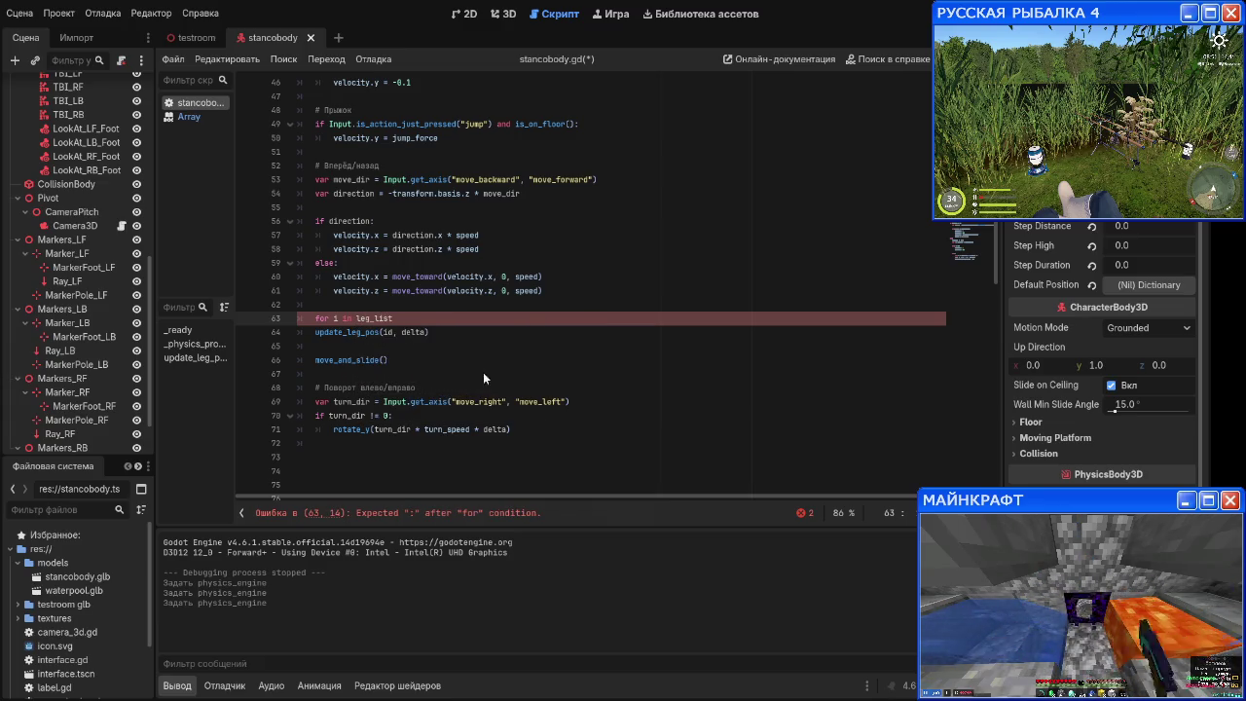
pyautogui.write(':')
# Step: Indent the update_leg_pos call into the for loop and add blank lines above it
pyautogui.press('Down')
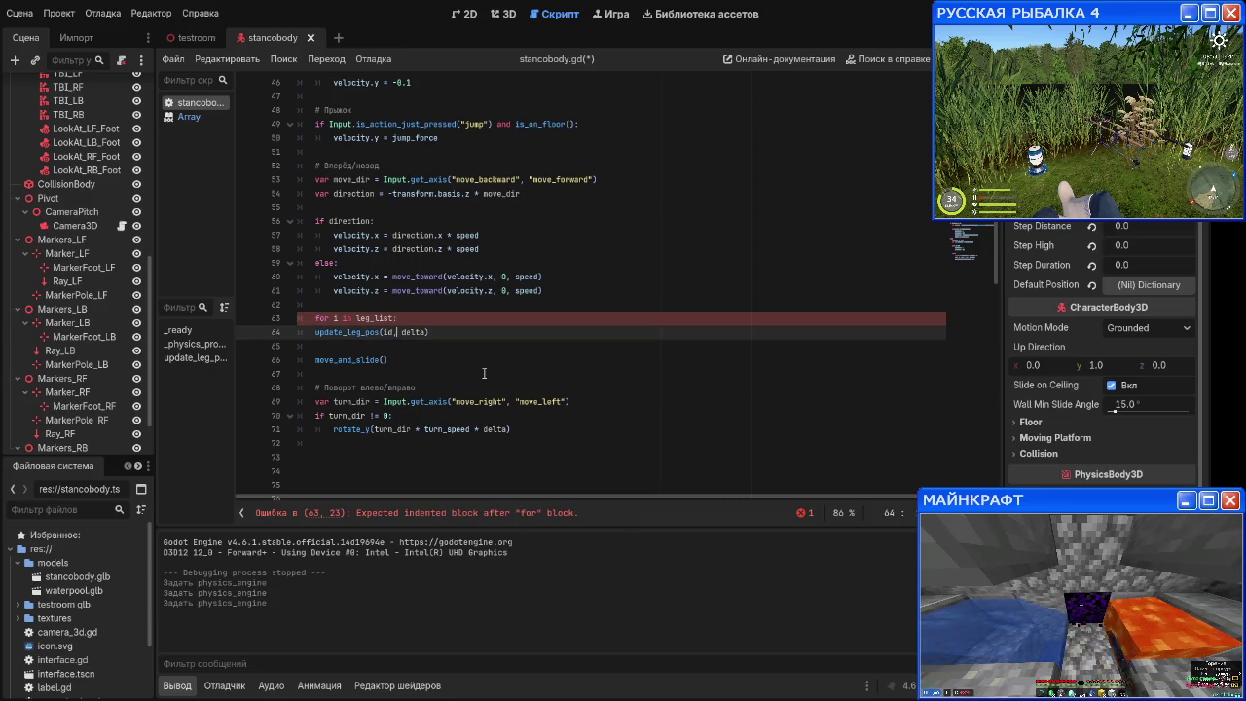
pyautogui.press('Tab')
pyautogui.press('Up')
pyautogui.press('Up')
pyautogui.press('Return')
pyautogui.press('Return')
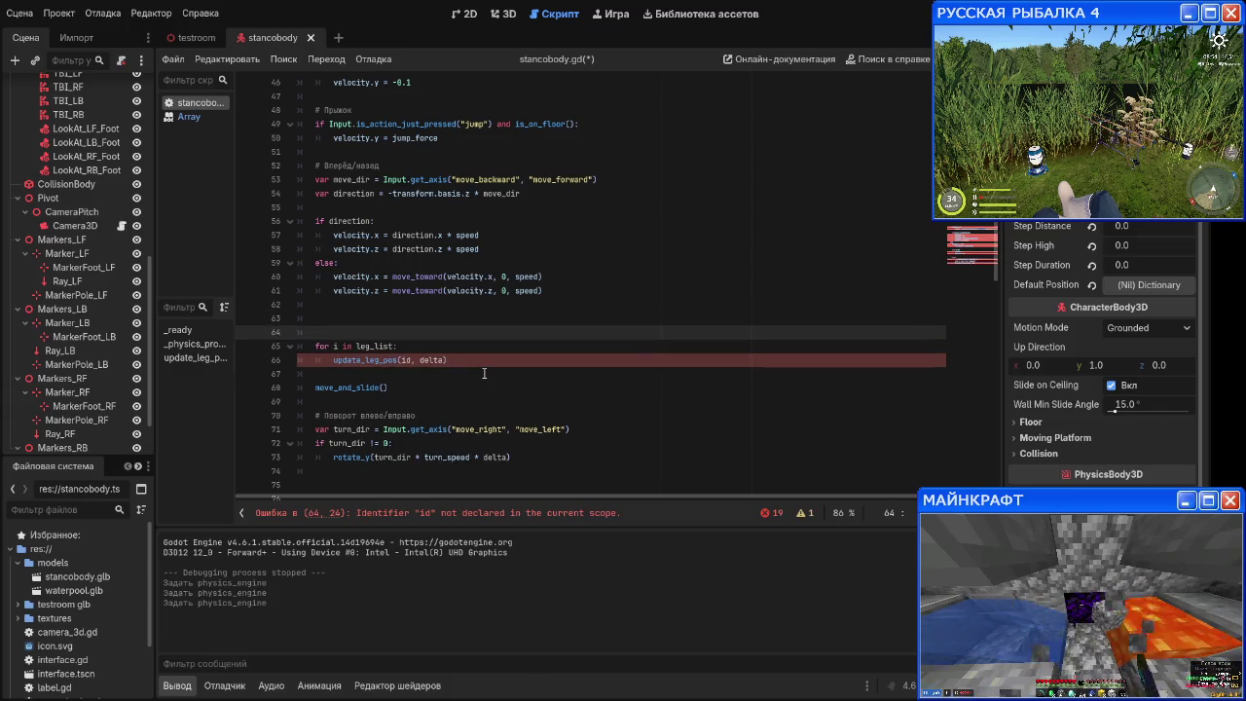
# Step: Write the comment 'ебашим нахуй во все ноги' above the loop
pyautogui.write('перечи')
pyautogui.press('BackSpace')
pyautogui.press('BackSpace')
pyautogui.press('BackSpace')
pyautogui.write('ебашим нахуй во все ноги.')
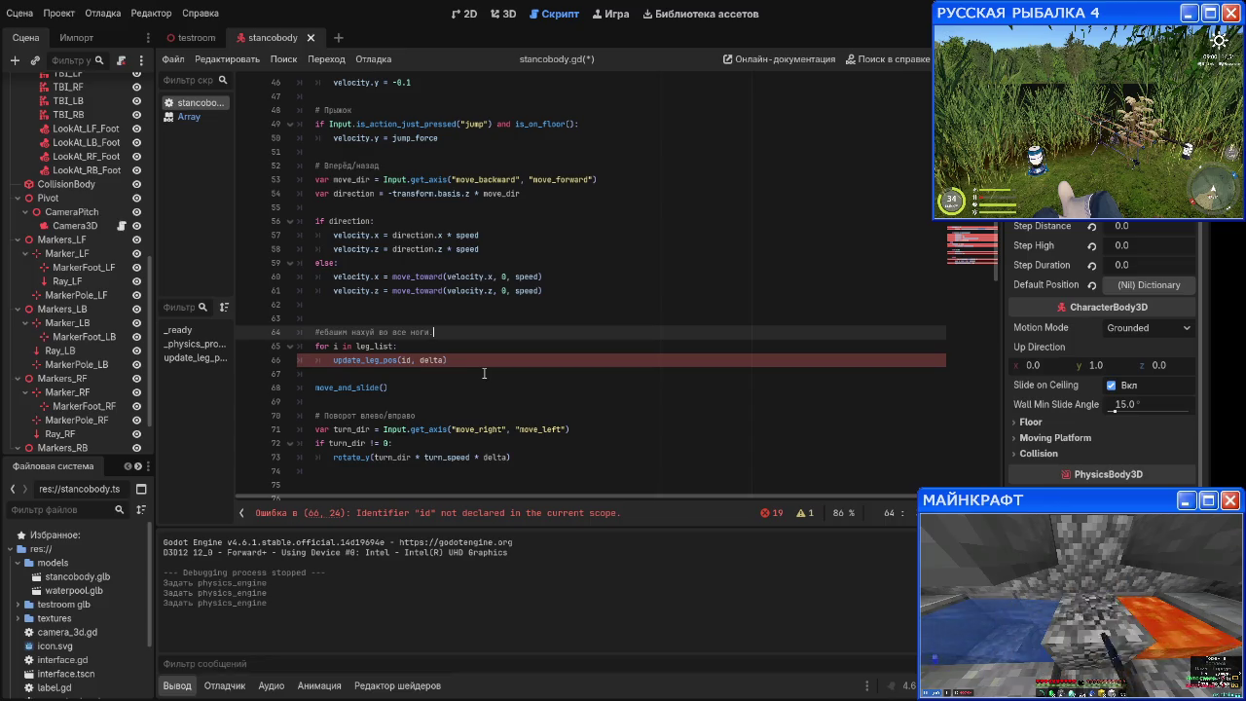
pyautogui.scroll(-6, 484, 373)
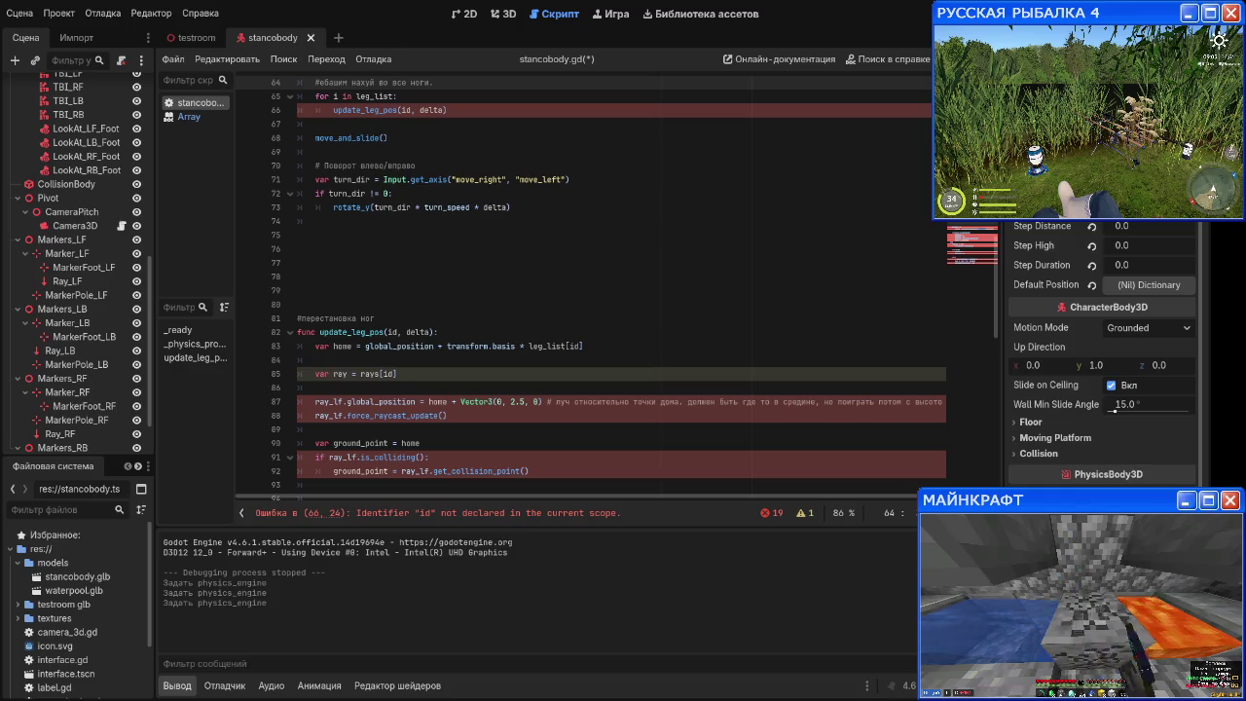
pyautogui.scroll(5, 457, 414)
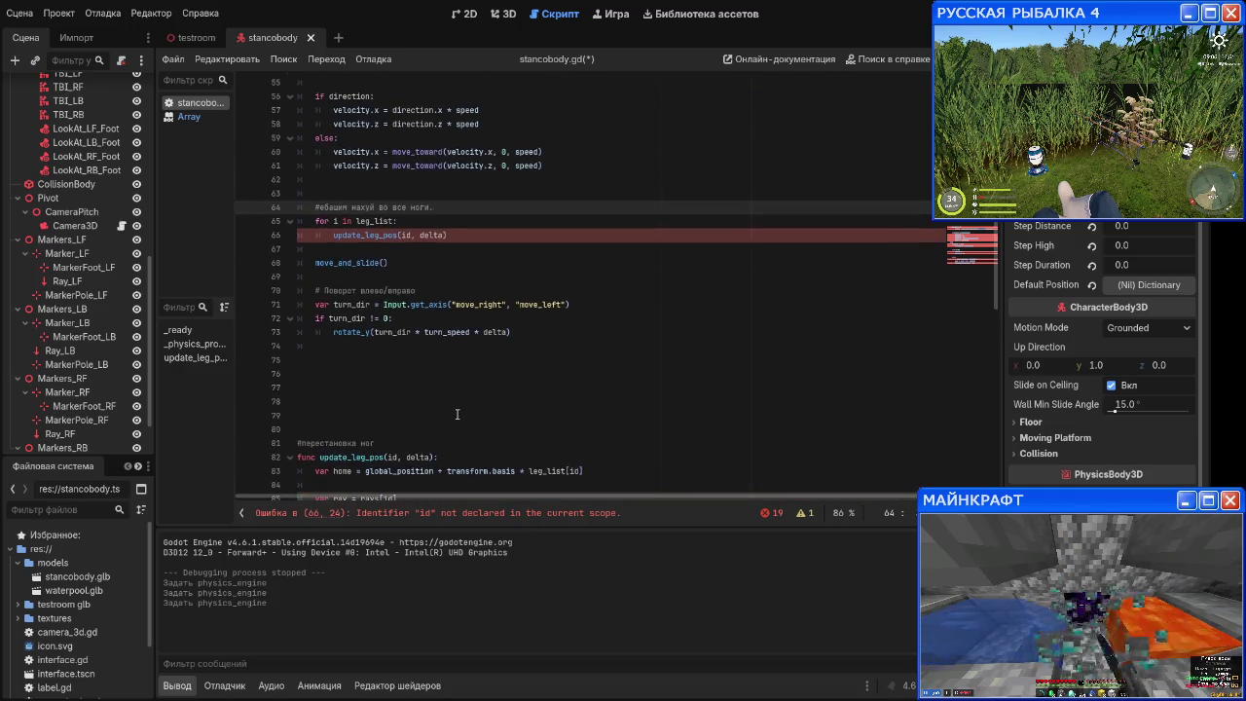
pyautogui.click(433, 346)
pyautogui.click(434, 319)
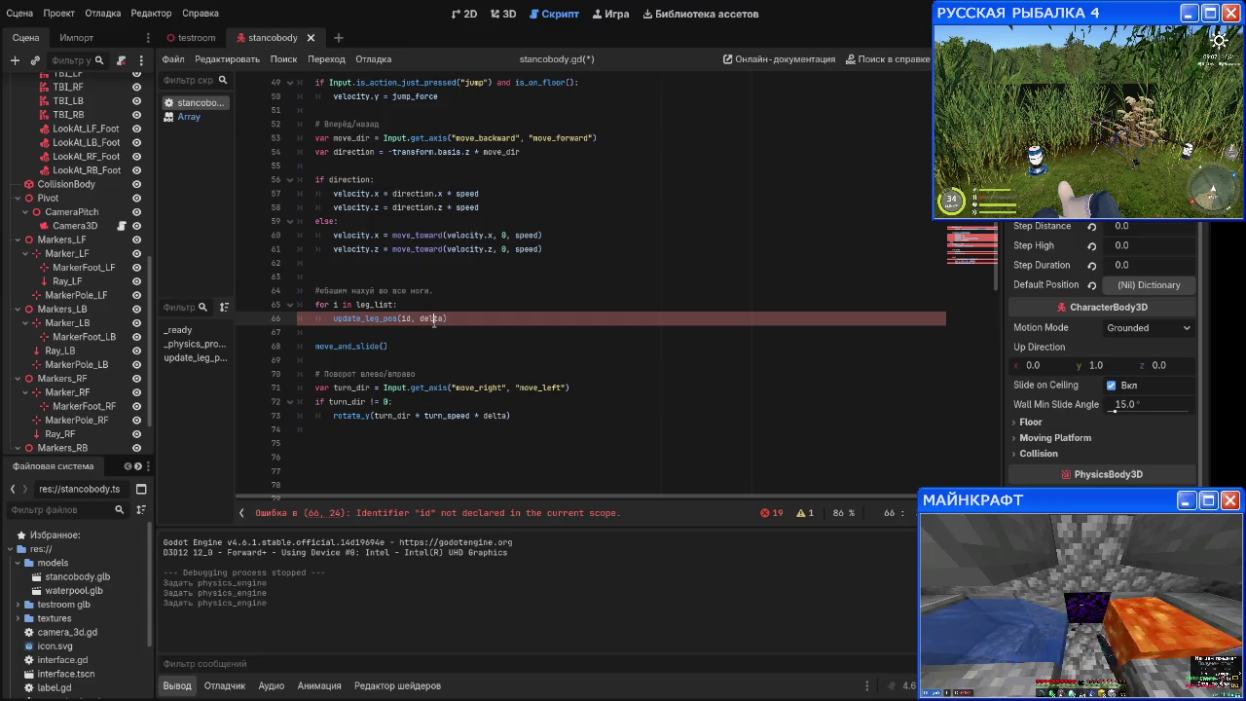
pyautogui.scroll(-4, 434, 323)
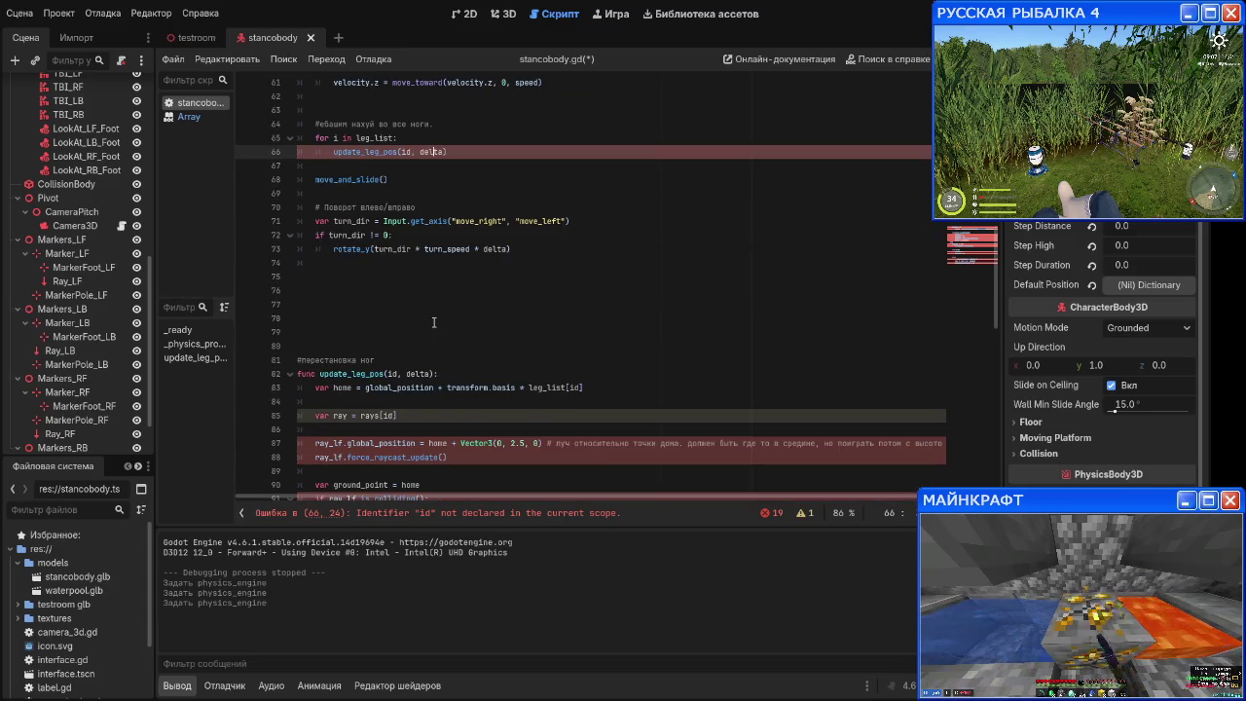
pyautogui.scroll(4, 434, 323)
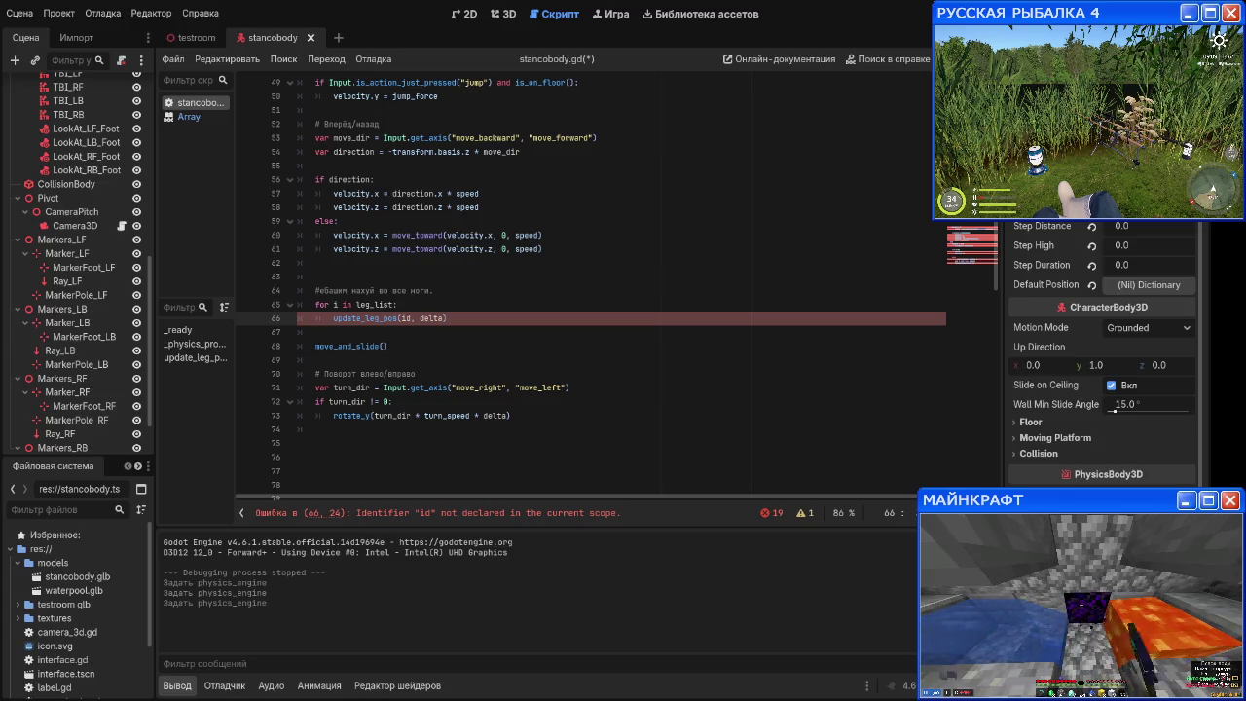
pyautogui.scroll(-5, 440, 331)
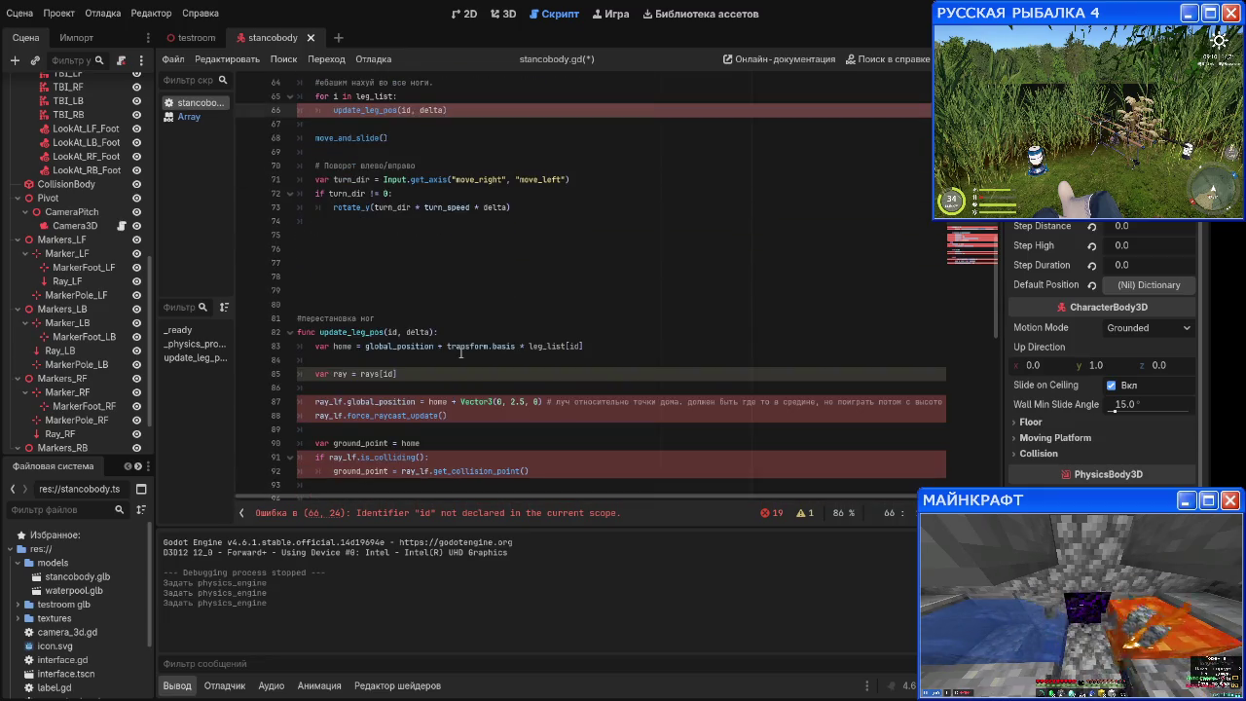
pyautogui.scroll(4, 461, 354)
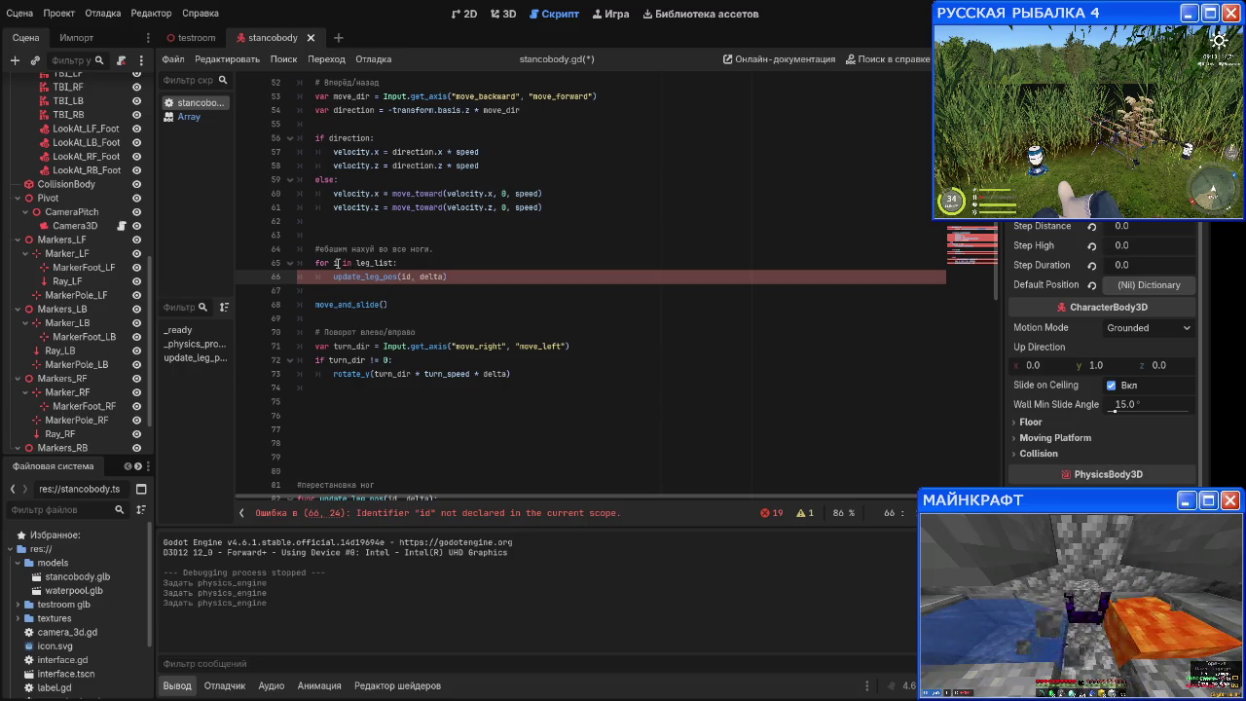
# Step: Rename the loop variable from i to id
pyautogui.click(339, 263)
pyautogui.write('d')
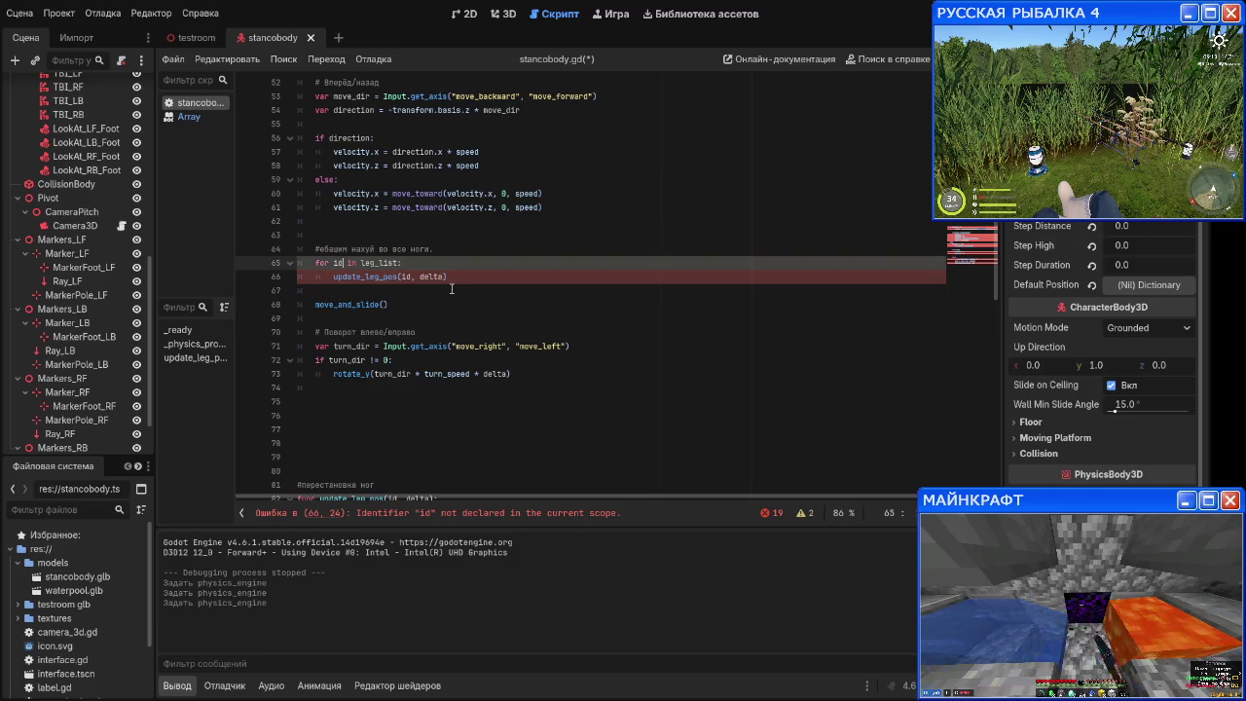
pyautogui.click(451, 289)
pyautogui.scroll(-5, 485, 390)
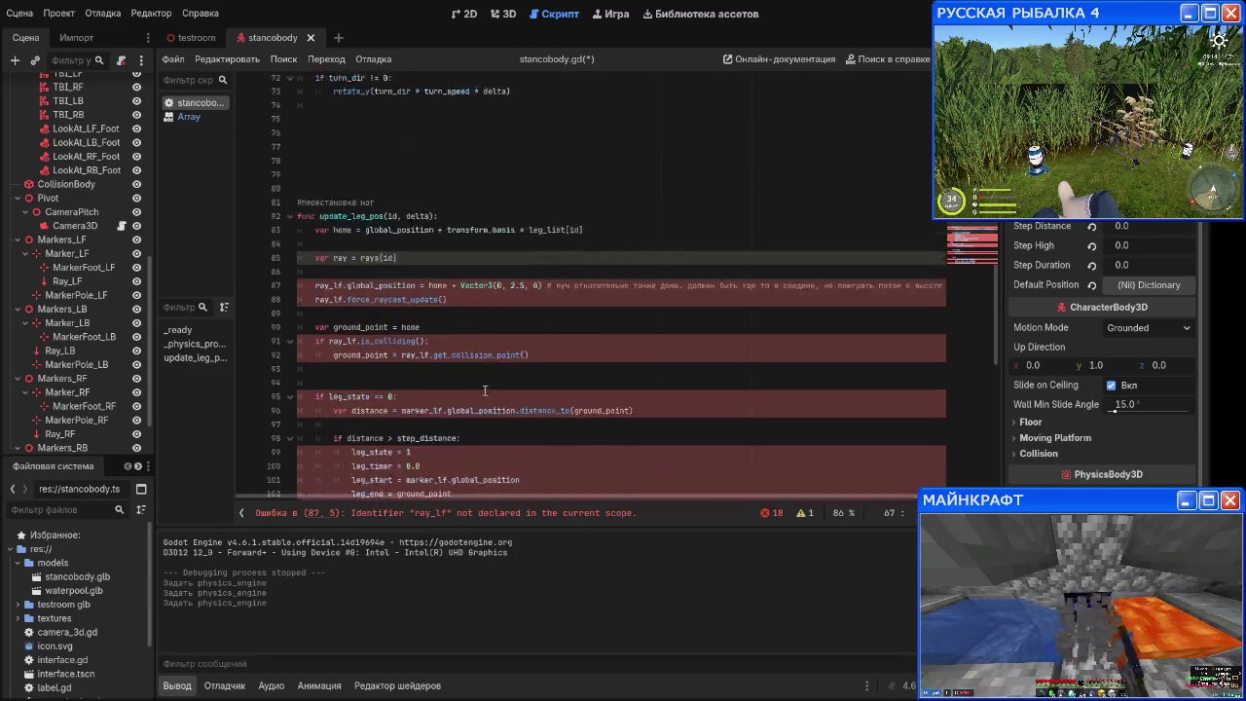
pyautogui.scroll(-1, 485, 390)
# Step: After var ray = rays[id], add ray.global_position = home + Vector3(0, 2.5, 0)
pyautogui.click(468, 221)
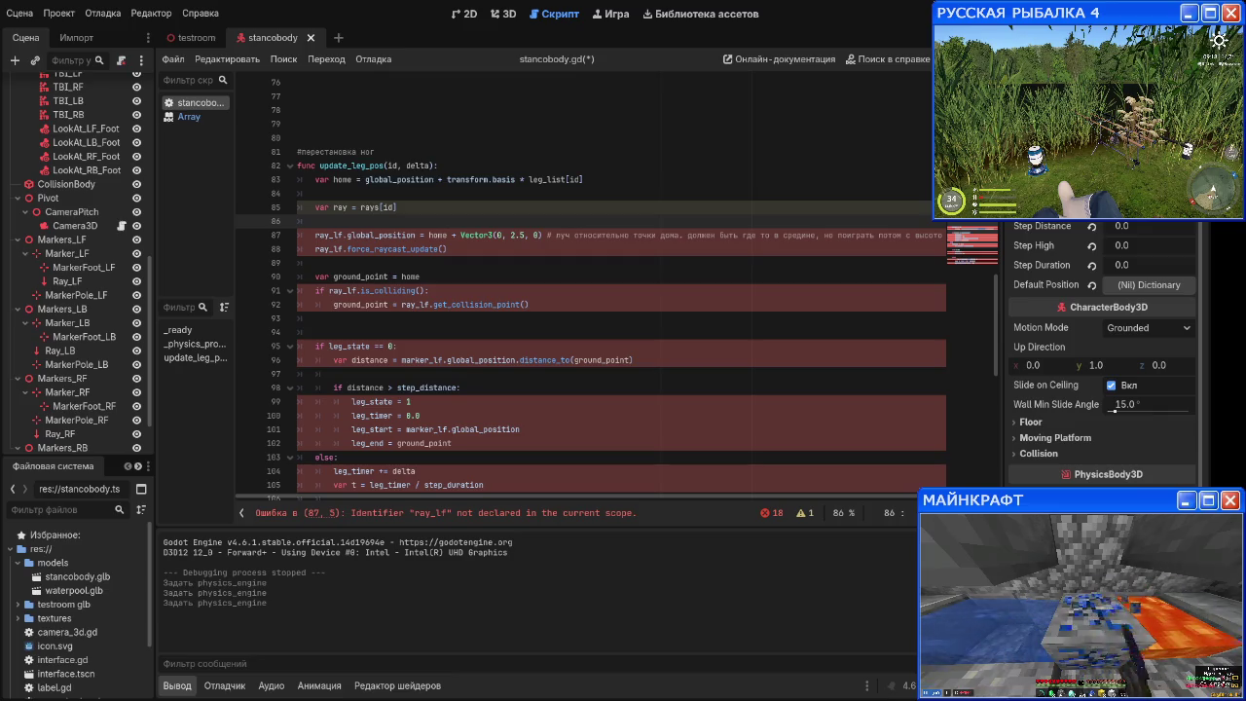
pyautogui.scroll(2, 455, 295)
pyautogui.click(455, 291)
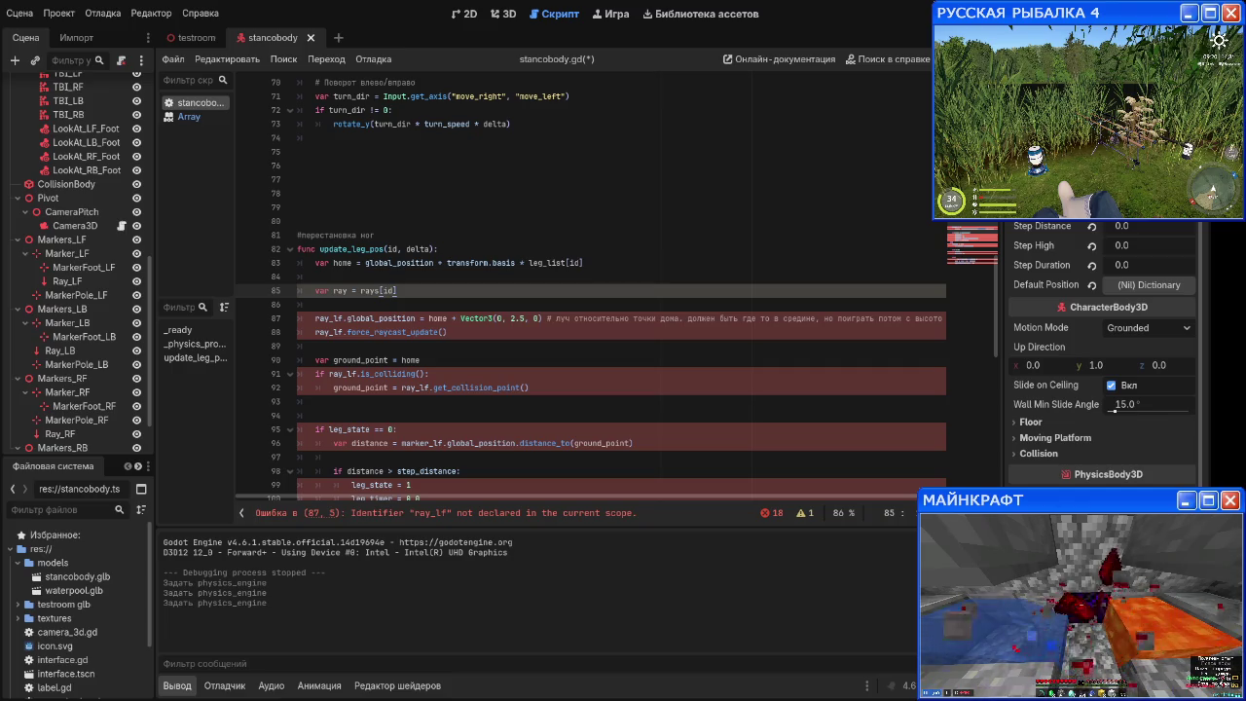
pyautogui.press('Return')
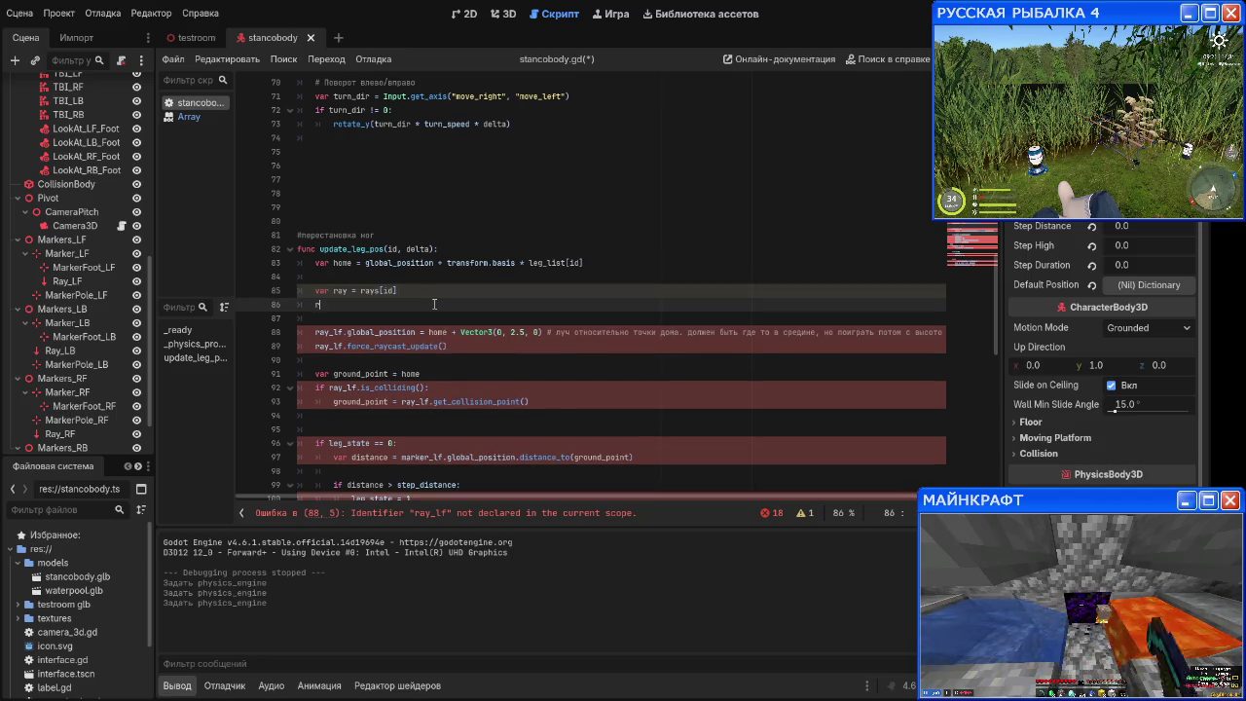
pyautogui.write('ay.')
pyautogui.press('Escape')
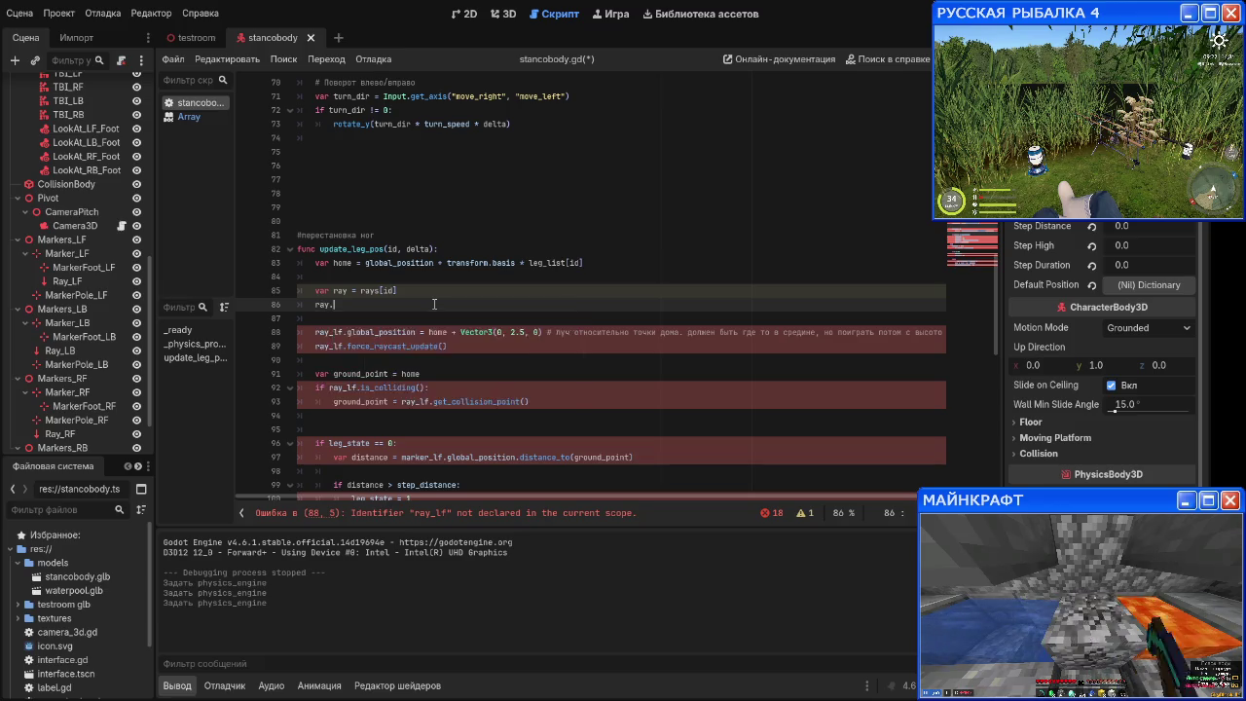
pyautogui.write('global_position = ')
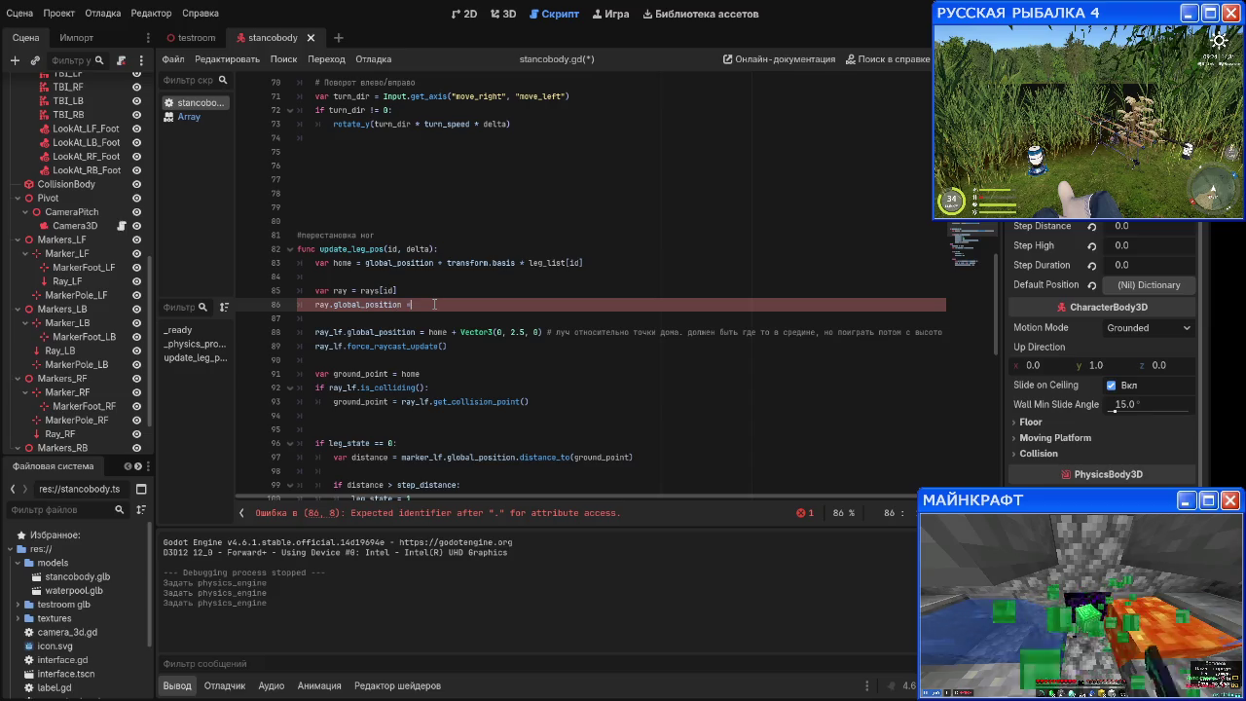
pyautogui.write('home +')
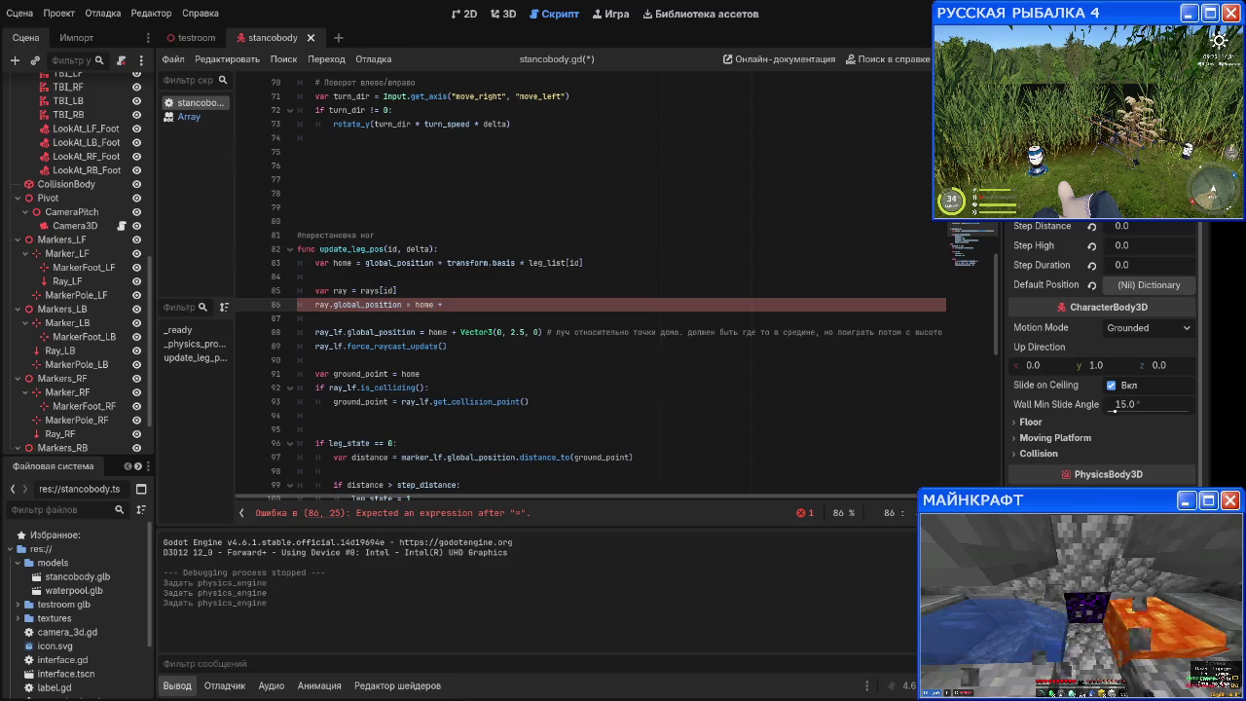
pyautogui.write(' Ve')
pyautogui.press('Down')
pyautogui.press('Down')
pyautogui.press('Return')
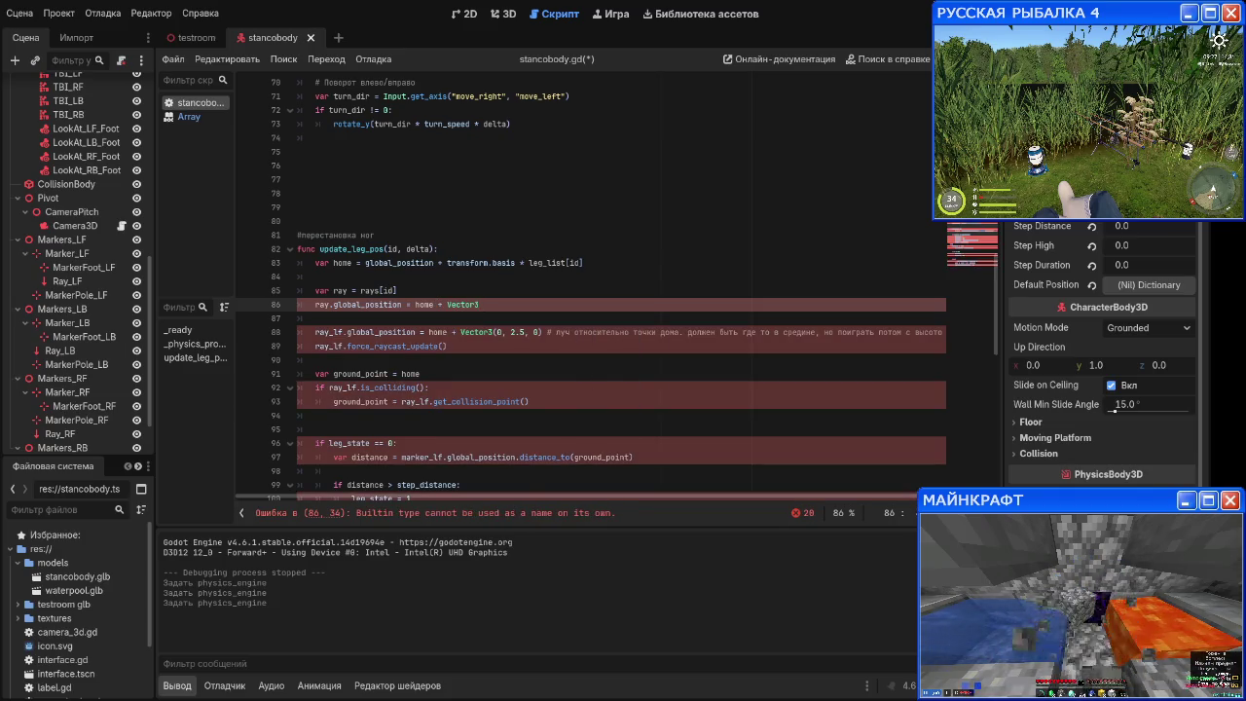
pyautogui.write('(')
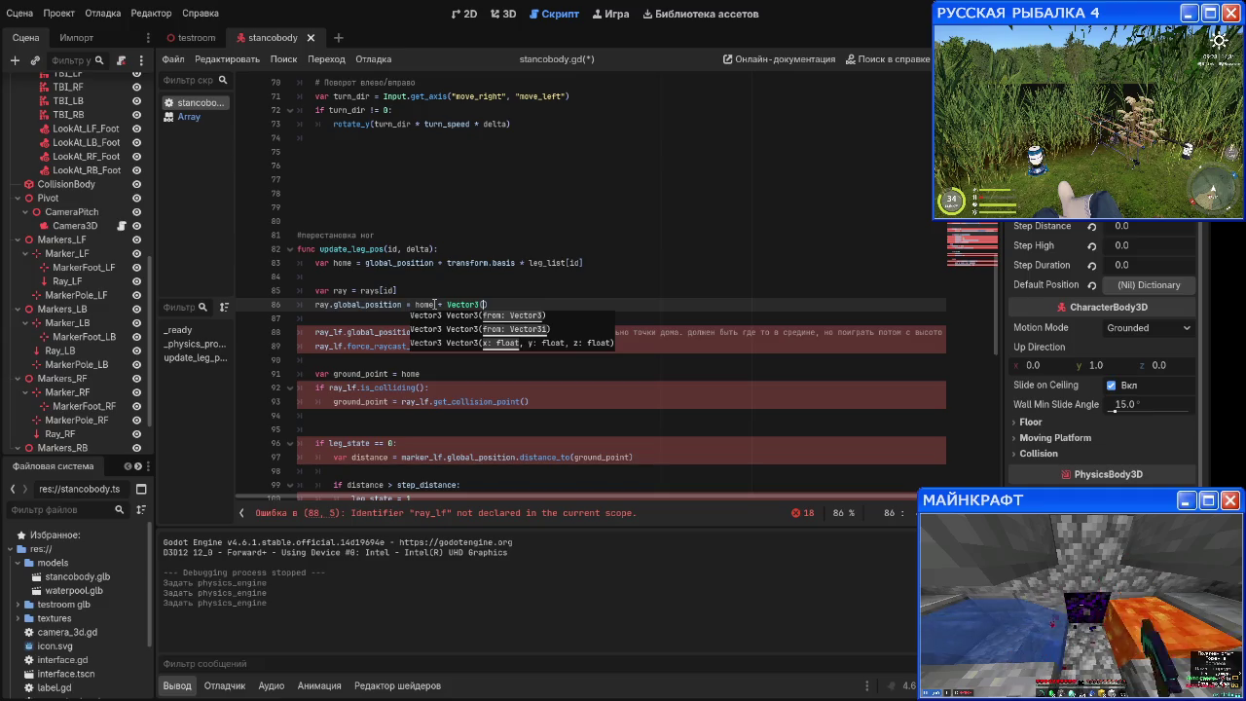
pyautogui.click(575, 378)
pyautogui.moveTo(542, 331); pyautogui.dragTo(498, 332)
pyautogui.hotkey('ctrl', 'c')
pyautogui.click(484, 305)
pyautogui.hotkey('ctrl', 'v')
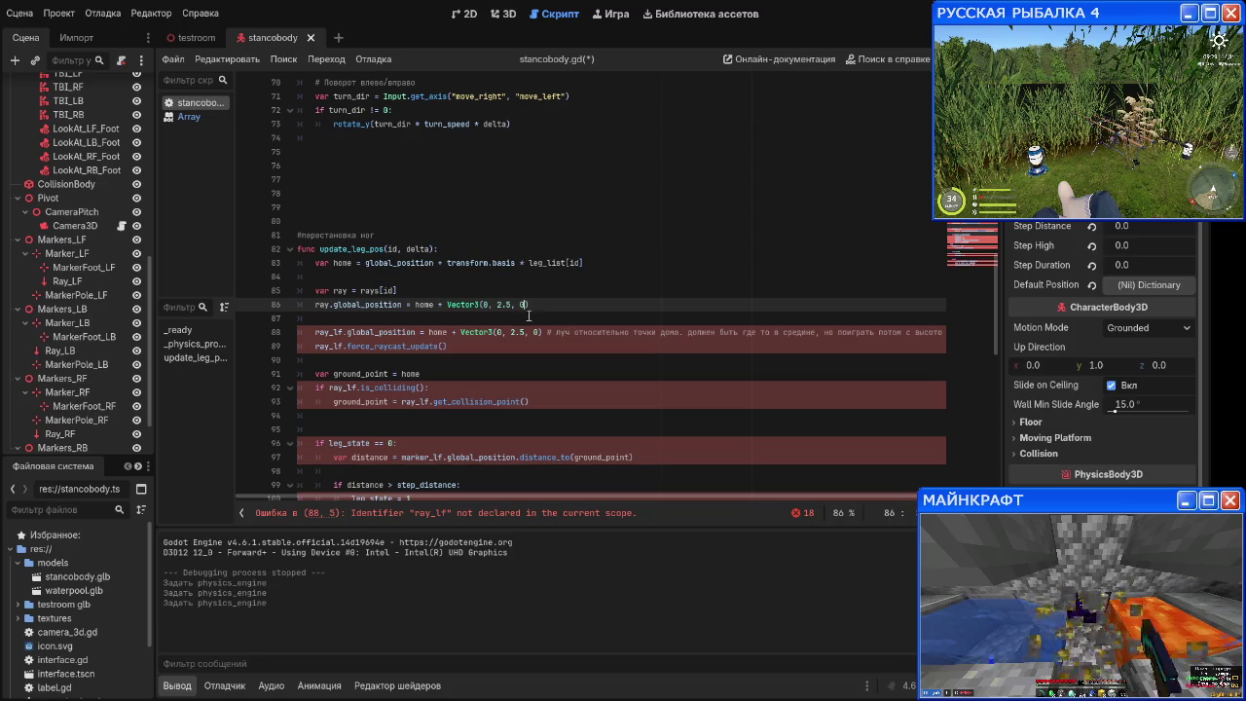
# Step: Add ray.force_raycast_update() on the following line
pyautogui.press('Return')
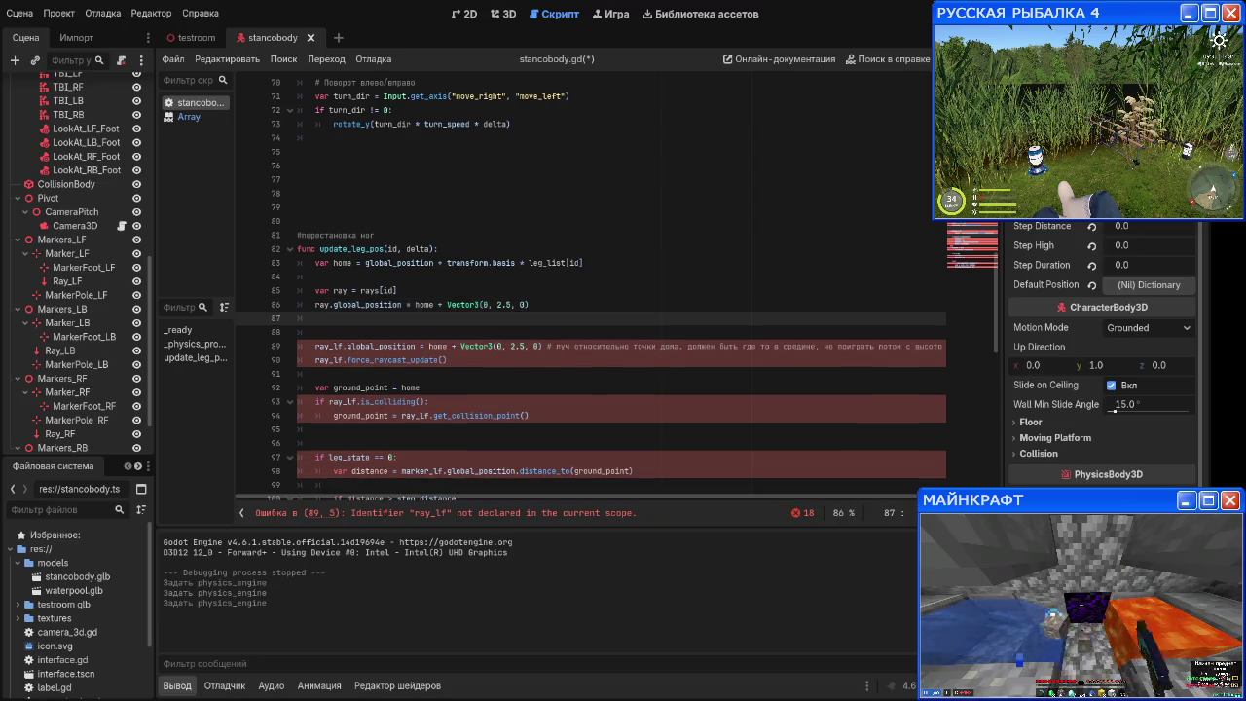
pyautogui.write('ray.')
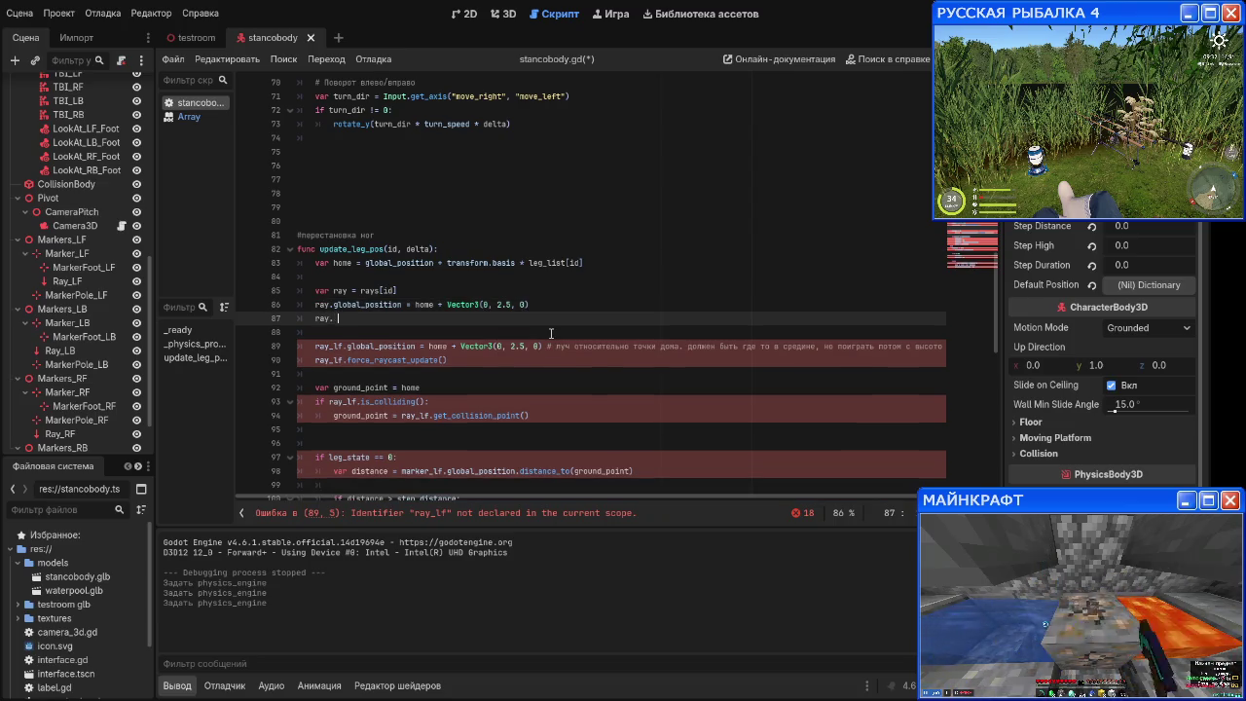
pyautogui.write('fo')
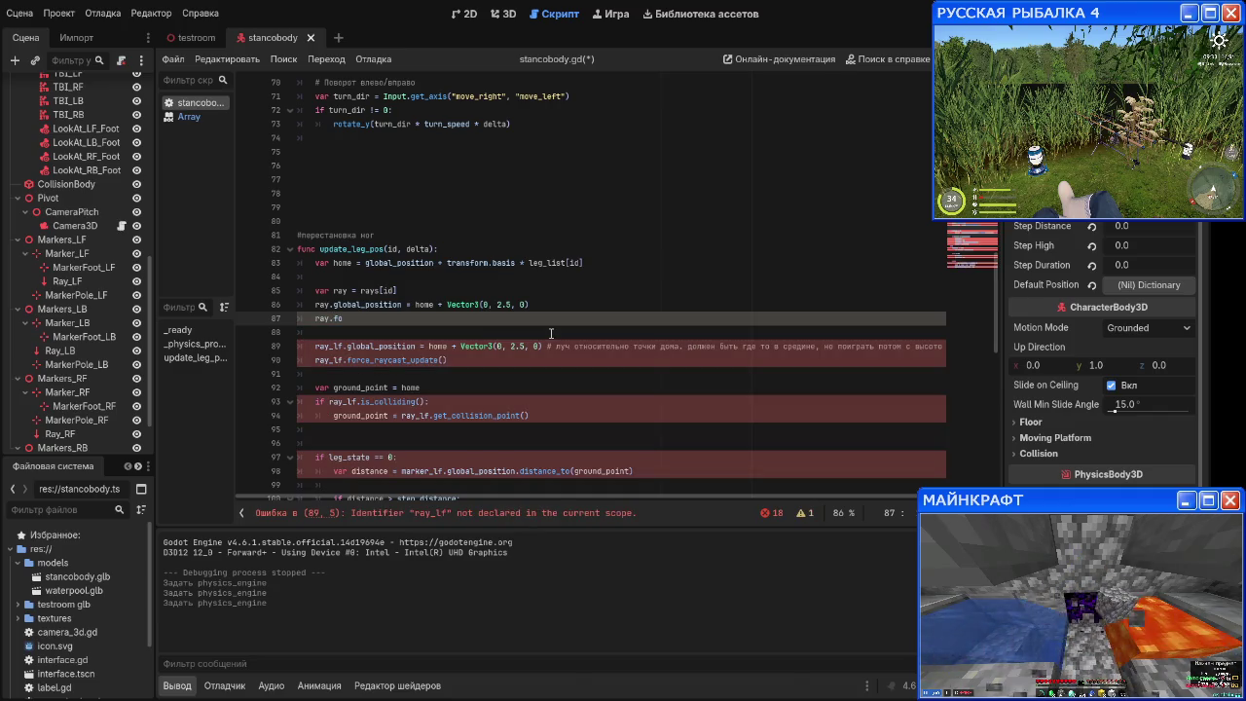
pyautogui.write('rce_ray')
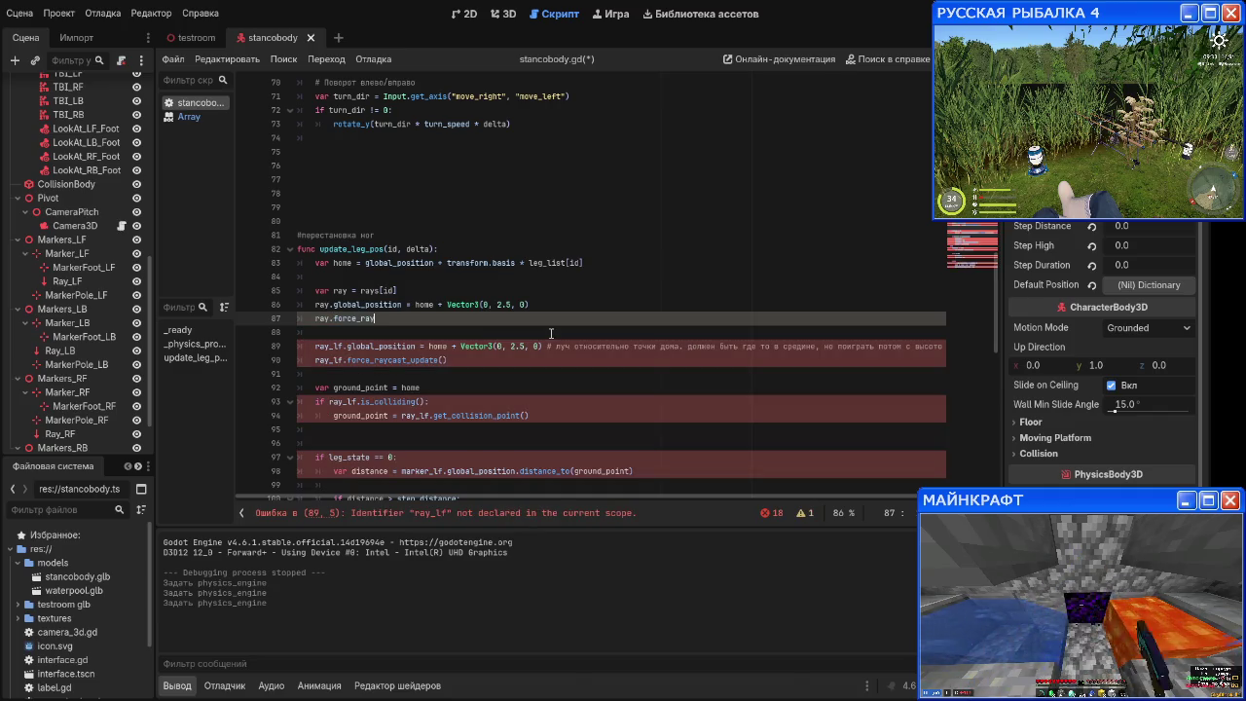
pyautogui.write('cast_')
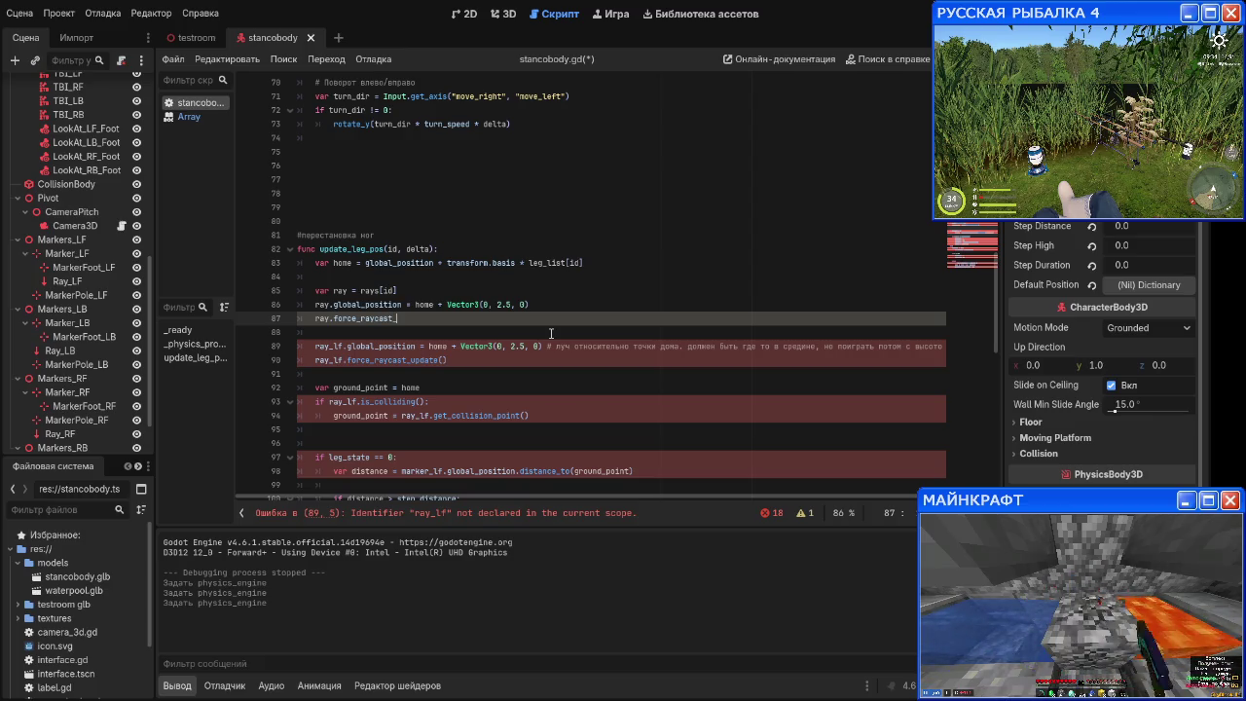
pyautogui.write('update()')
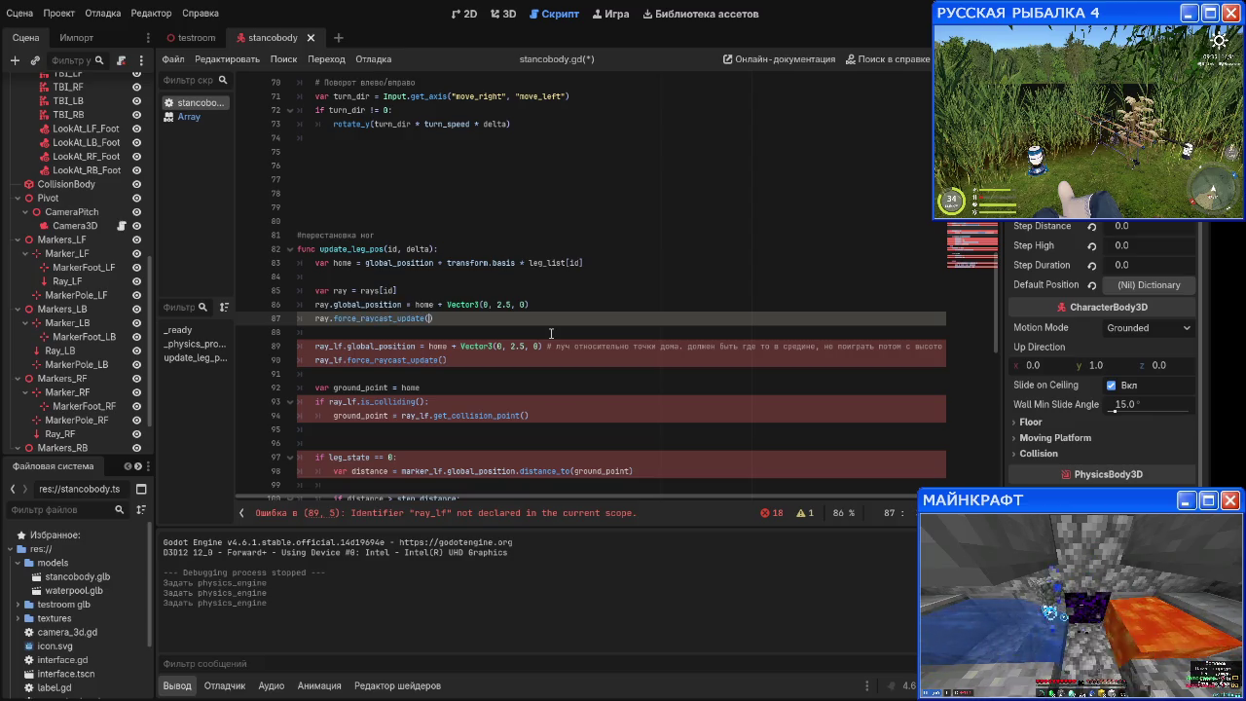
pyautogui.click(359, 302)
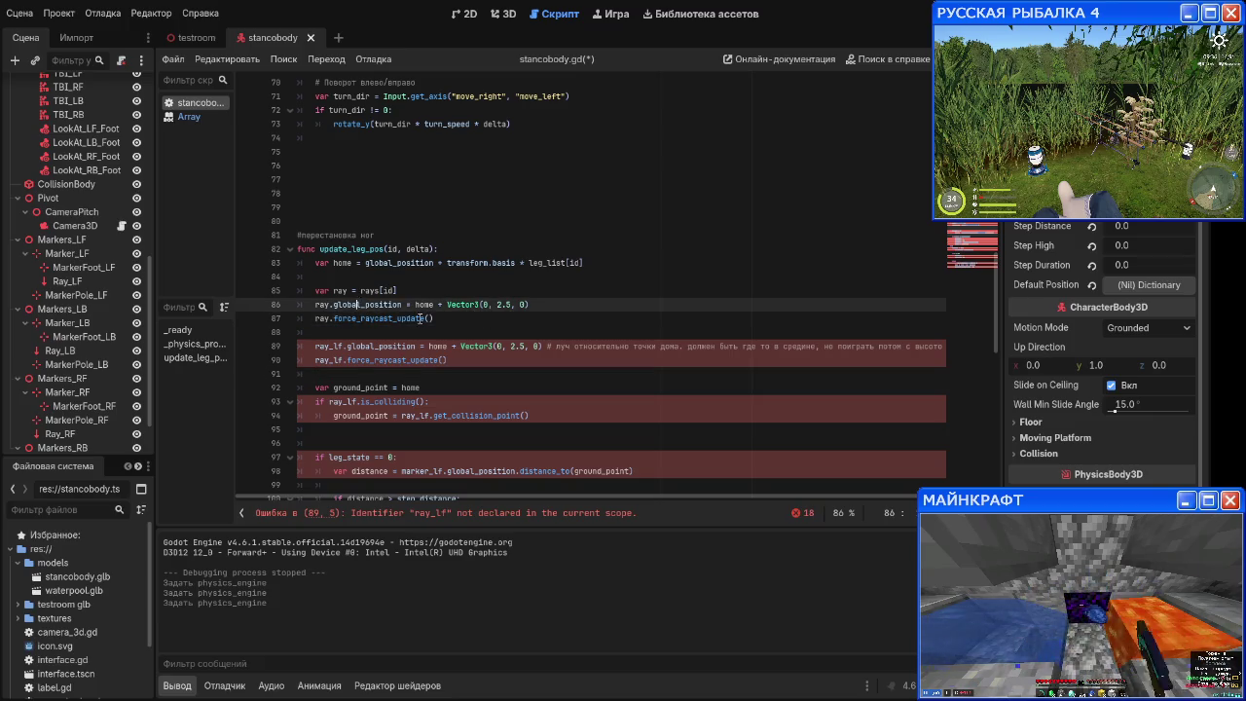
# Step: Delete the old ray_lf raycast lines and open blank lines above the leg_state check
pyautogui.moveTo(447, 360); pyautogui.dragTo(292, 345)
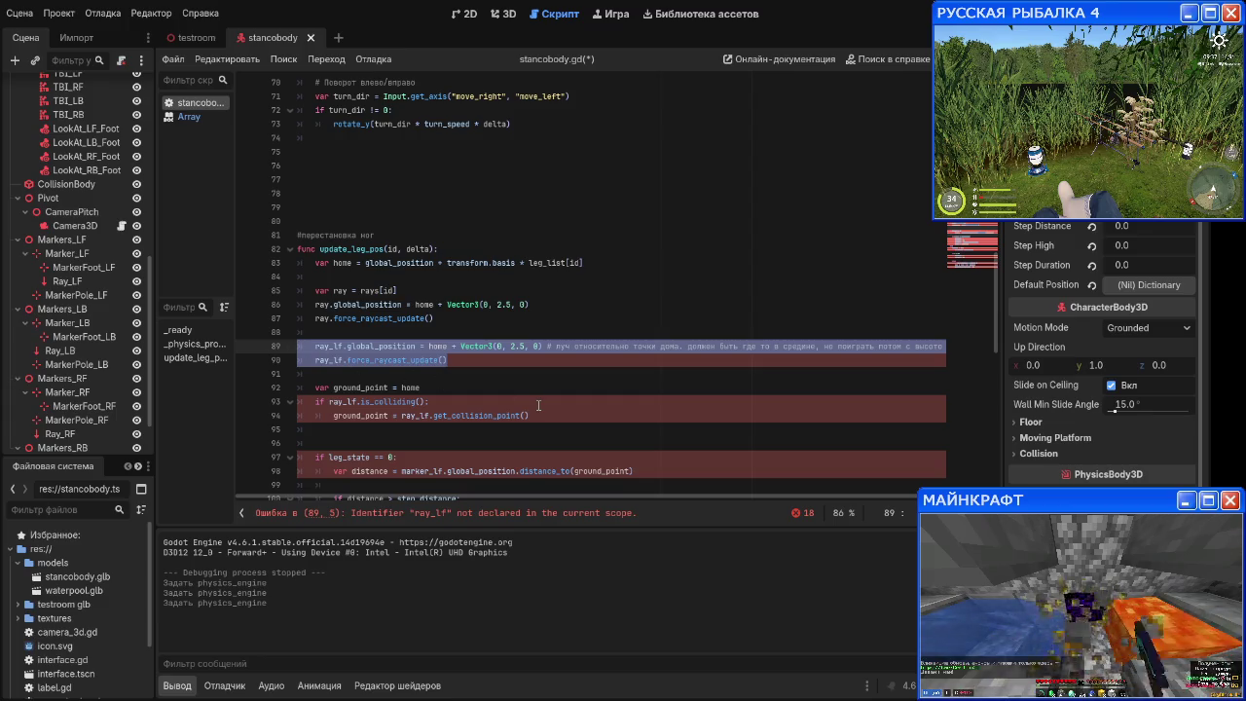
pyautogui.press('BackSpace')
pyautogui.press('BackSpace')
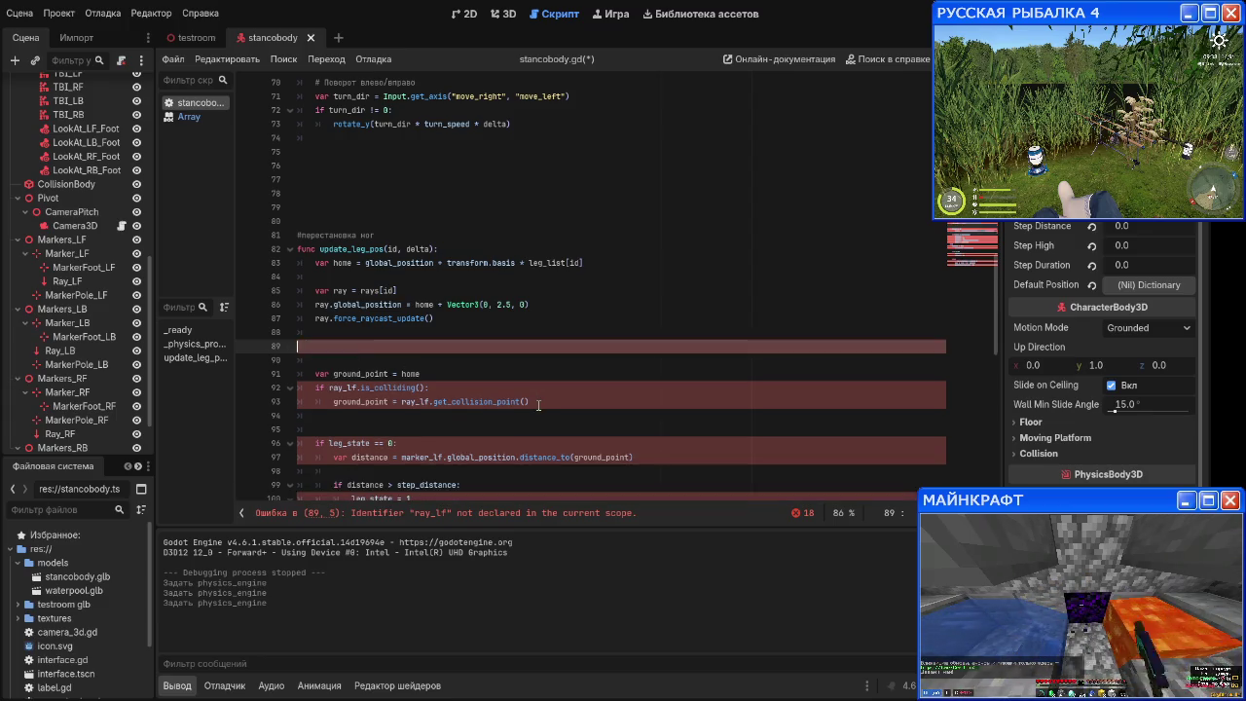
pyautogui.press('BackSpace')
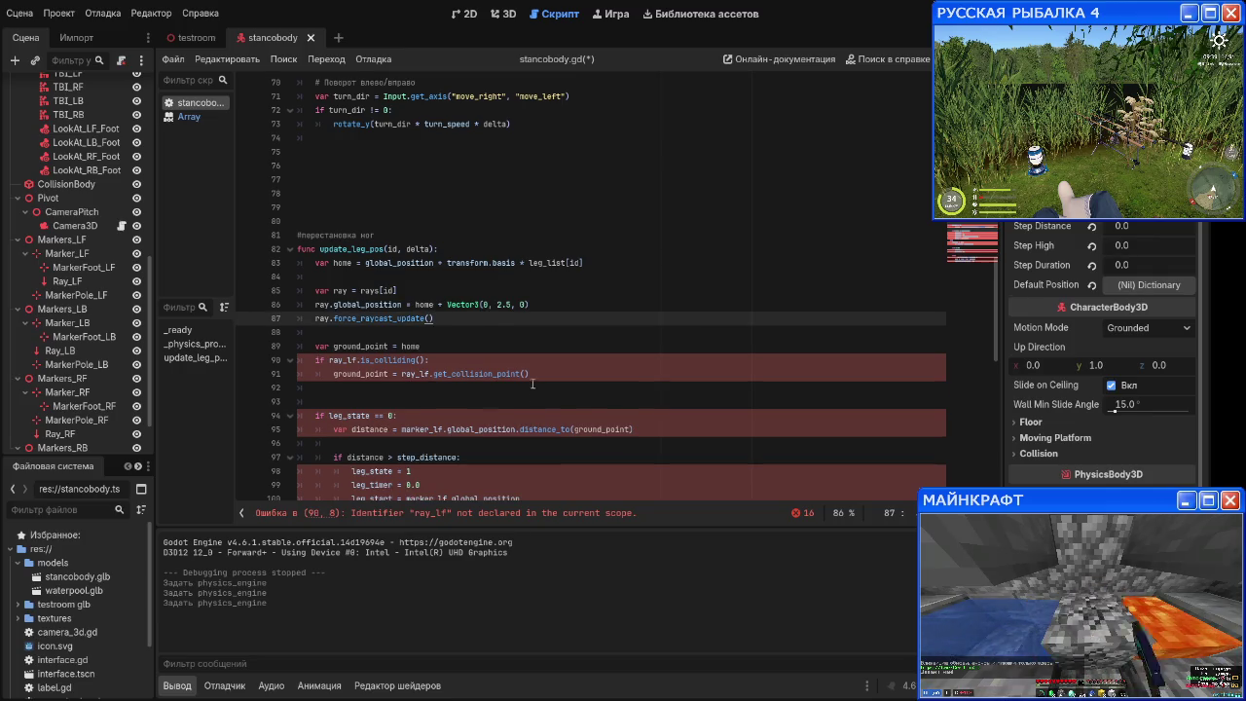
pyautogui.scroll(-2, 493, 315)
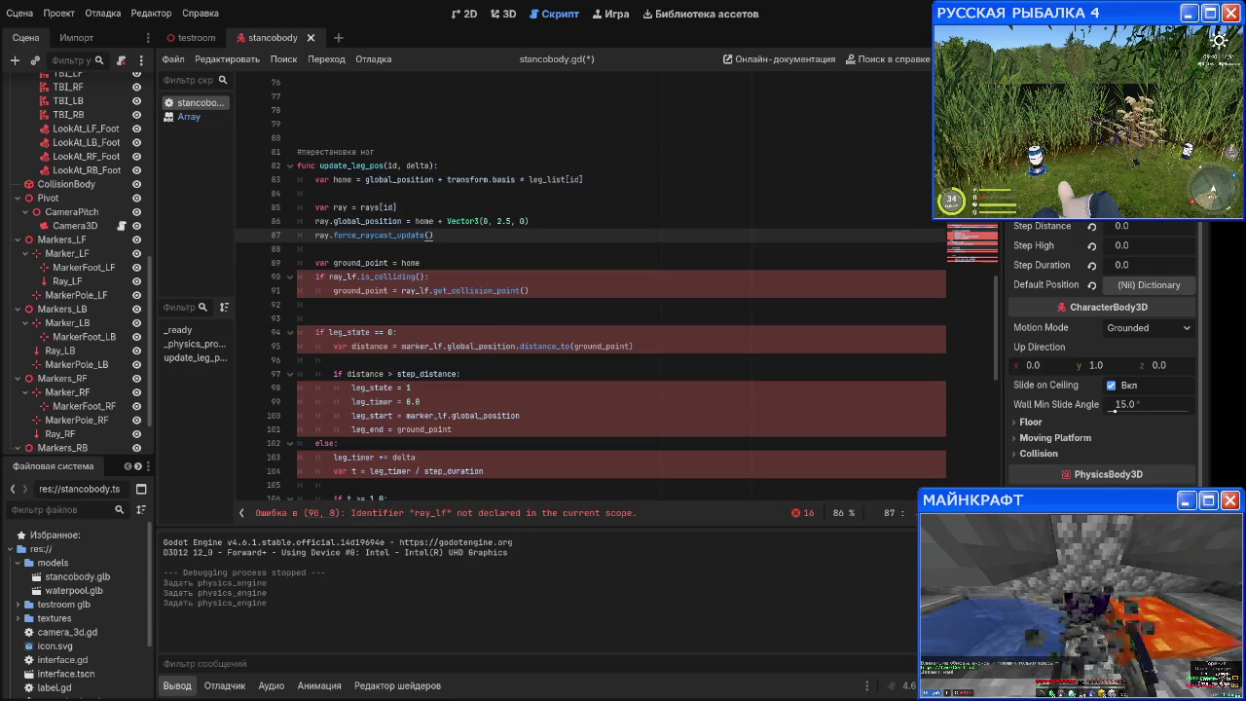
pyautogui.click(414, 332)
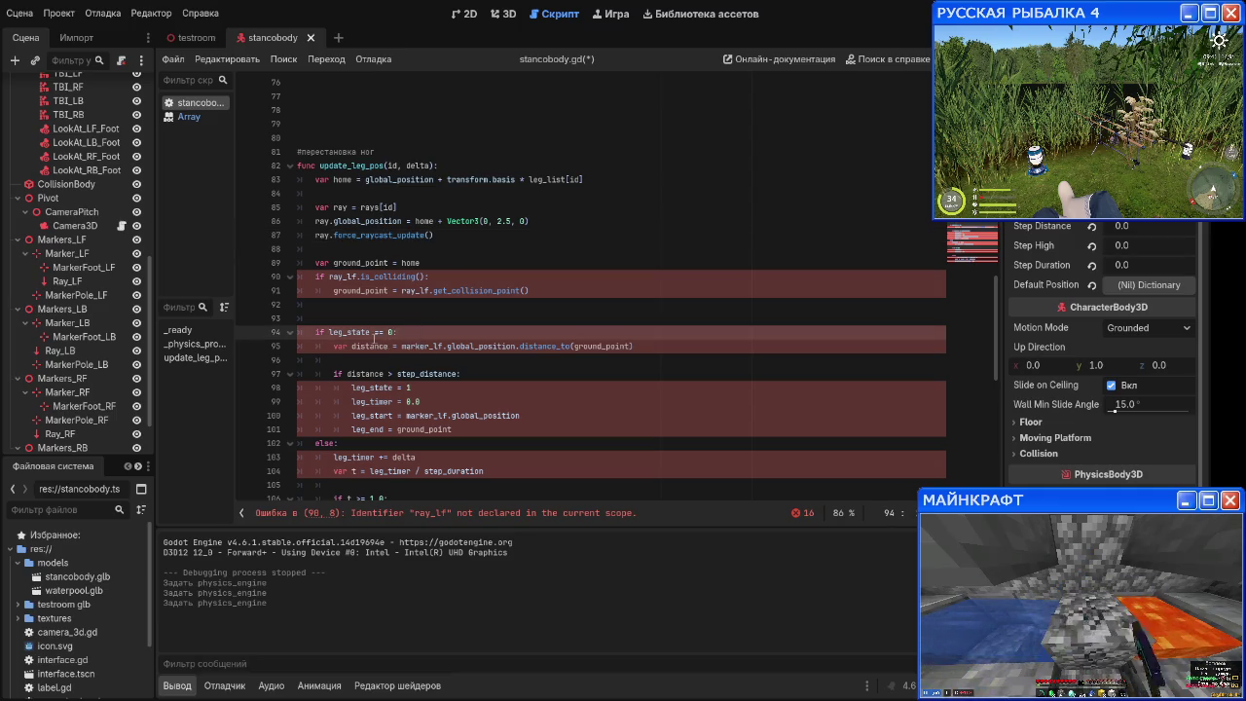
pyautogui.press('Home')
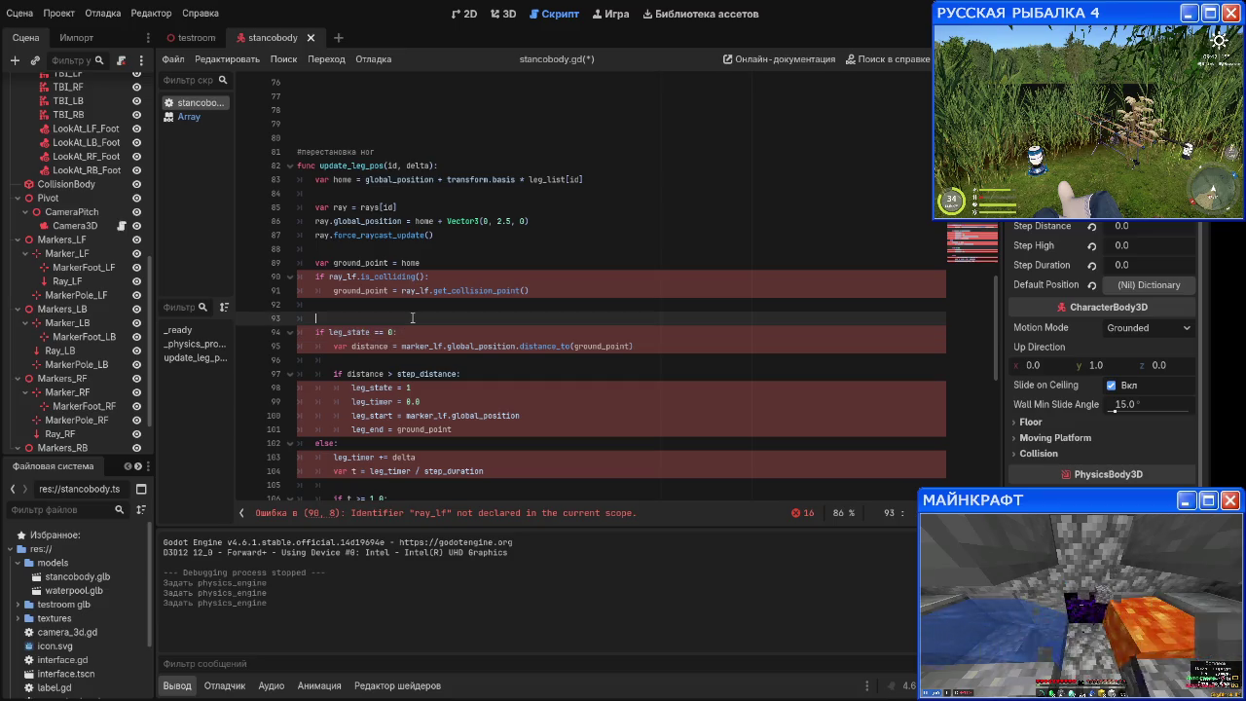
pyautogui.press('Return')
pyautogui.press('Return')
pyautogui.press('Return')
pyautogui.press('Up')
pyautogui.press('Up')
pyautogui.press('Up')
pyautogui.press('Up')
pyautogui.press('Up')
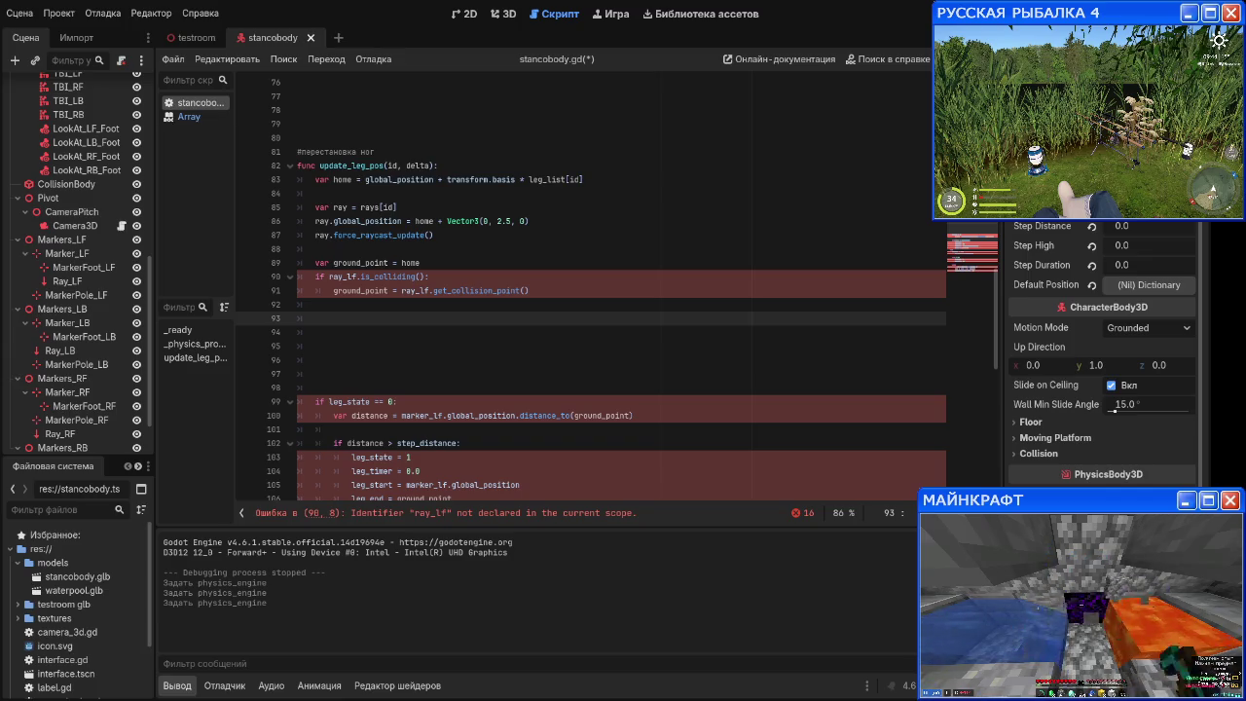
# Step: Rename ray_lf to ray in the colliding check and collision point lines 90–91
pyautogui.click(388, 261)
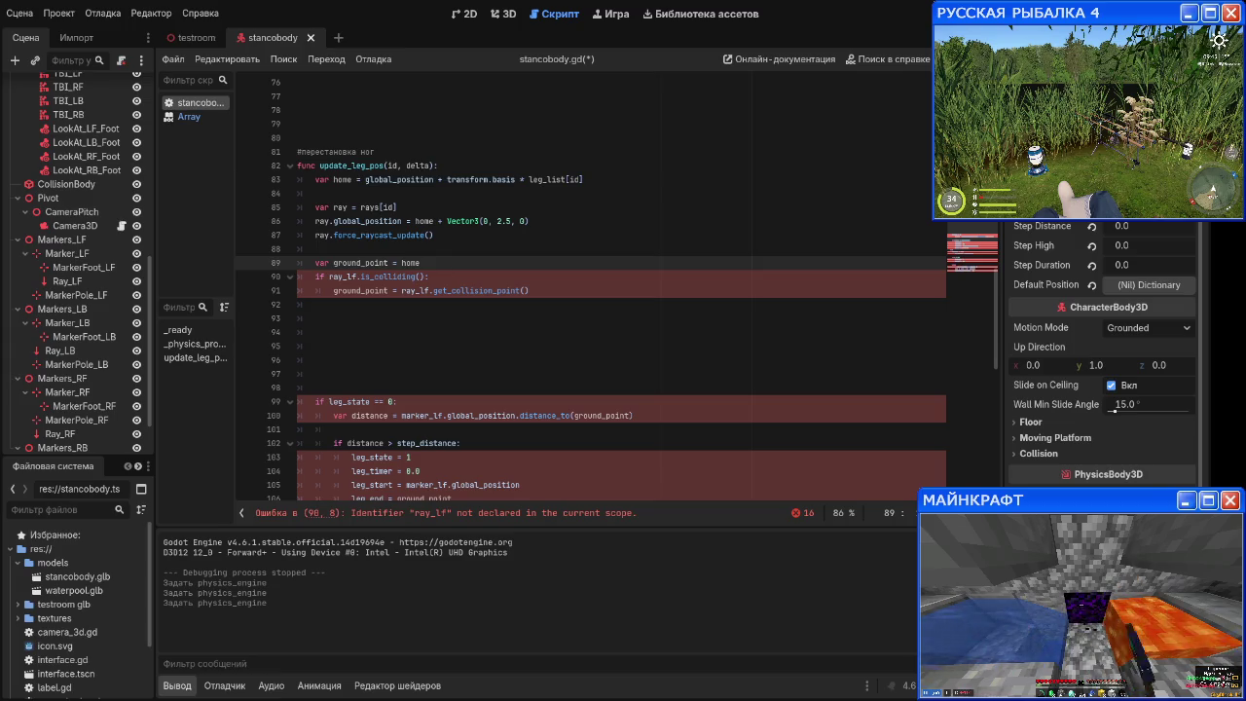
pyautogui.click(441, 279)
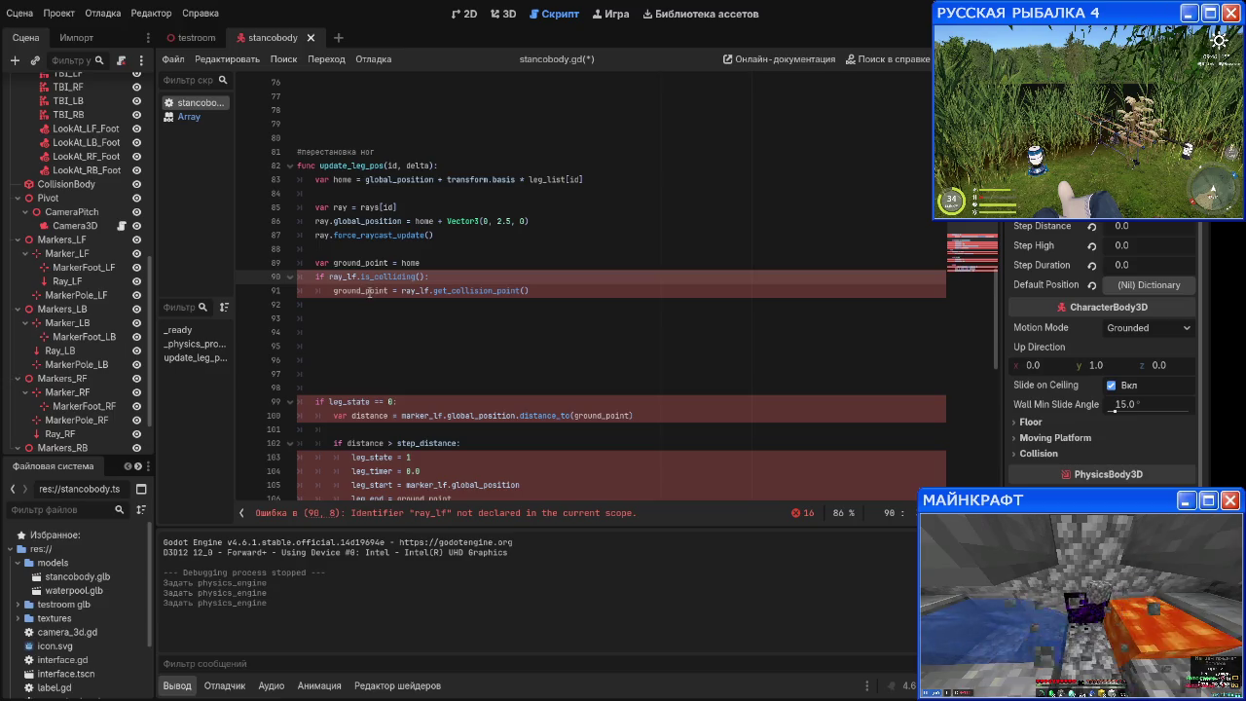
pyautogui.press('Left')
pyautogui.press('Left')
pyautogui.press('Left')
pyautogui.press('BackSpace')
pyautogui.press('BackSpace')
pyautogui.press('BackSpace')
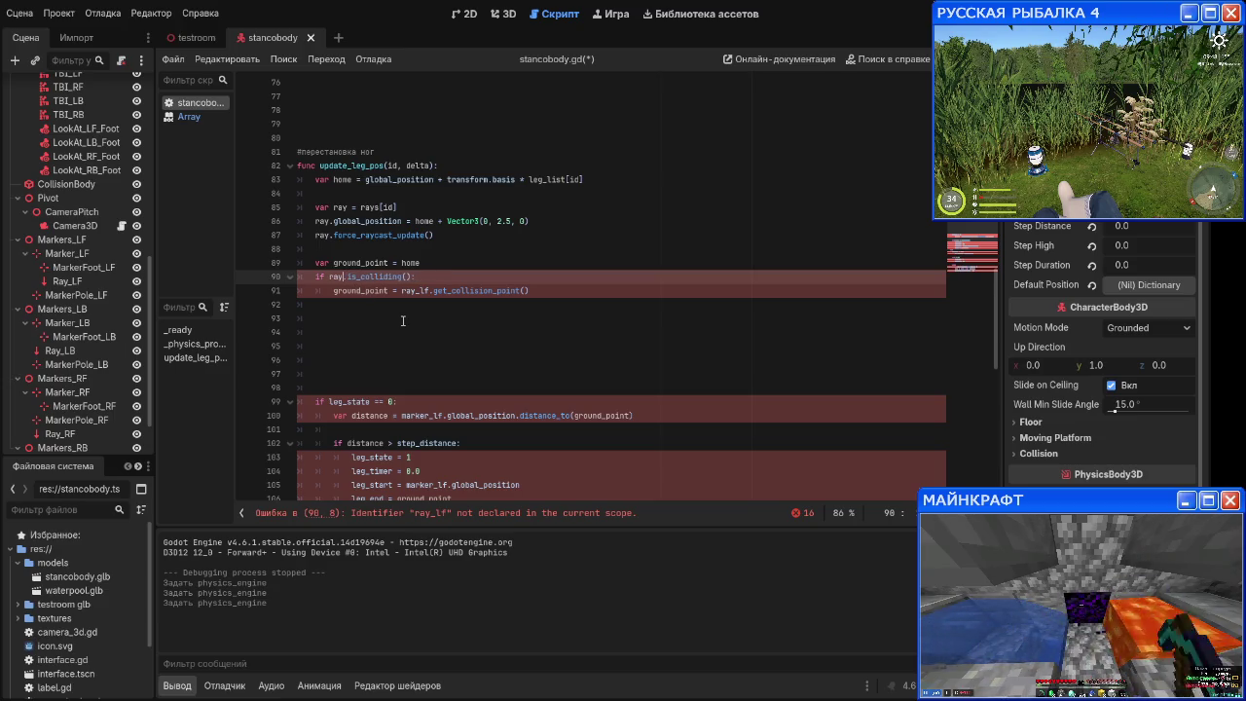
pyautogui.click(431, 290)
pyautogui.press('BackSpace')
pyautogui.press('BackSpace')
pyautogui.press('BackSpace')
pyautogui.click(419, 345)
pyautogui.scroll(-3, 419, 255)
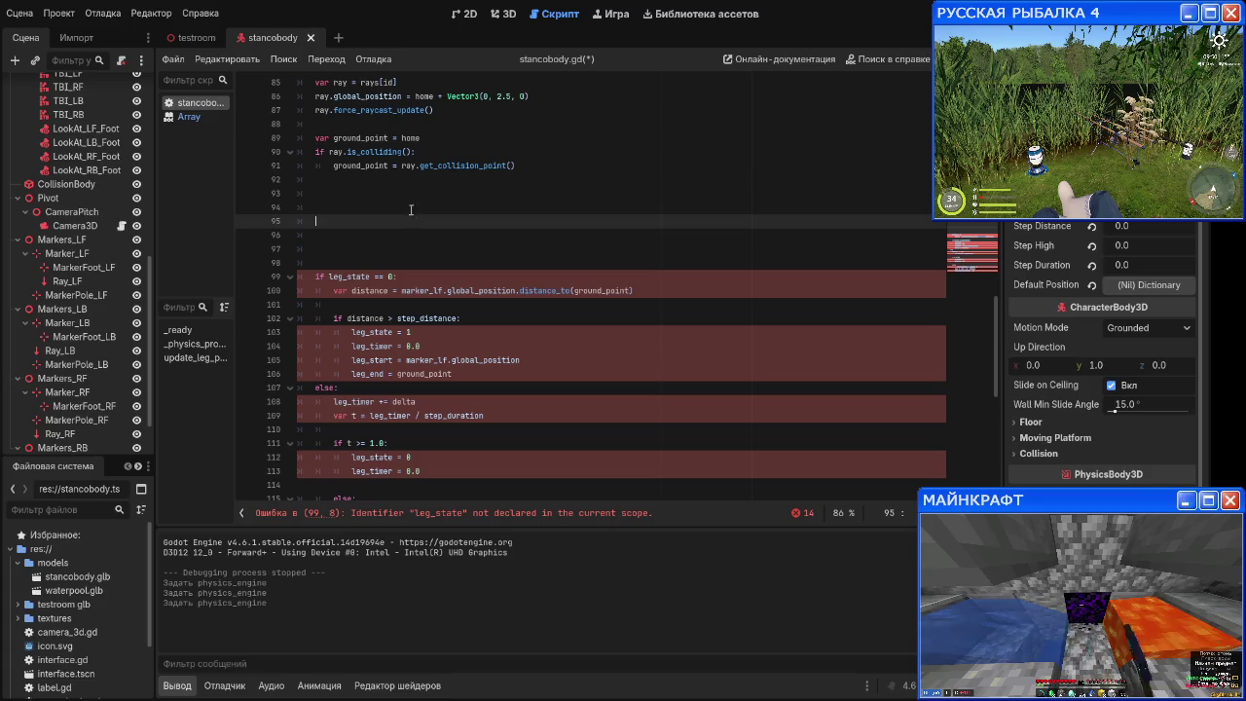
pyautogui.press('Up')
pyautogui.press('Up')
pyautogui.scroll(-2, 409, 251)
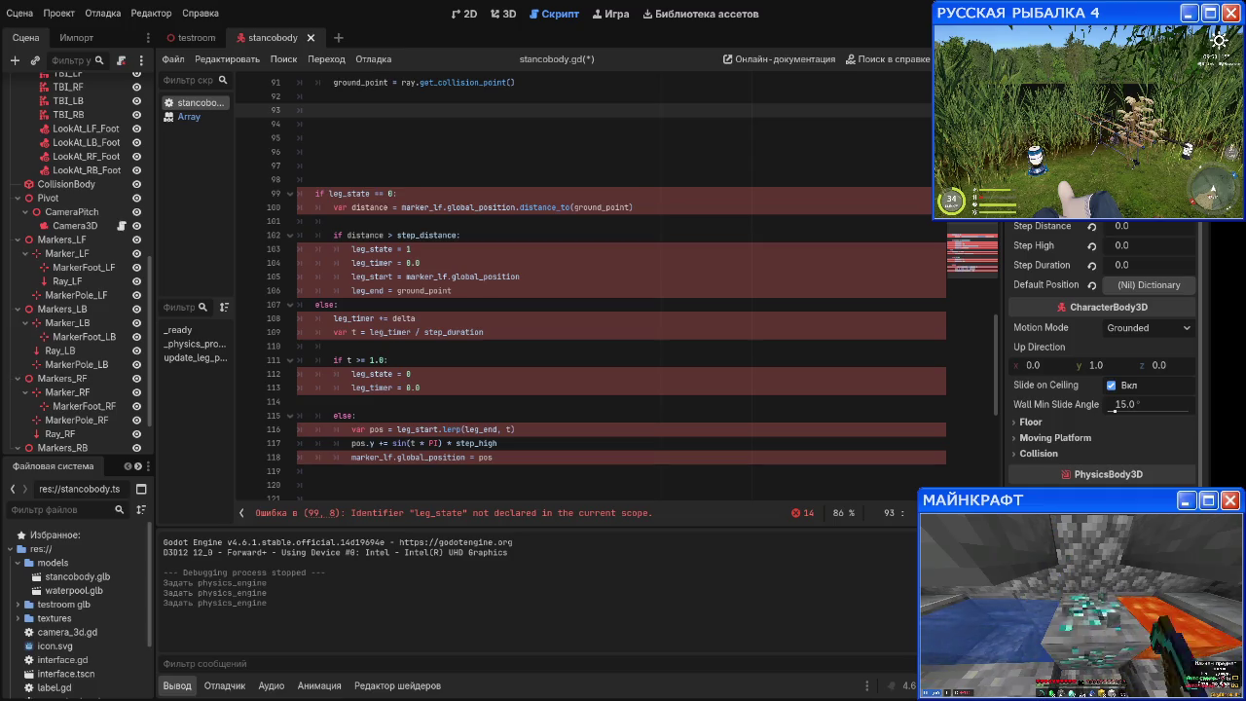
pyautogui.scroll(2, 427, 207)
pyautogui.scroll(-2, 419, 208)
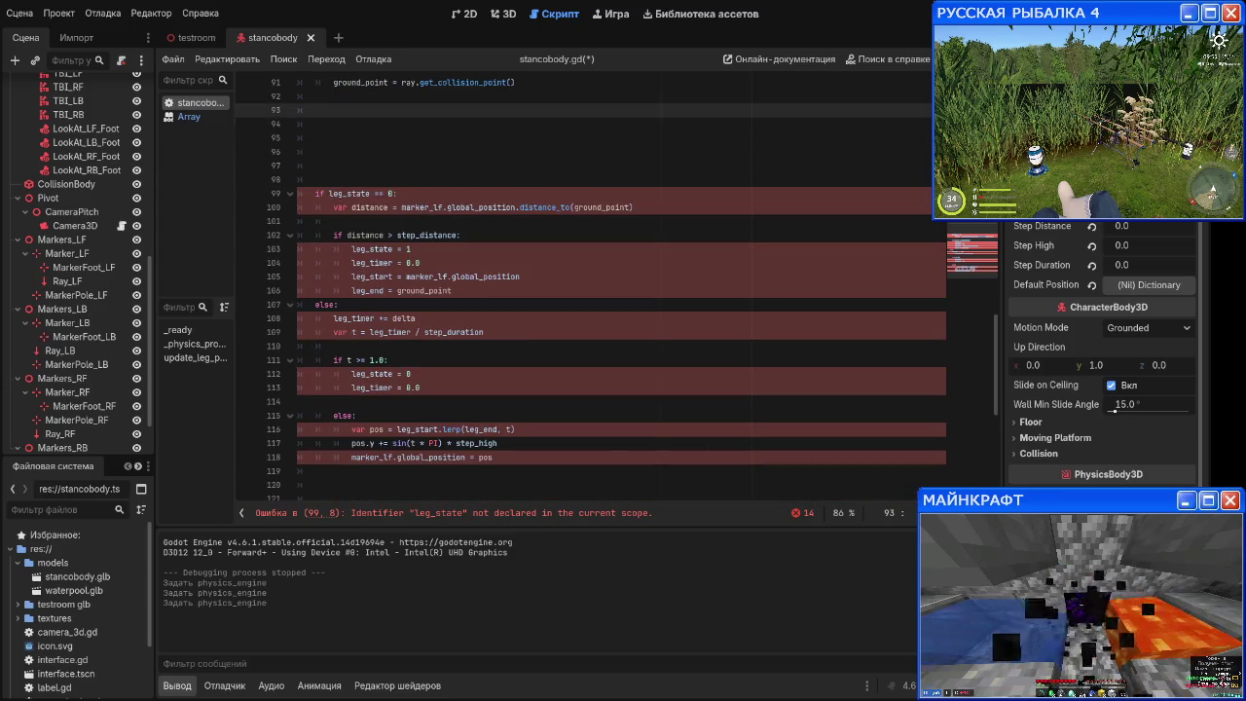
# Step: Add an 'if leg_states[id] == 0:' check on the blank line and start its body
pyautogui.write('if leg_')
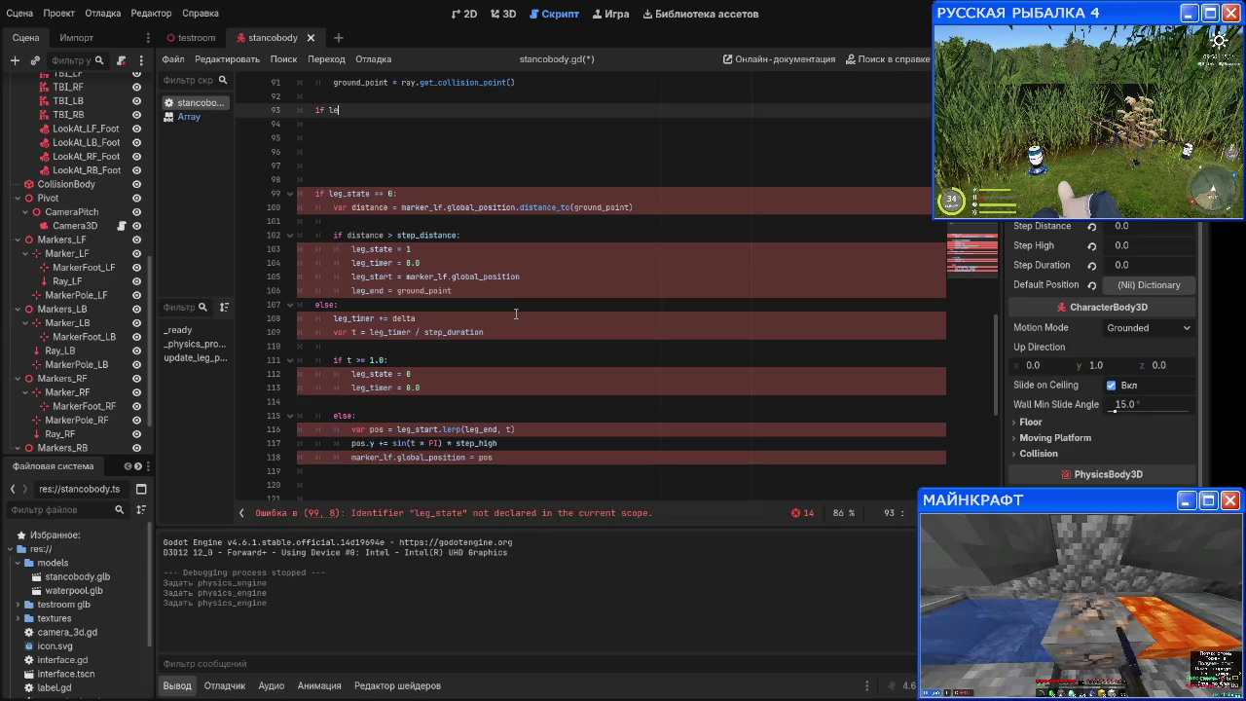
pyautogui.press('BackSpace')
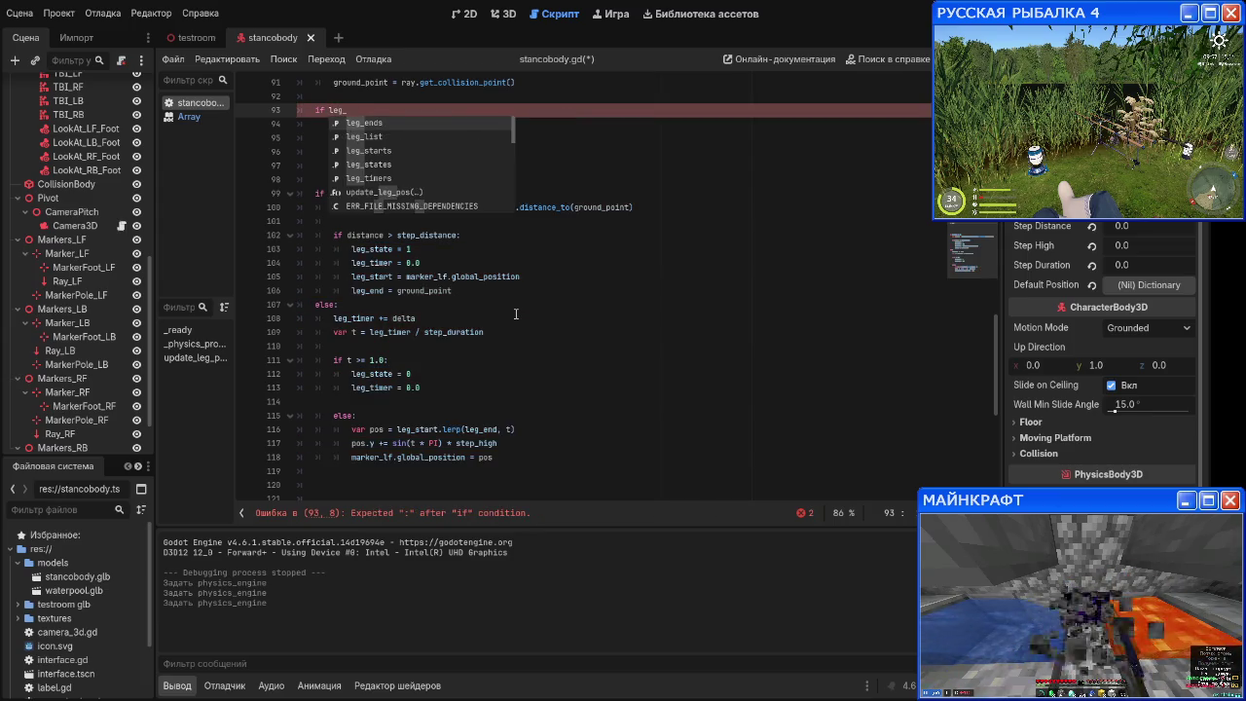
pyautogui.scroll(15, 335, 317)
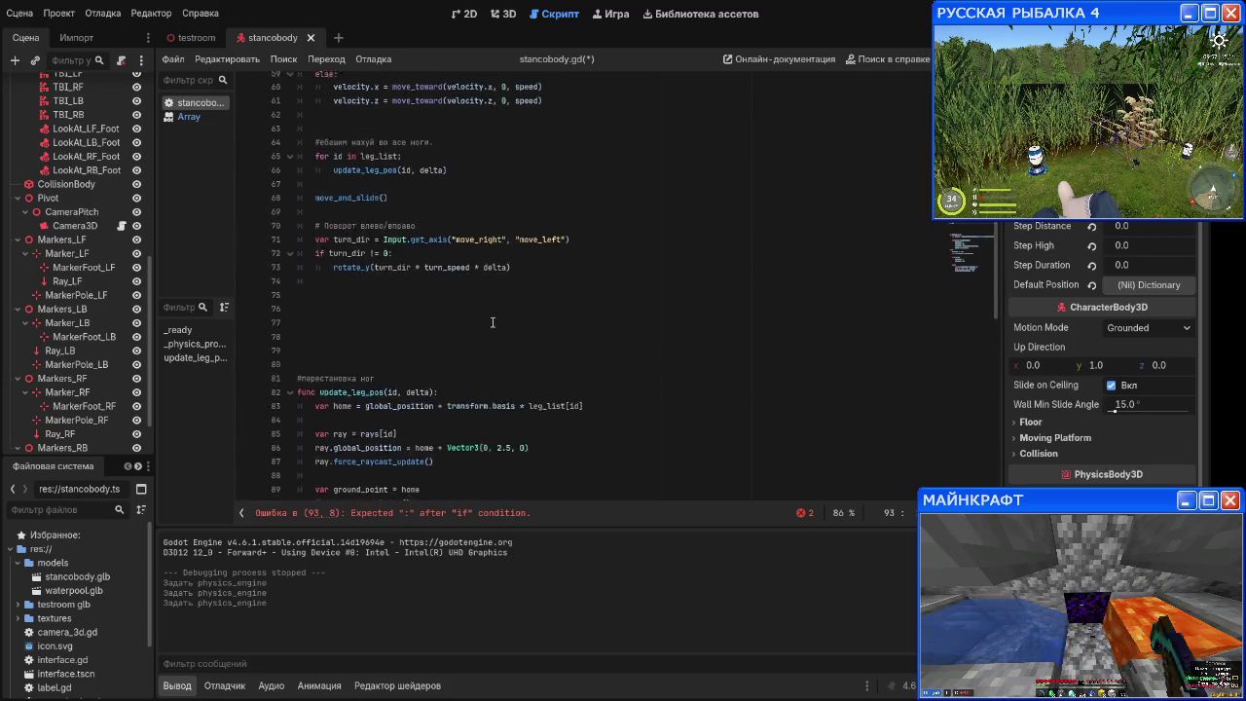
pyautogui.scroll(5, 493, 323)
pyautogui.scroll(-15, 493, 321)
pyautogui.scroll(-5, 492, 320)
pyautogui.write('statesp')
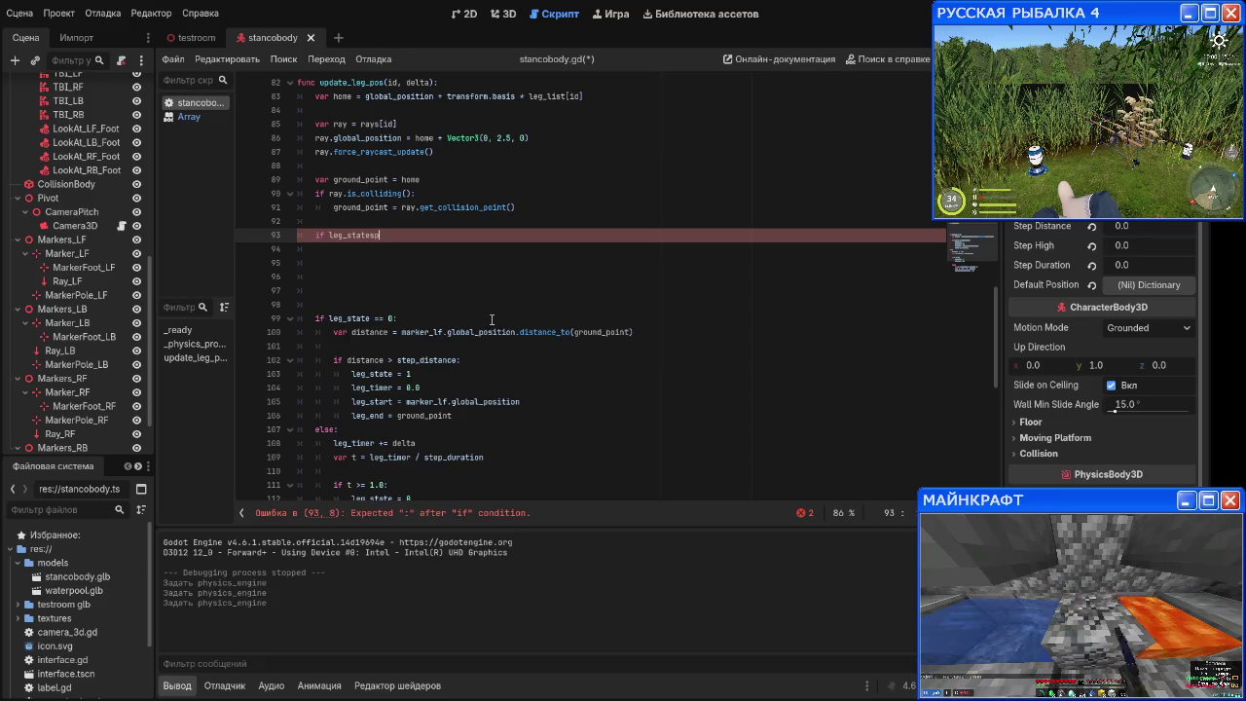
pyautogui.press('BackSpace')
pyautogui.write('[id] == 0')
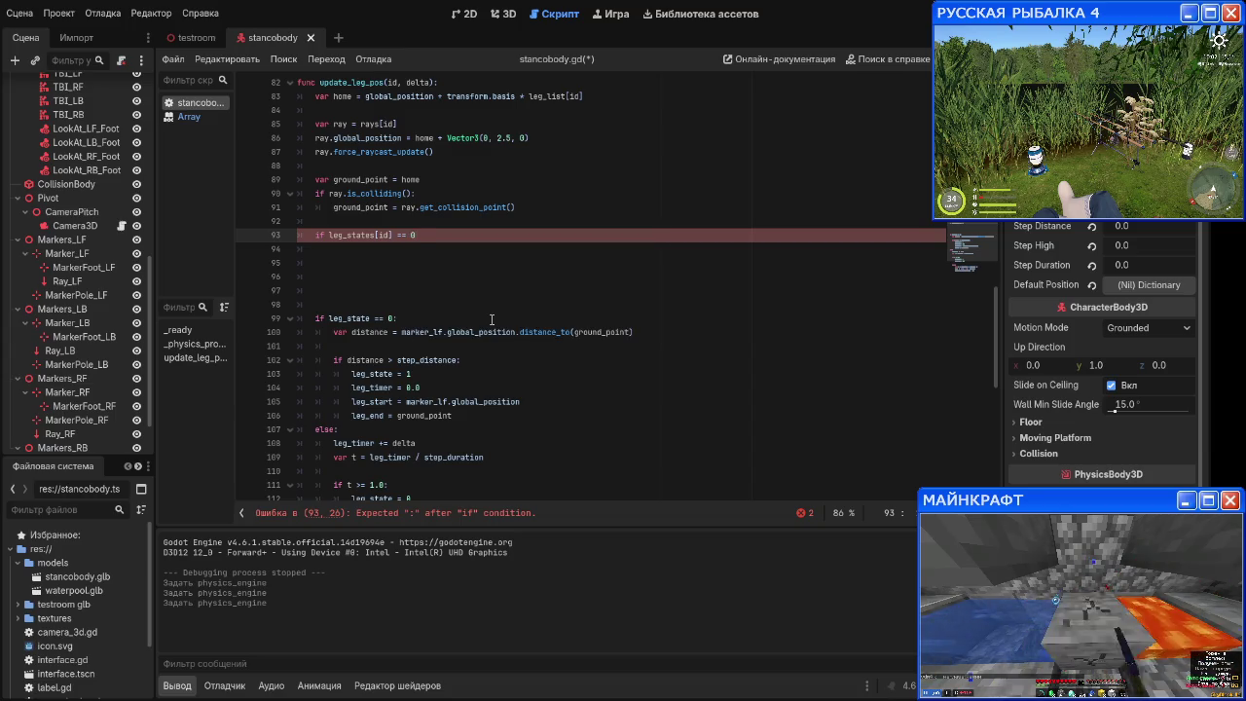
pyautogui.write(':')
pyautogui.press('Return')
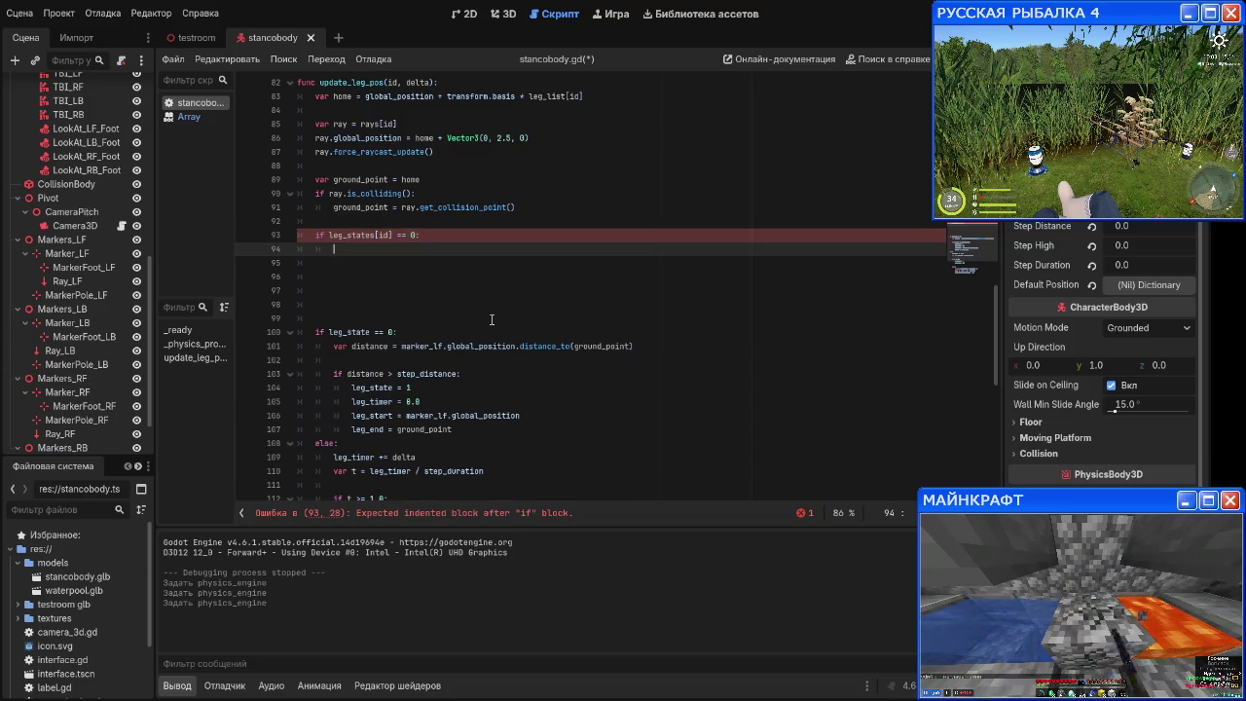
# Step: Write 'var distance = markers[id].global_position.distance_to(ground_point)', reusing the expression from line 101
pyautogui.write('var dist')
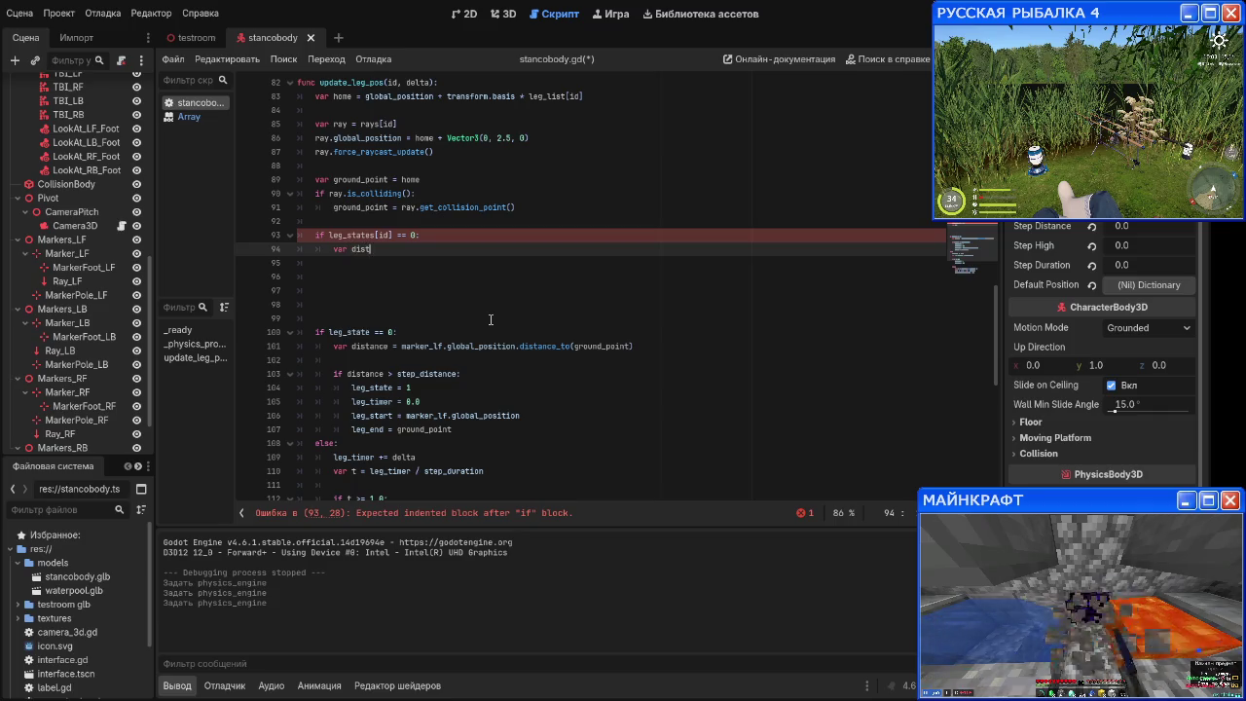
pyautogui.write('ance = mark')
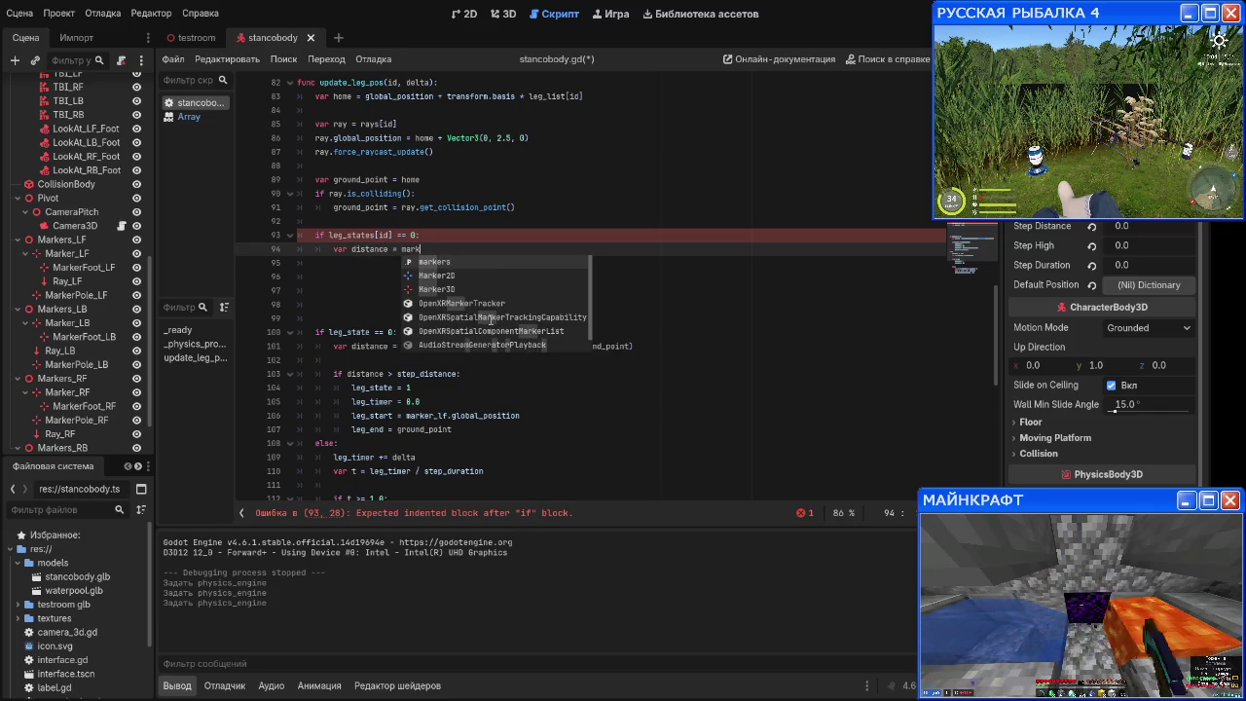
pyautogui.write('e')
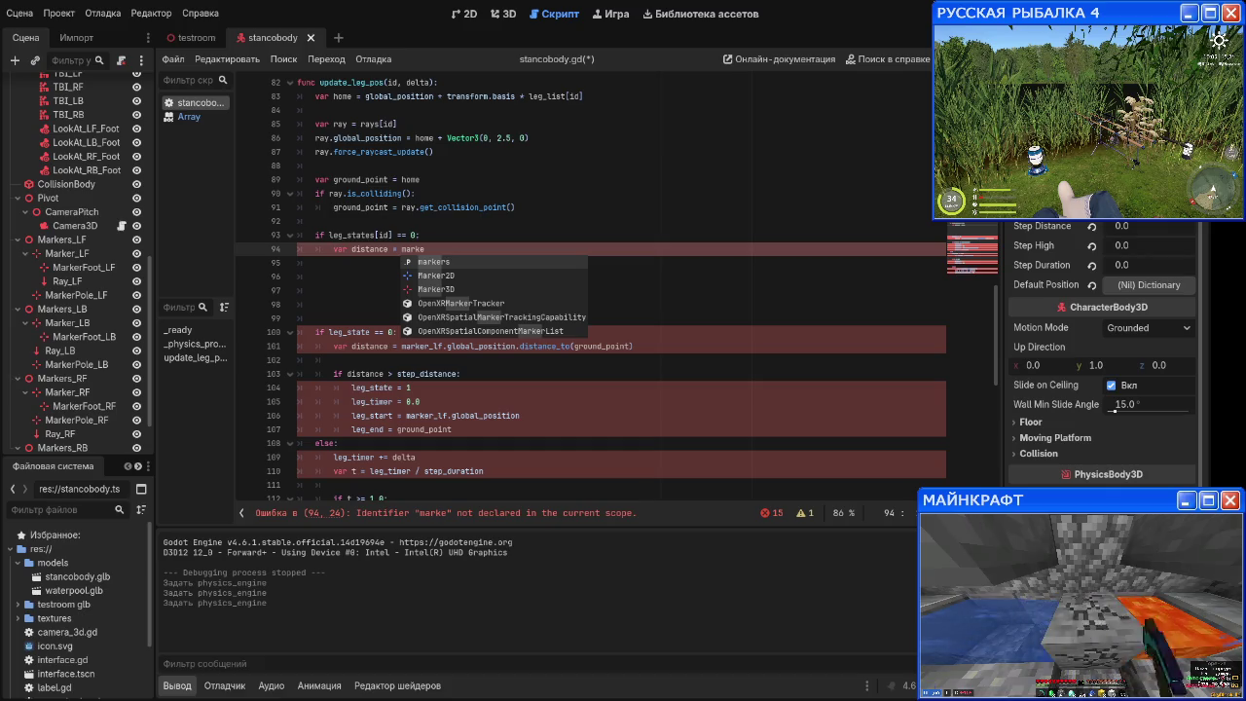
pyautogui.write('rs')
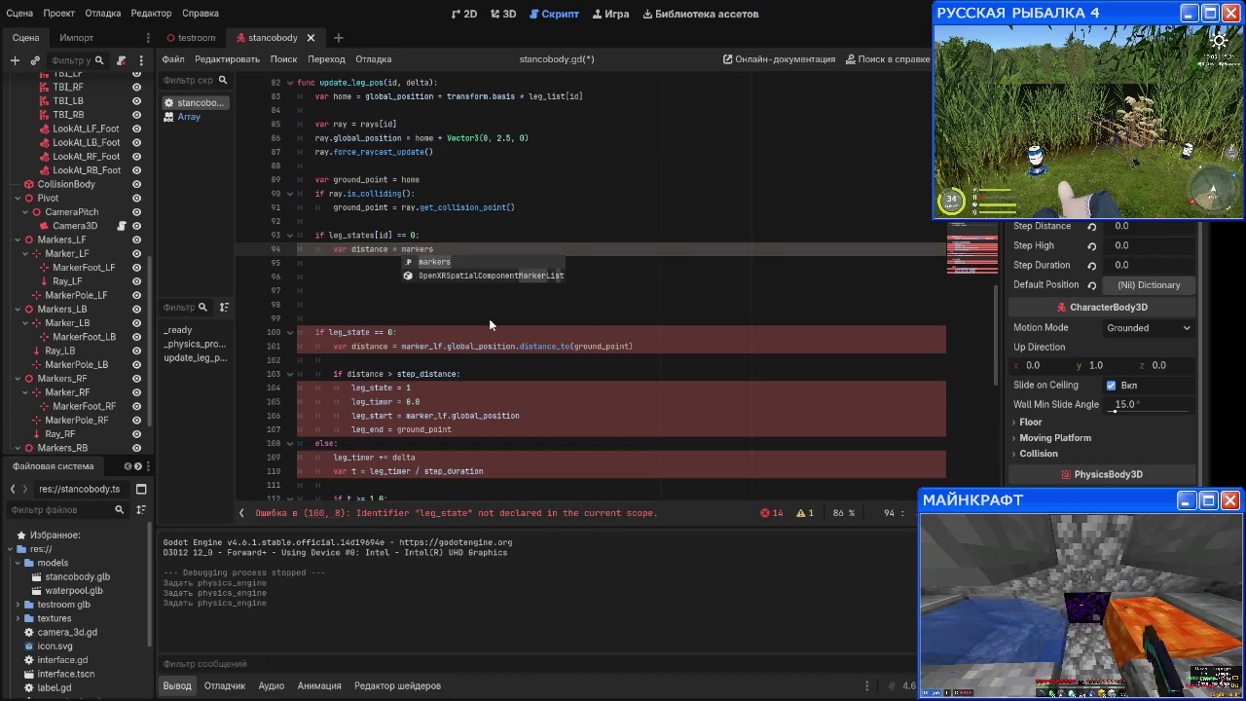
pyautogui.write('[id.')
pyautogui.press('BackSpace')
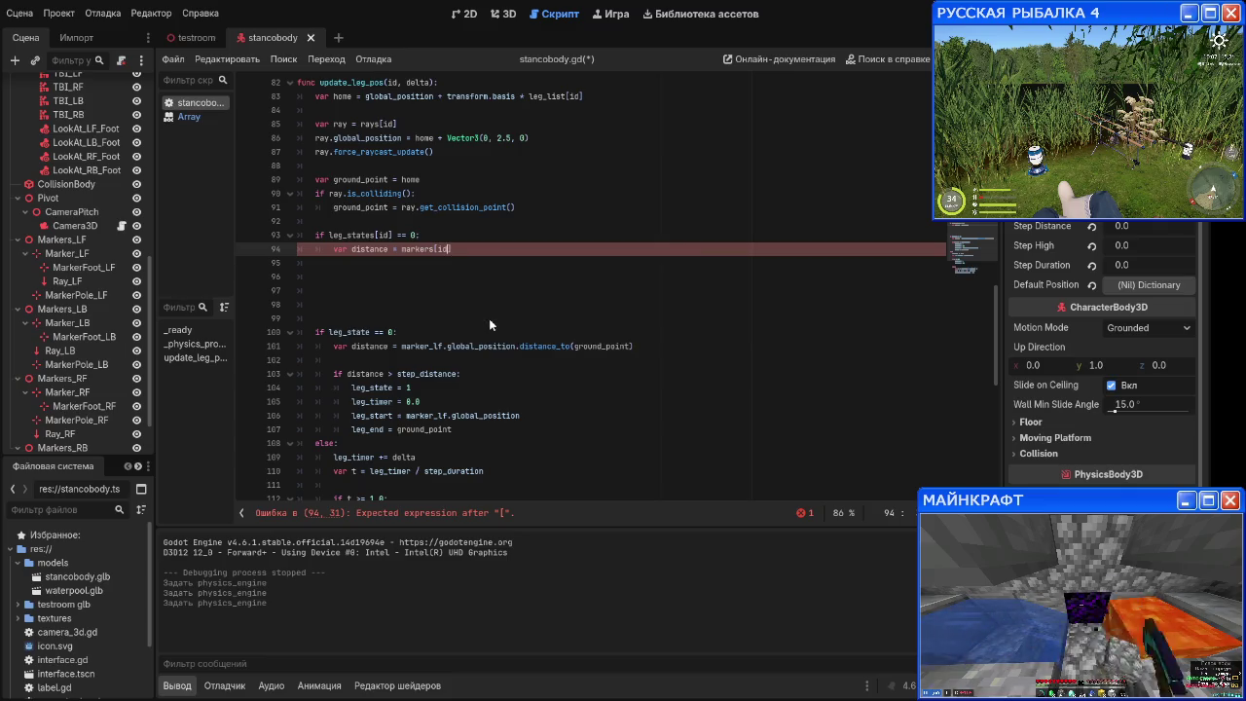
pyautogui.write('].global')
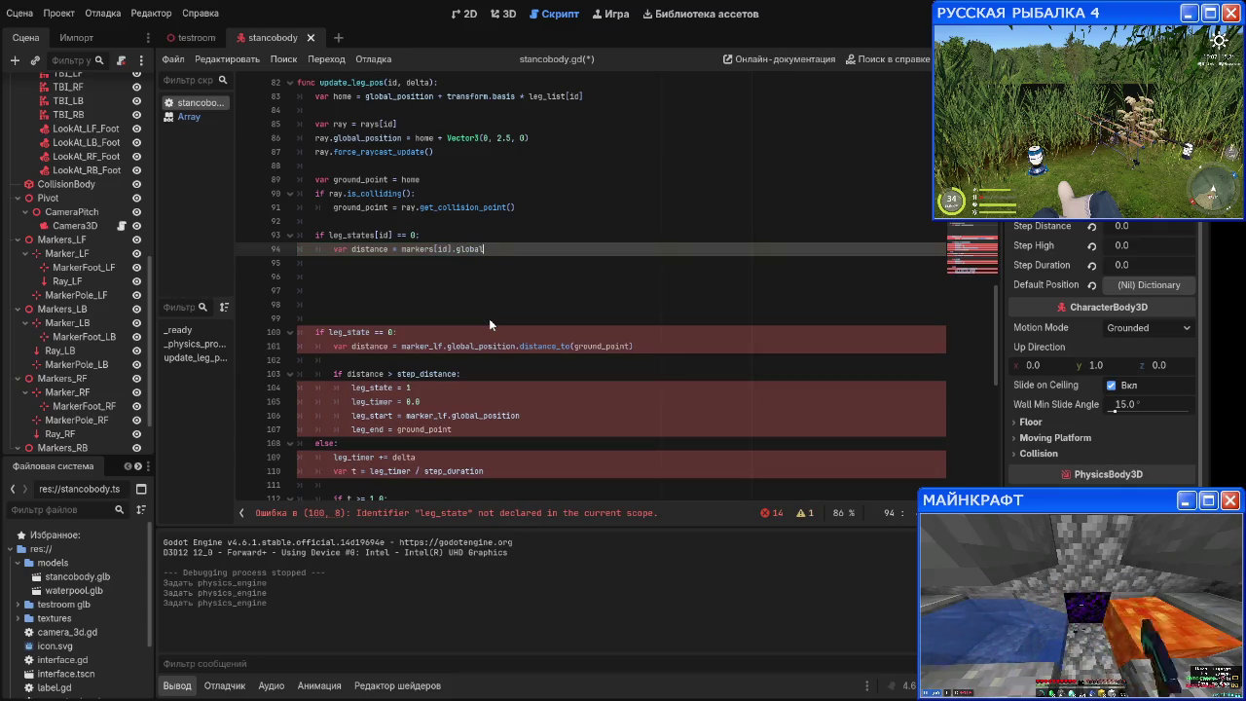
pyautogui.moveTo(642, 346); pyautogui.dragTo(446, 347)
pyautogui.hotkey('ctrl', 'c')
pyautogui.doubleClick(468, 249)
pyautogui.hotkey('ctrl', 'v')
pyautogui.click(499, 265)
pyautogui.scroll(-1, 500, 269)
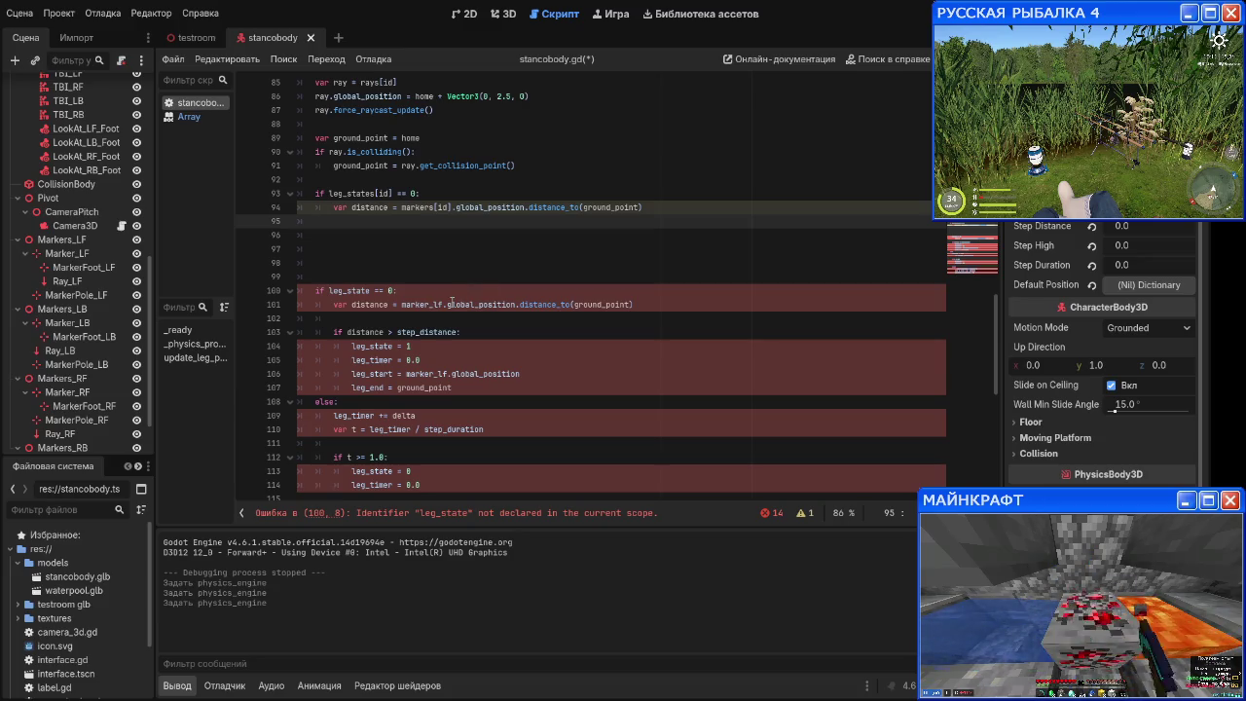
pyautogui.scroll(-1, 449, 300)
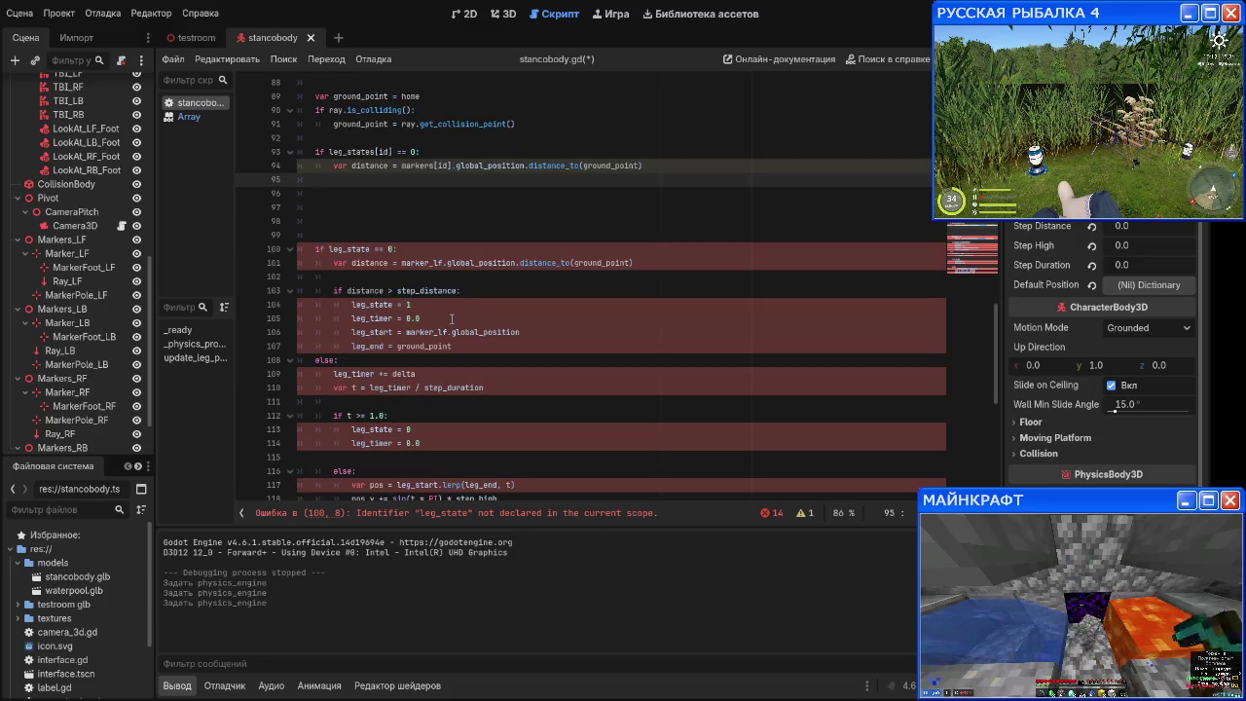